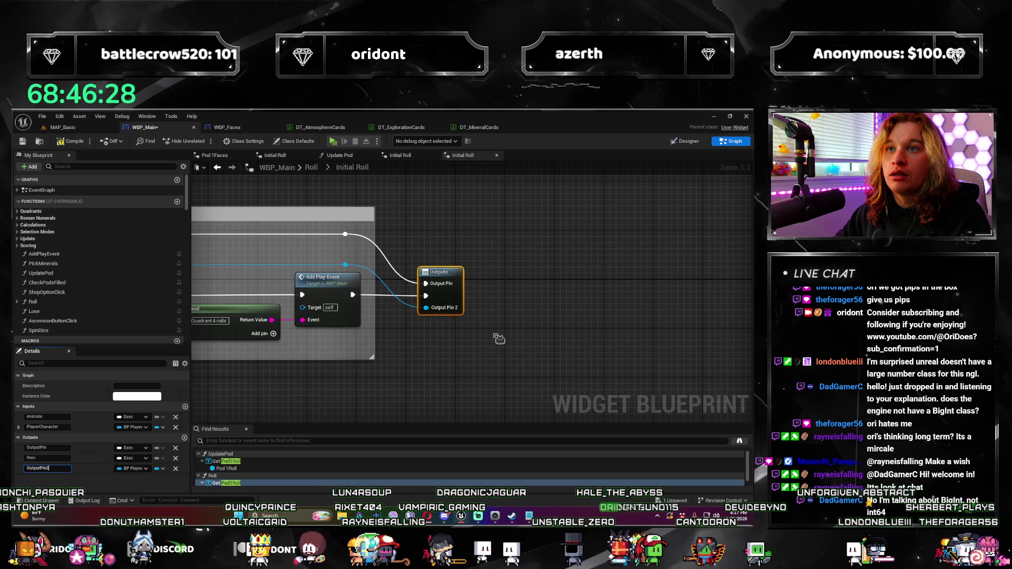
# Create a new variable, then delete the unused NewVar without giving it a type.
pyautogui.rightClick(505, 328)
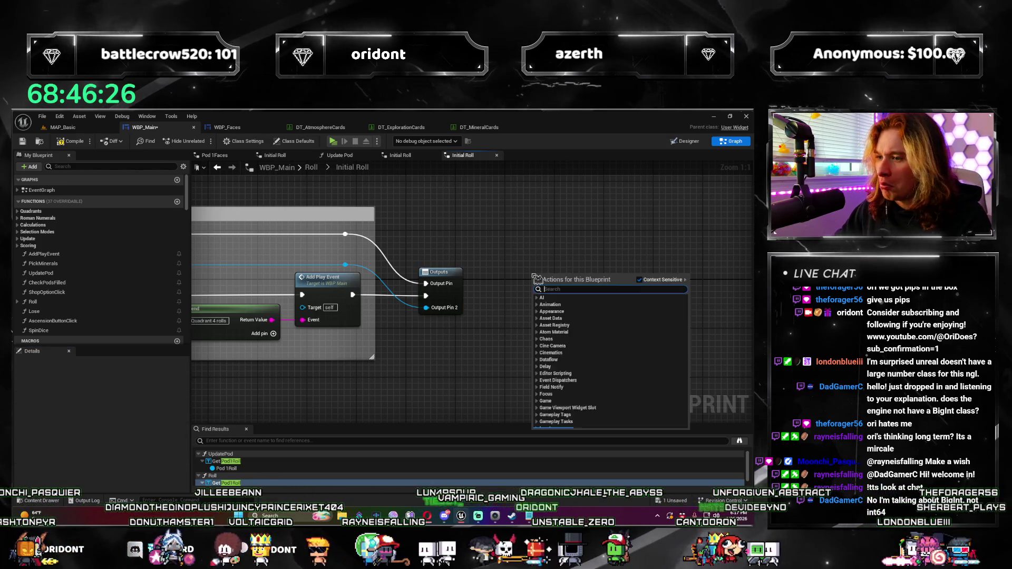
pyautogui.click(473, 179)
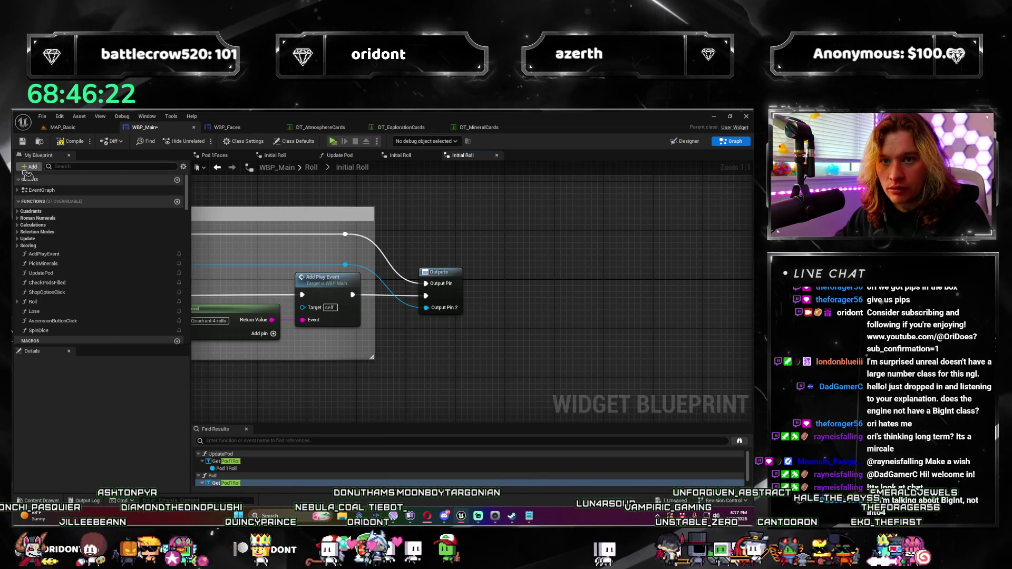
pyautogui.scroll(-5, 68, 279)
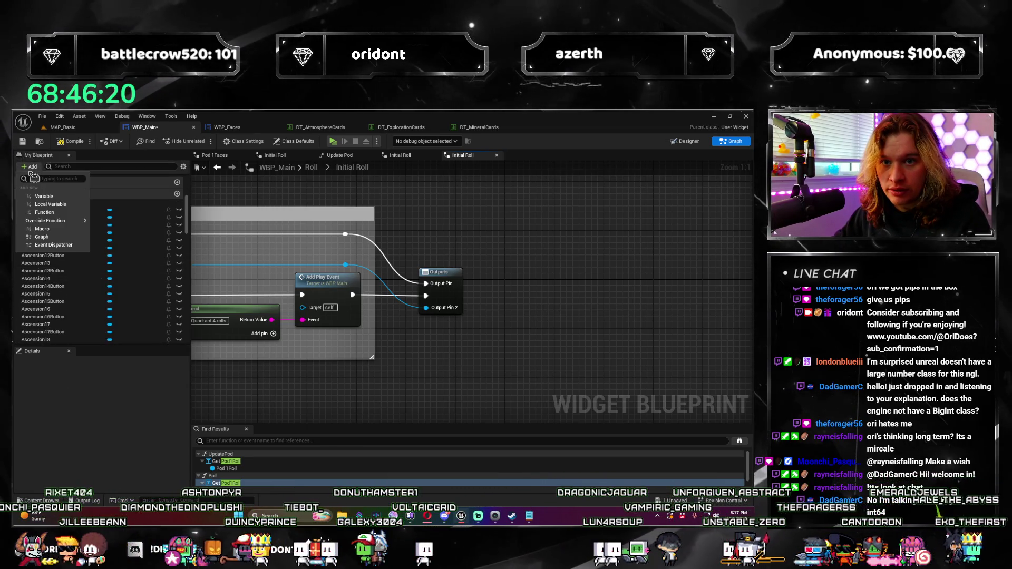
pyautogui.click(44, 196)
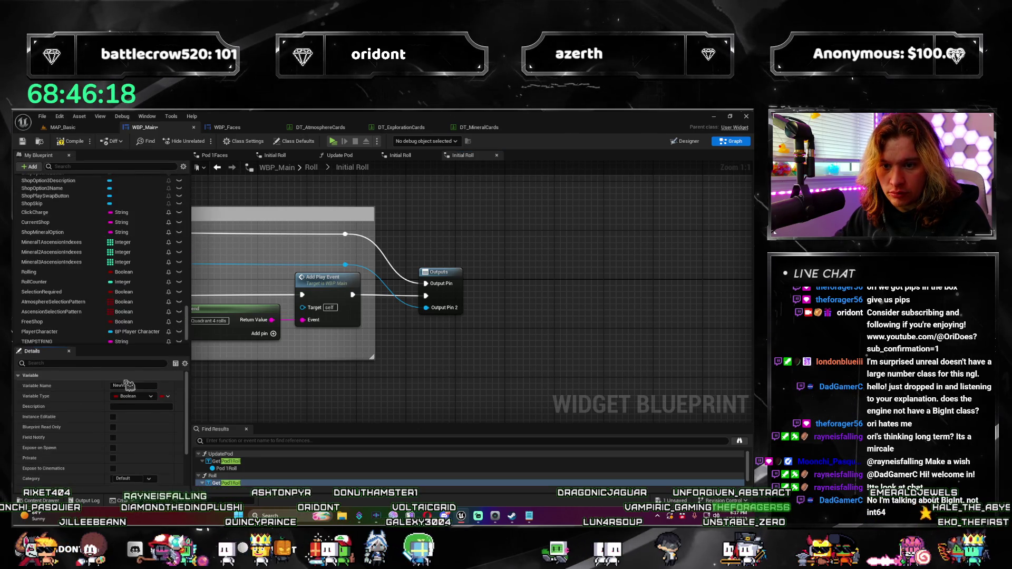
pyautogui.click(141, 396)
pyautogui.write('t')
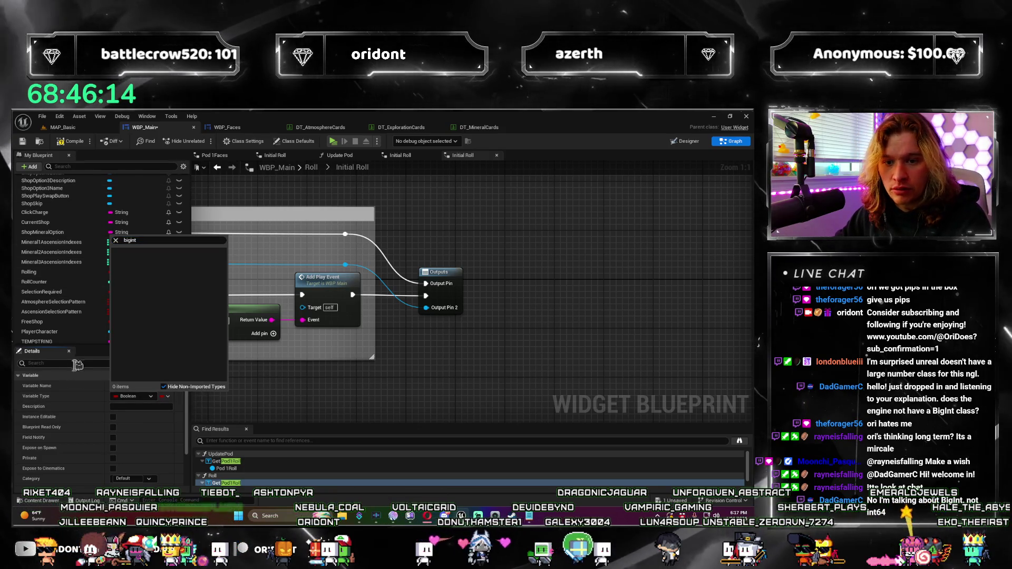
pyautogui.press('Escape')
pyautogui.click(98, 328)
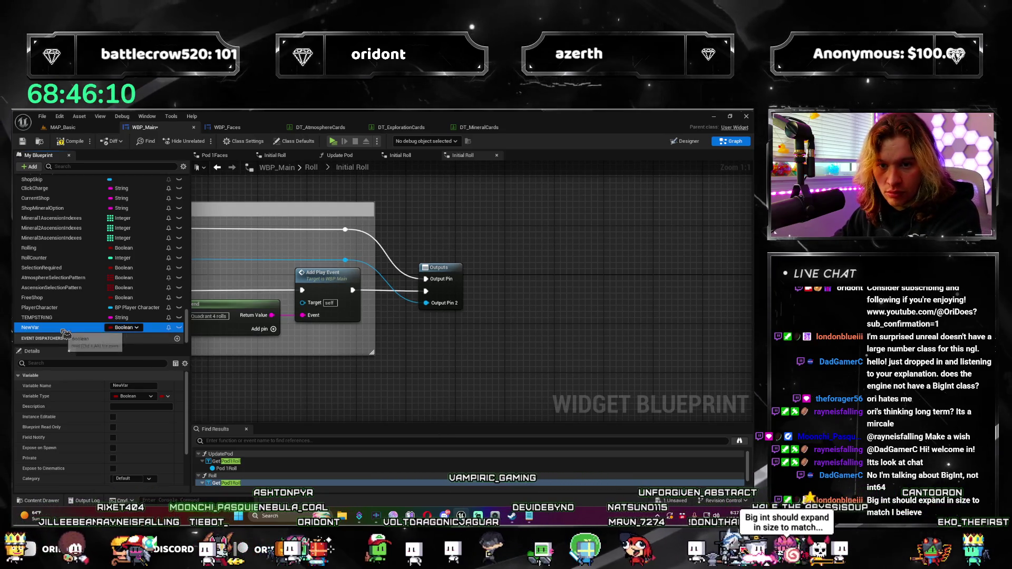
pyautogui.press('Delete')
# Select the Outputs node and abandon renaming its pin, keeping OutputPin2.
pyautogui.moveTo(467, 350); pyautogui.dragTo(441, 382)
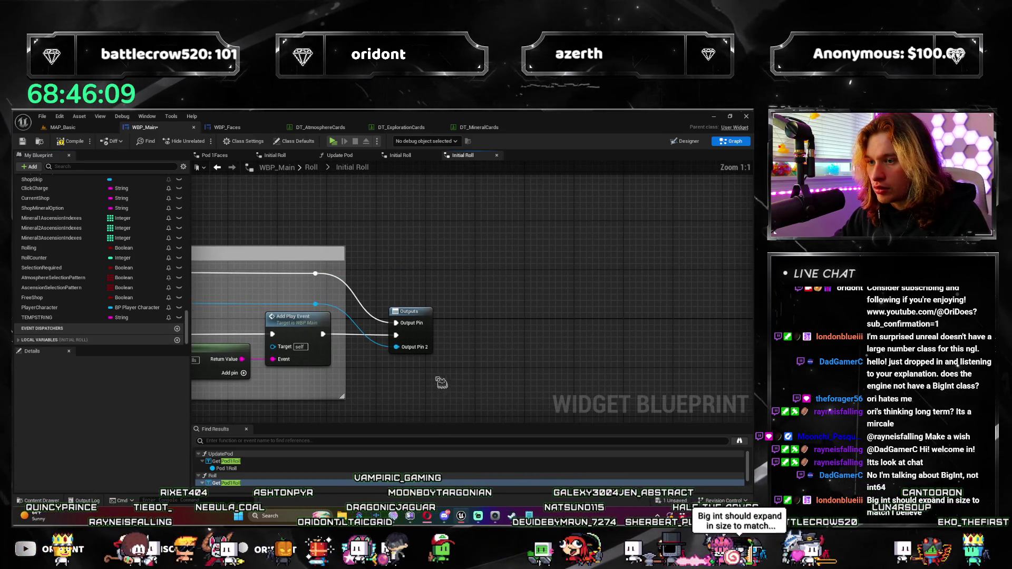
pyautogui.click(426, 323)
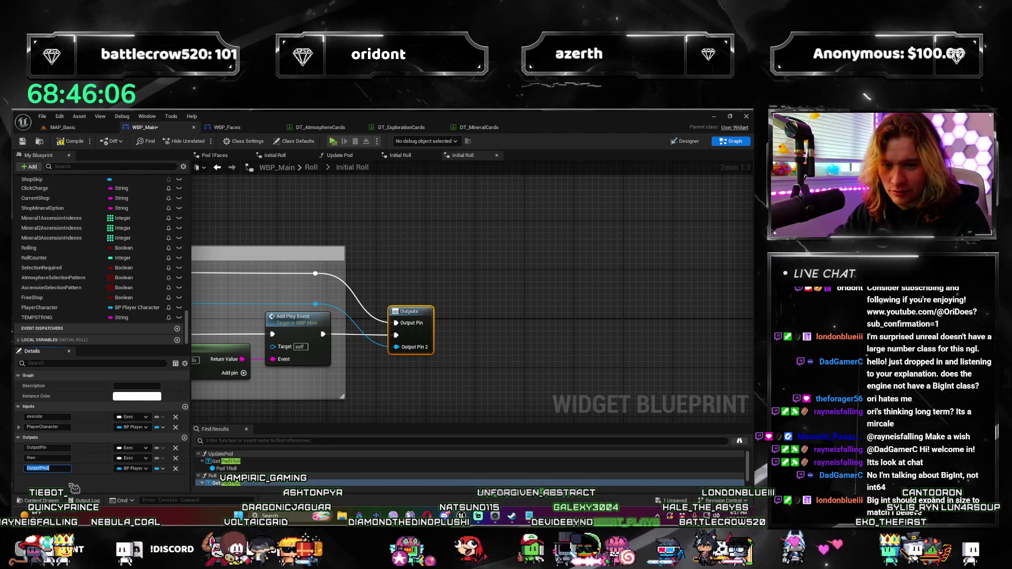
pyautogui.write('PlayerCHara')
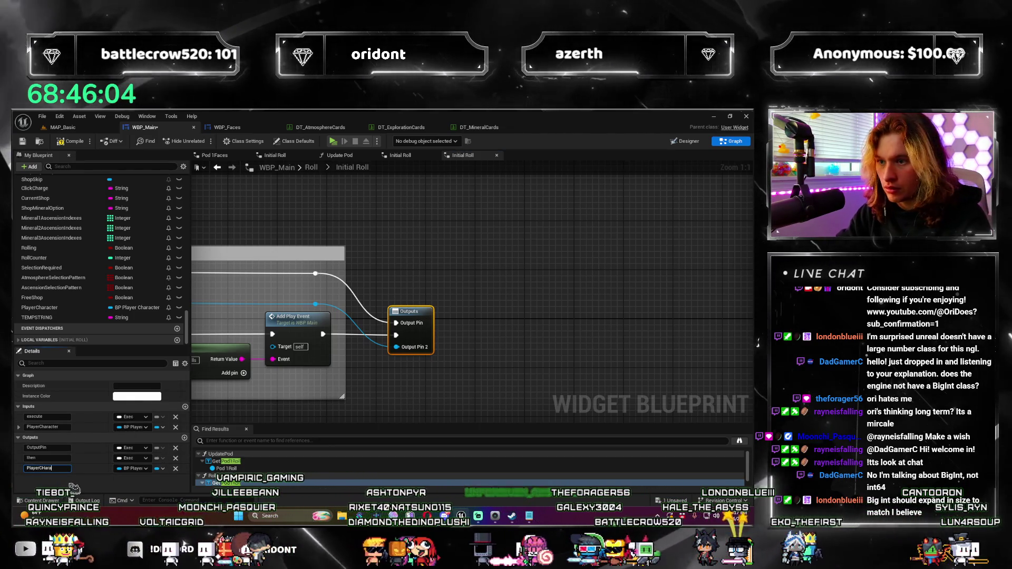
pyautogui.press('Escape')
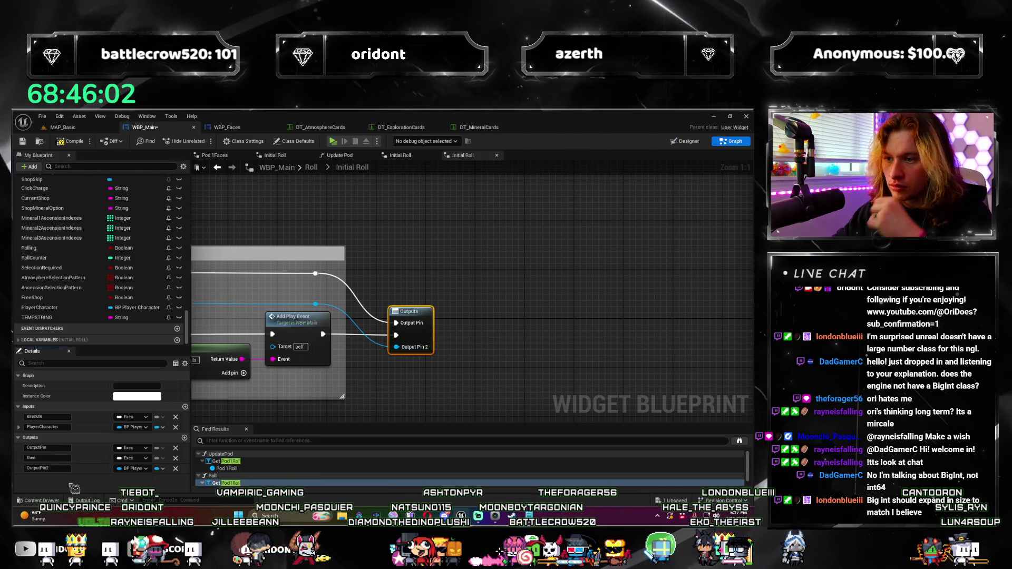
# Compile WBP_Main and jump to the Initial Roll node flagged by the first error.
pyautogui.moveTo(399, 394); pyautogui.dragTo(635, 296)
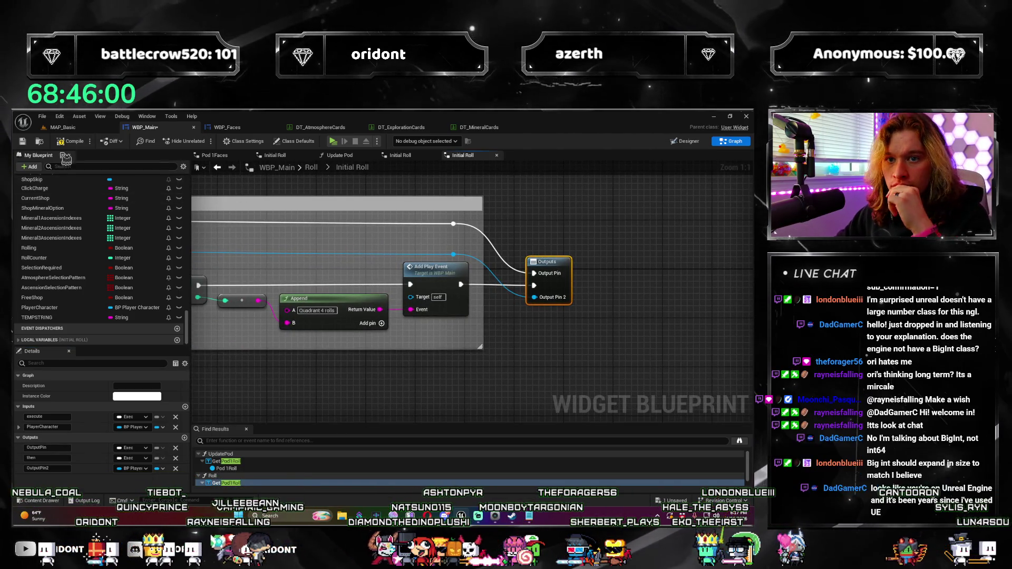
pyautogui.click(78, 147)
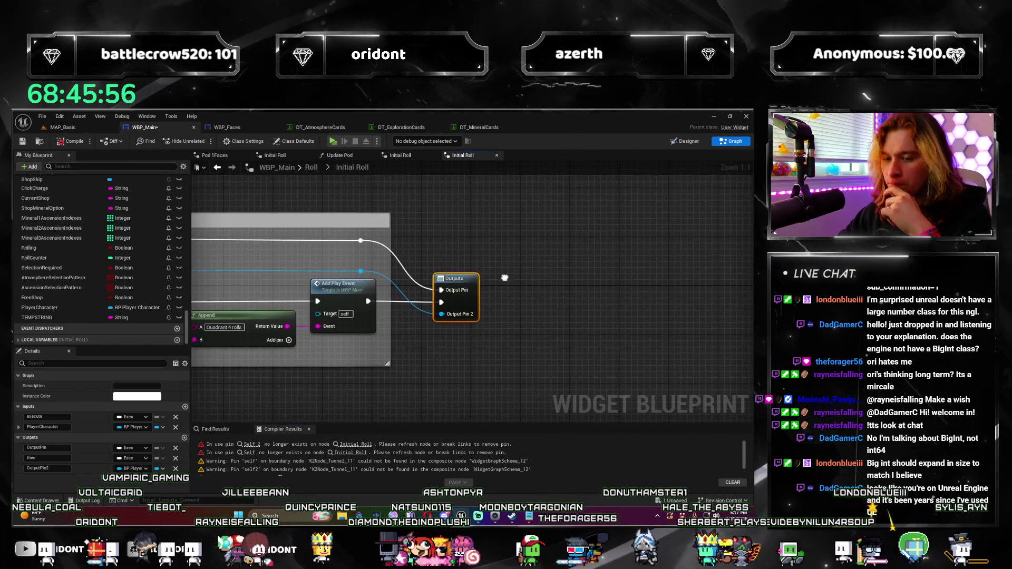
pyautogui.moveTo(477, 343); pyautogui.dragTo(451, 343)
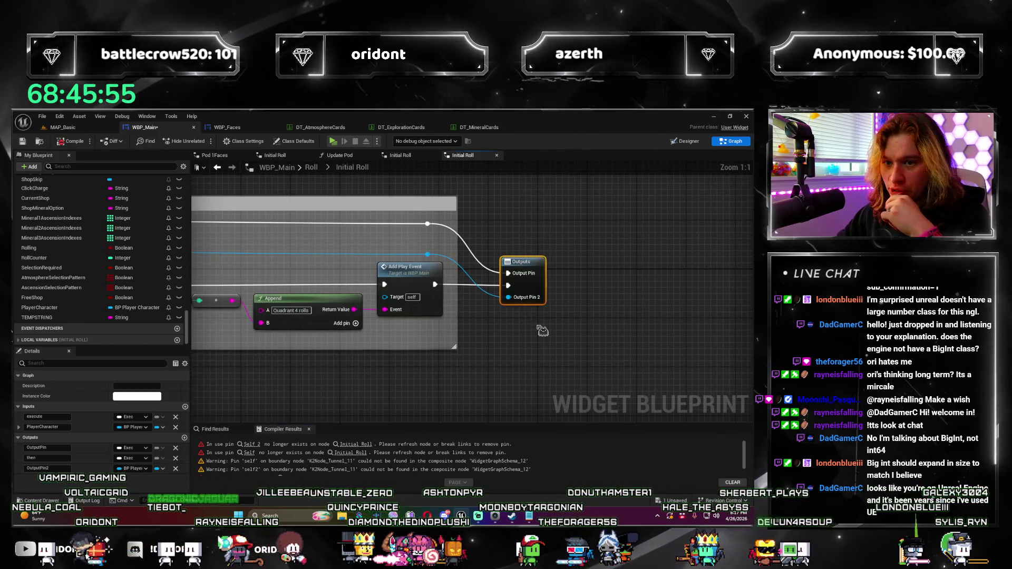
pyautogui.click(251, 445)
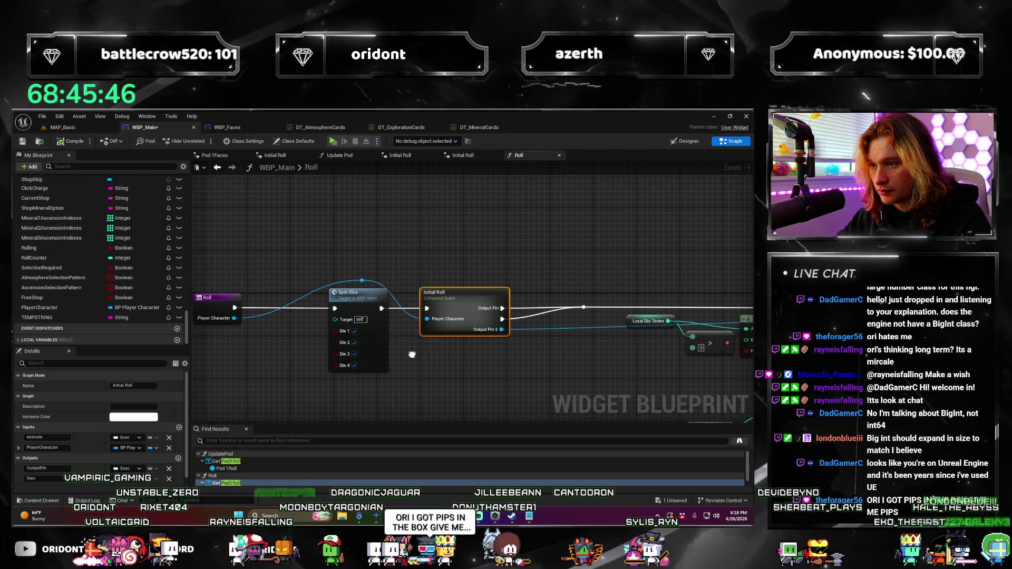
# Add a reroute point on the blue wire and nudge the Spin Dice node left.
pyautogui.doubleClick(308, 281)
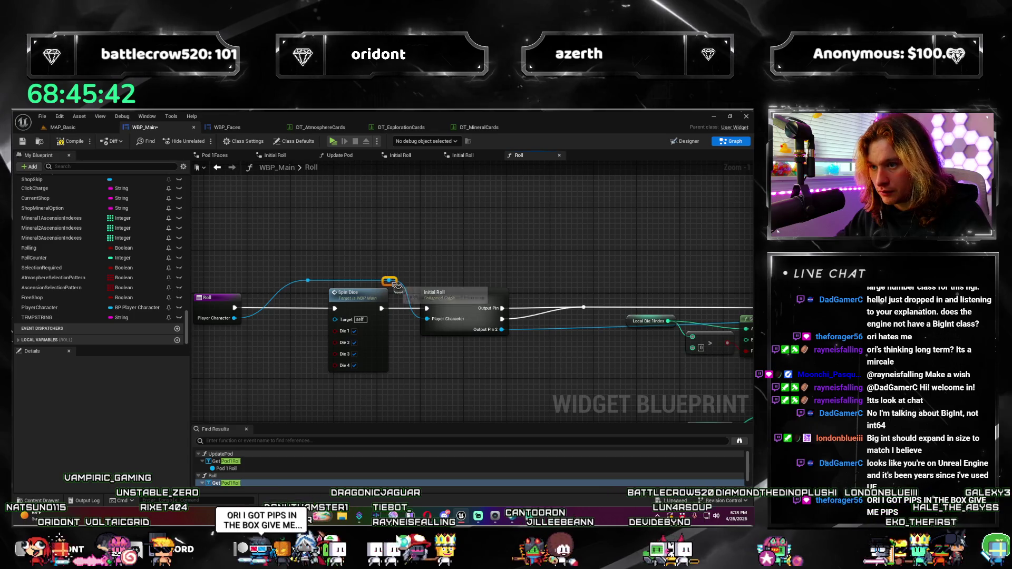
pyautogui.moveTo(365, 293); pyautogui.dragTo(354, 293)
pyautogui.click(360, 359)
# Inside Initial Roll, rename OutputPin2 to Player Character Out, recompile, and return to Roll.
pyautogui.doubleClick(349, 267)
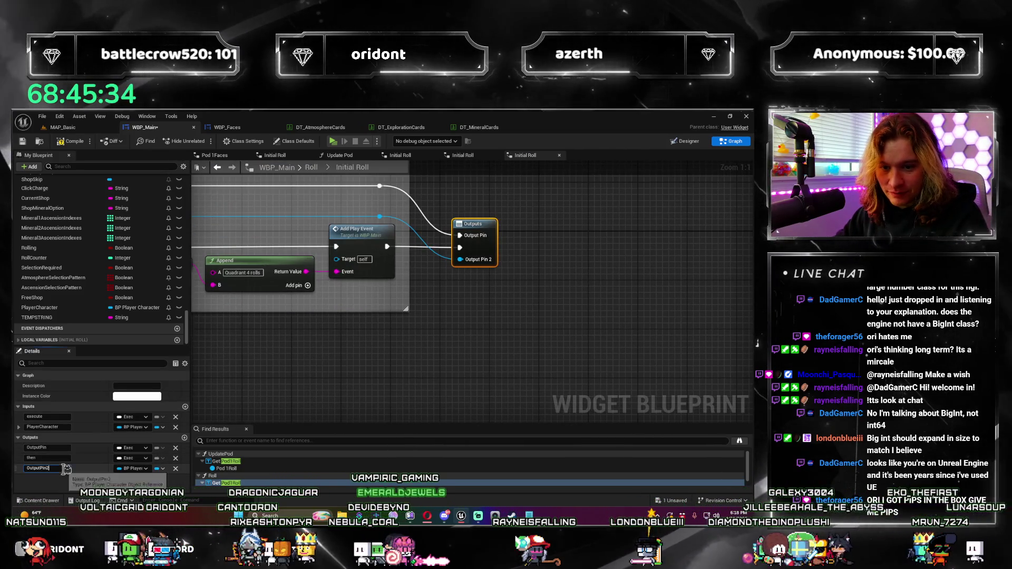
pyautogui.write('PlayerCharacterO')
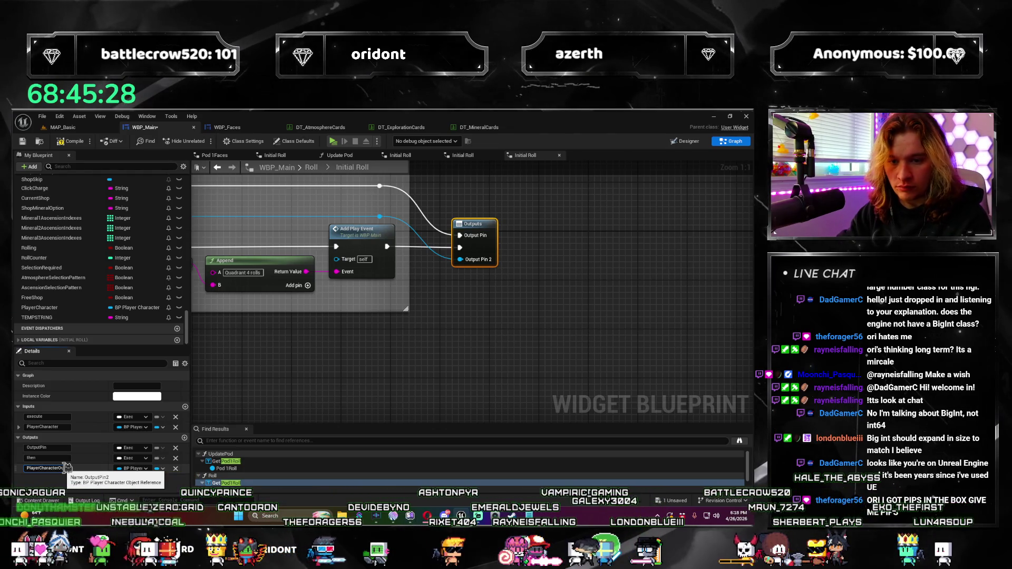
pyautogui.click(236, 188)
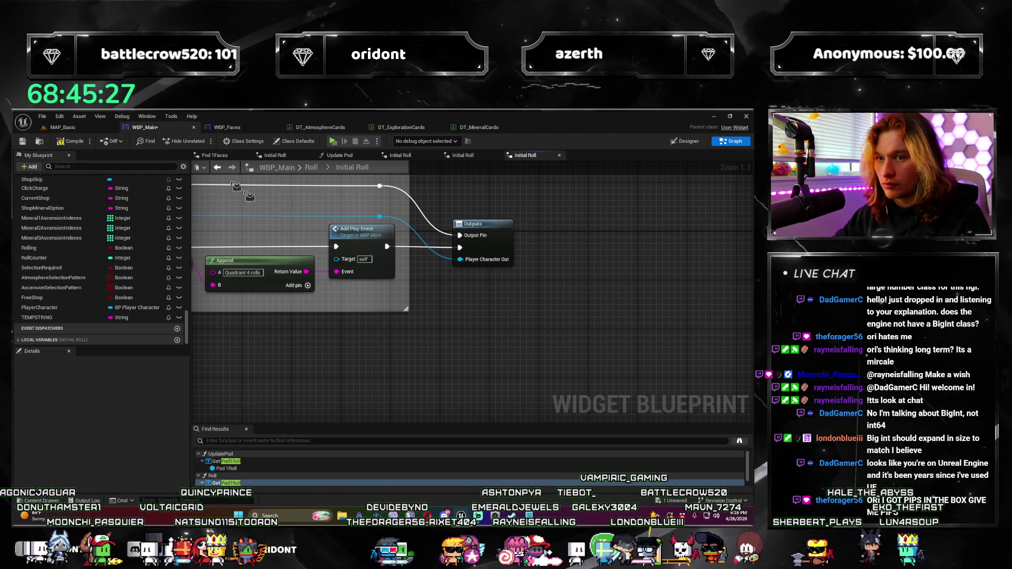
pyautogui.click(85, 144)
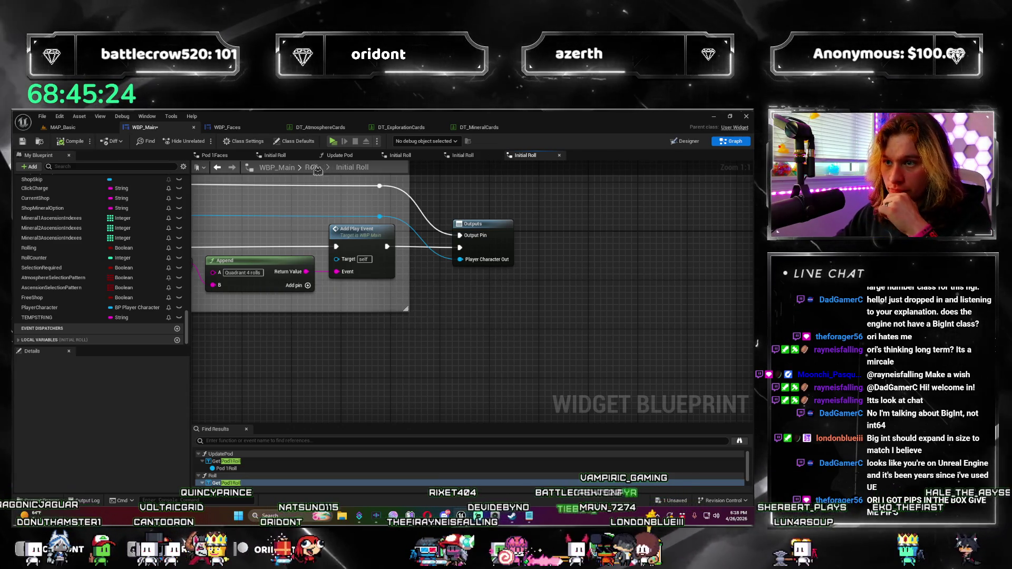
pyautogui.click(312, 167)
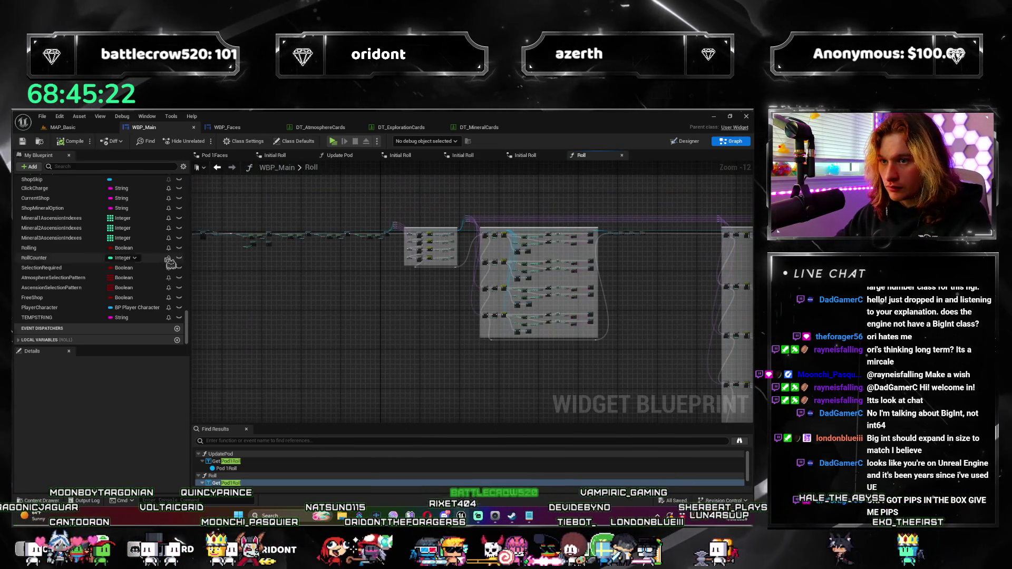
# Add a reroute point on the blue Player Character Out wire and raise it up-left.
pyautogui.scroll(2, 170, 264)
pyautogui.scroll(11, 531, 299)
pyautogui.moveTo(531, 300)
pyautogui.mouseDown()
pyautogui.moveTo(369, 311)
pyautogui.moveTo(257, 344)
pyautogui.mouseUp()
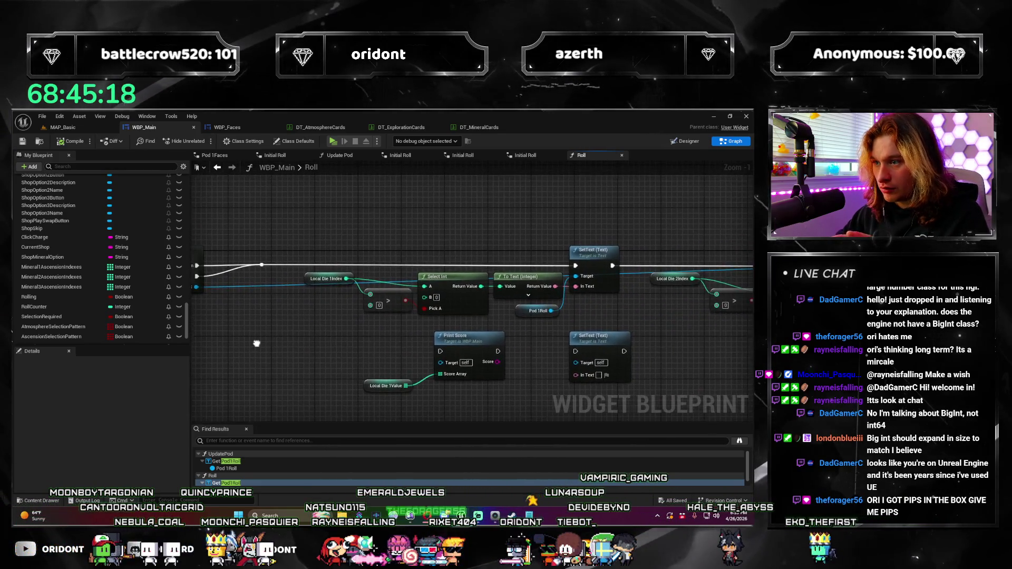
pyautogui.scroll(-3, 392, 333)
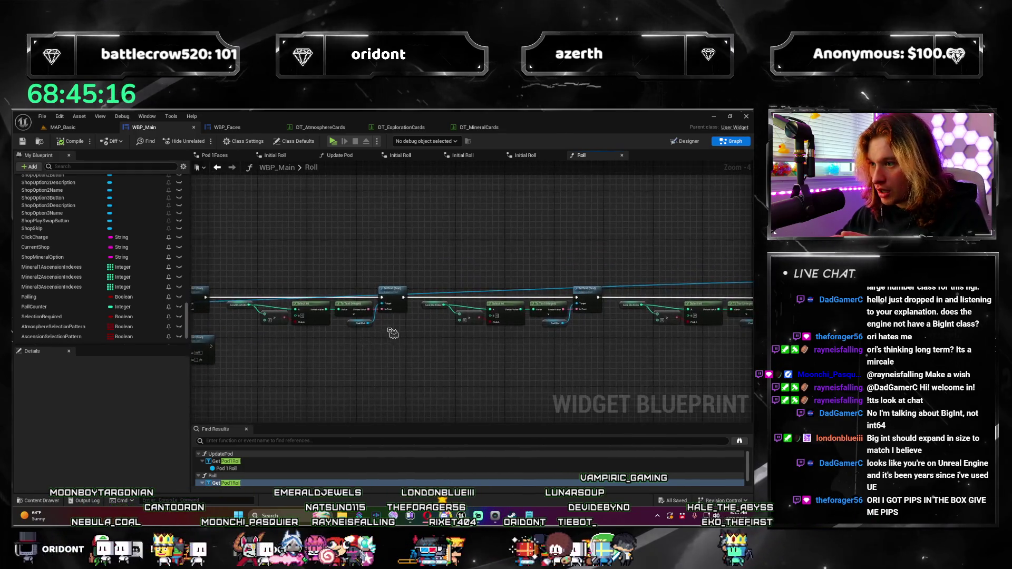
pyautogui.scroll(1, 395, 335)
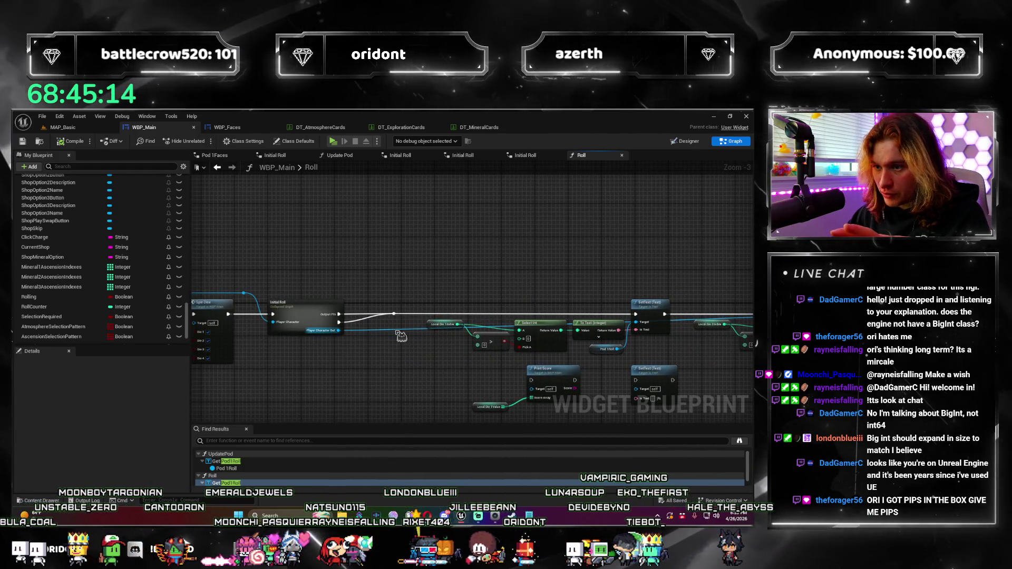
pyautogui.doubleClick(395, 329)
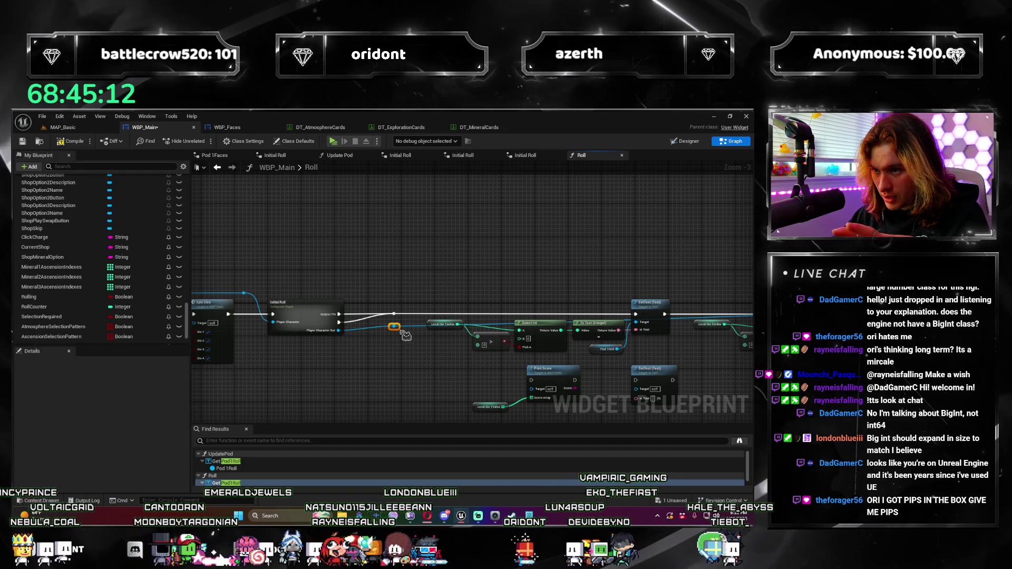
pyautogui.moveTo(398, 329); pyautogui.dragTo(388, 299)
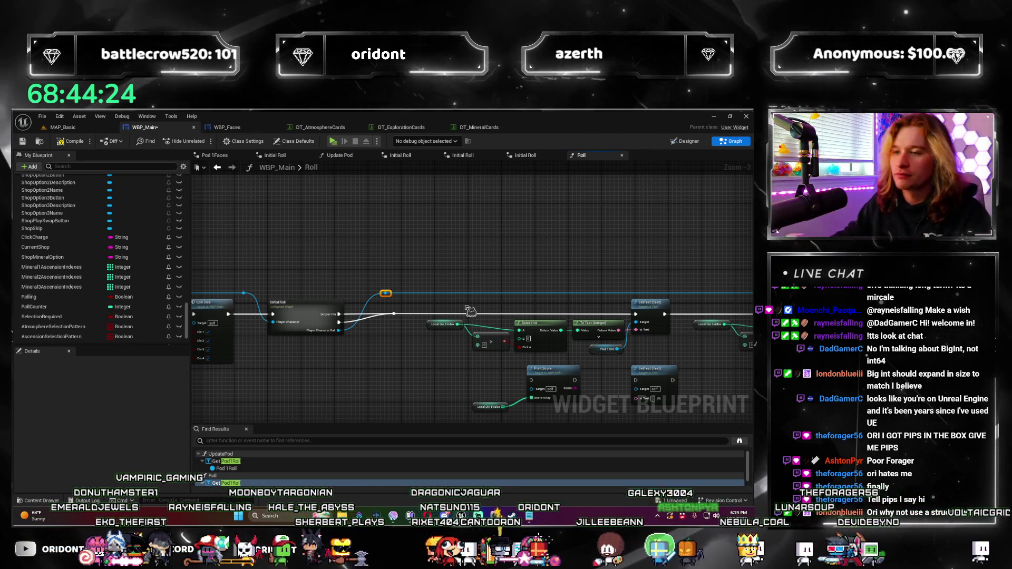
pyautogui.scroll(3, 390, 308)
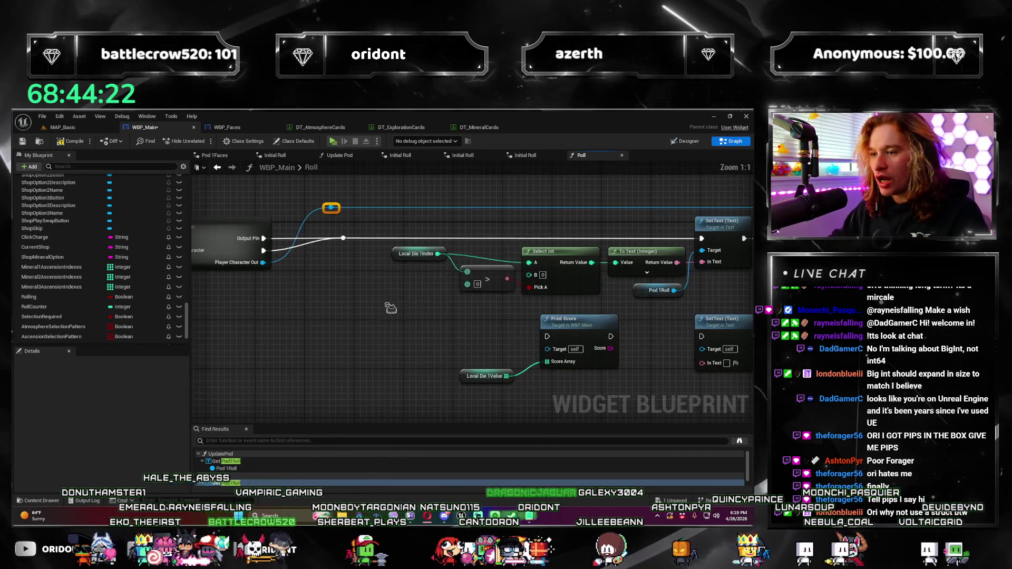
# Shift Roll, Spin Dice and Initial Roll left, then place Print Score and SetText after them.
pyautogui.scroll(-3, 390, 309)
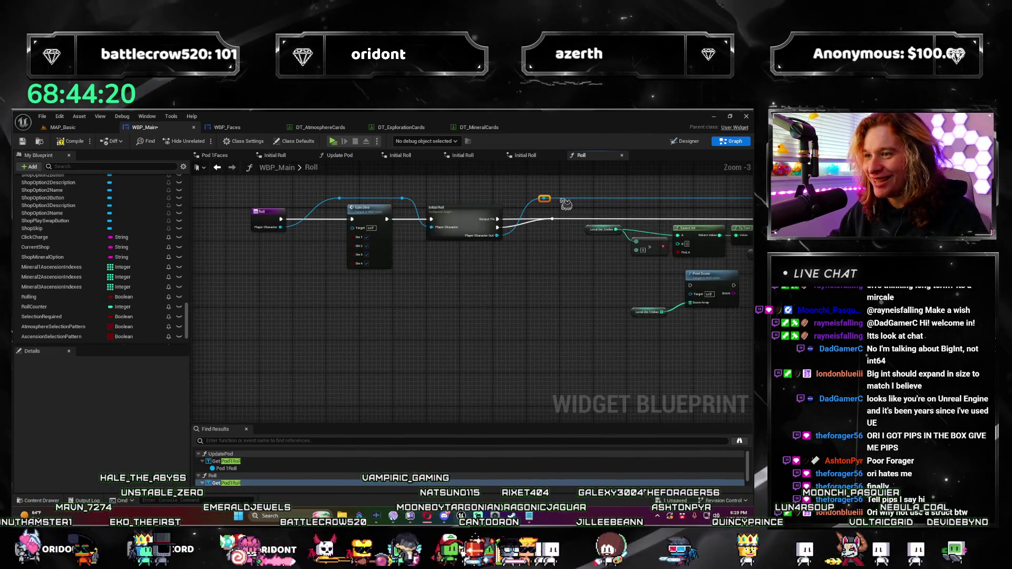
pyautogui.moveTo(485, 218); pyautogui.dragTo(385, 218)
pyautogui.moveTo(522, 322)
pyautogui.mouseDown()
pyautogui.moveTo(582, 283)
pyautogui.moveTo(365, 217)
pyautogui.mouseUp()
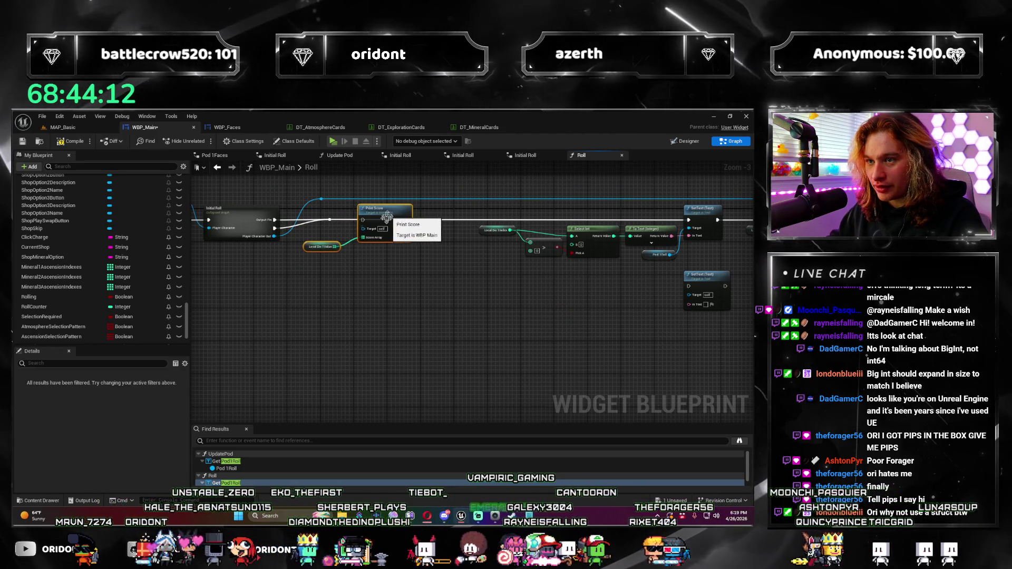
pyautogui.moveTo(416, 282); pyautogui.dragTo(374, 321)
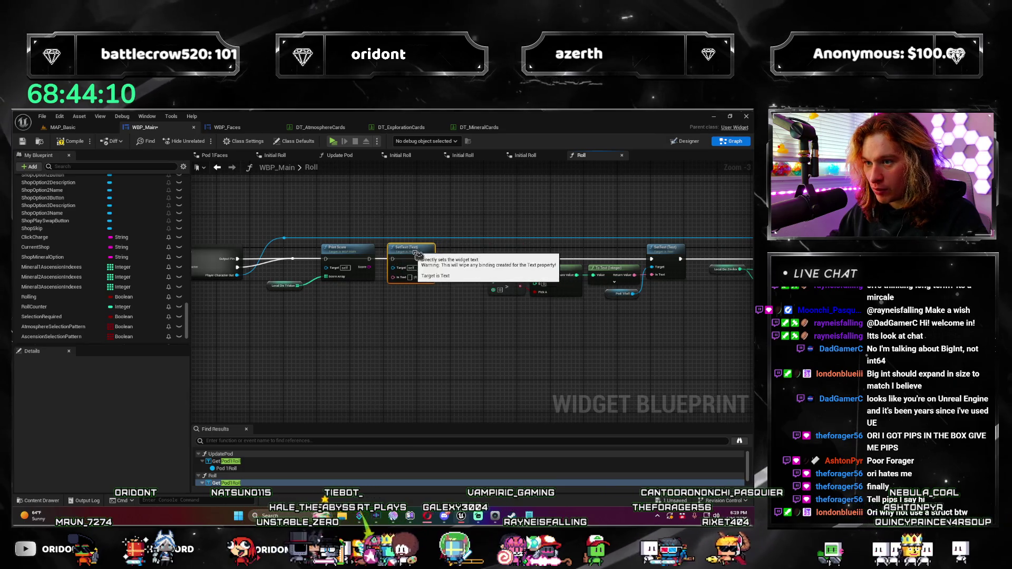
pyautogui.scroll(-2, 406, 255)
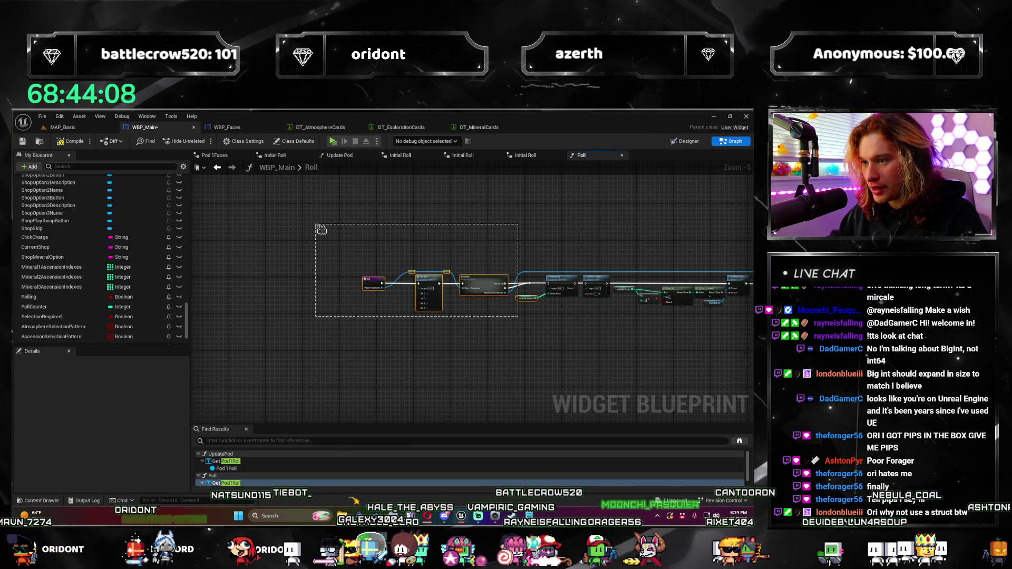
pyautogui.moveTo(501, 288); pyautogui.dragTo(408, 289)
pyautogui.scroll(3, 579, 314)
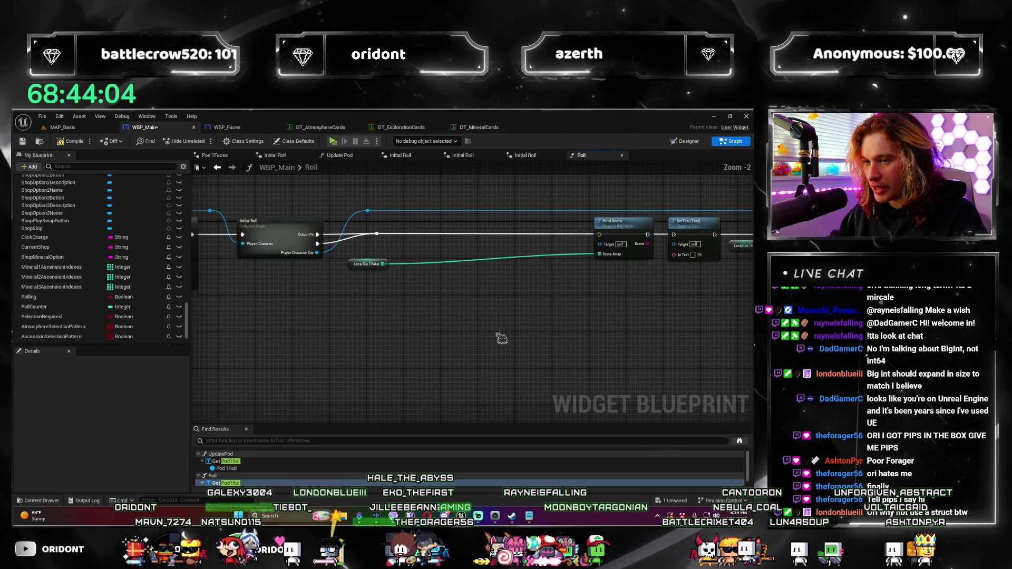
pyautogui.moveTo(276, 288); pyautogui.dragTo(299, 291)
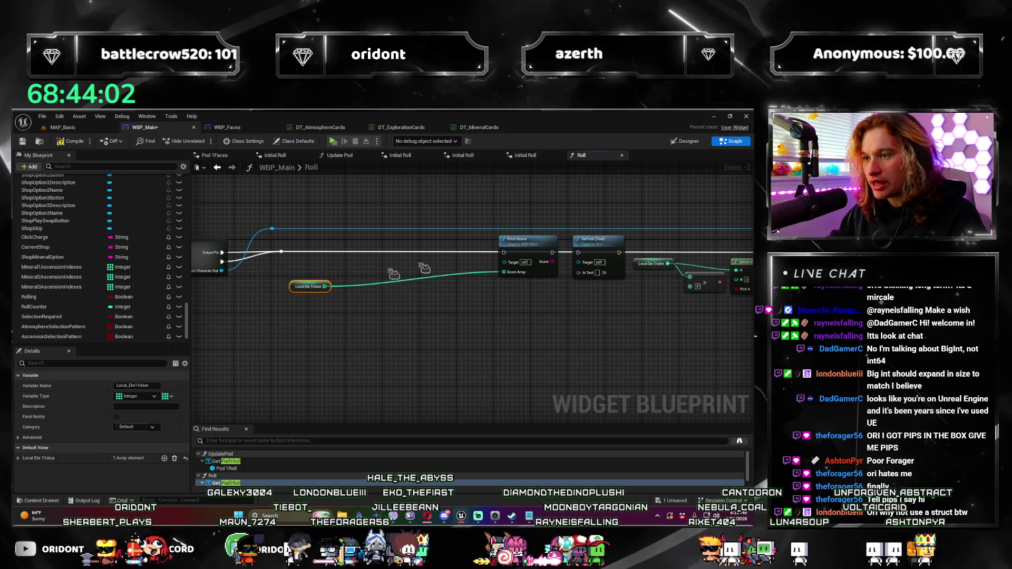
pyautogui.moveTo(532, 251); pyautogui.dragTo(383, 251)
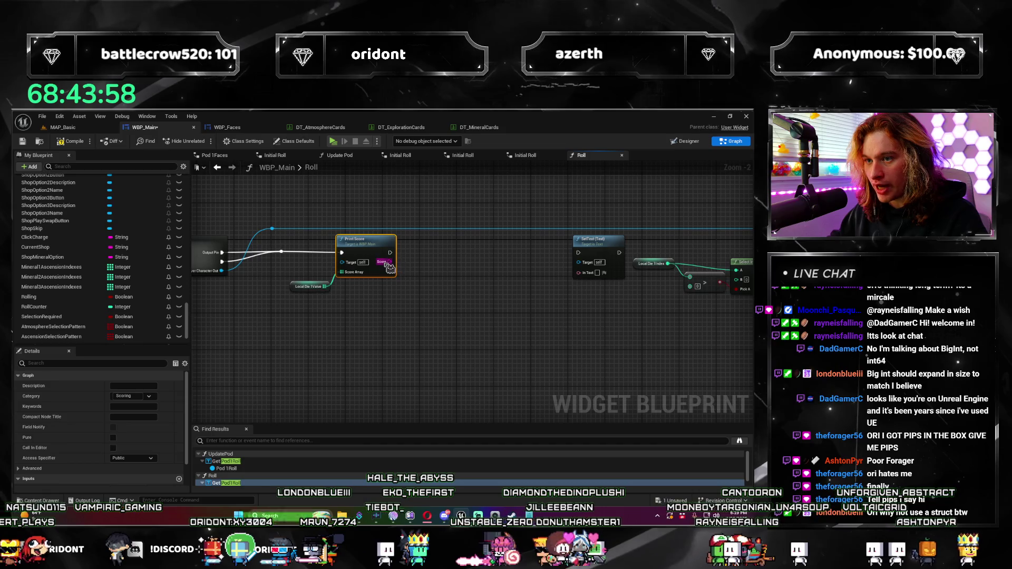
# Feed Print Score's score into SetText's text via To Text, running SetText after Print Score.
pyautogui.moveTo(585, 280); pyautogui.dragTo(586, 280)
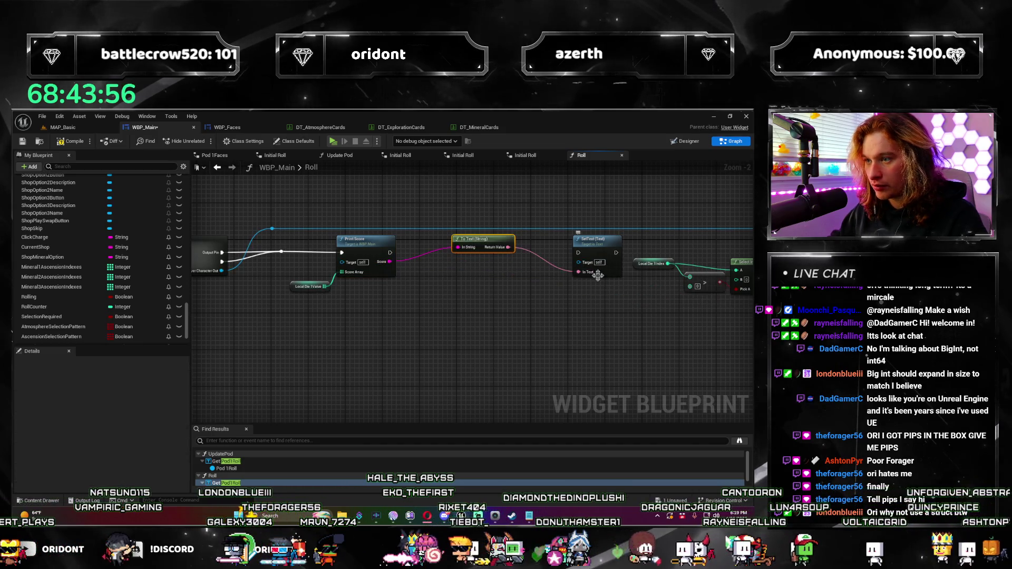
pyautogui.moveTo(479, 243); pyautogui.dragTo(451, 280)
pyautogui.moveTo(390, 252); pyautogui.dragTo(578, 253)
pyautogui.click(309, 287)
pyautogui.keyDown('ctrl'); pyautogui.click(371, 245); pyautogui.keyUp('ctrl')
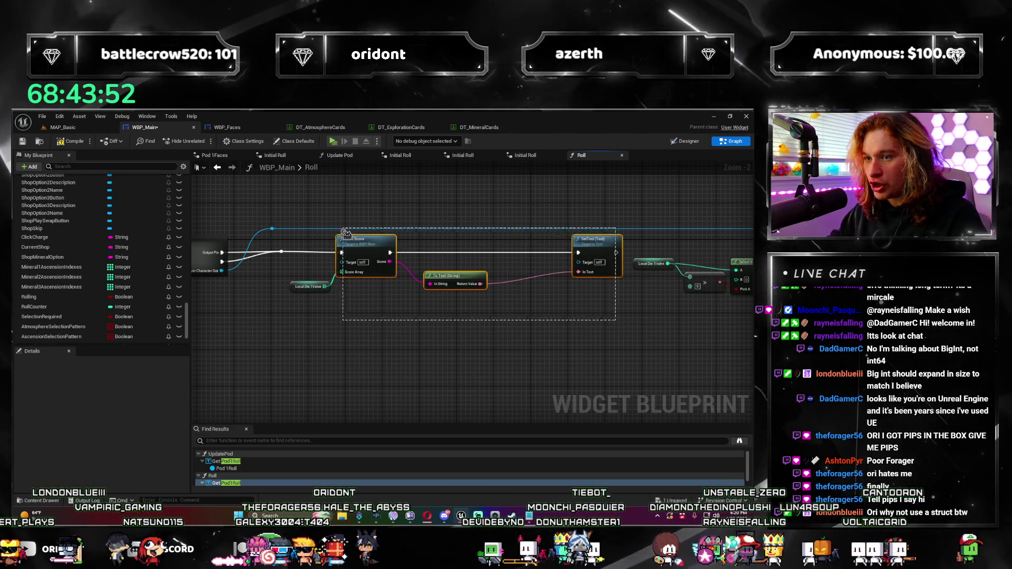
pyautogui.moveTo(371, 245)
pyautogui.mouseDown()
pyautogui.moveTo(357, 240)
pyautogui.moveTo(439, 326)
pyautogui.mouseUp()
# Move SetText right and chain its execution output to the next SetText node.
pyautogui.moveTo(409, 272); pyautogui.dragTo(508, 268)
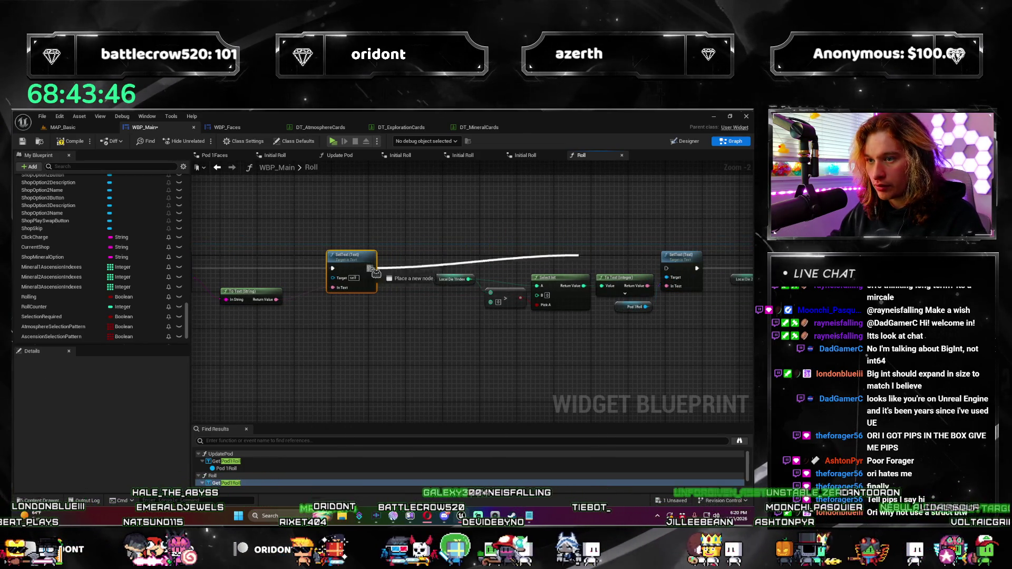
pyautogui.moveTo(666, 273); pyautogui.dragTo(665, 273)
pyautogui.press('Escape')
pyautogui.moveTo(371, 269); pyautogui.dragTo(665, 268)
pyautogui.moveTo(361, 360)
pyautogui.mouseDown()
pyautogui.moveTo(413, 343)
pyautogui.moveTo(538, 353)
pyautogui.mouseUp()
pyautogui.scroll(-1, 539, 353)
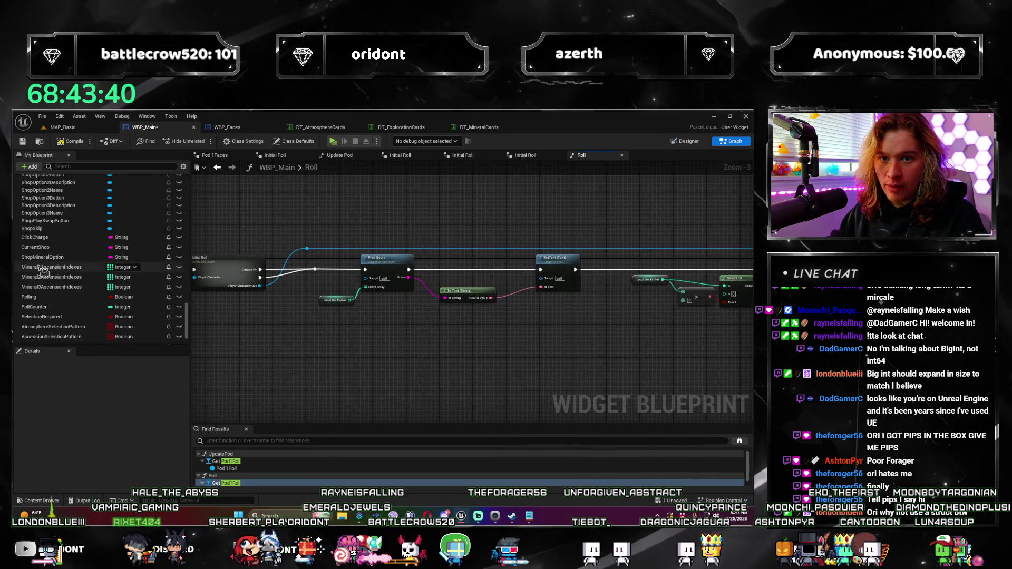
# Place a Pod1Value getter below SetText as its target, then switch to the MAP_Basic level.
pyautogui.scroll(5, 43, 272)
pyautogui.moveTo(190, 311)
pyautogui.mouseDown()
pyautogui.moveTo(188, 232)
pyautogui.moveTo(189, 275)
pyautogui.mouseUp()
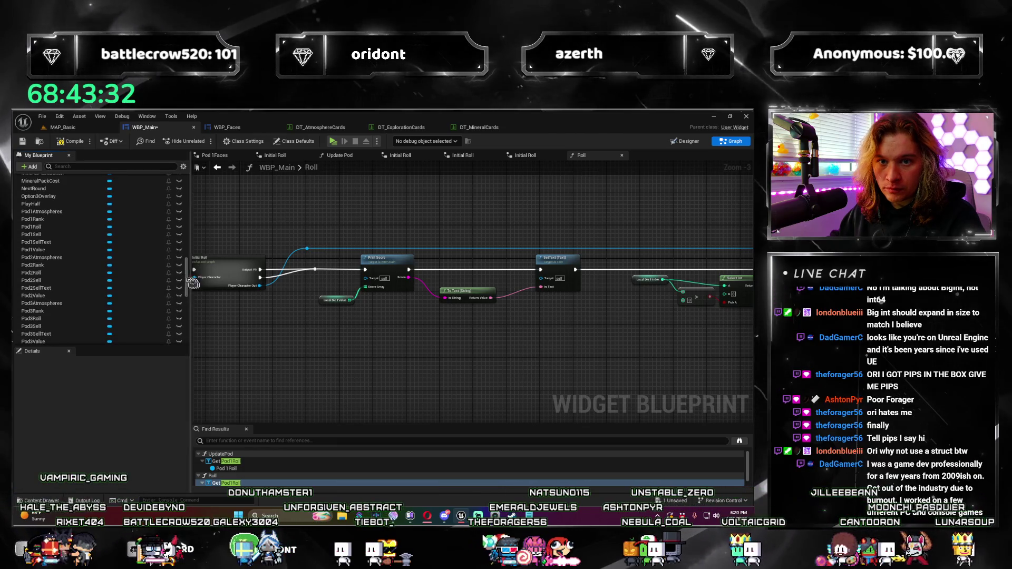
pyautogui.moveTo(37, 249); pyautogui.dragTo(361, 248)
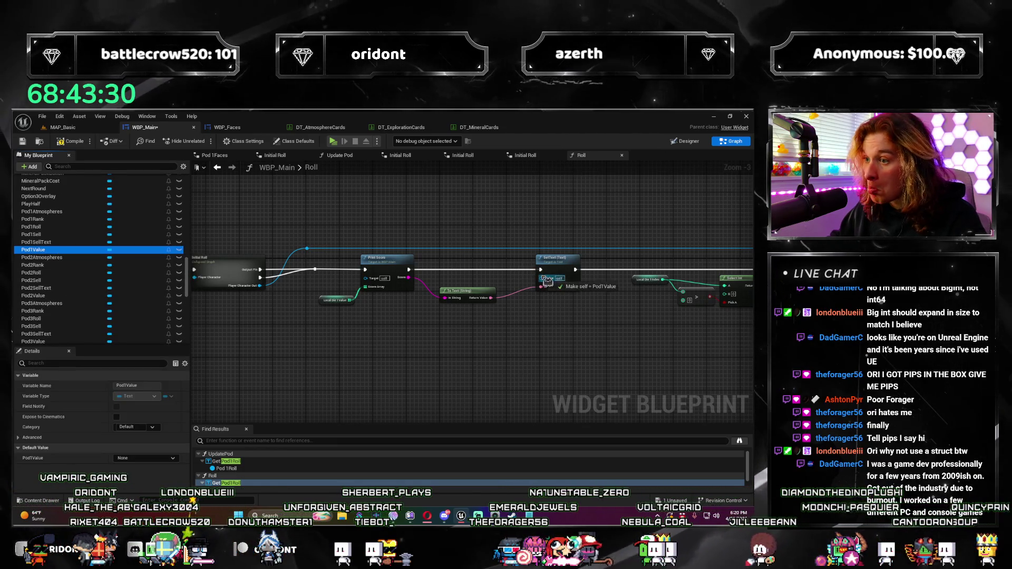
pyautogui.moveTo(505, 271); pyautogui.dragTo(482, 322)
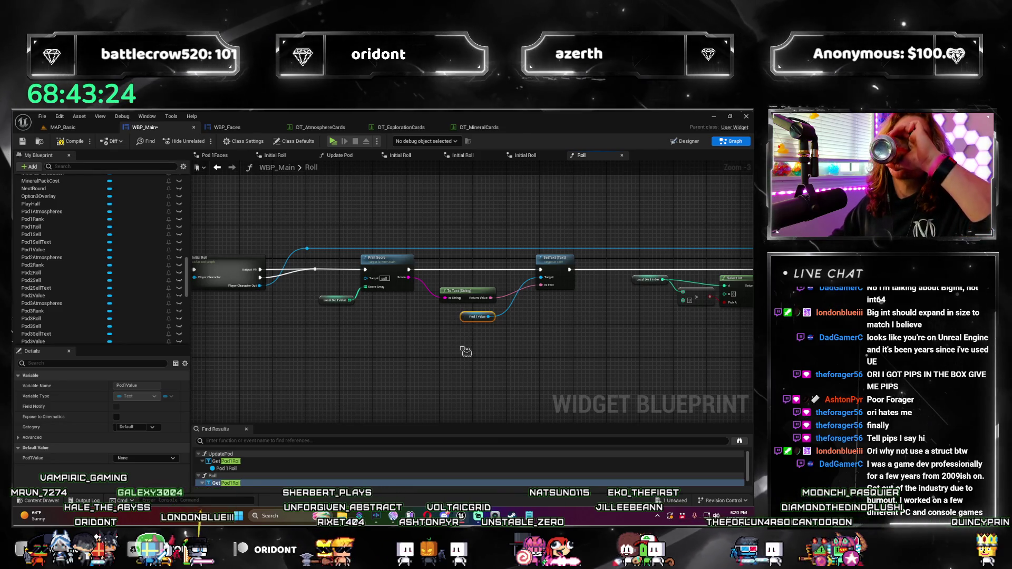
pyautogui.moveTo(515, 380); pyautogui.dragTo(426, 371)
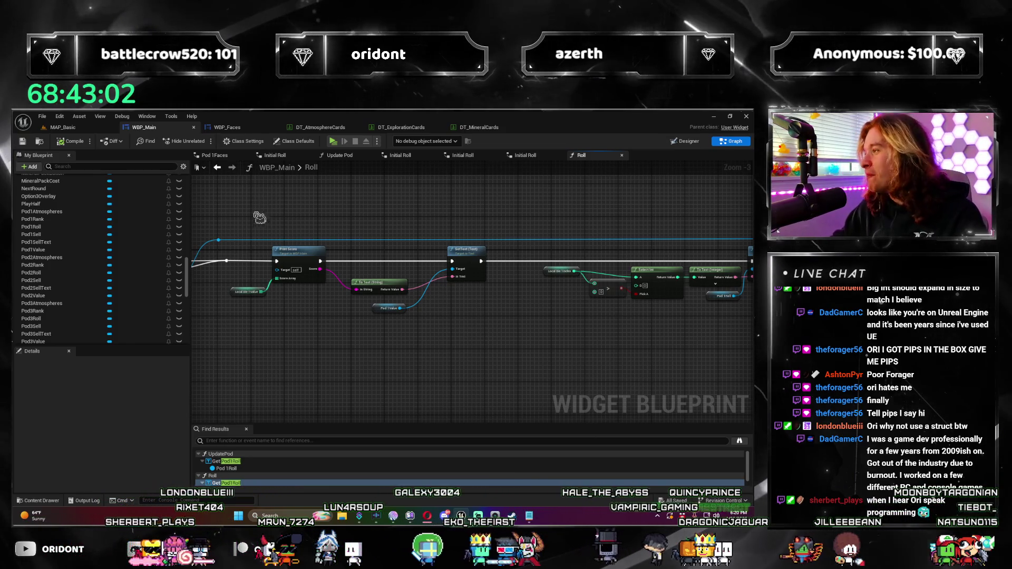
pyautogui.click(63, 127)
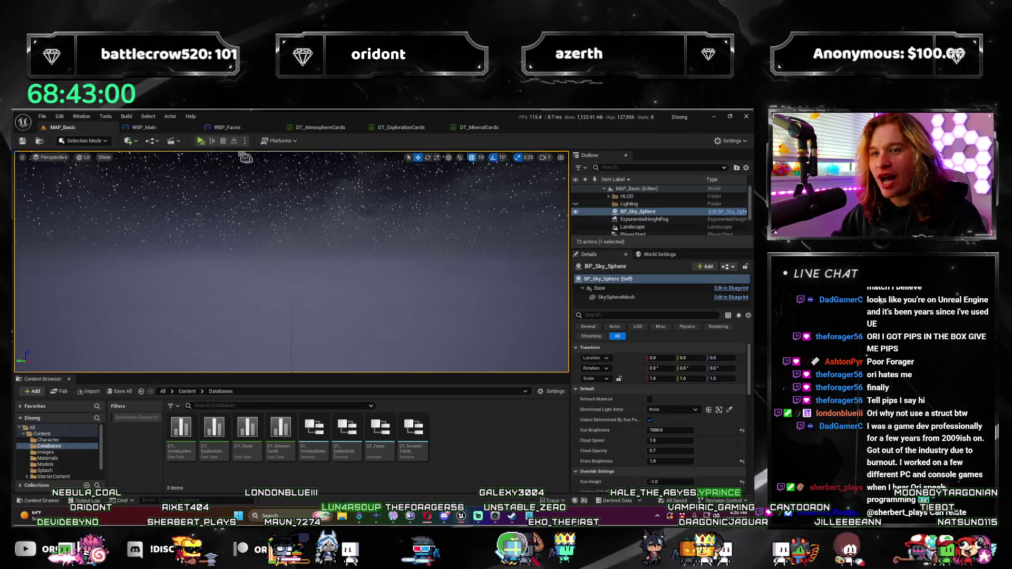
pyautogui.click(201, 141)
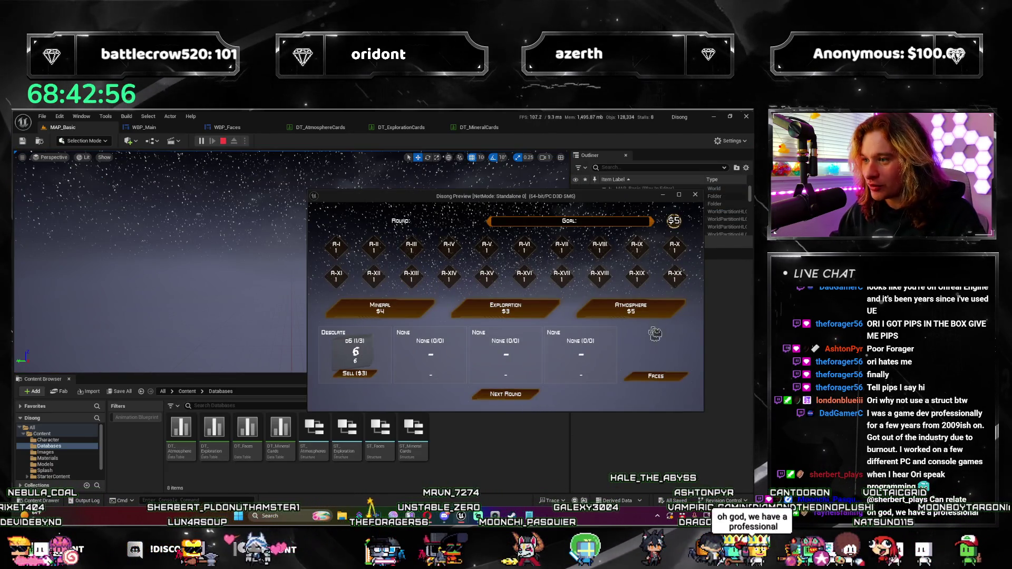
pyautogui.click(684, 310)
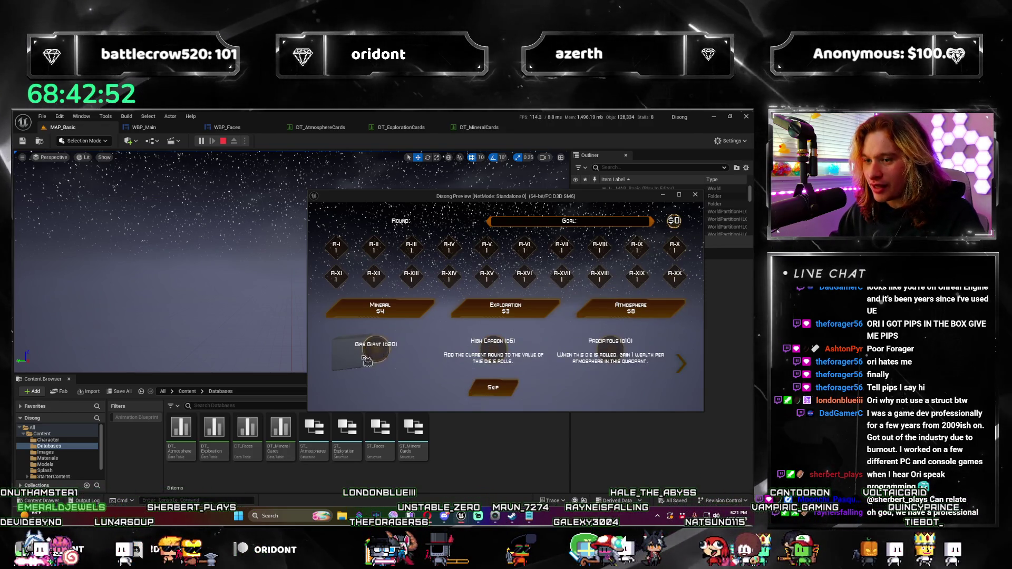
pyautogui.click(381, 364)
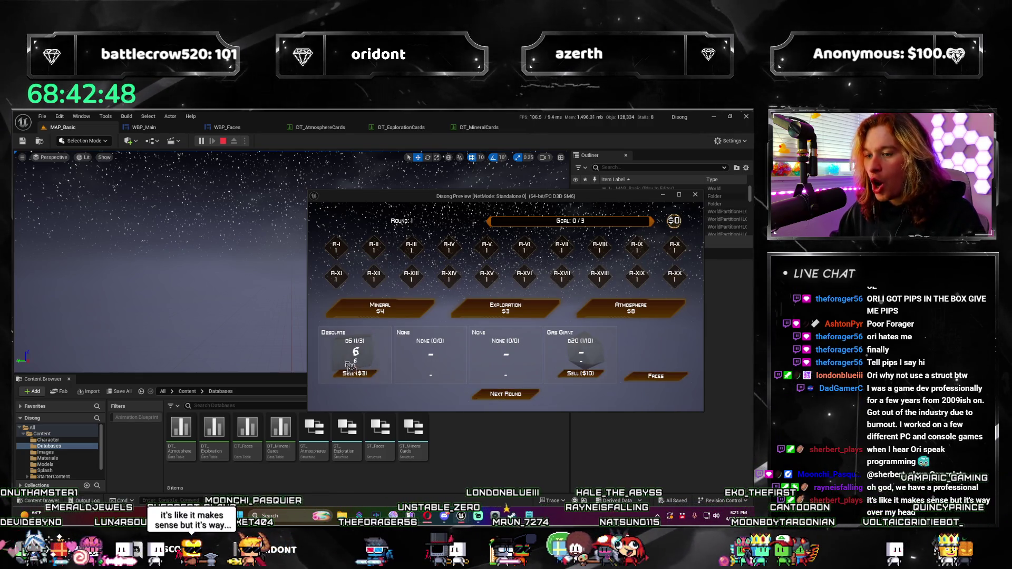
pyautogui.click(534, 396)
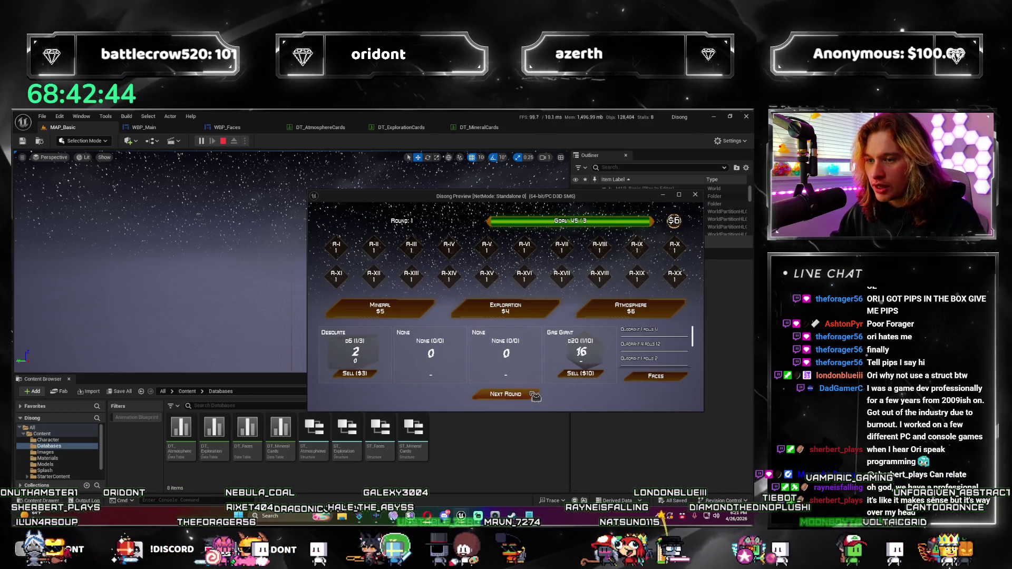
pyautogui.click(534, 396)
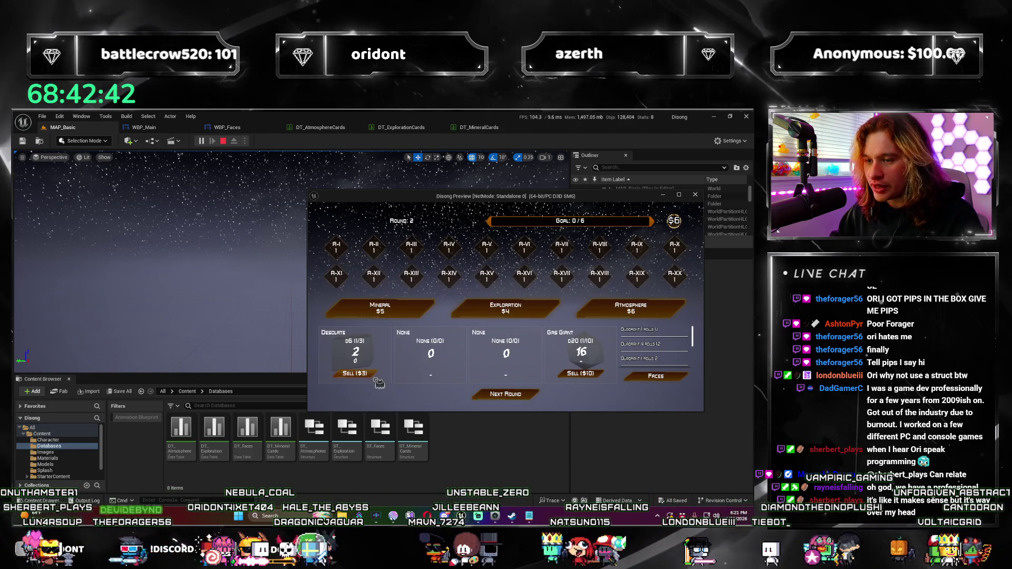
pyautogui.click(617, 316)
pyautogui.click(498, 351)
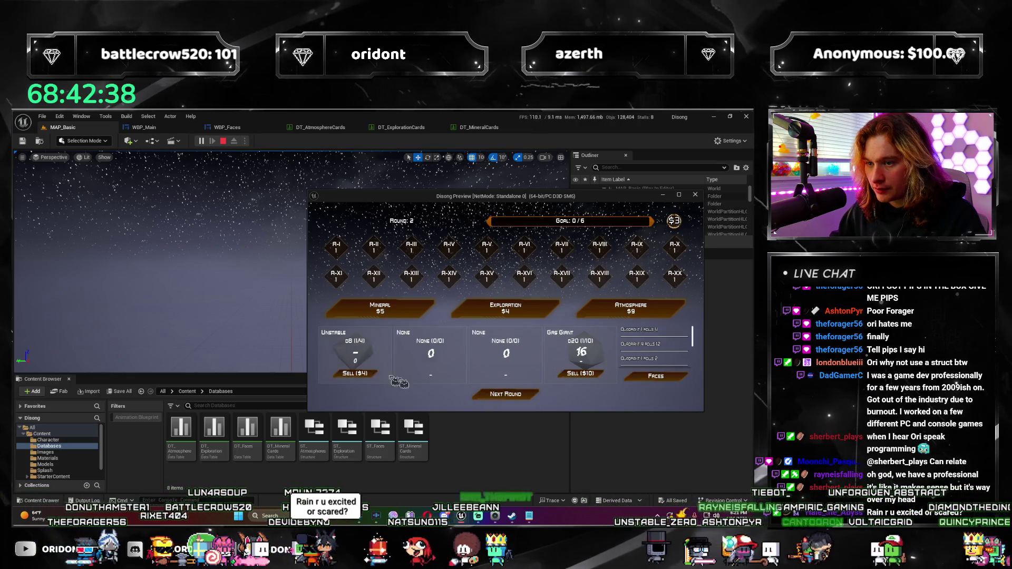
pyautogui.click(532, 396)
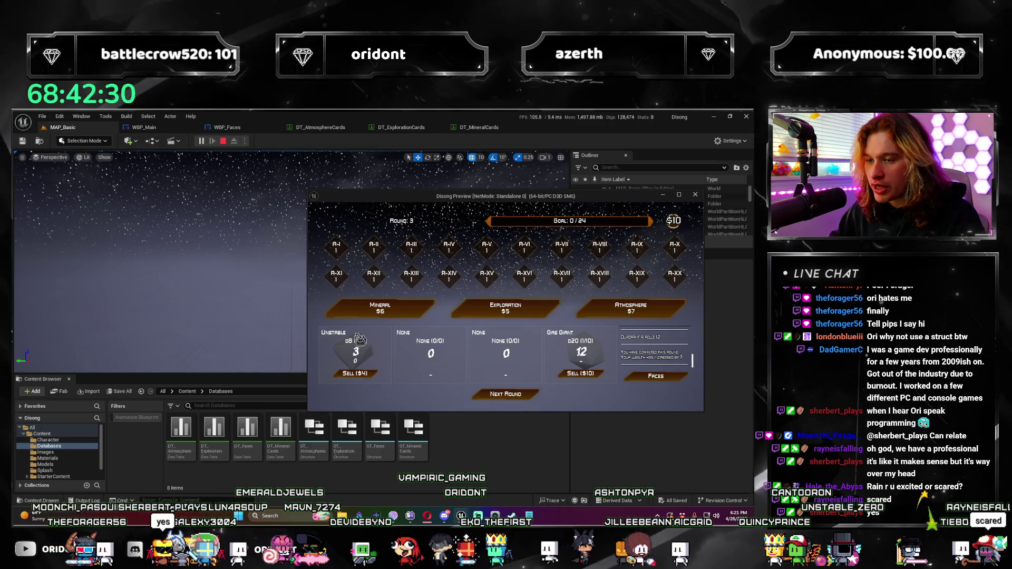
pyautogui.click(695, 195)
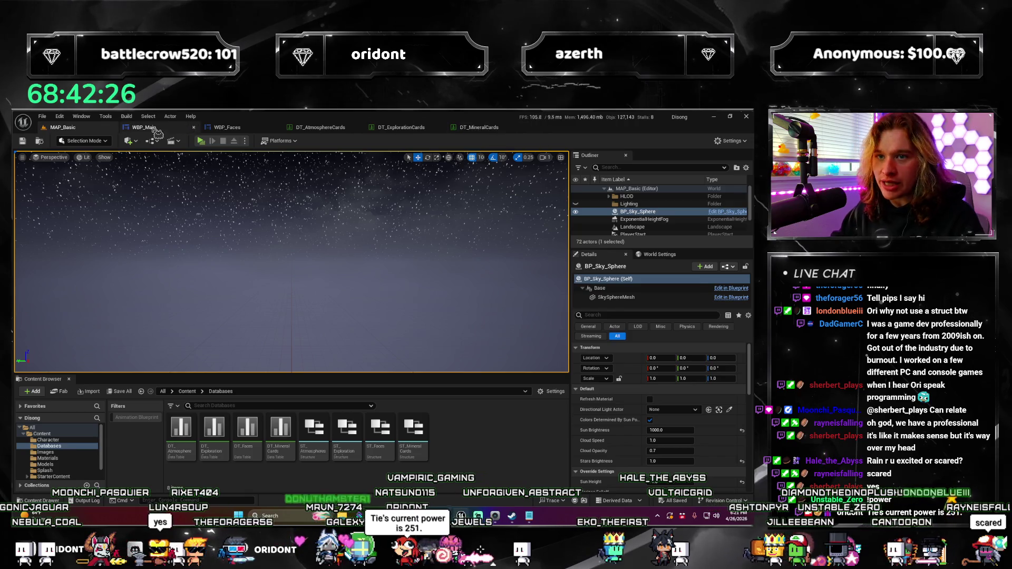
# Add a Print String node fed by the score, running before SetText, and reposition it down-left.
pyautogui.click(156, 131)
pyautogui.moveTo(448, 368)
pyautogui.mouseDown()
pyautogui.moveTo(316, 350)
pyautogui.moveTo(418, 287)
pyautogui.moveTo(226, 339)
pyautogui.moveTo(296, 333)
pyautogui.moveTo(384, 220)
pyautogui.mouseUp()
pyautogui.write('print string')
pyautogui.press('Return')
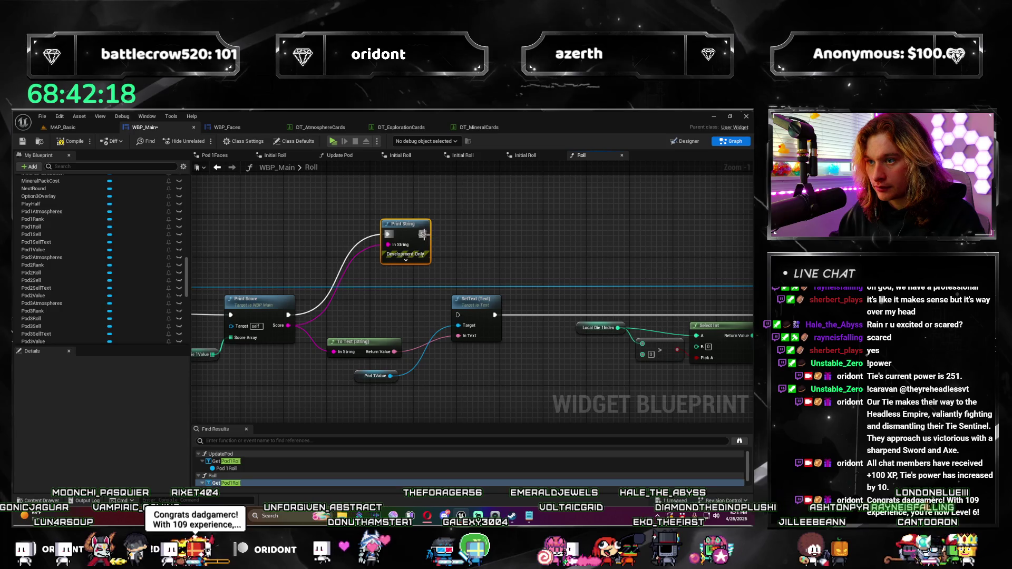
pyautogui.moveTo(476, 325); pyautogui.dragTo(459, 315)
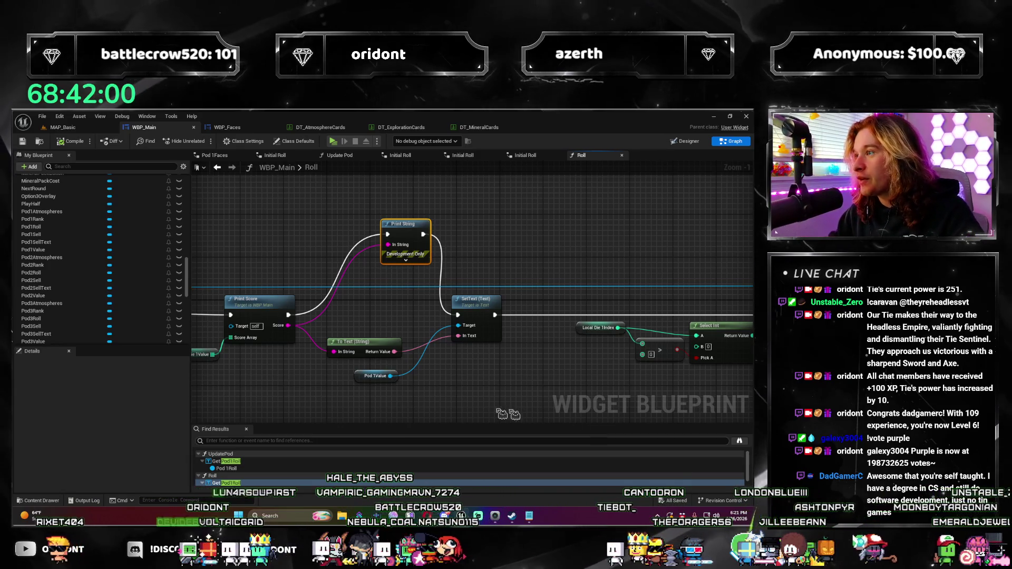
pyautogui.scroll(1, 482, 335)
pyautogui.scroll(-1, 482, 335)
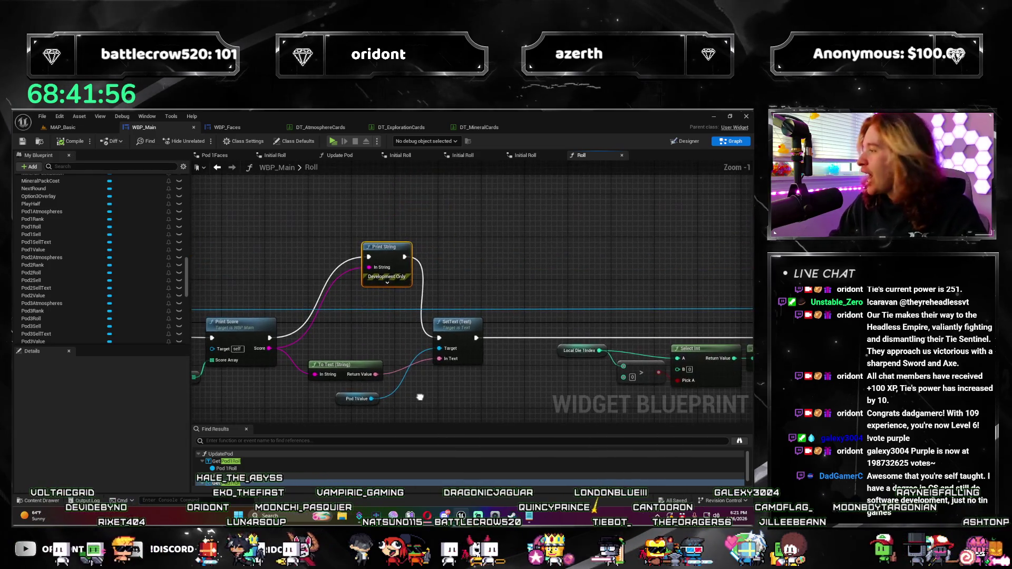
pyautogui.moveTo(392, 248); pyautogui.dragTo(360, 264)
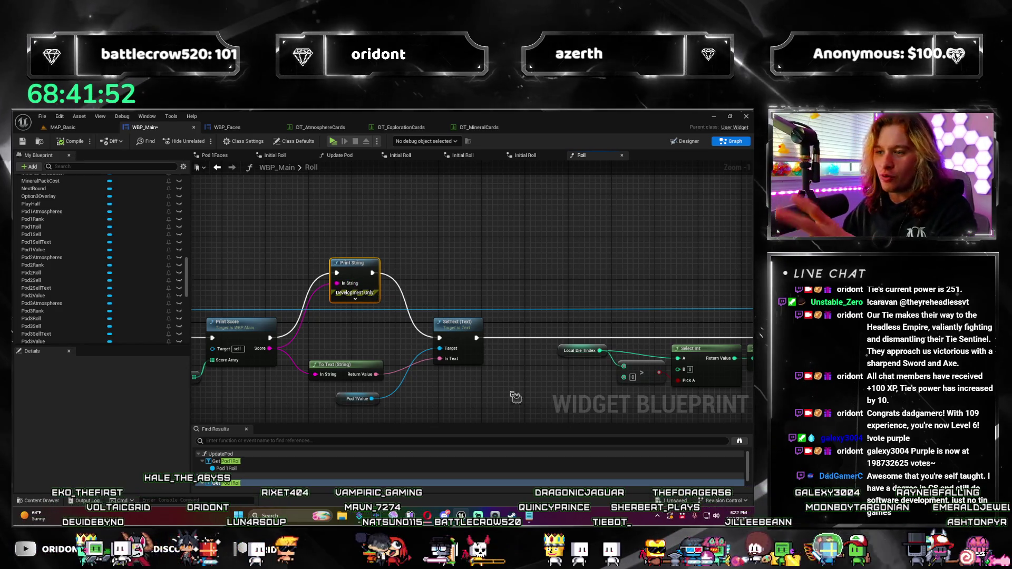
pyautogui.moveTo(535, 382); pyautogui.dragTo(543, 346)
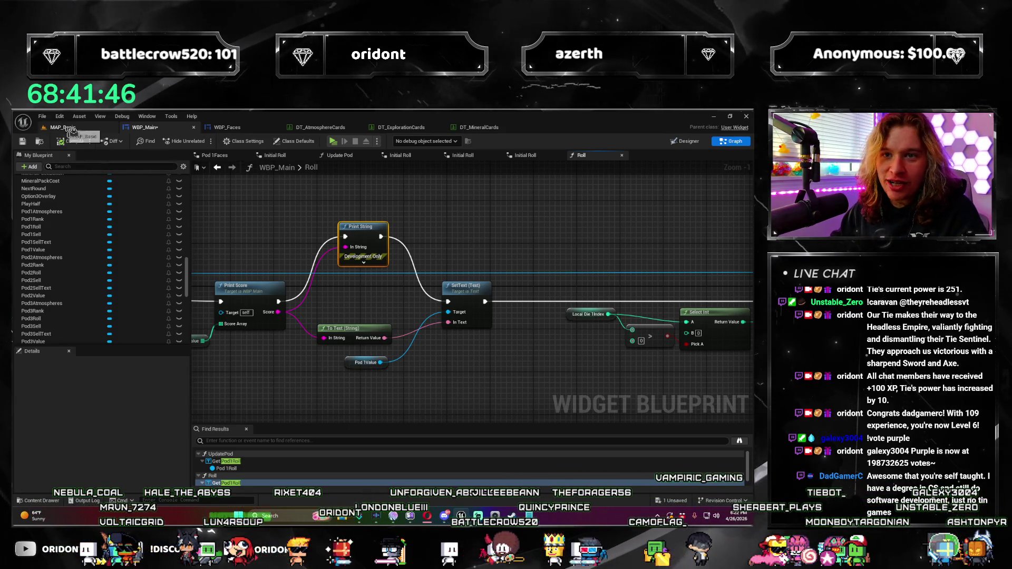
# Save WBP_Main and move Local Die 1Value beside the score array input.
pyautogui.hotkey('ctrl', 's')
pyautogui.moveTo(268, 242); pyautogui.dragTo(437, 222)
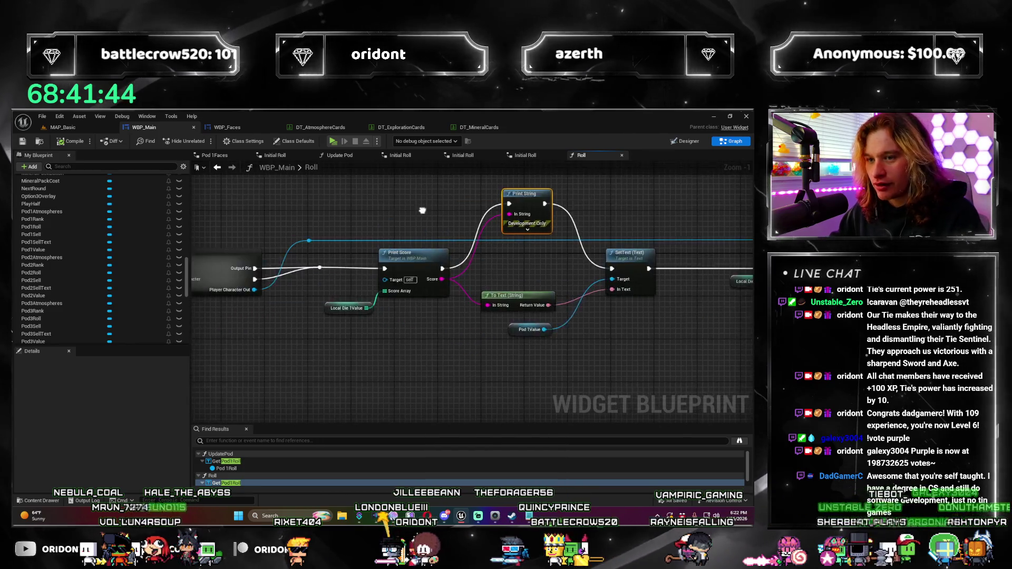
pyautogui.moveTo(362, 343)
pyautogui.mouseDown()
pyautogui.moveTo(345, 361)
pyautogui.moveTo(299, 330)
pyautogui.moveTo(363, 328)
pyautogui.mouseUp()
# Search 'die 1 val' without adding a node, then open the Initial Roll collapsed graph.
pyautogui.moveTo(307, 378); pyautogui.dragTo(307, 377)
pyautogui.write('die 1 val')
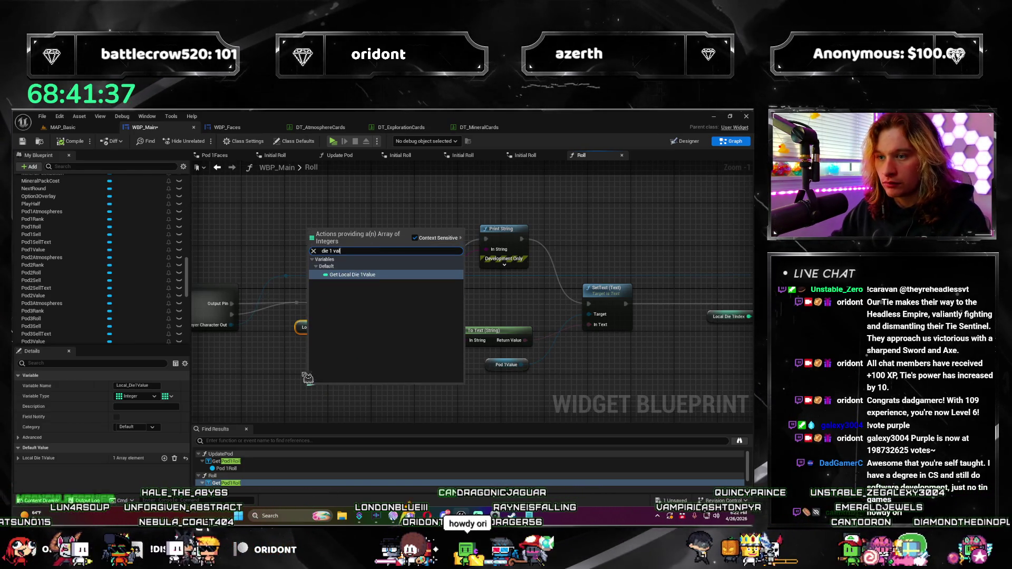
pyautogui.press('Escape')
pyautogui.scroll(-3, 497, 378)
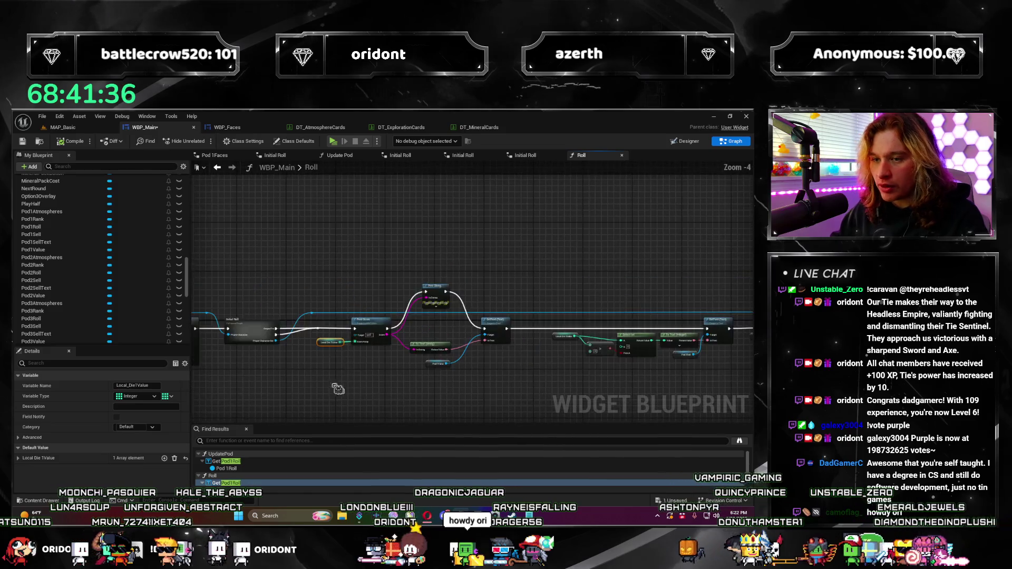
pyautogui.scroll(2, 497, 378)
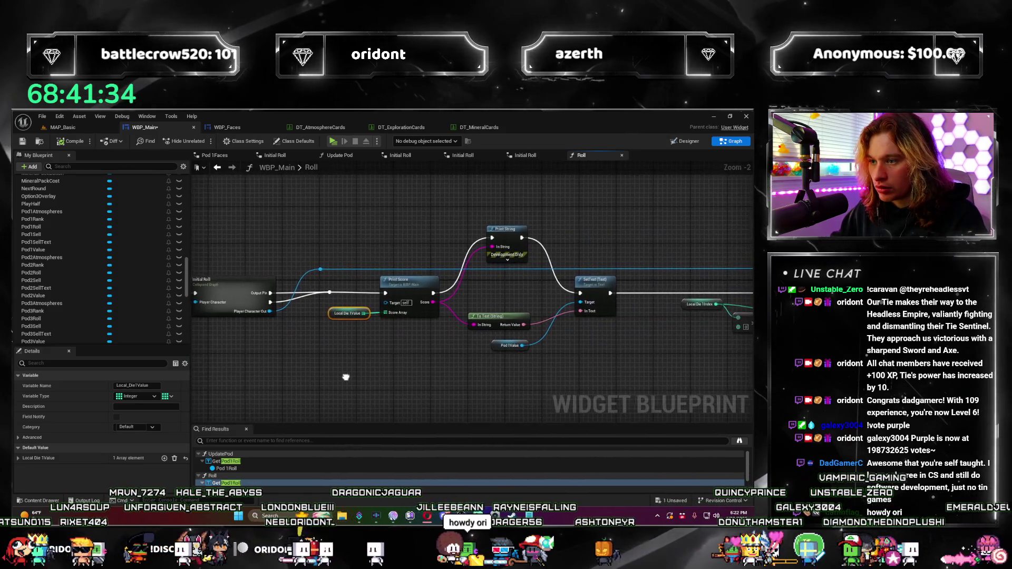
pyautogui.scroll(2, 510, 358)
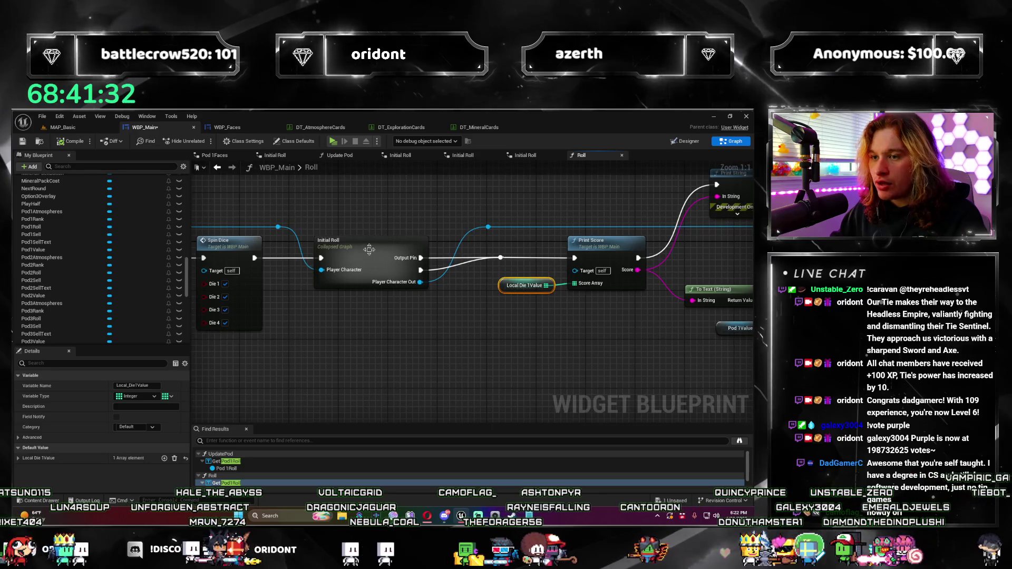
pyautogui.moveTo(509, 317)
pyautogui.mouseDown()
pyautogui.moveTo(371, 350)
pyautogui.moveTo(393, 356)
pyautogui.mouseUp()
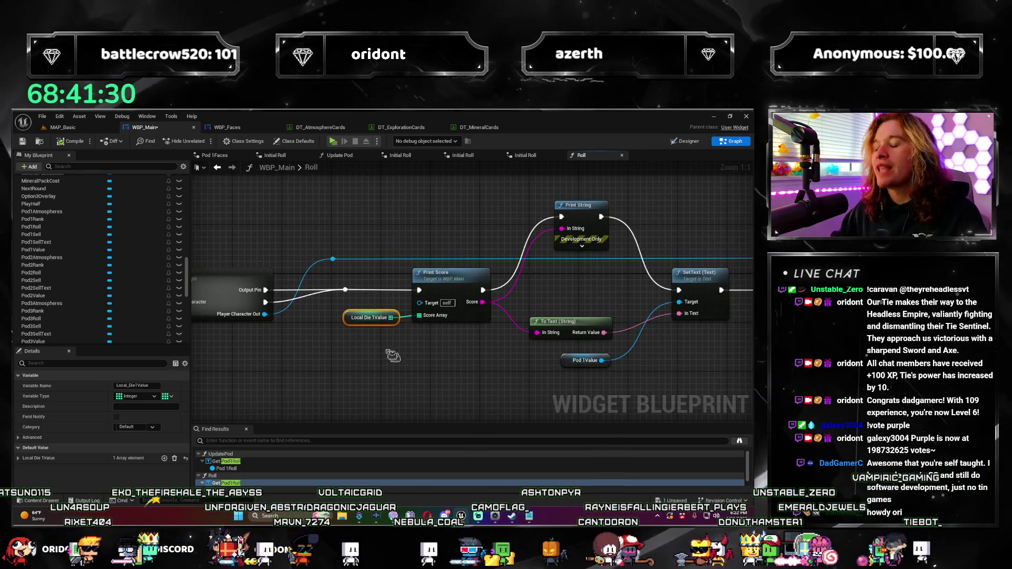
pyautogui.doubleClick(450, 295)
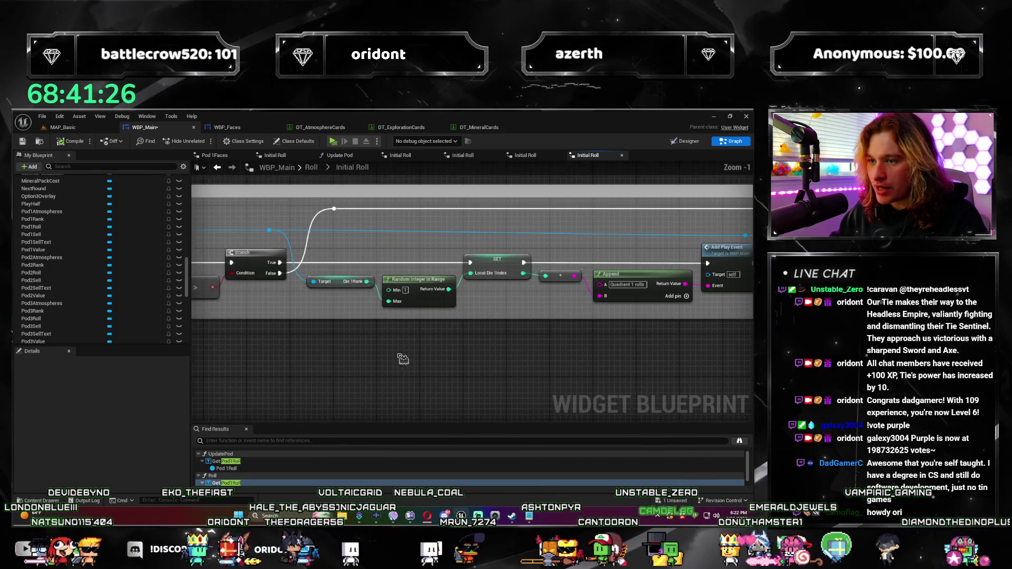
# Close the three duplicate Initial Roll tabs and go back up to the Roll graph.
pyautogui.moveTo(670, 343)
pyautogui.mouseDown()
pyautogui.moveTo(609, 369)
pyautogui.moveTo(605, 338)
pyautogui.mouseUp()
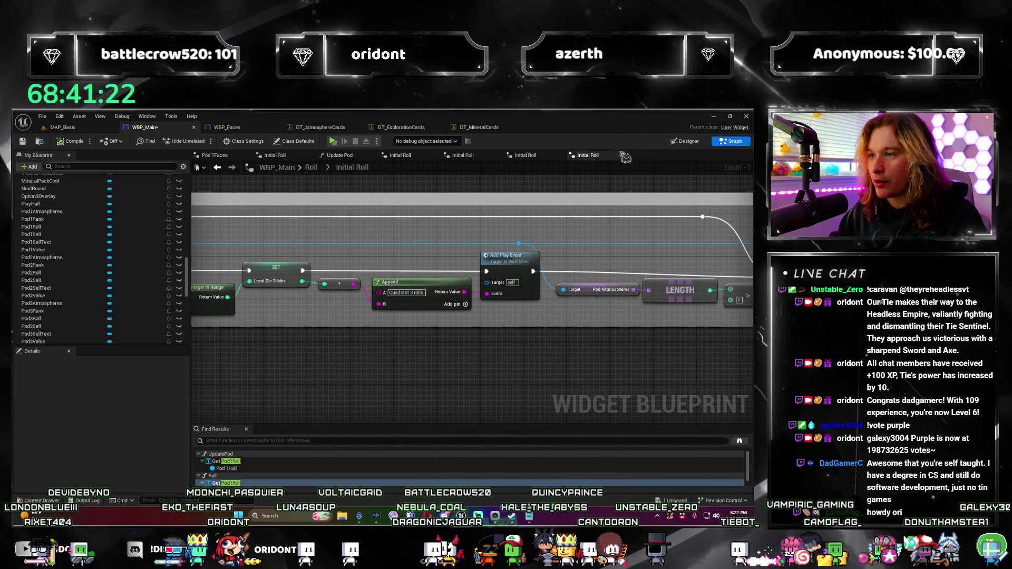
pyautogui.click(622, 155)
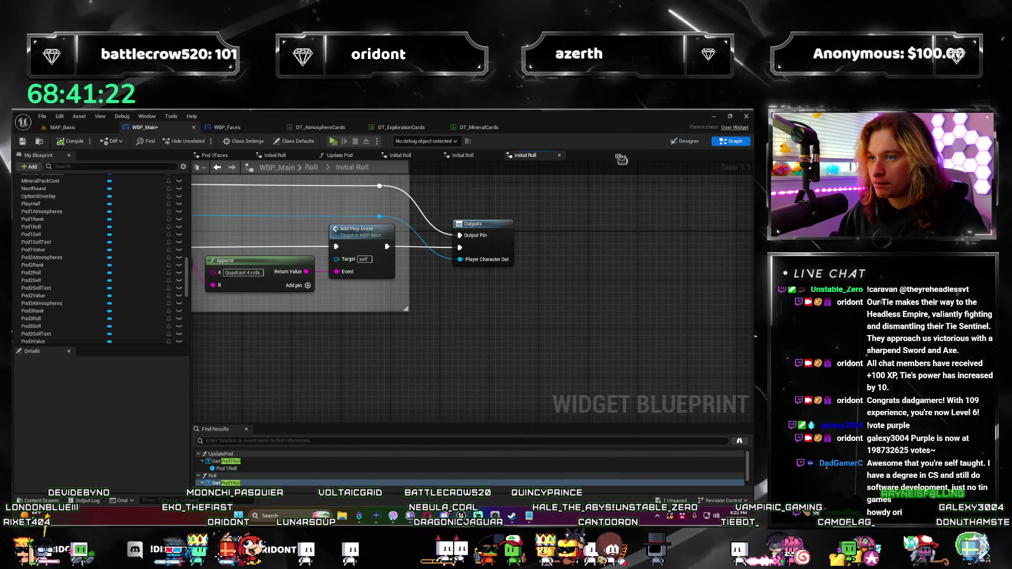
pyautogui.click(558, 157)
pyautogui.click(496, 156)
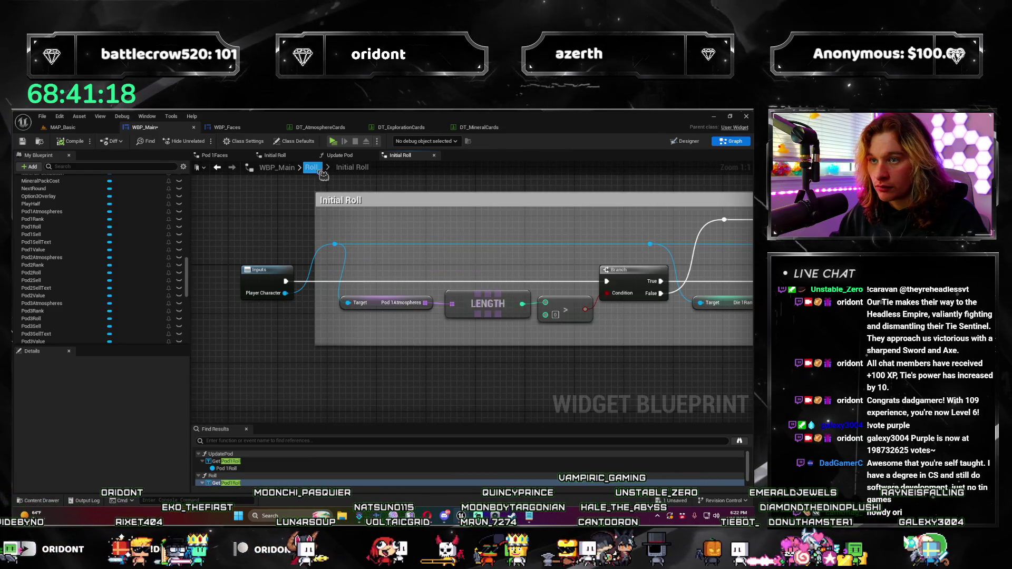
pyautogui.doubleClick(392, 306)
pyautogui.scroll(-5, 406, 303)
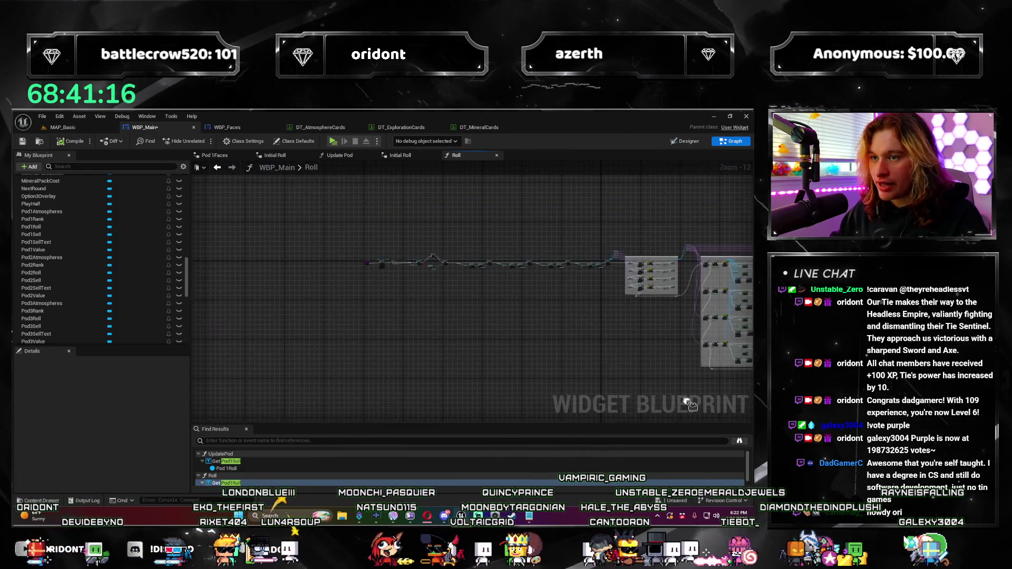
# Place Pod 1Value above To Text and break SetText's outgoing execution wire.
pyautogui.scroll(6, 412, 302)
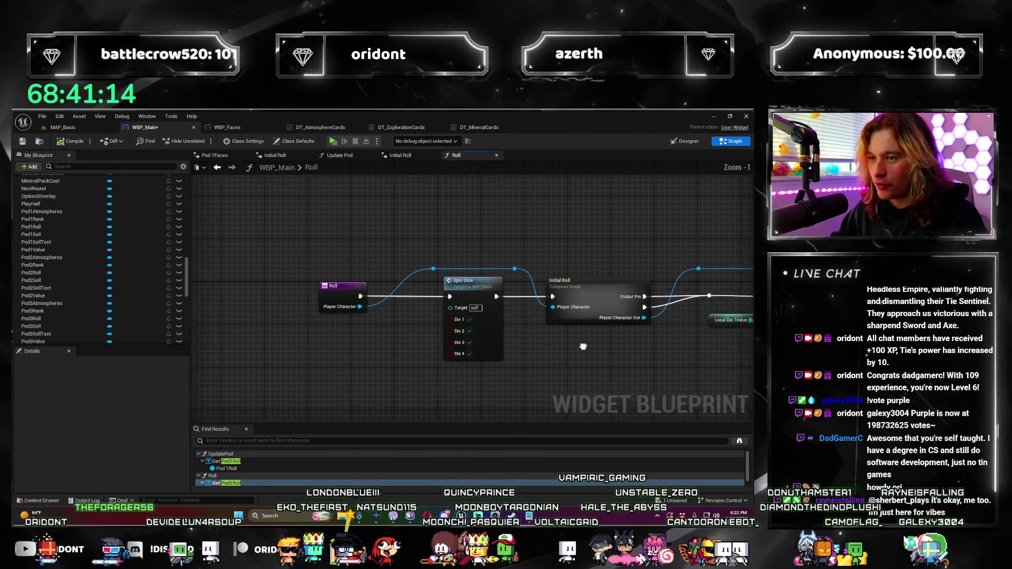
pyautogui.moveTo(417, 284)
pyautogui.mouseDown()
pyautogui.moveTo(432, 307)
pyautogui.moveTo(353, 227)
pyautogui.mouseUp()
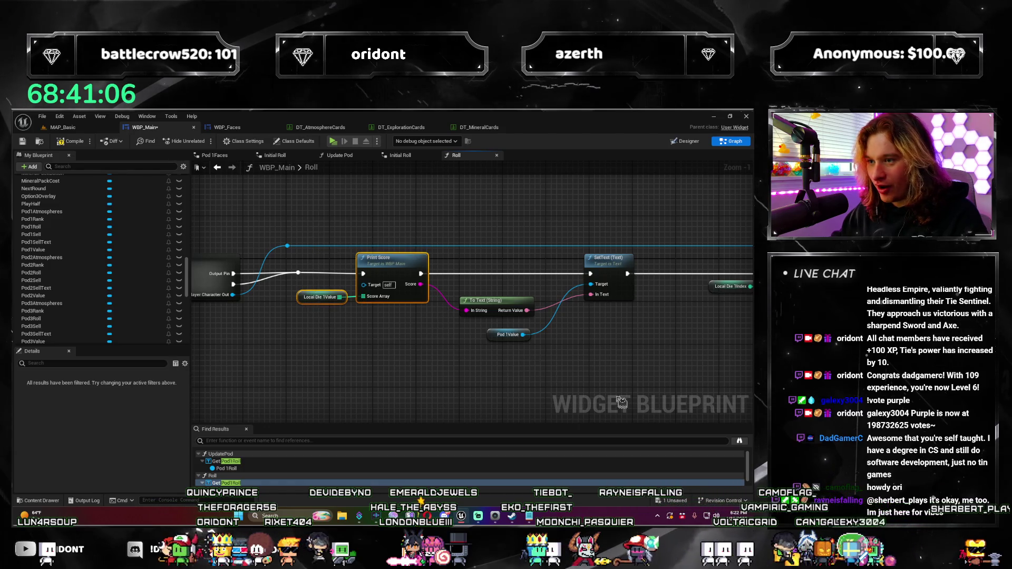
pyautogui.moveTo(495, 338); pyautogui.dragTo(500, 303)
pyautogui.keyDown('alt'); pyautogui.click(627, 273); pyautogui.keyUp('alt')
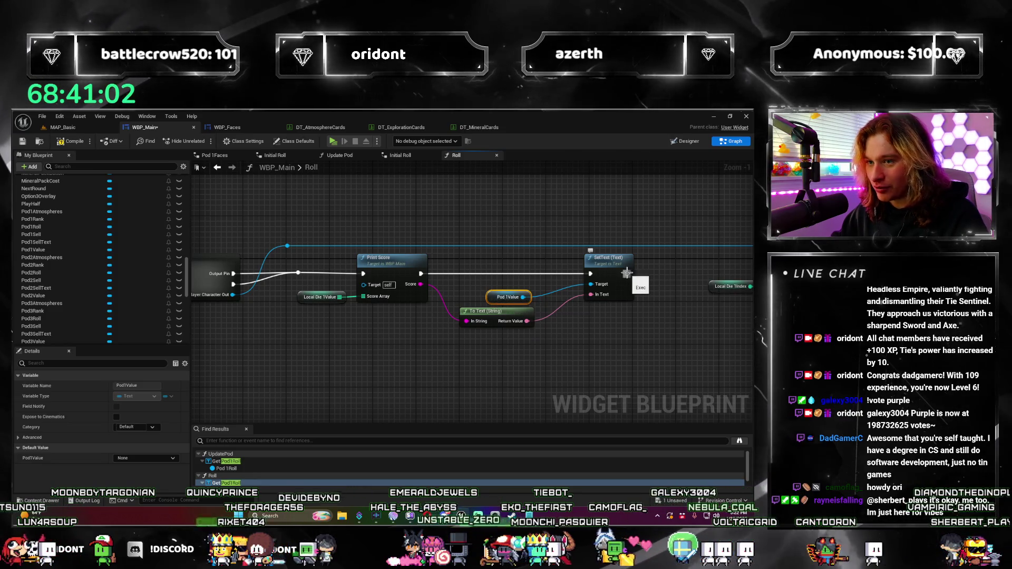
pyautogui.moveTo(313, 280); pyautogui.dragTo(492, 272)
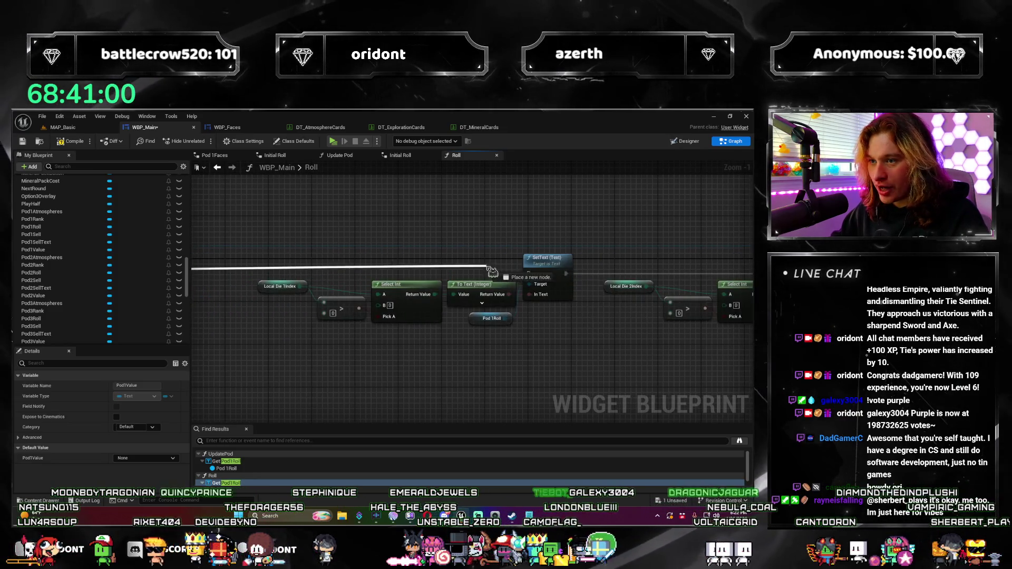
pyautogui.scroll(-4, 343, 415)
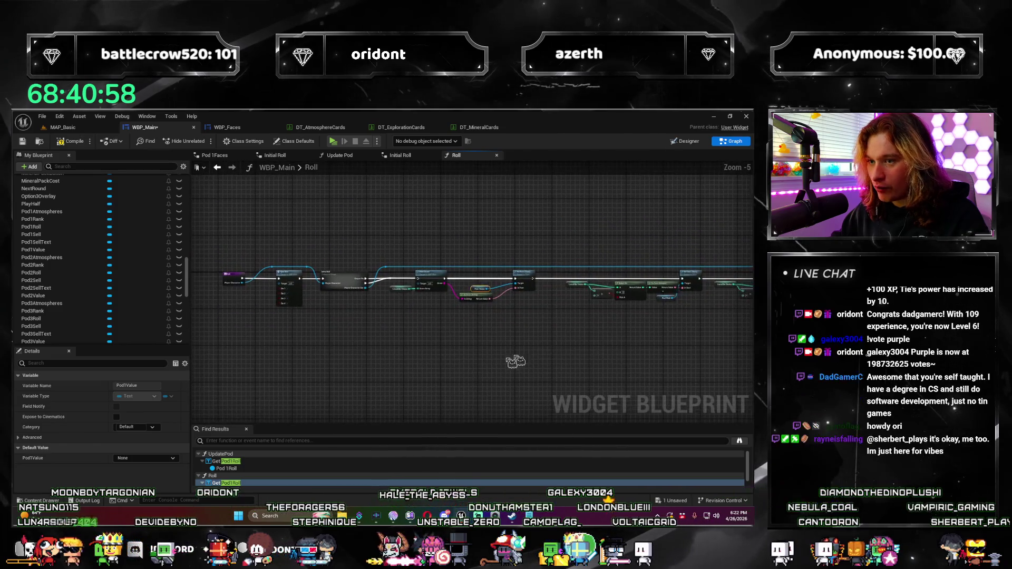
# Select the node group, draw a new execution wire, and move Initial Roll up onto the main line.
pyautogui.moveTo(352, 258); pyautogui.dragTo(386, 328)
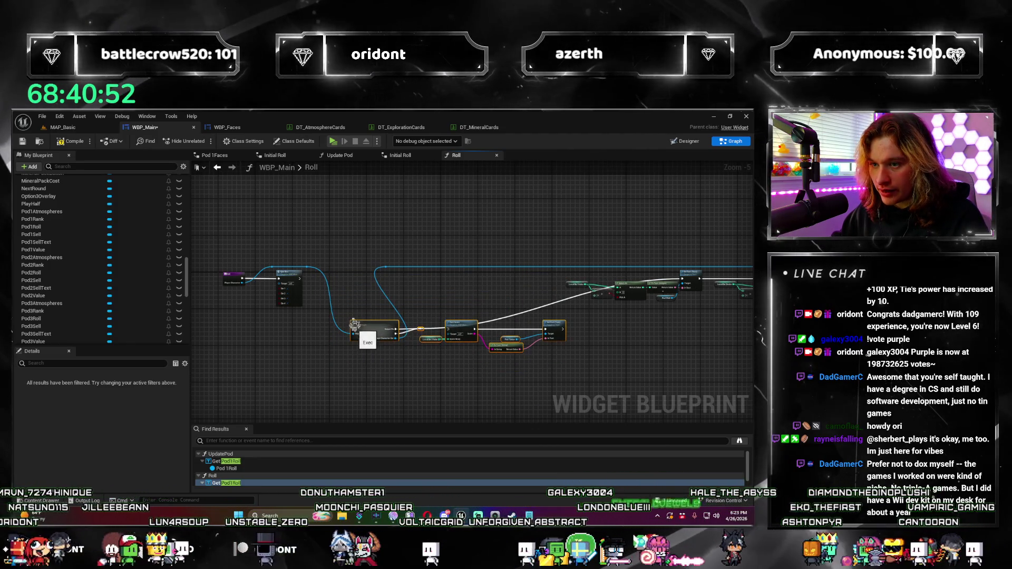
pyautogui.moveTo(315, 271); pyautogui.dragTo(381, 267)
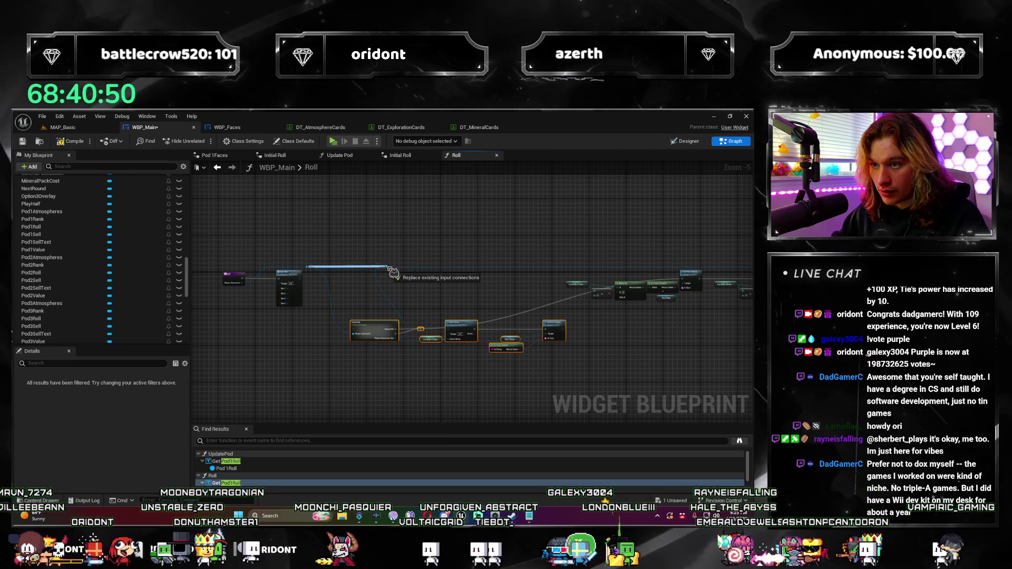
pyautogui.click(361, 339)
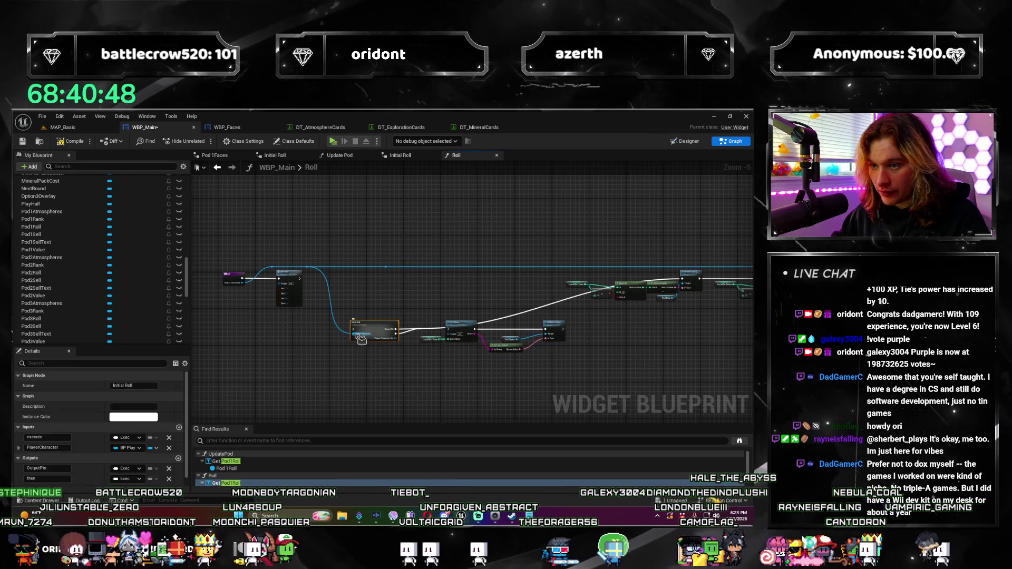
pyautogui.moveTo(373, 329); pyautogui.dragTo(361, 285)
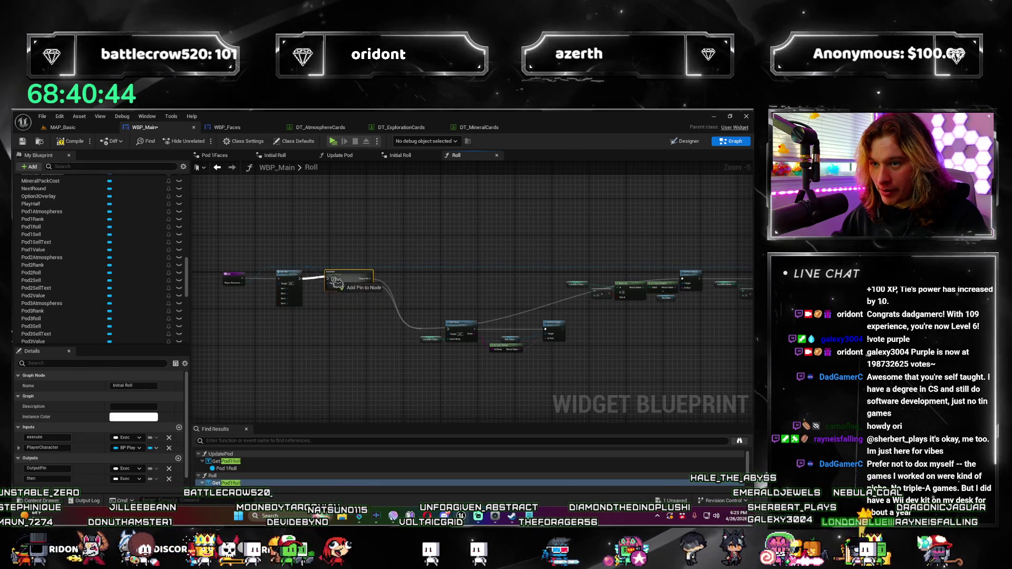
# Shift the left node group right and nudge Spin Dice and Initial Roll slightly right.
pyautogui.scroll(3, 395, 313)
pyautogui.moveTo(395, 313); pyautogui.dragTo(343, 323)
pyautogui.scroll(-1, 343, 323)
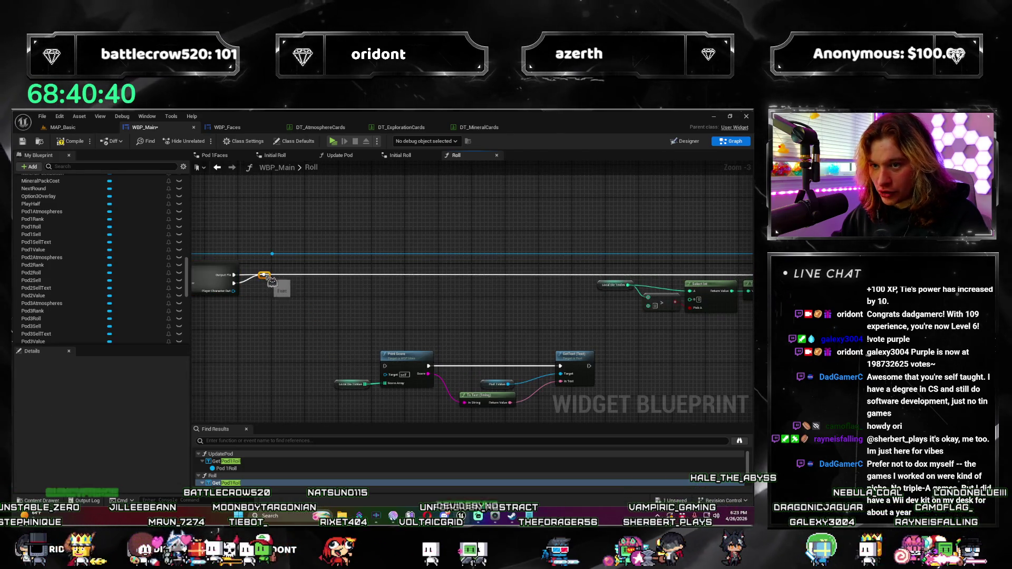
pyautogui.moveTo(263, 275)
pyautogui.mouseDown()
pyautogui.moveTo(227, 274)
pyautogui.moveTo(602, 280)
pyautogui.mouseUp()
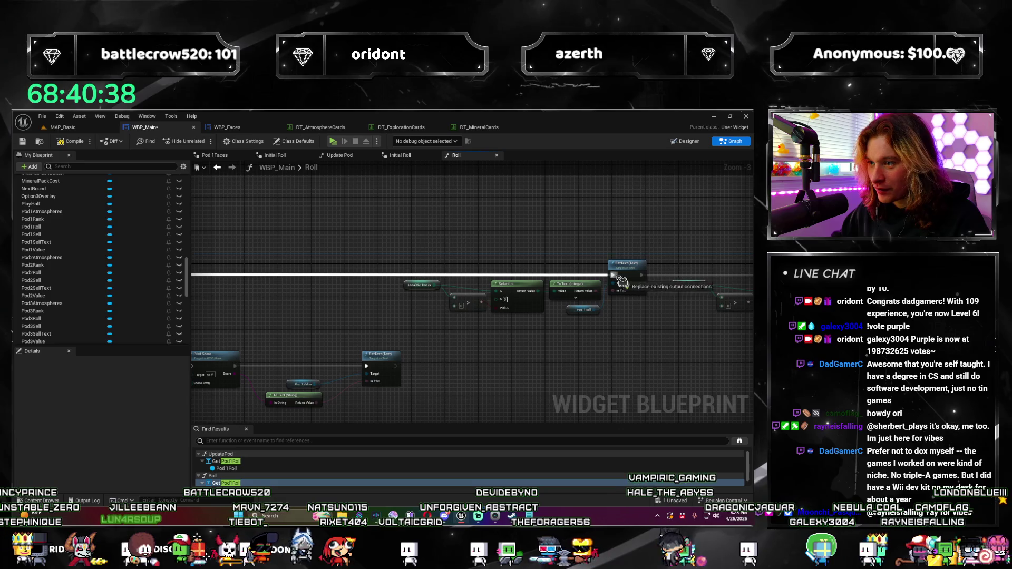
pyautogui.scroll(-4, 505, 383)
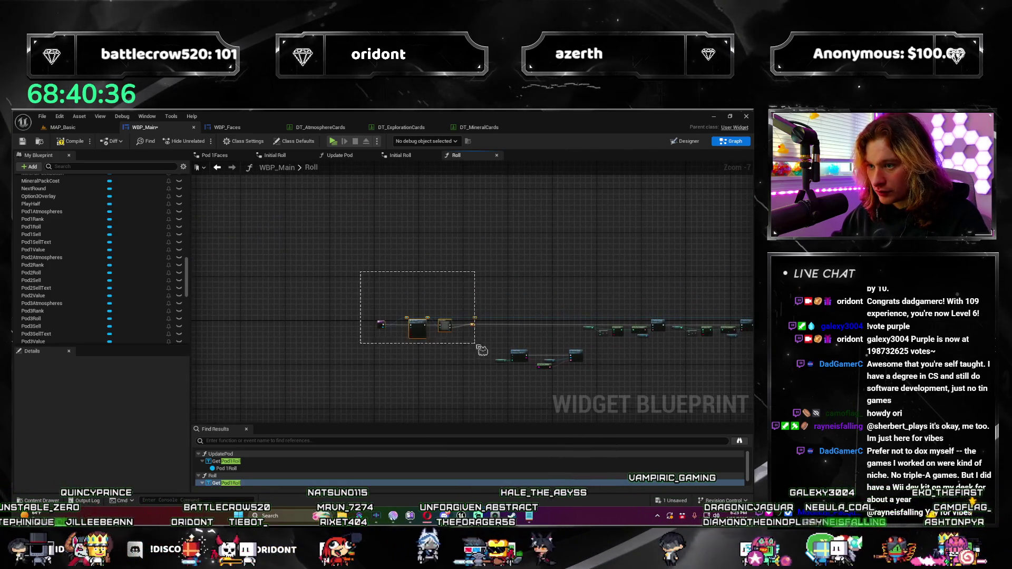
pyautogui.moveTo(444, 323); pyautogui.dragTo(538, 326)
pyautogui.scroll(5, 580, 348)
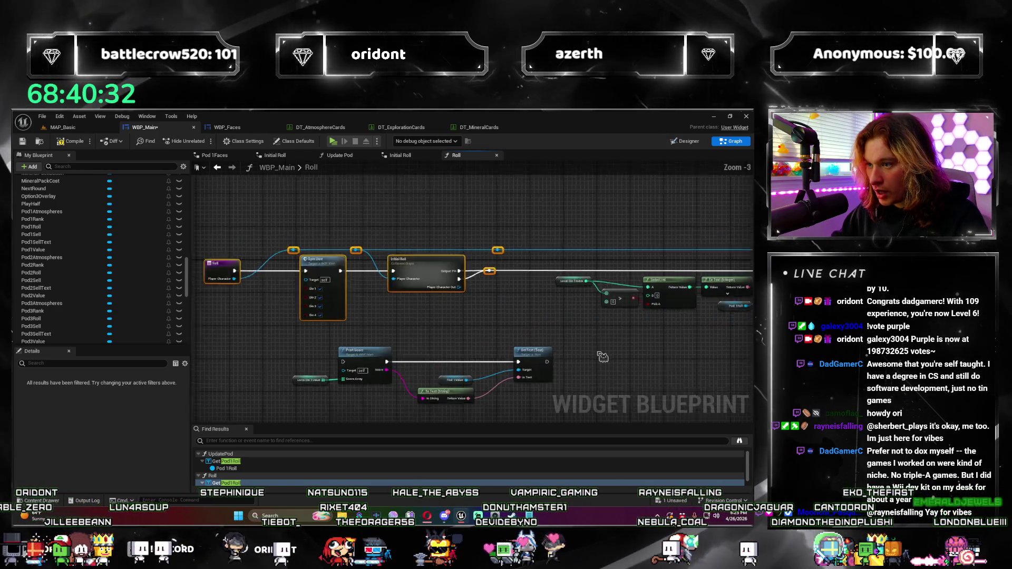
pyautogui.moveTo(400, 280); pyautogui.dragTo(428, 280)
# Inspect Initial Roll, clear the selection, and center the view on the Roll chain.
pyautogui.click(416, 291)
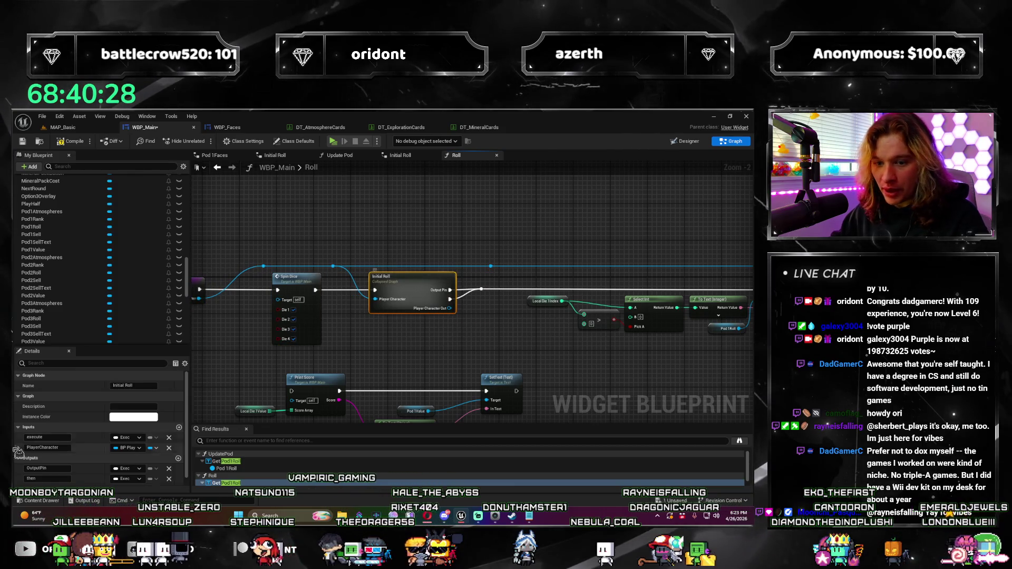
pyautogui.scroll(-1, 163, 482)
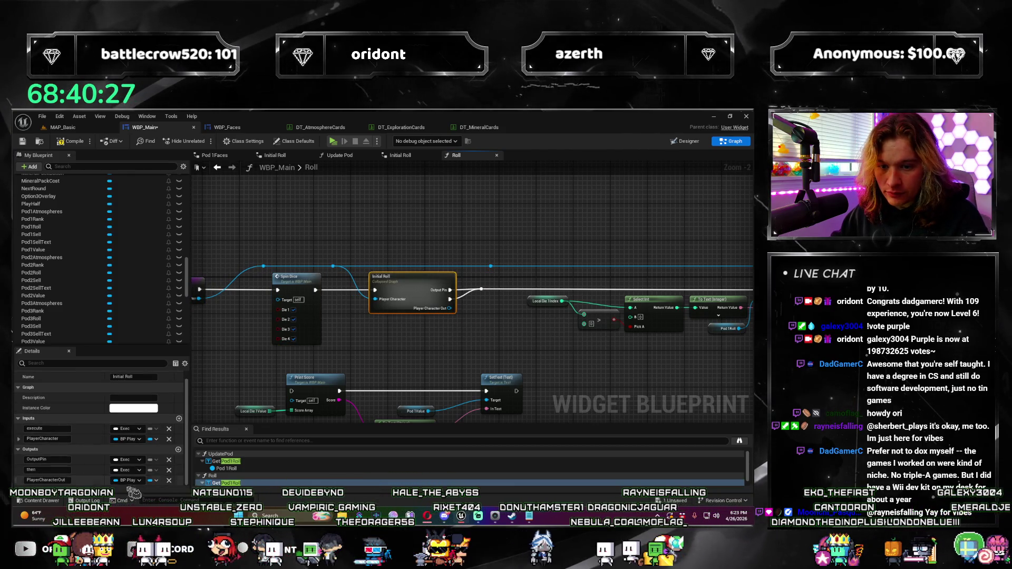
pyautogui.click(483, 391)
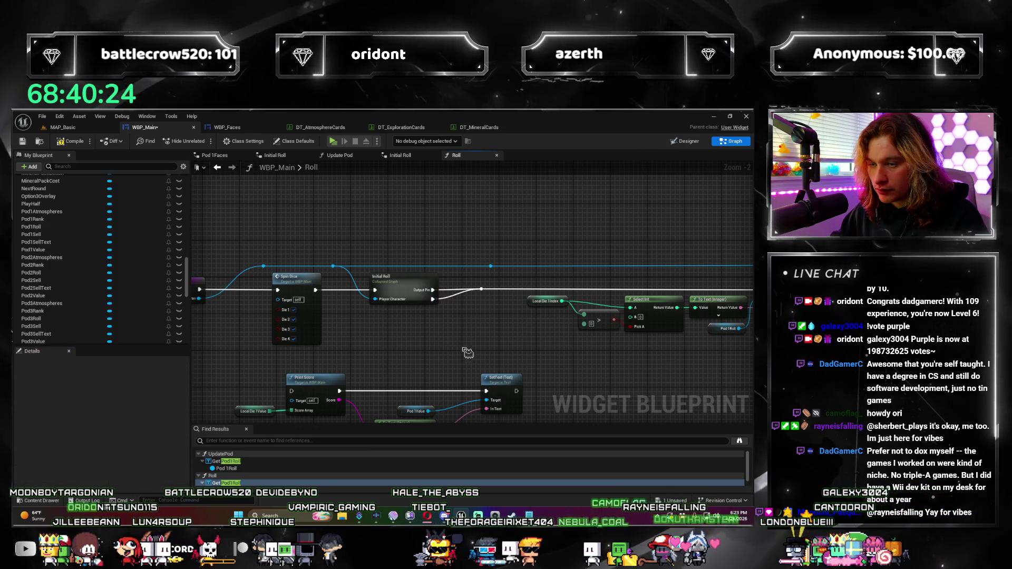
pyautogui.moveTo(466, 351); pyautogui.dragTo(510, 343)
pyautogui.scroll(-2, 510, 343)
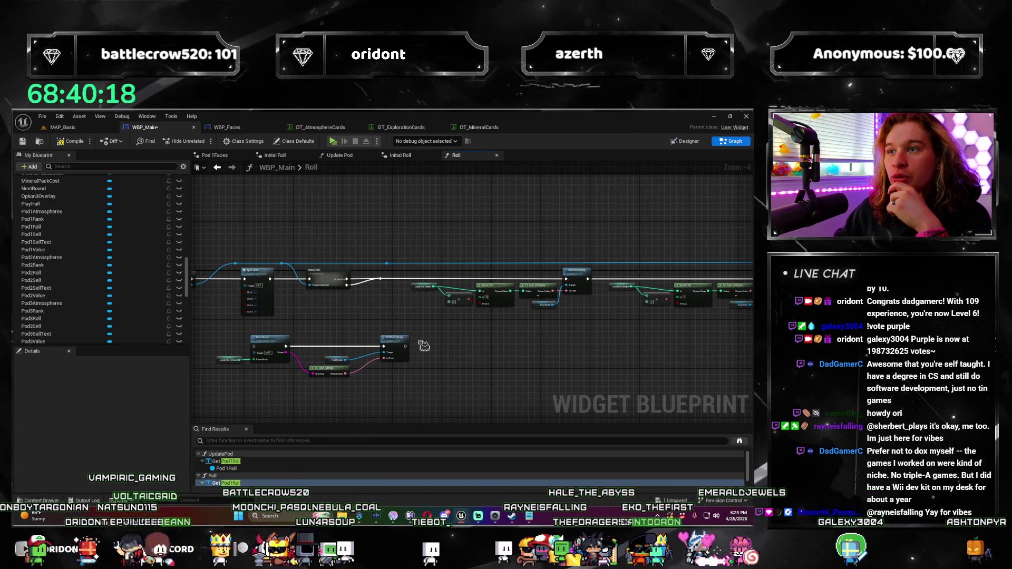
pyautogui.scroll(1, 446, 348)
pyautogui.moveTo(478, 323)
pyautogui.mouseDown()
pyautogui.moveTo(487, 323)
pyautogui.moveTo(469, 328)
pyautogui.moveTo(606, 299)
pyautogui.mouseUp()
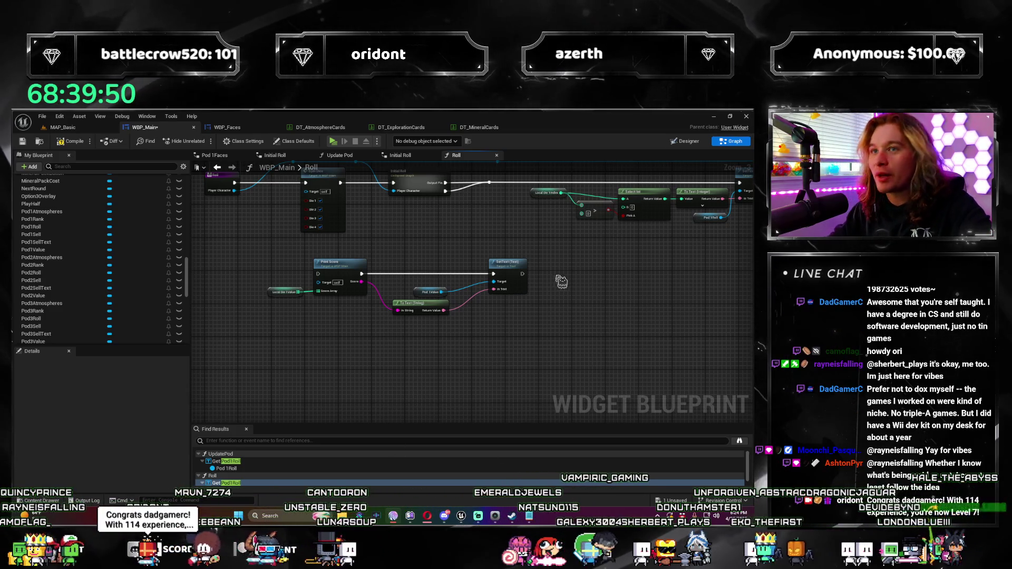
pyautogui.scroll(-12, 477, 382)
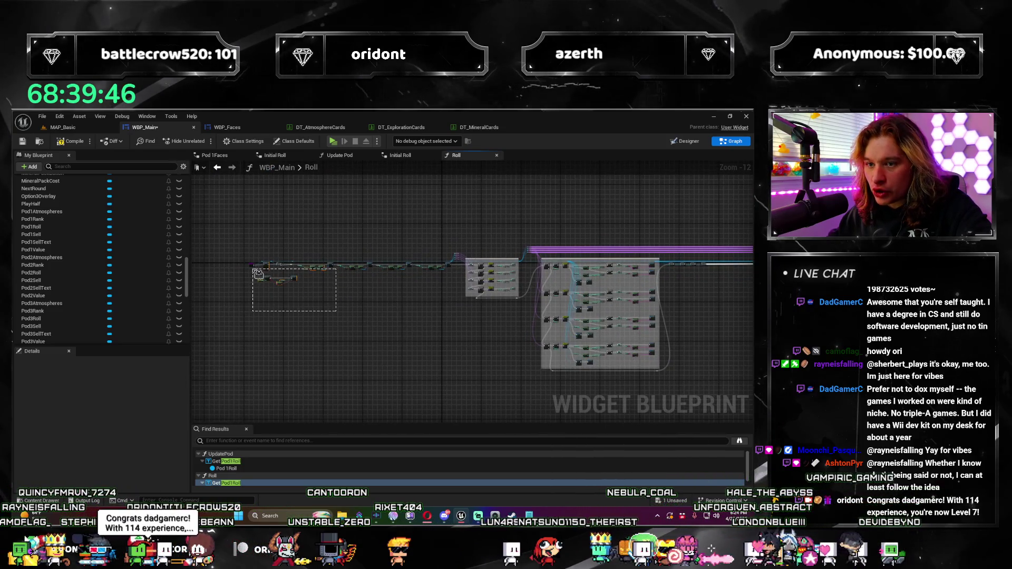
# Move the Print Score and SetText group beside Set Percent and save the blueprint.
pyautogui.moveTo(257, 273); pyautogui.dragTo(263, 279)
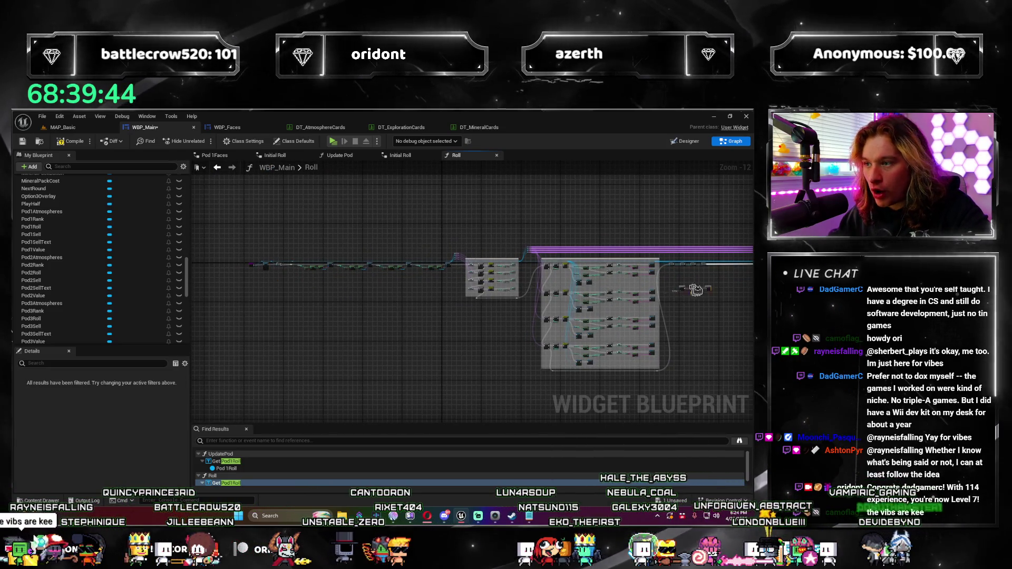
pyautogui.scroll(4, 474, 295)
pyautogui.scroll(-5, 413, 279)
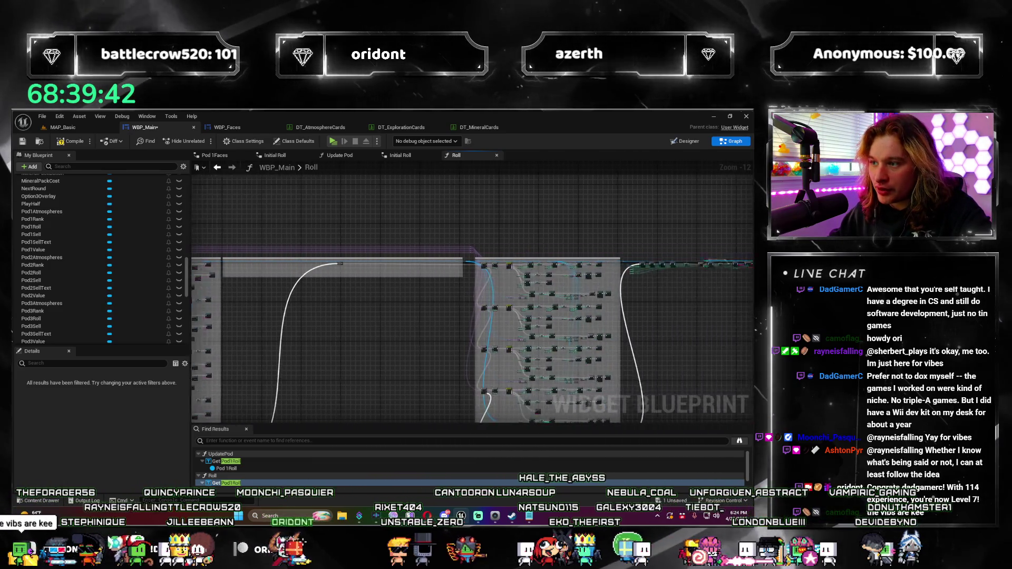
pyautogui.scroll(10, 411, 271)
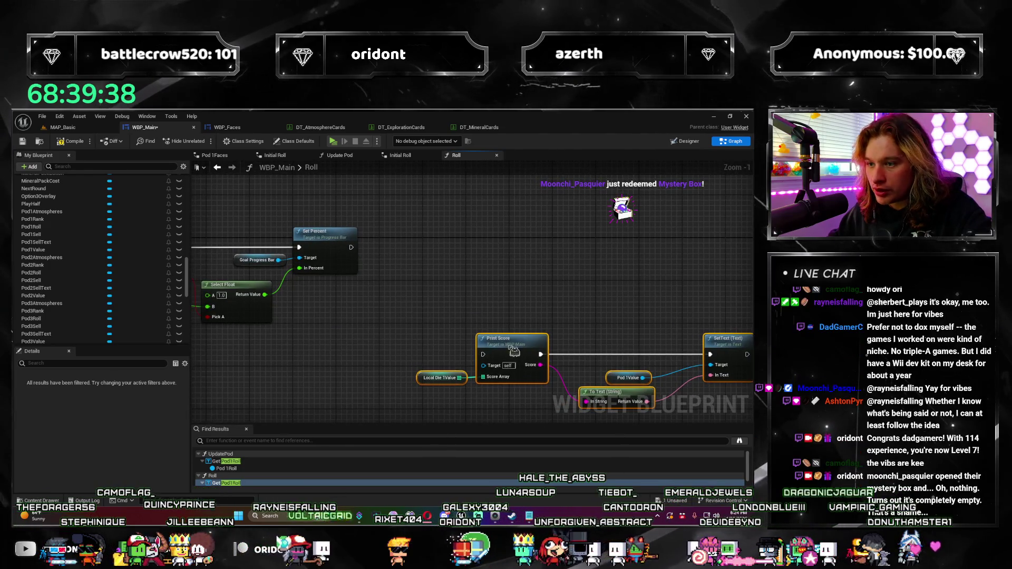
pyautogui.moveTo(513, 351); pyautogui.dragTo(481, 244)
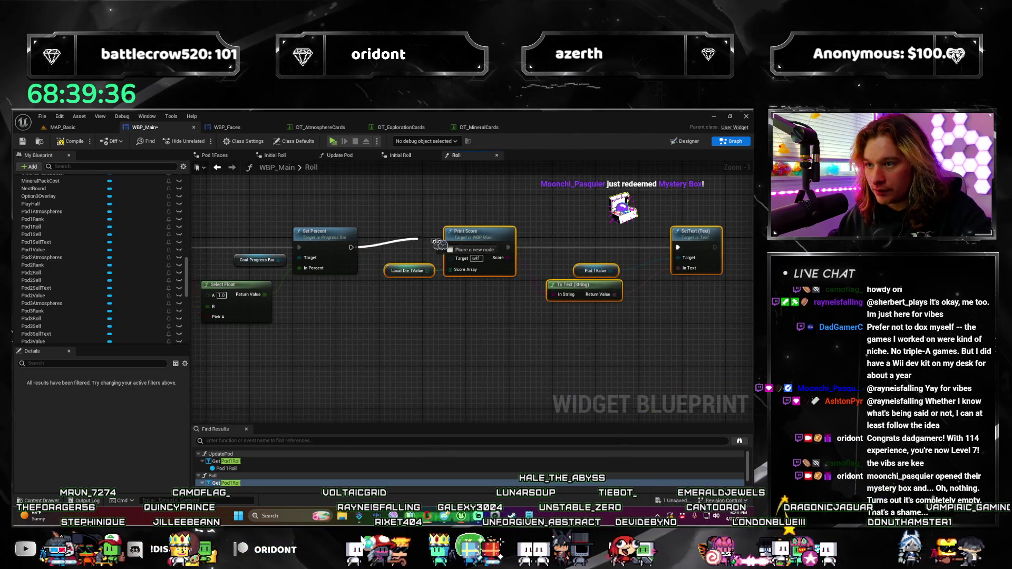
pyautogui.scroll(-2, 416, 256)
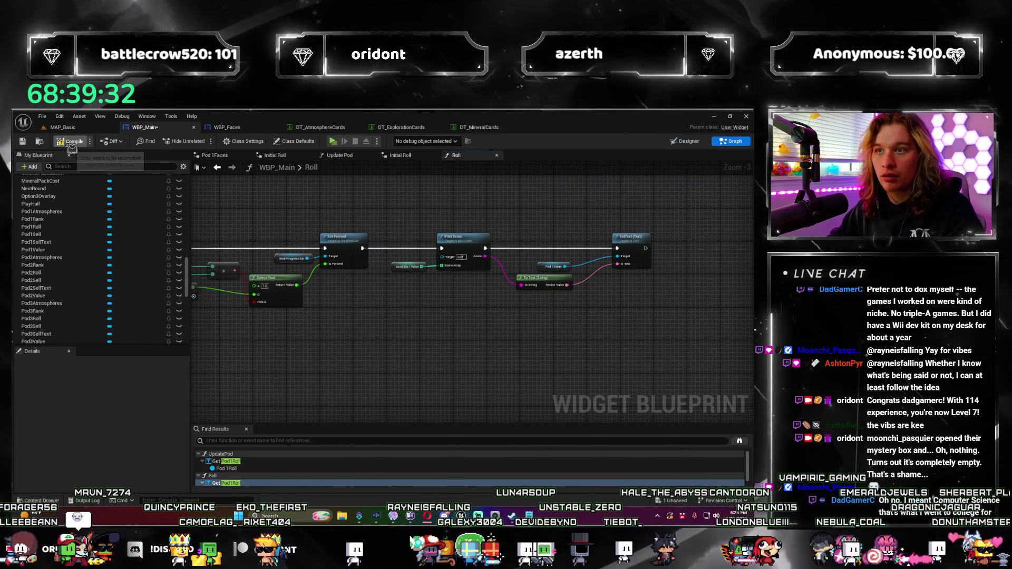
pyautogui.hotkey('ctrl', 's')
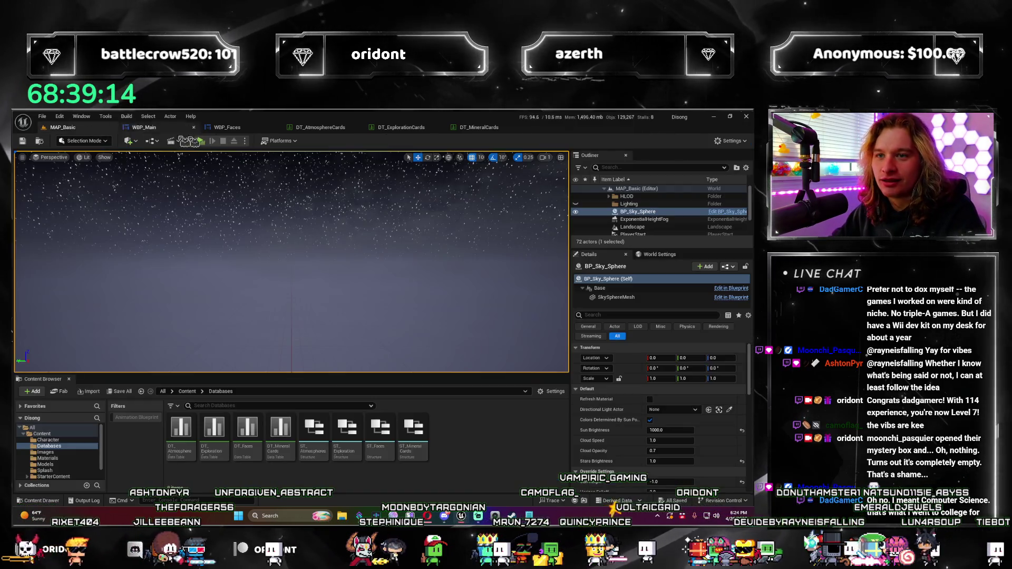
pyautogui.click(63, 127)
# Start a play-in-editor test, enlarge the preview, reach round 2 and pick the Precipitous d10.
pyautogui.click(203, 141)
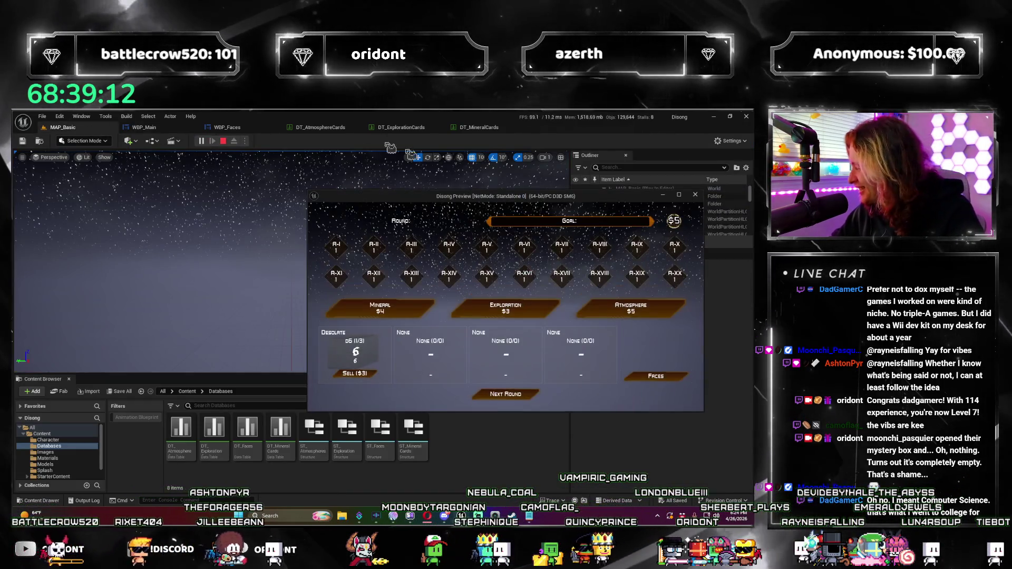
pyautogui.click(679, 196)
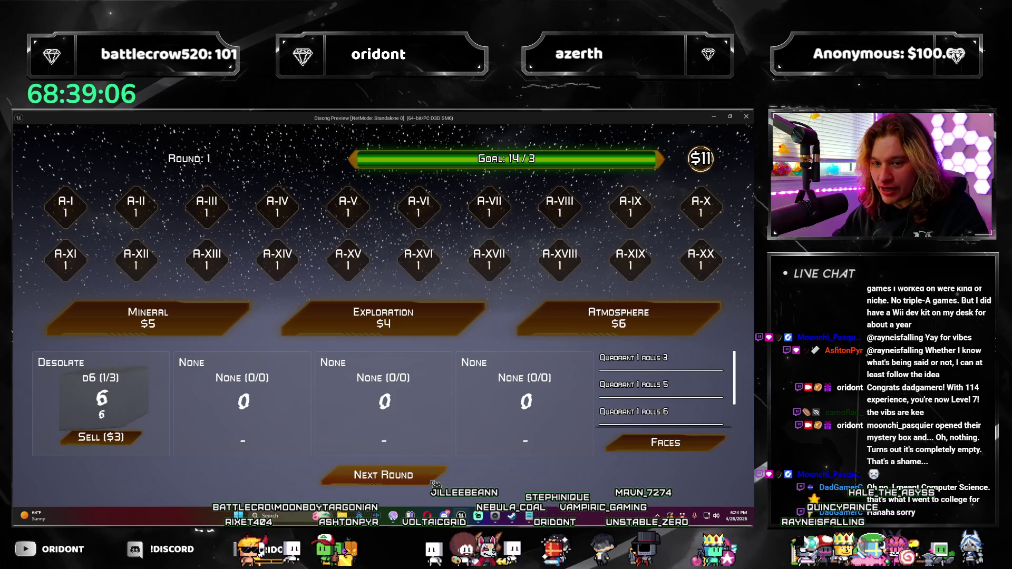
pyautogui.click(434, 482)
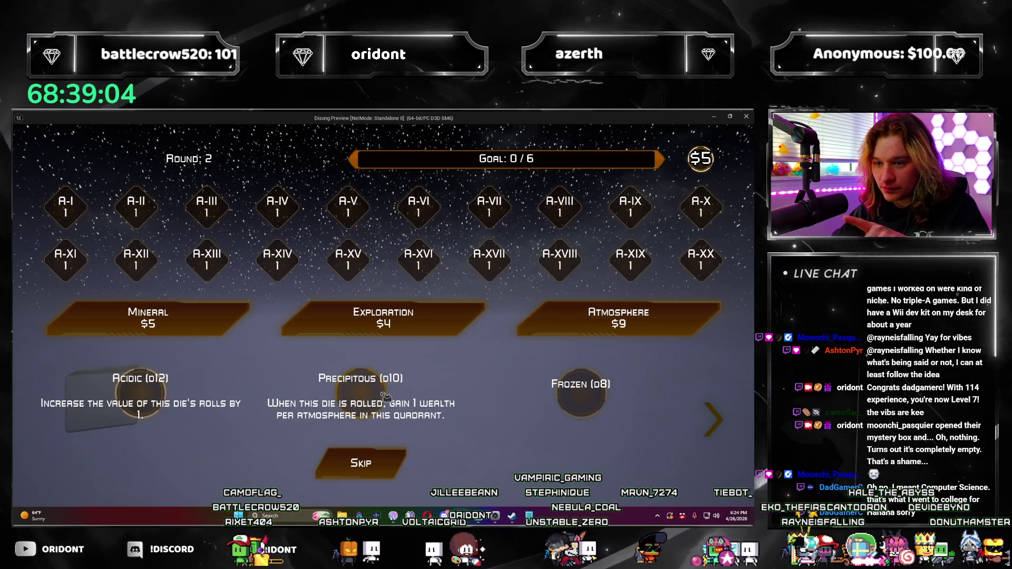
pyautogui.click(386, 397)
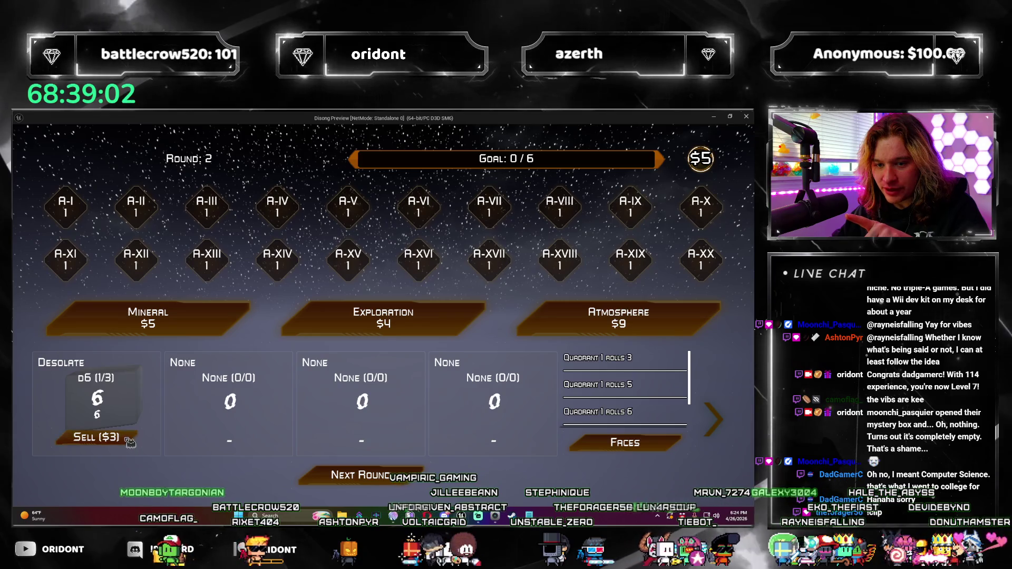
pyautogui.click(624, 442)
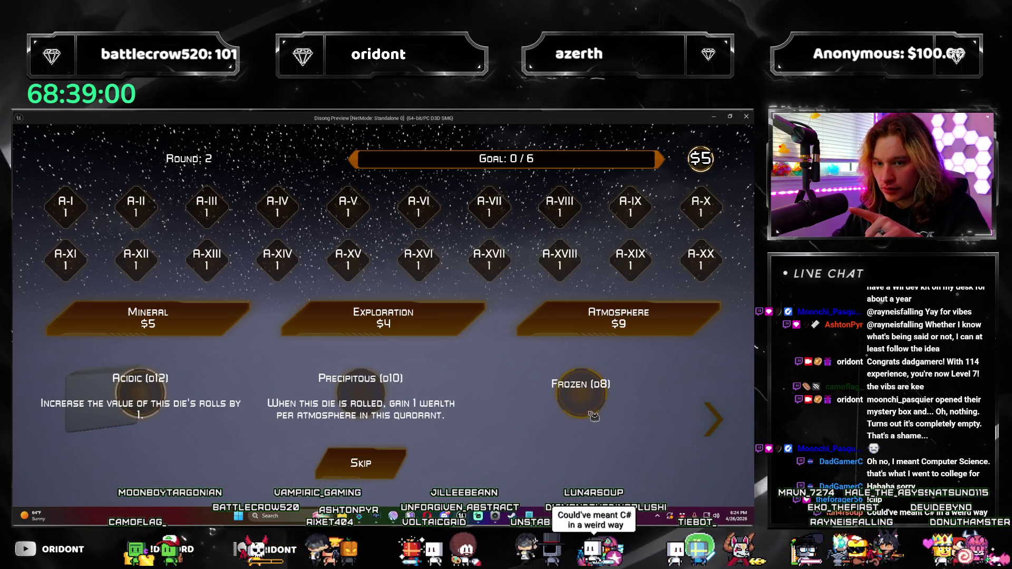
pyautogui.click(374, 393)
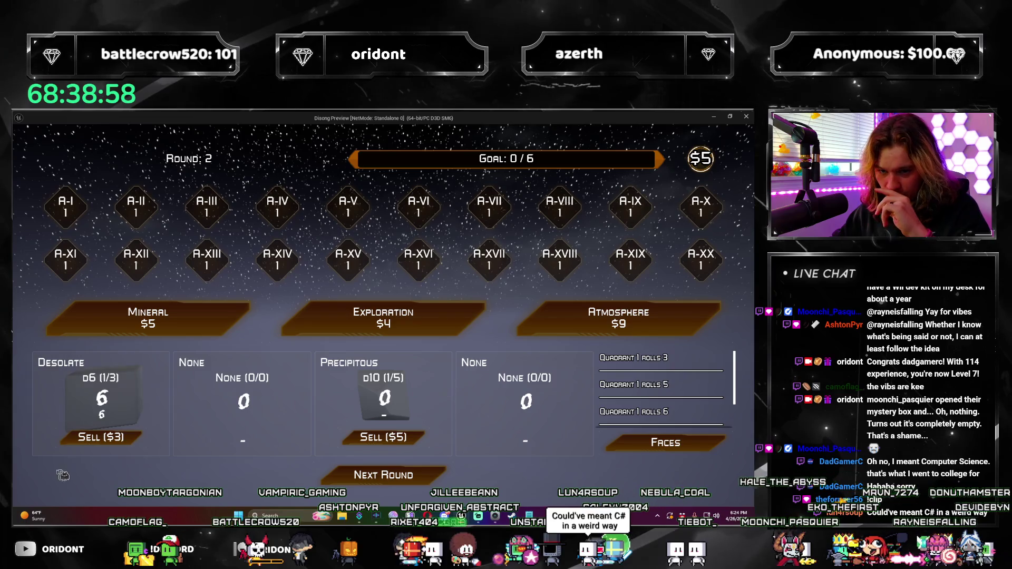
# In round 3, buy an atmosphere pack, take the Gaseous d20 and roll.
pyautogui.click(438, 477)
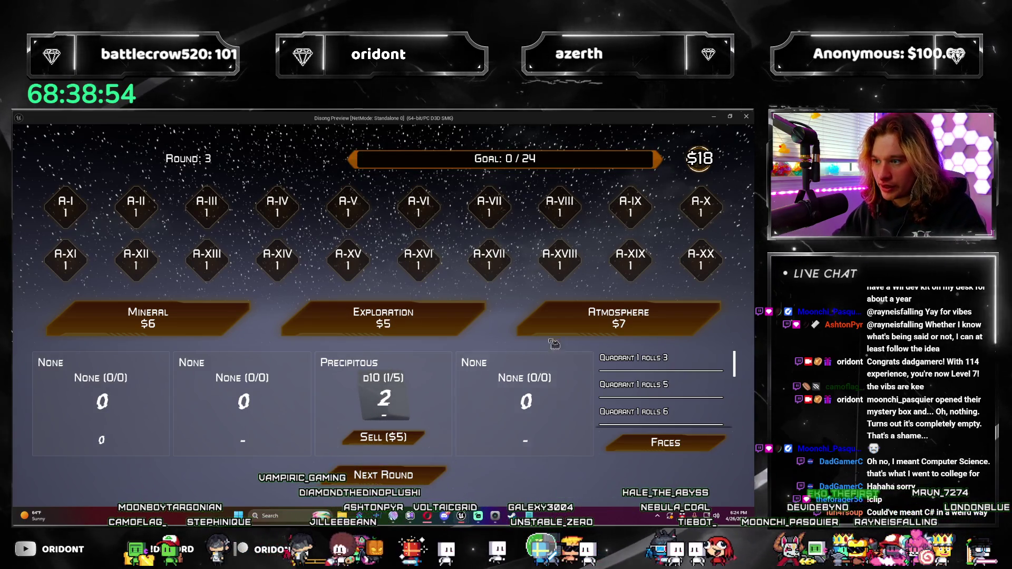
pyautogui.click(618, 318)
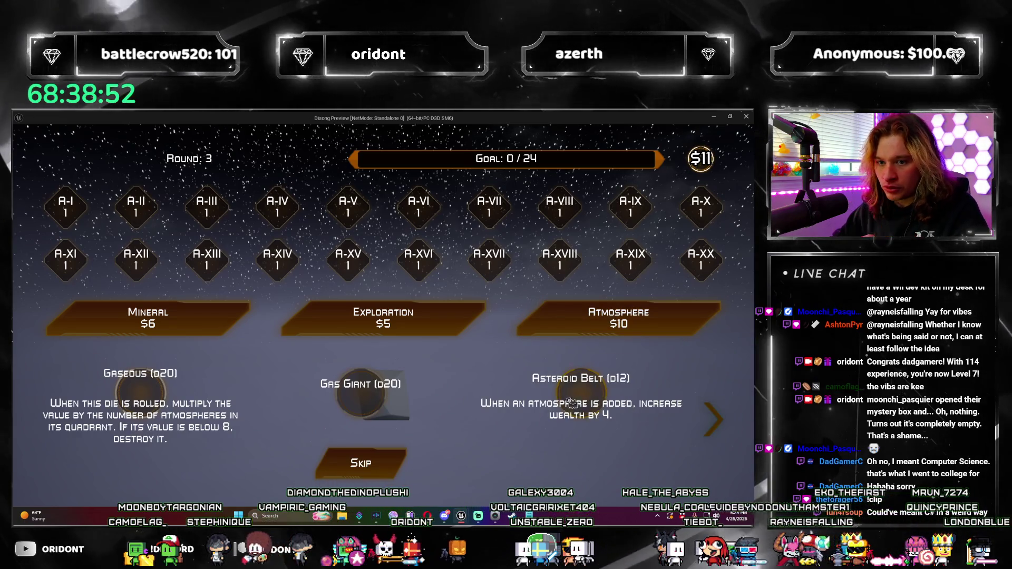
pyautogui.click(167, 402)
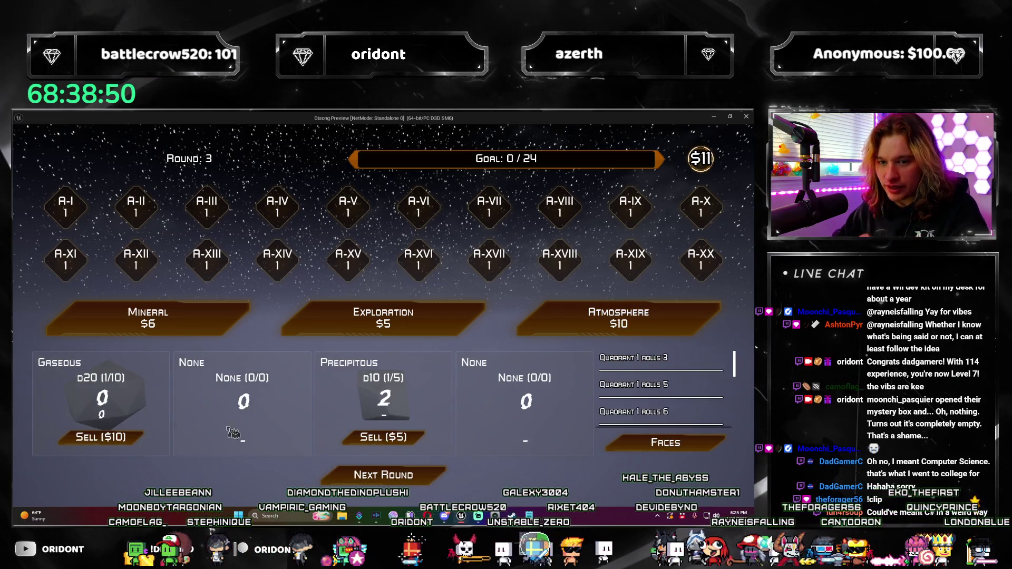
pyautogui.click(429, 483)
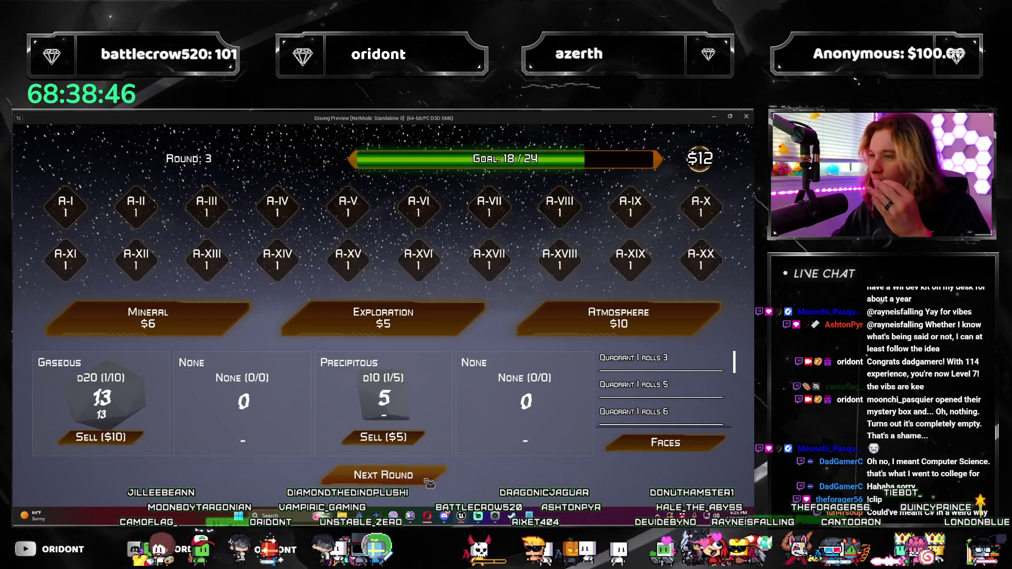
# Add a Reflective d2, put the 19 face on Quadrant 1, reach round 4, then restart and buy a pack.
pyautogui.click(619, 319)
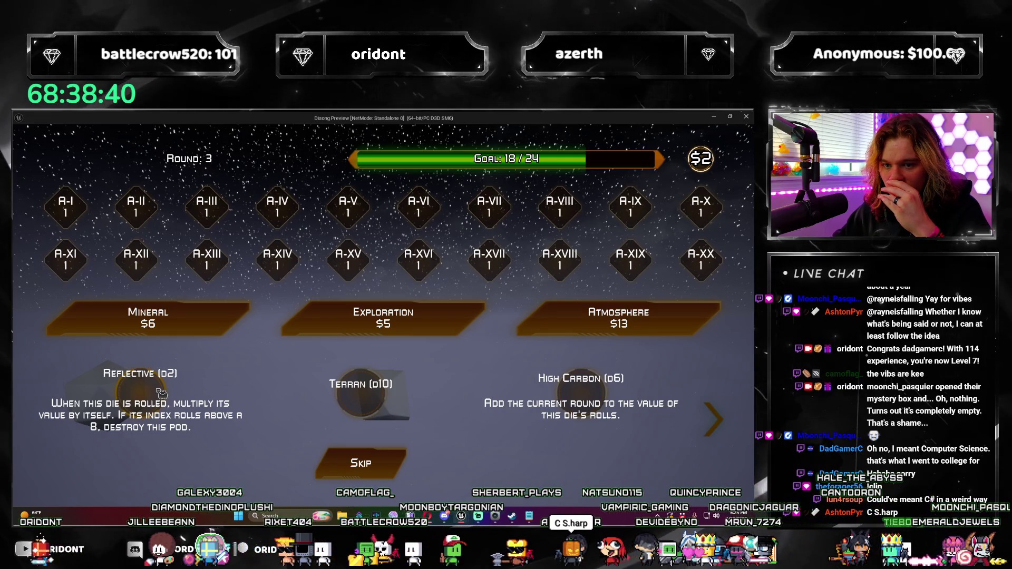
pyautogui.click(161, 393)
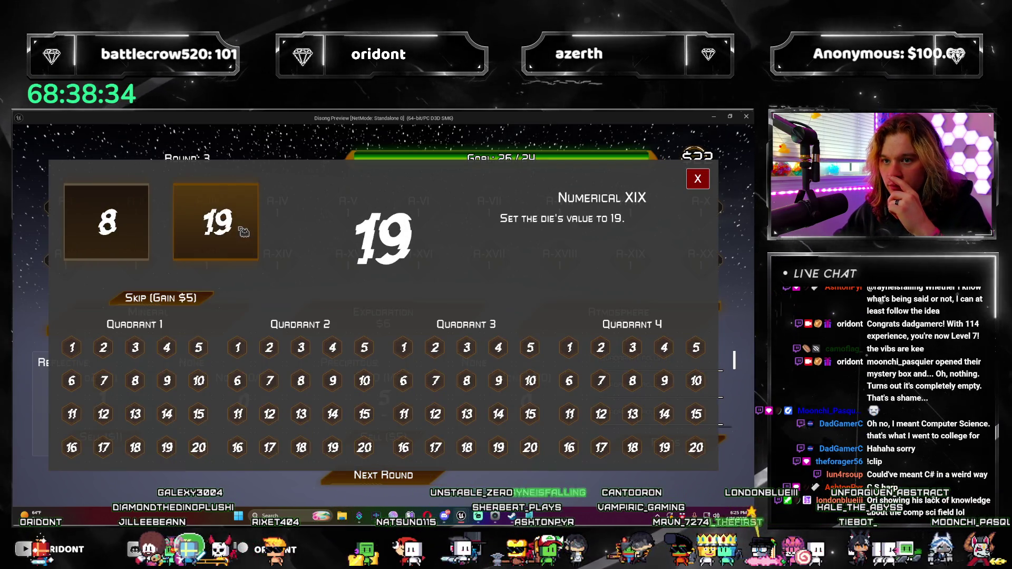
pyautogui.moveTo(215, 221); pyautogui.dragTo(72, 347)
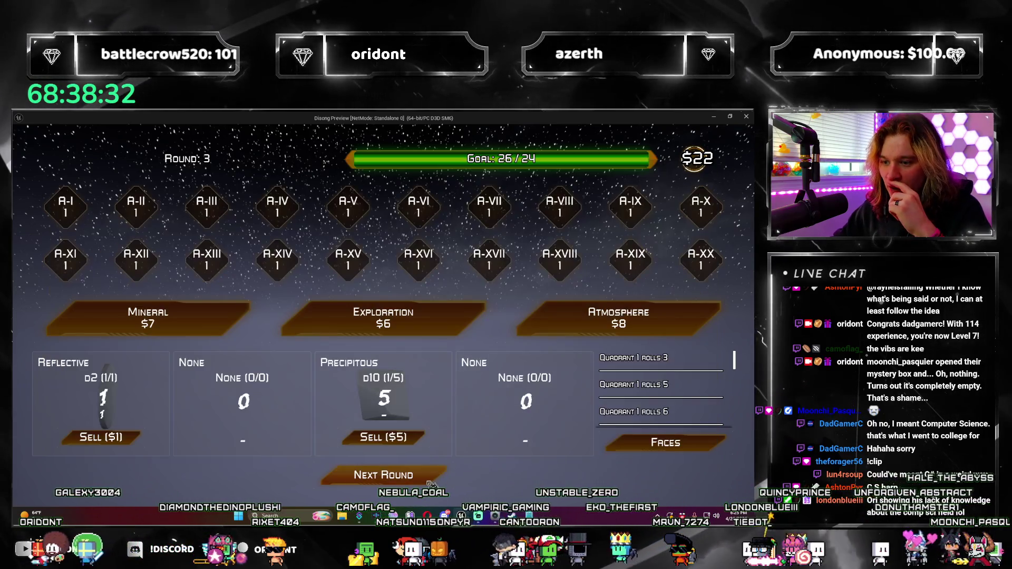
pyautogui.click(435, 477)
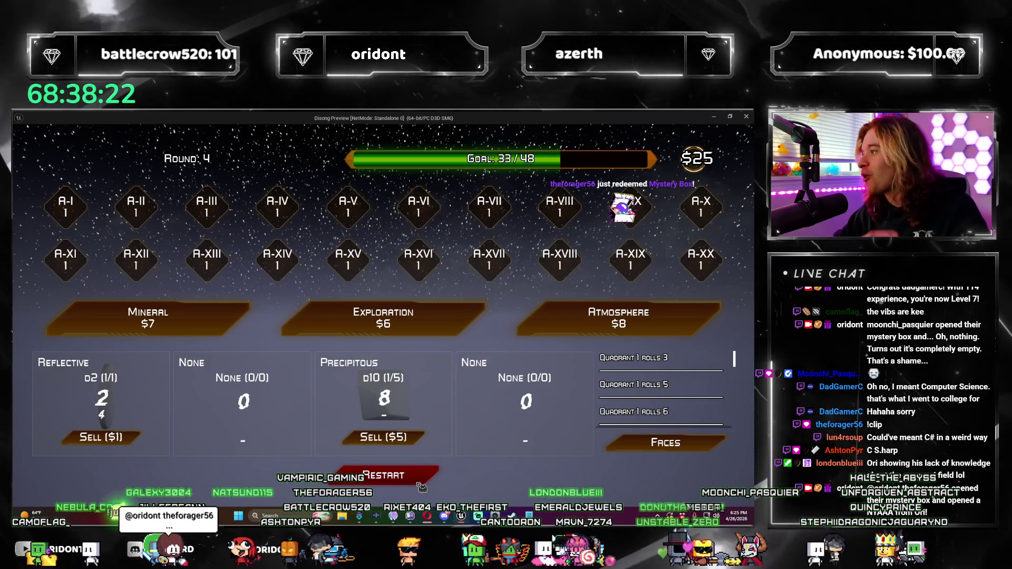
pyautogui.click(424, 481)
pyautogui.click(575, 331)
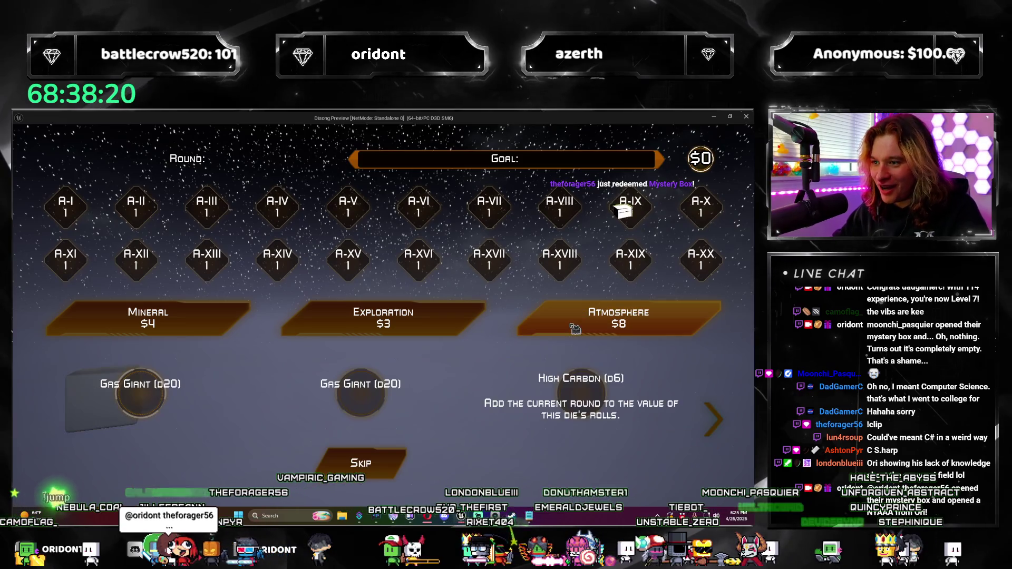
# Take the Gas Giant d20, advance to round 2 and add the Unstable d8.
pyautogui.click(355, 418)
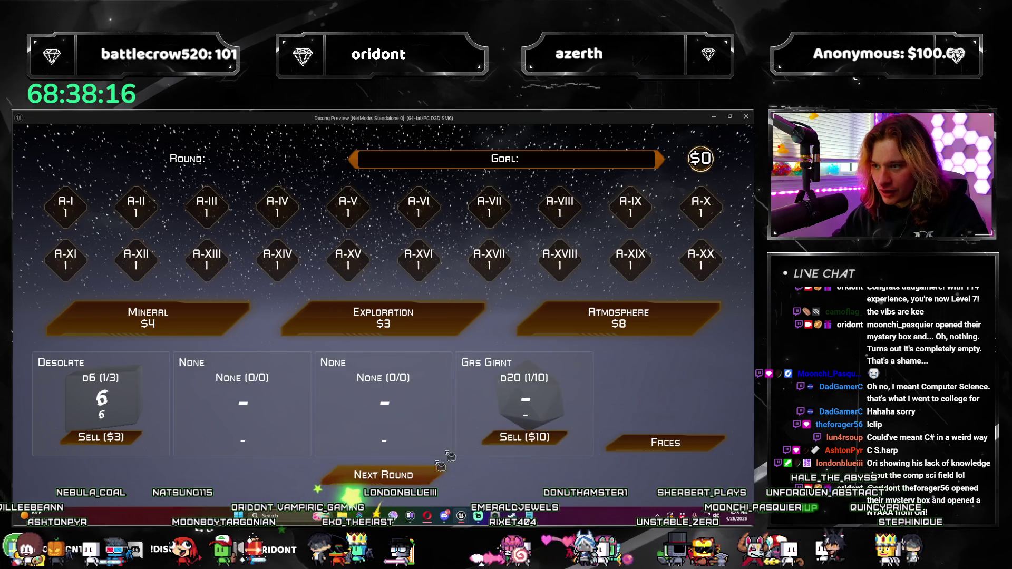
pyautogui.click(564, 329)
pyautogui.click(429, 478)
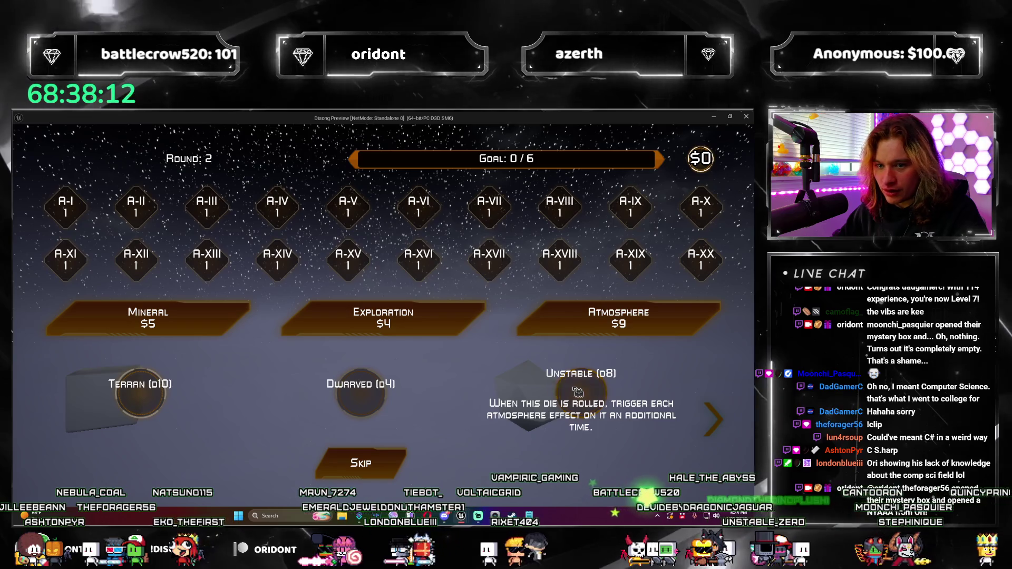
pyautogui.click(577, 392)
pyautogui.click(433, 480)
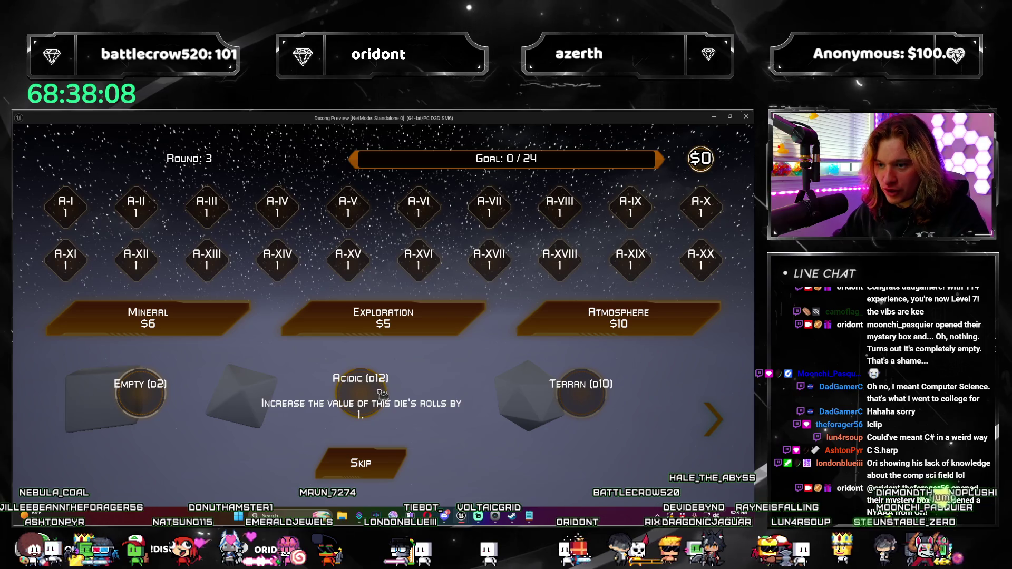
# Add the Acidic d12, roll round 3 and apply the 17 face to Quadrant 1's first slot.
pyautogui.click(379, 395)
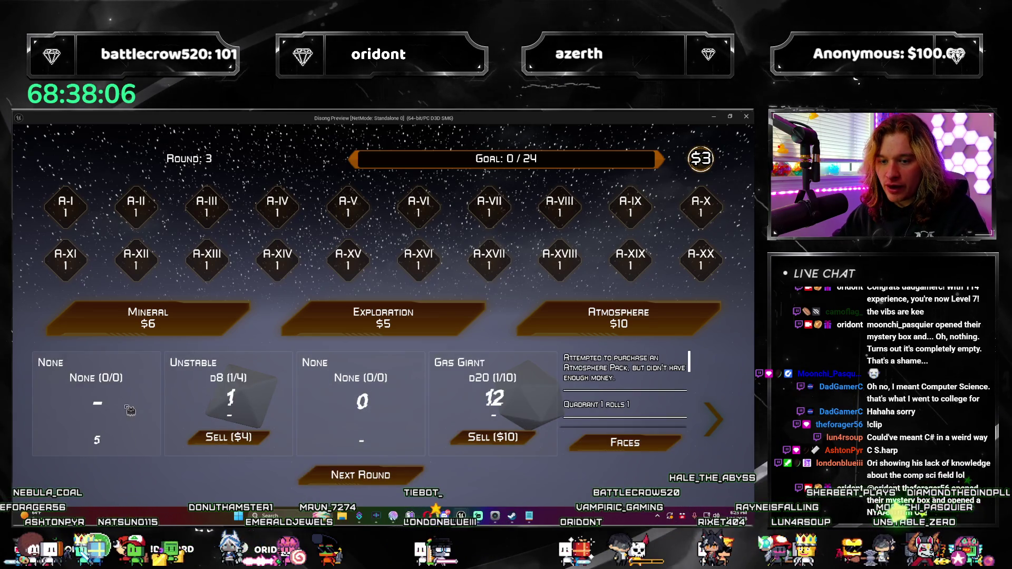
pyautogui.click(424, 482)
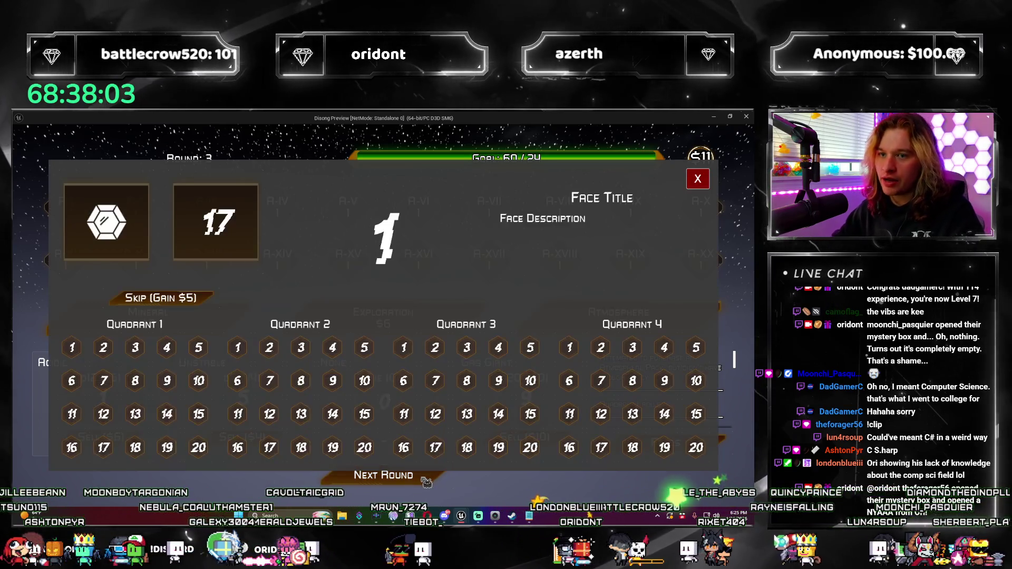
pyautogui.click(136, 248)
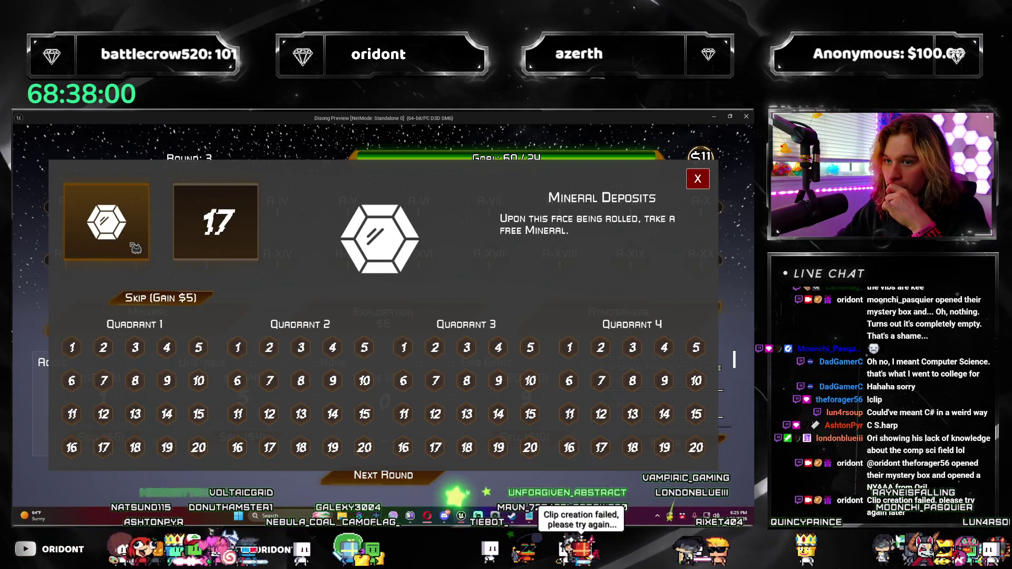
pyautogui.click(74, 356)
pyautogui.click(697, 179)
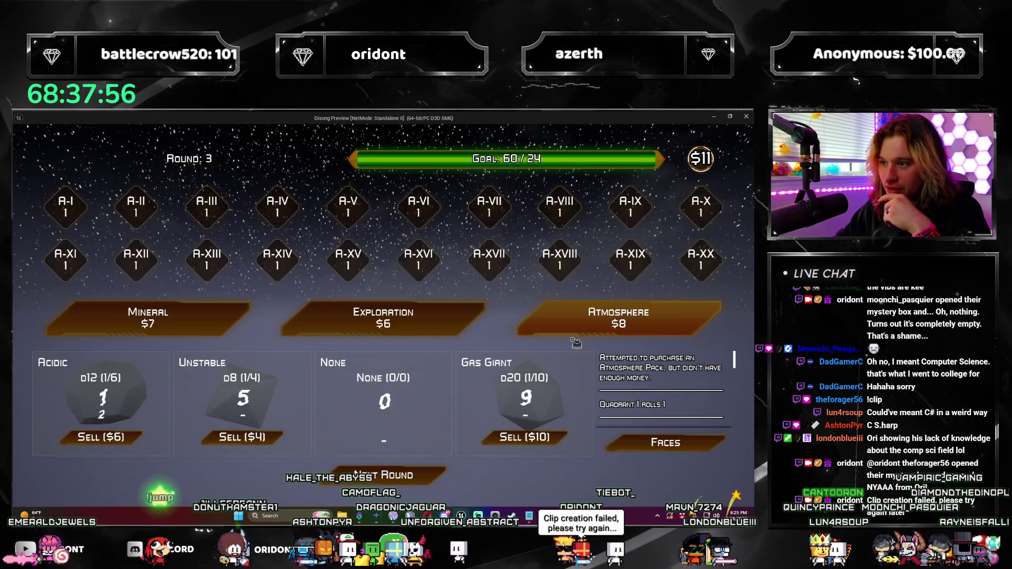
# In round 4, buy an atmosphere pack, pick the Oxygen Rich d6 and advance to round 5.
pyautogui.click(416, 479)
pyautogui.click(619, 318)
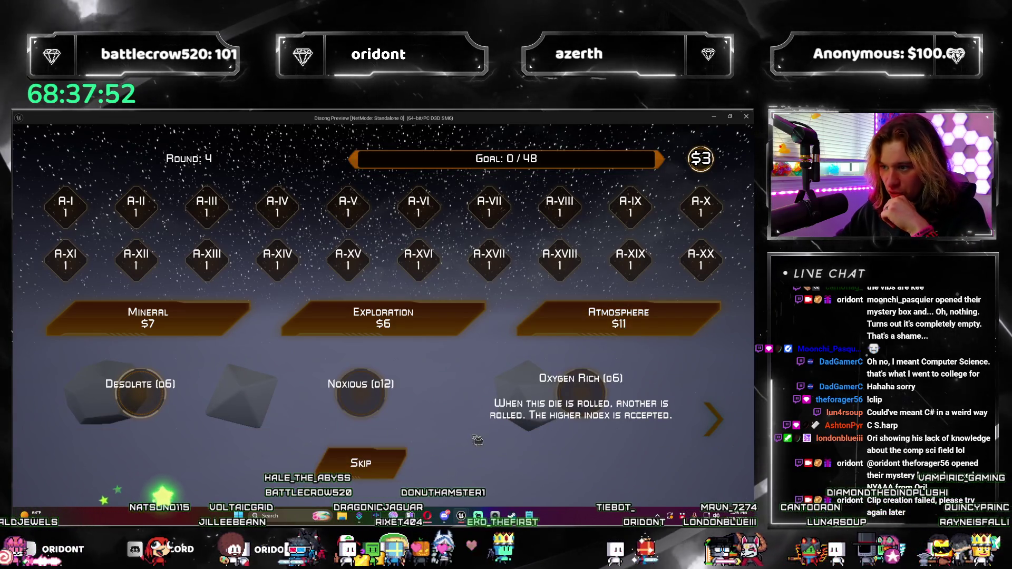
pyautogui.click(399, 474)
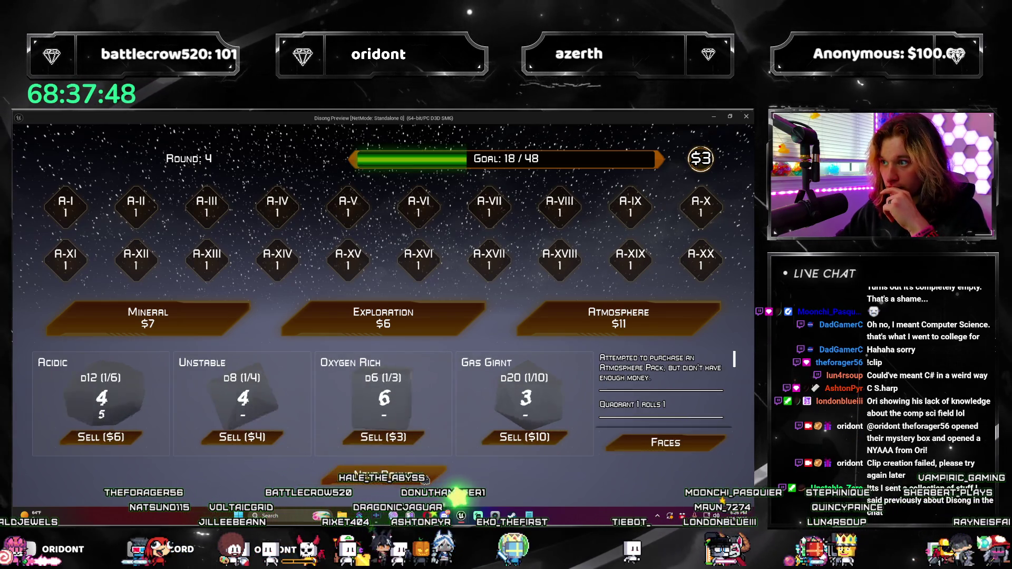
pyautogui.click(424, 480)
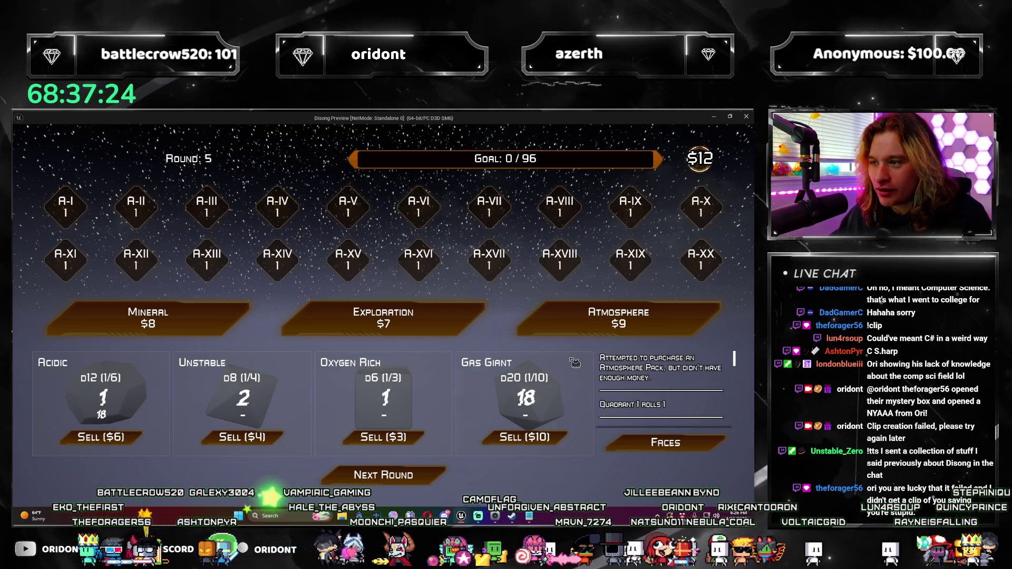
# Add a Superhot d2, check the quadrant faces, roll twice and advance to round 6.
pyautogui.click(614, 321)
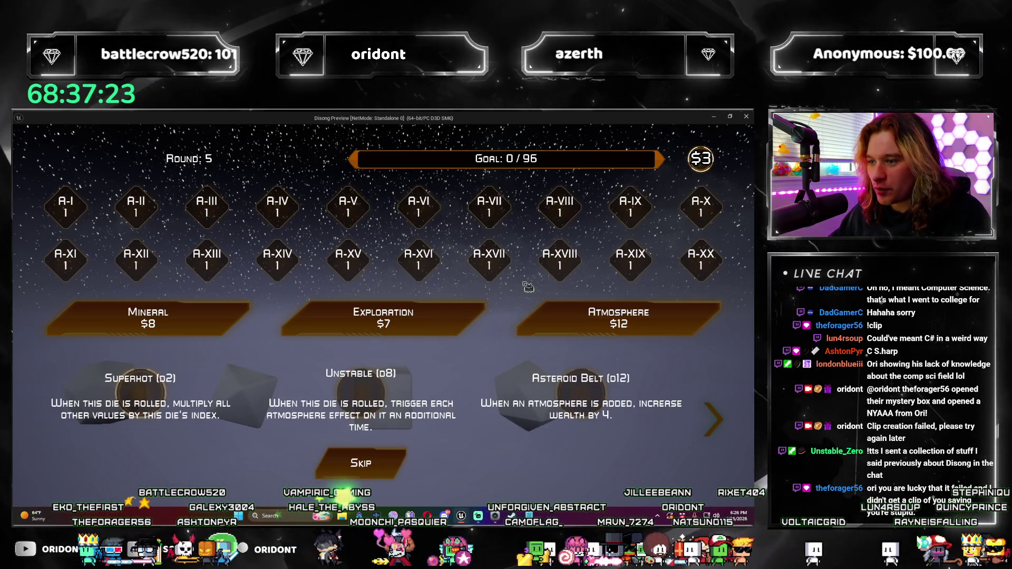
pyautogui.click(161, 406)
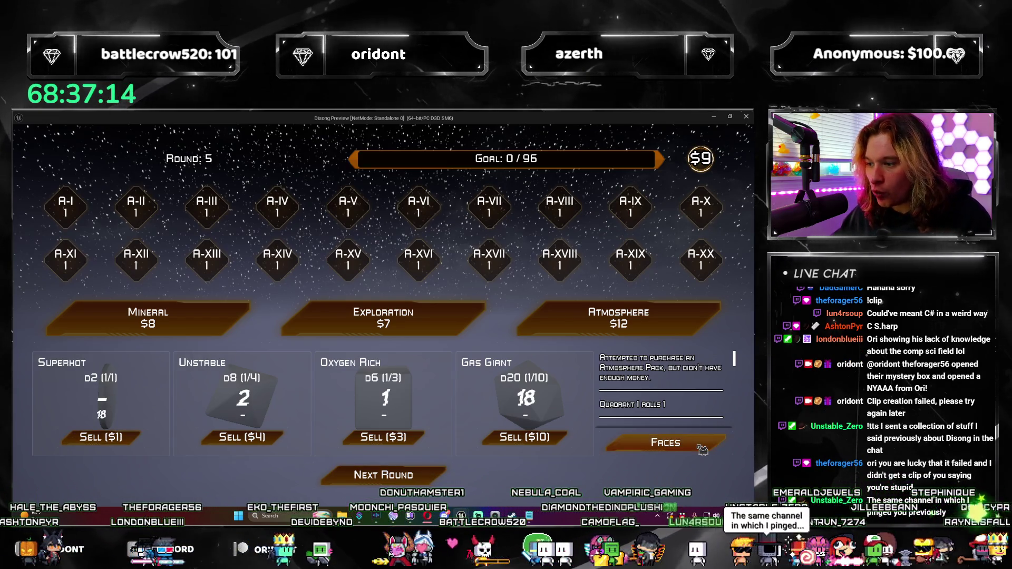
pyautogui.click(621, 444)
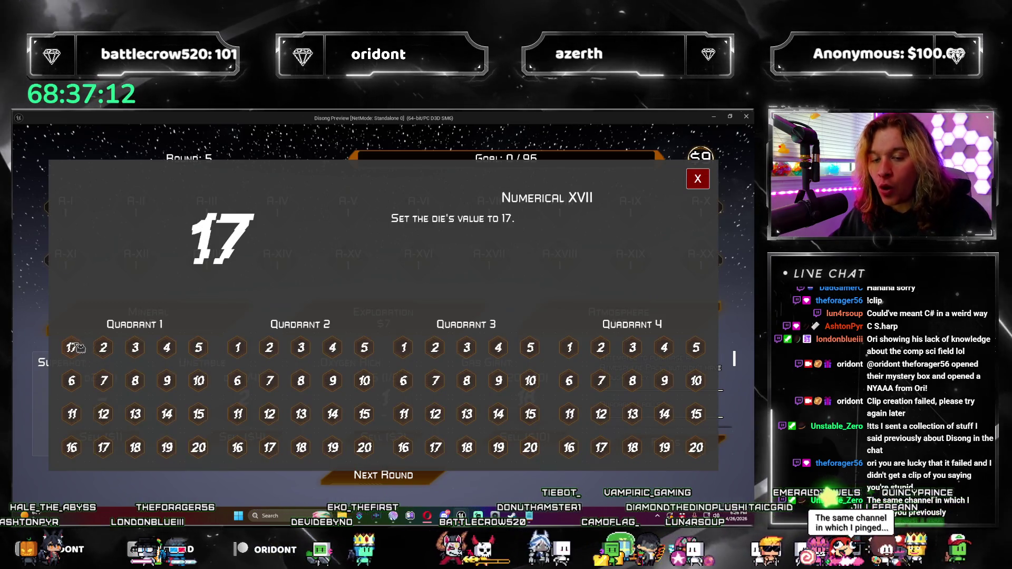
pyautogui.press('Escape')
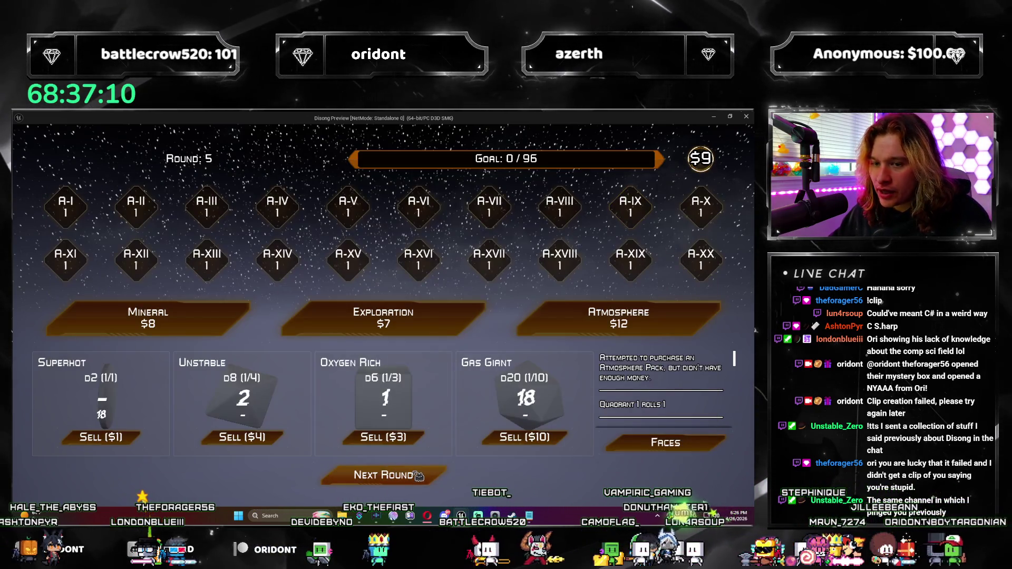
pyautogui.click(103, 416)
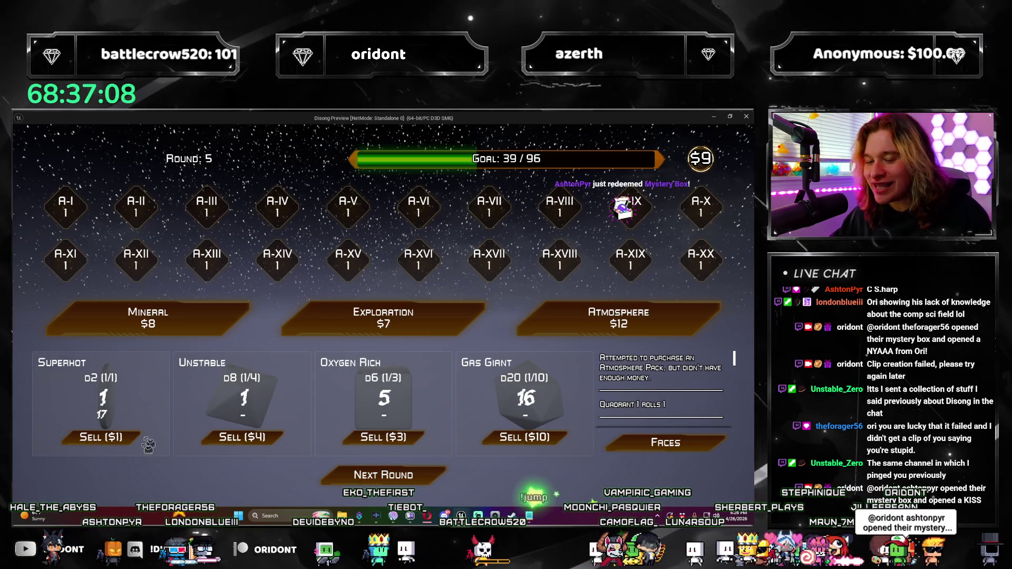
pyautogui.click(430, 475)
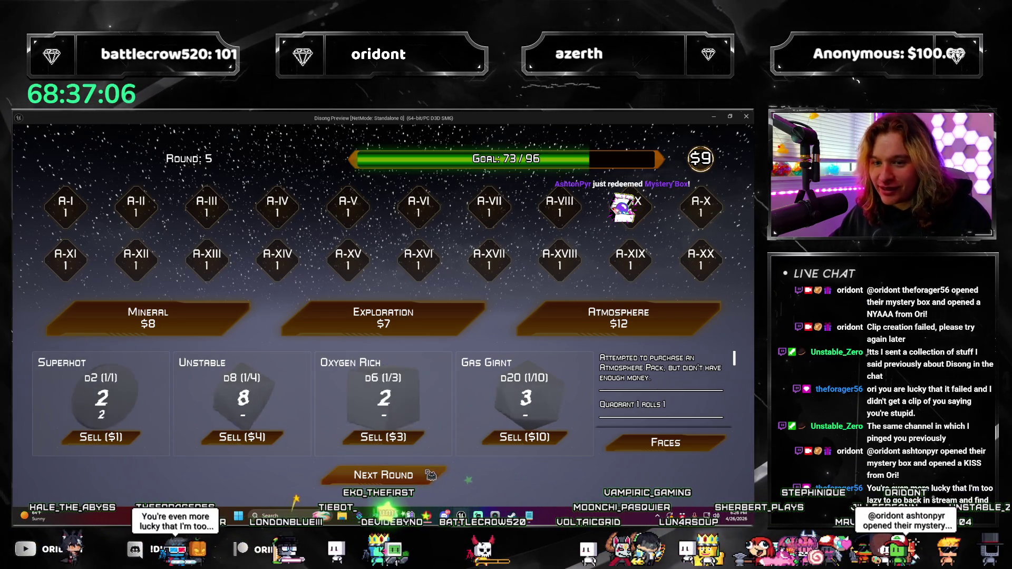
pyautogui.click(432, 483)
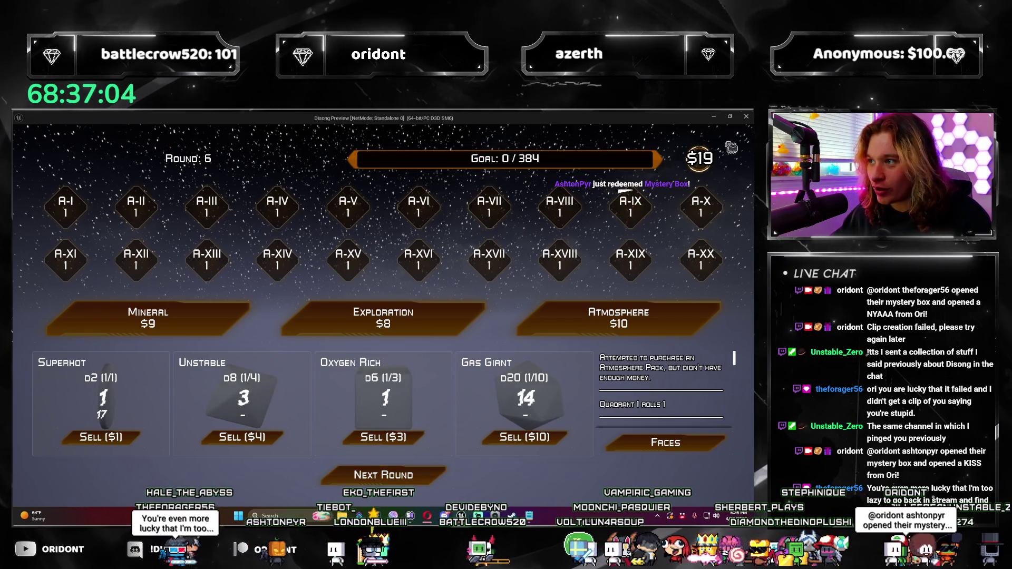
# End the play session, open WBP_Main's Roll graph and close the duplicate Initial Roll graph.
pyautogui.press('Escape')
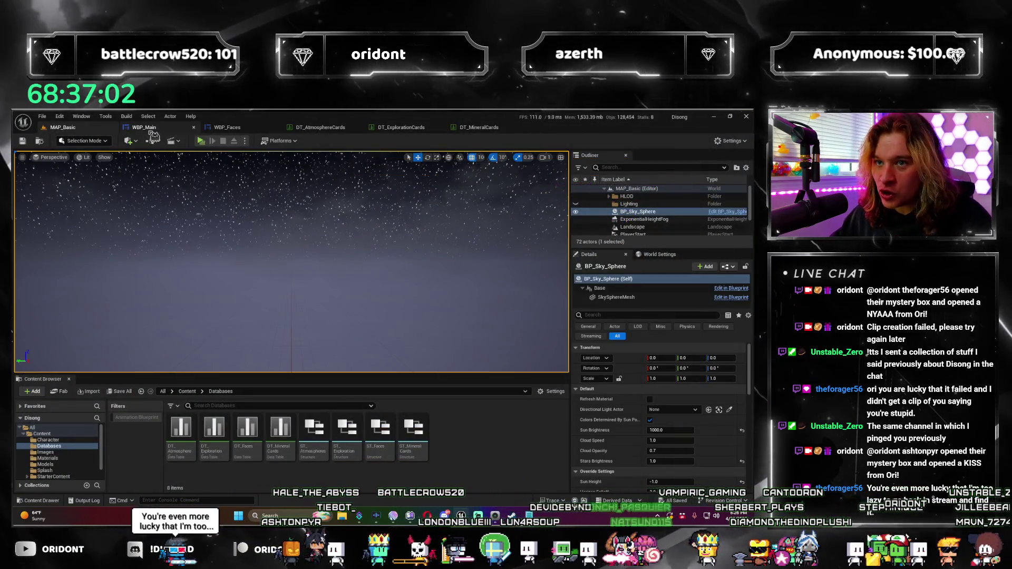
pyautogui.click(148, 128)
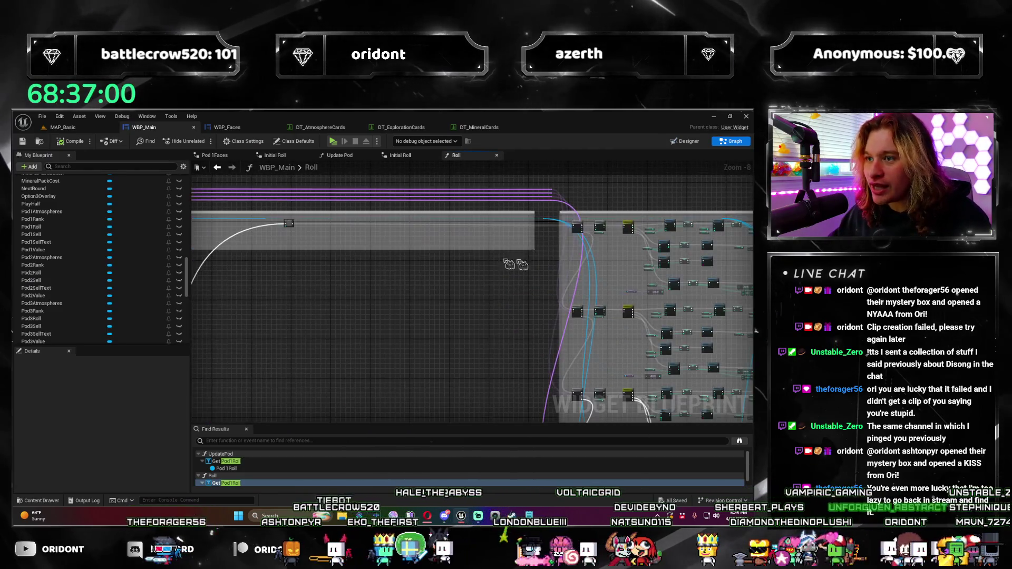
pyautogui.scroll(3, 309, 260)
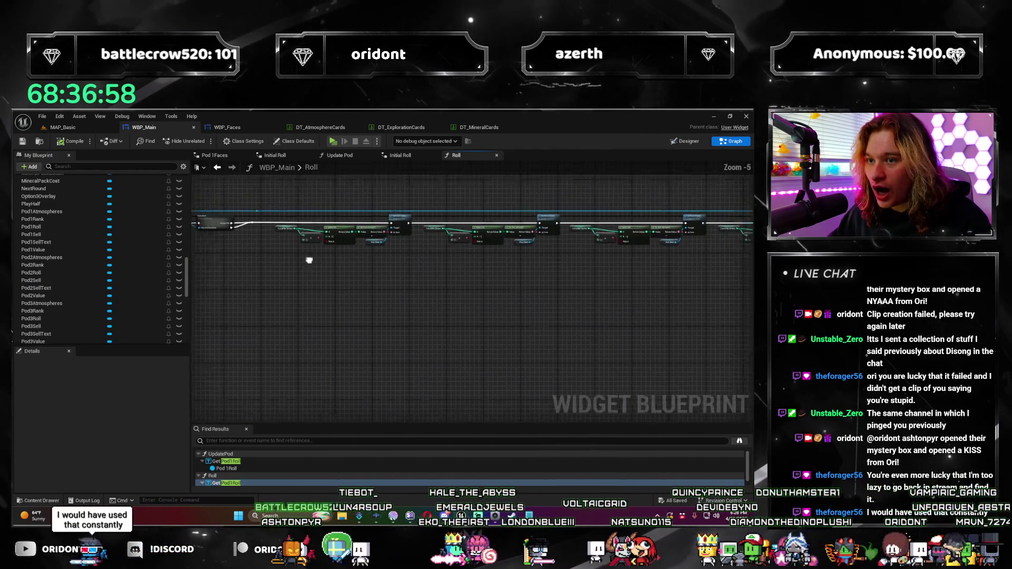
pyautogui.scroll(5, 310, 260)
pyautogui.click(404, 284)
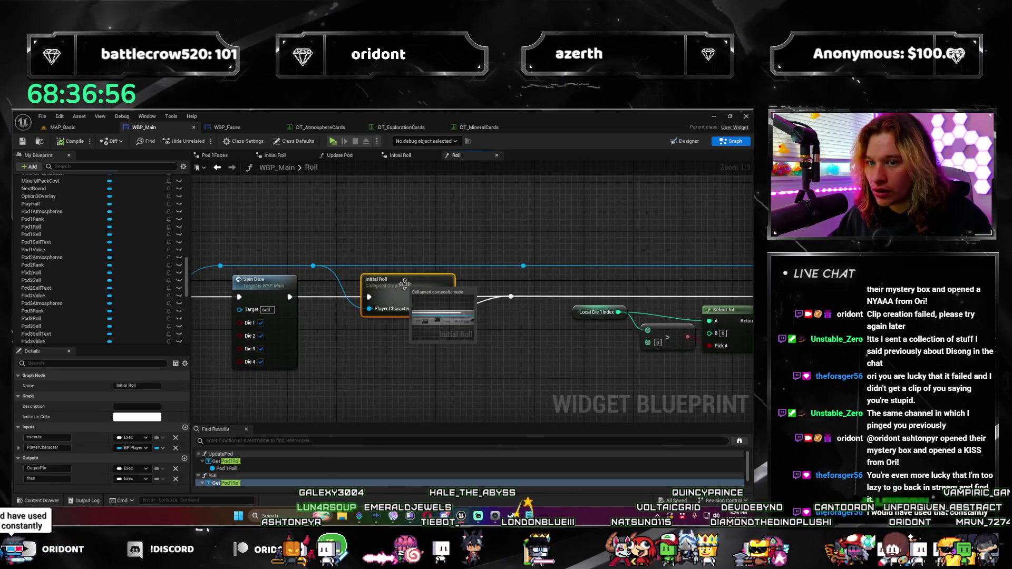
pyautogui.click(436, 156)
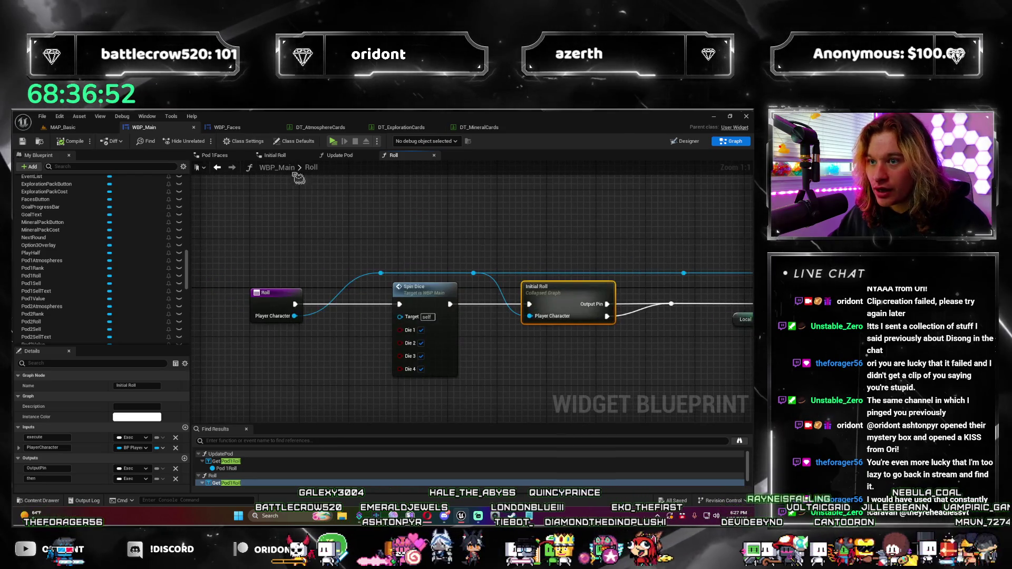
# Frame the Set Percent, Print Score and SetText nodes in the Roll graph.
pyautogui.moveTo(271, 226); pyautogui.dragTo(368, 214)
pyautogui.scroll(-3, 367, 213)
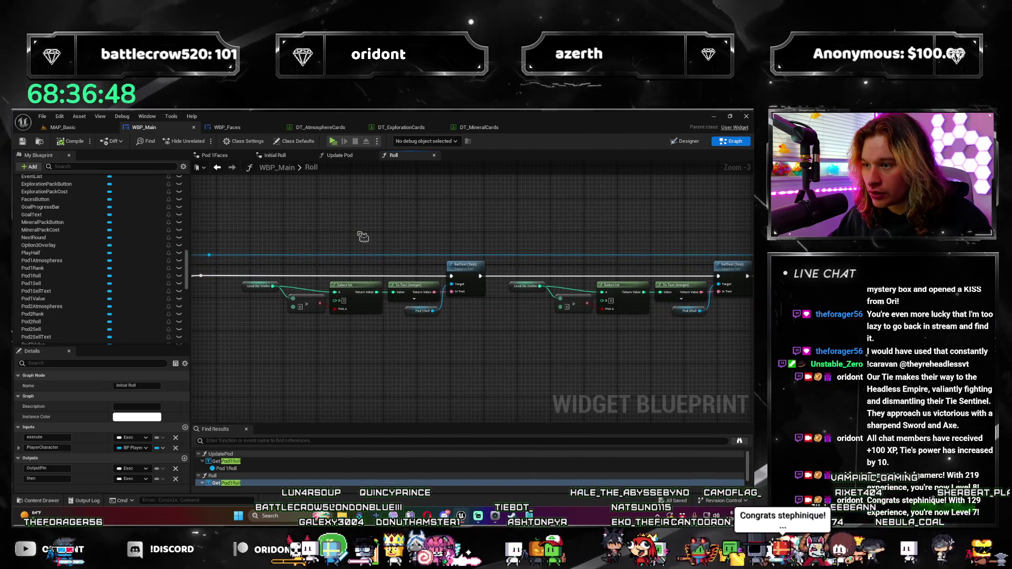
pyautogui.scroll(-4, 366, 237)
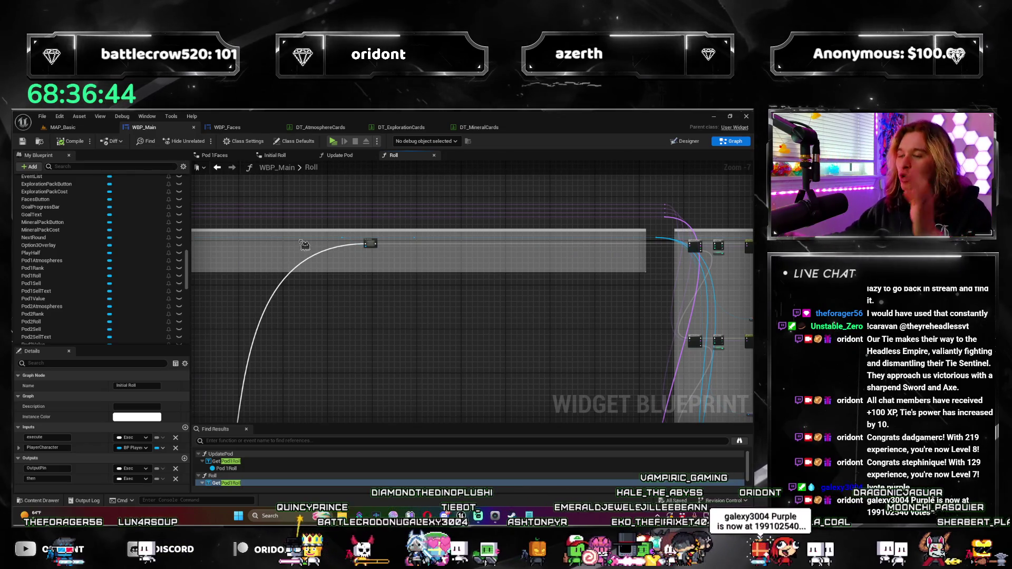
pyautogui.moveTo(304, 245); pyautogui.dragTo(284, 195)
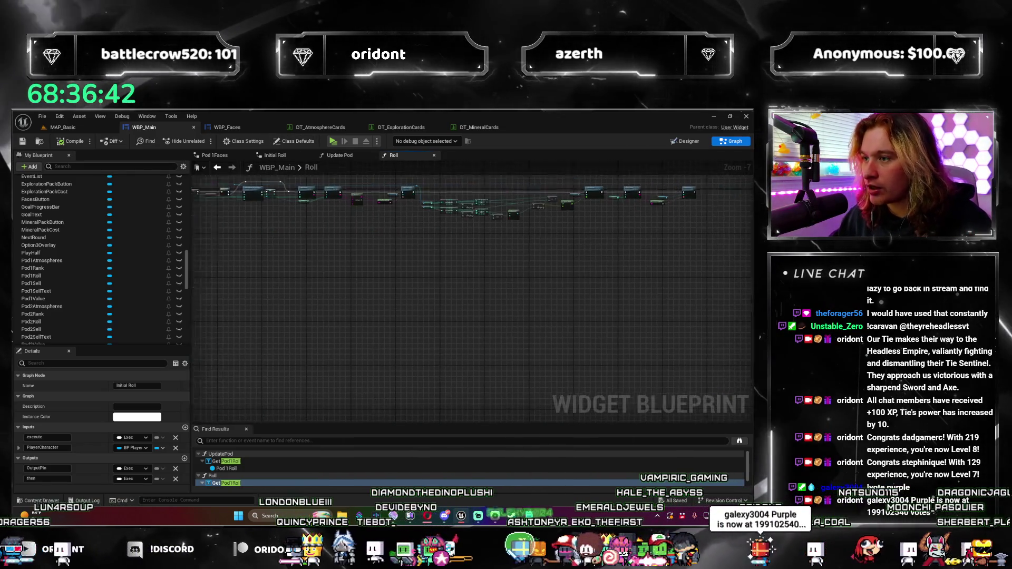
pyautogui.scroll(5, 422, 289)
pyautogui.moveTo(512, 267)
pyautogui.mouseDown()
pyautogui.moveTo(511, 358)
pyautogui.moveTo(339, 265)
pyautogui.moveTo(403, 258)
pyautogui.mouseUp()
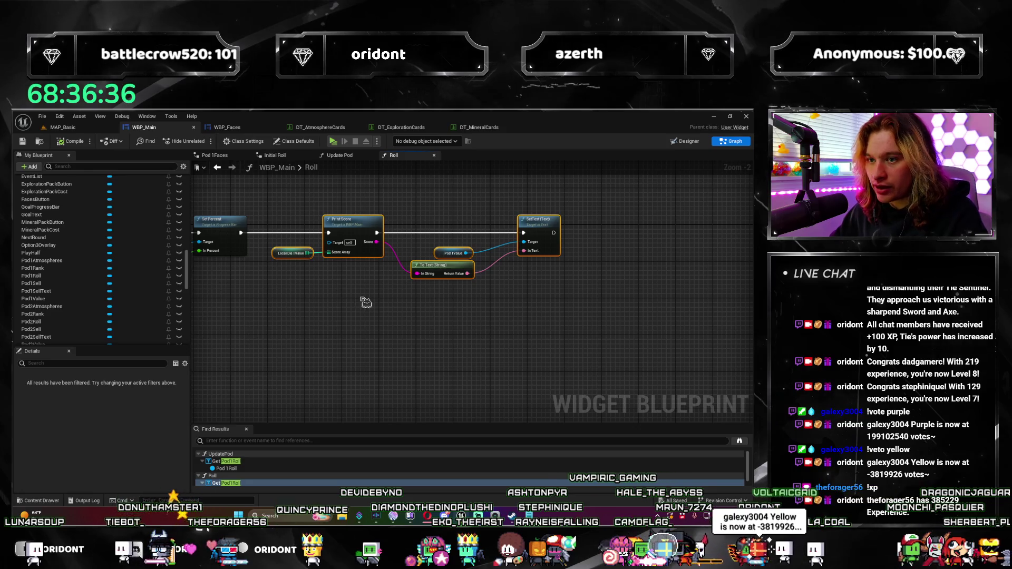
# Collapse the Print Score-to-SetText nodes into 'Show Value on Pod', move it left and open it.
pyautogui.press('c')
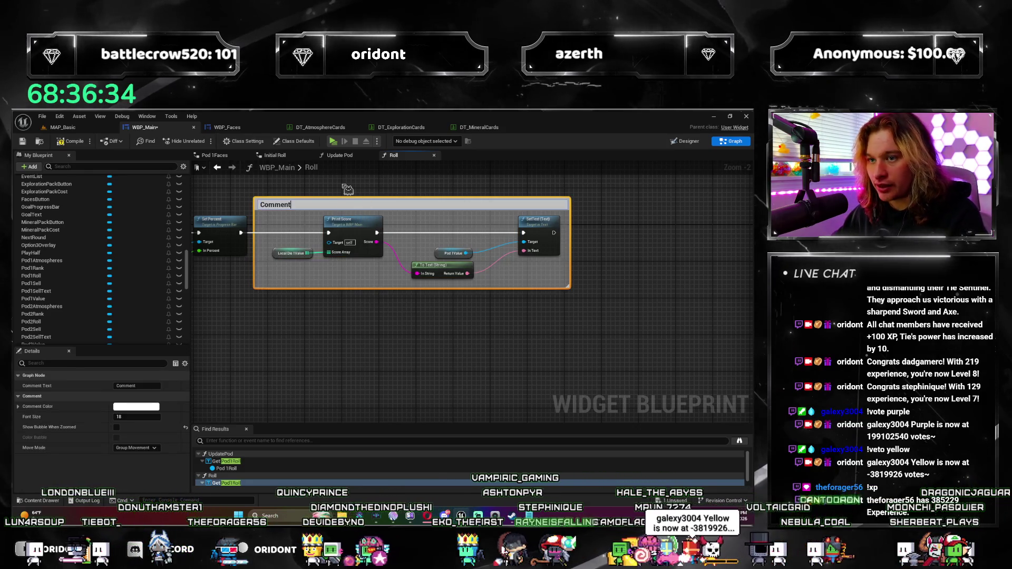
pyautogui.hotkey('ctrl', 'z')
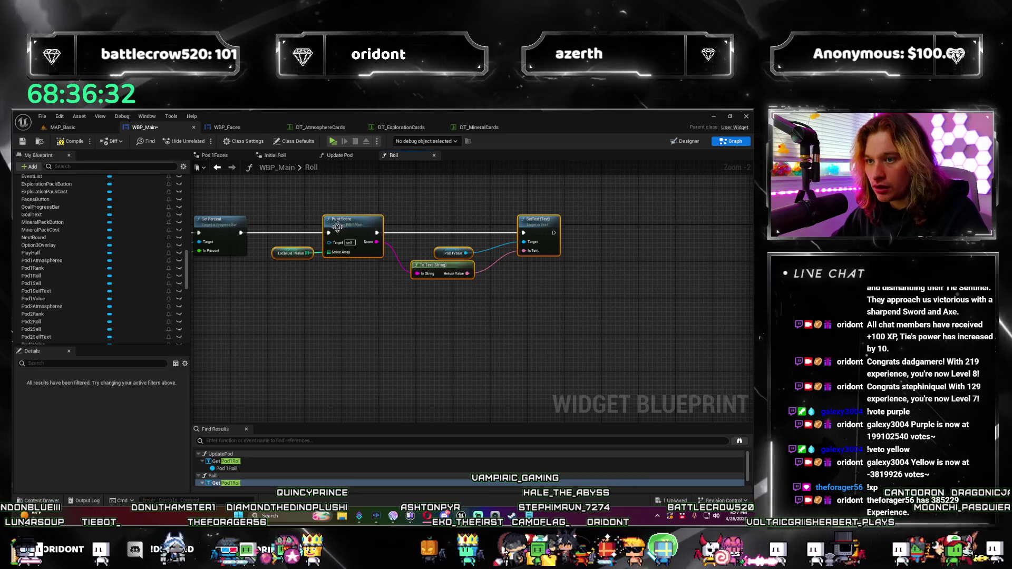
pyautogui.rightClick(338, 227)
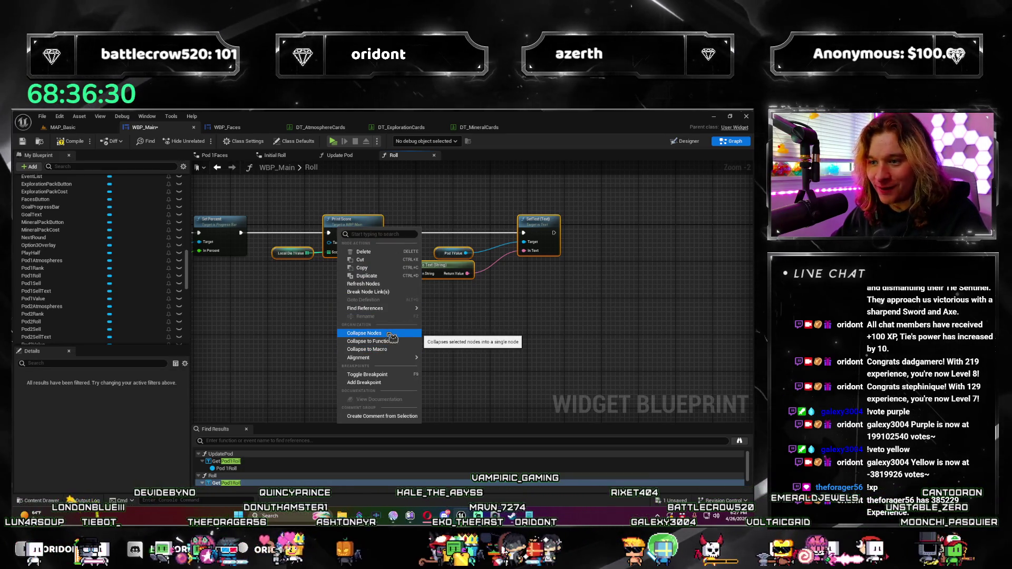
pyautogui.press('Escape')
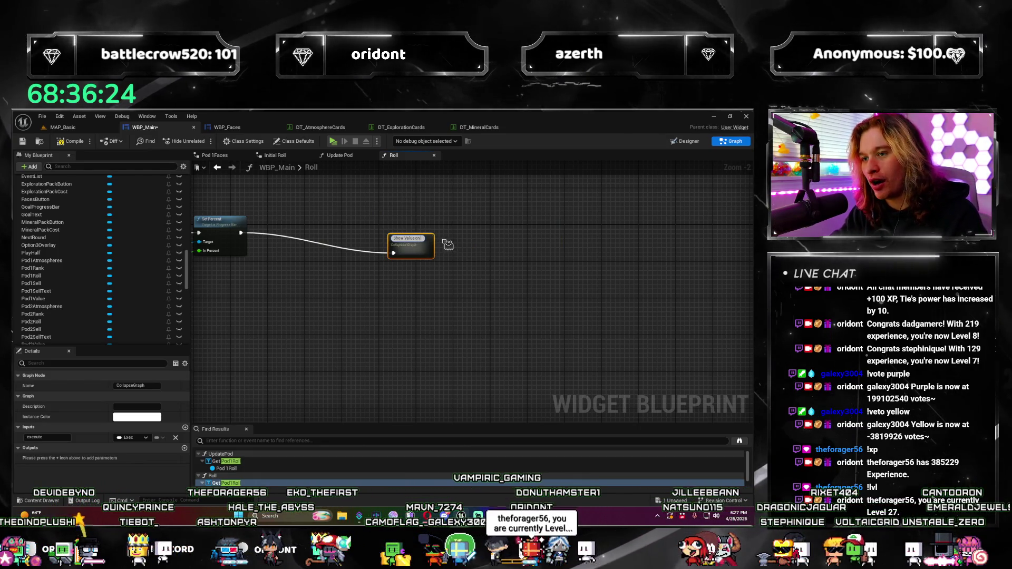
pyautogui.write('Pod')
pyautogui.press('Return')
pyautogui.moveTo(417, 238); pyautogui.dragTo(305, 238)
pyautogui.doubleClick(304, 238)
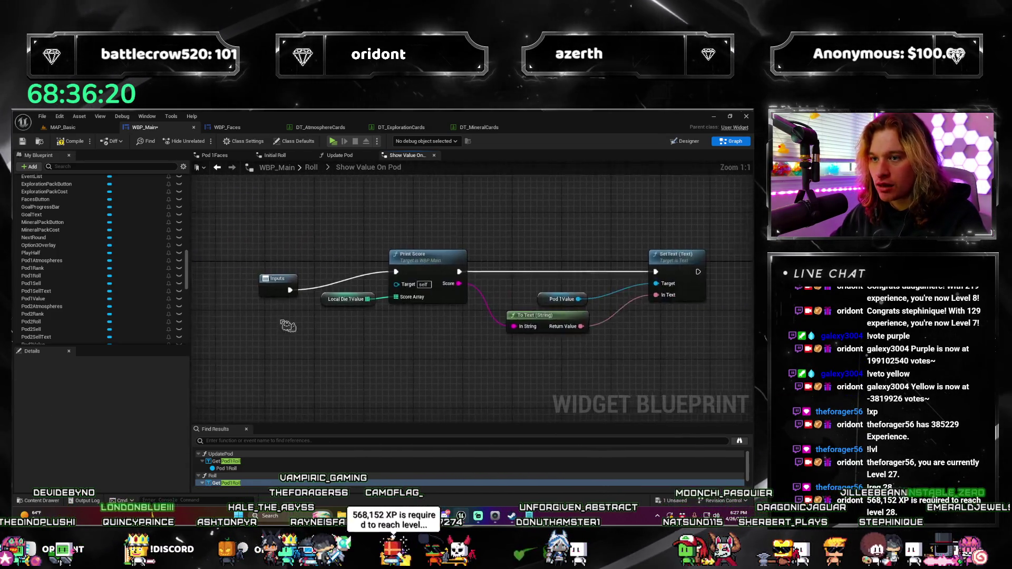
# Connect the SetText execution pin to the Outputs node.
pyautogui.scroll(-2, 395, 317)
pyautogui.click(285, 262)
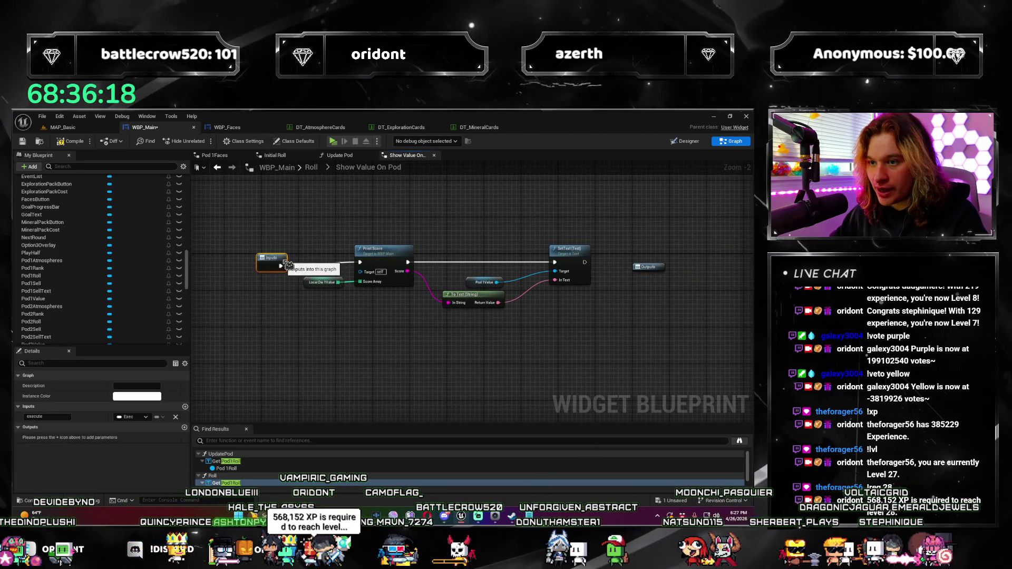
pyautogui.moveTo(287, 261)
pyautogui.mouseDown()
pyautogui.moveTo(416, 311)
pyautogui.moveTo(518, 275)
pyautogui.mouseUp()
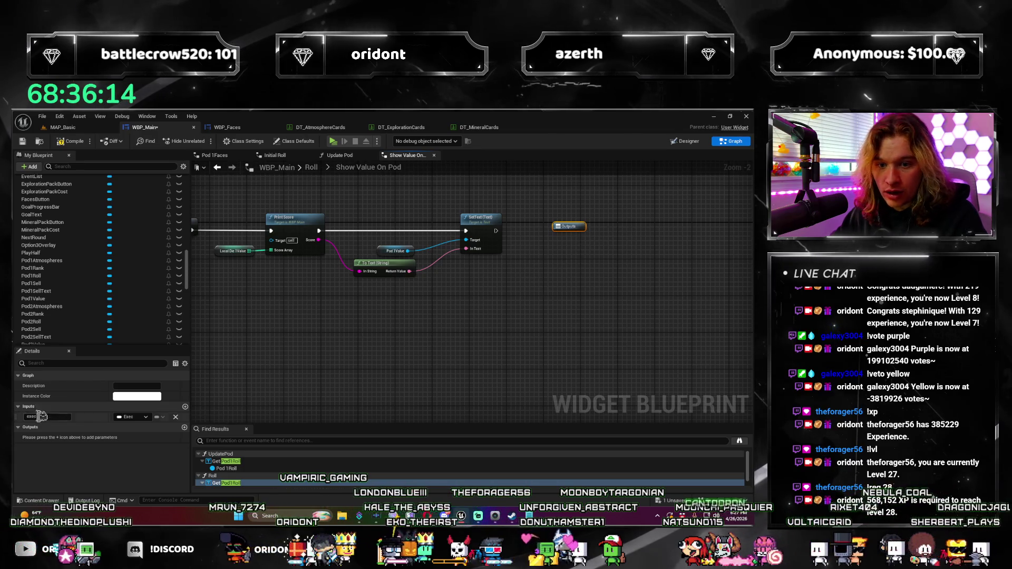
pyautogui.moveTo(495, 231); pyautogui.dragTo(569, 227)
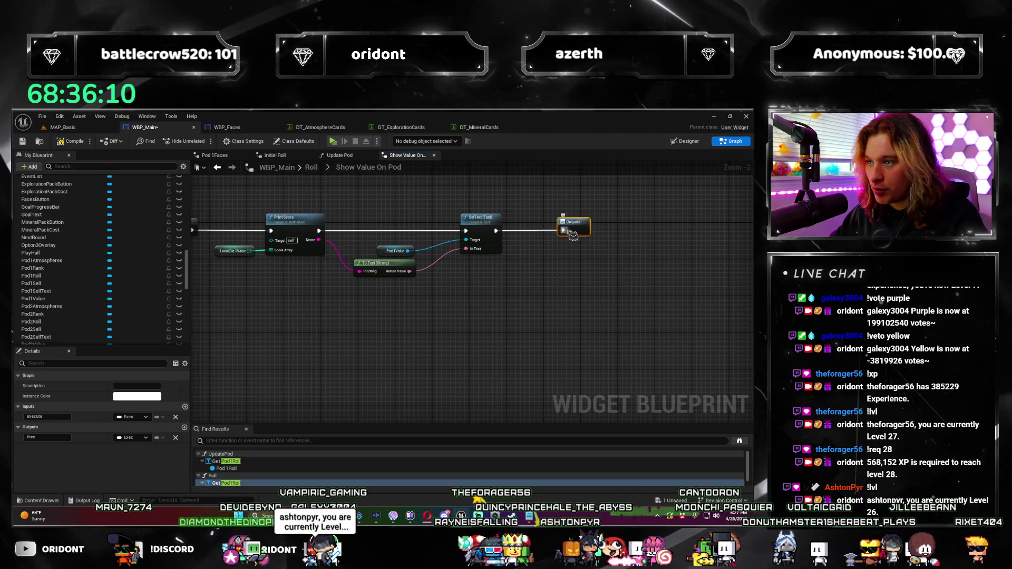
# Copy the print-and-SetText node group and paste two copies stacked below the original.
pyautogui.moveTo(578, 284); pyautogui.dragTo(650, 269)
pyautogui.moveTo(311, 203); pyautogui.dragTo(312, 203)
pyautogui.hotkey('ctrl', 'c')
pyautogui.hotkey('ctrl', 'v')
pyautogui.moveTo(569, 328); pyautogui.dragTo(564, 274)
pyautogui.hotkey('ctrl', 'v')
pyautogui.moveTo(558, 369)
pyautogui.mouseDown()
pyautogui.moveTo(552, 350)
pyautogui.moveTo(658, 284)
pyautogui.moveTo(743, 311)
pyautogui.moveTo(517, 343)
pyautogui.mouseUp()
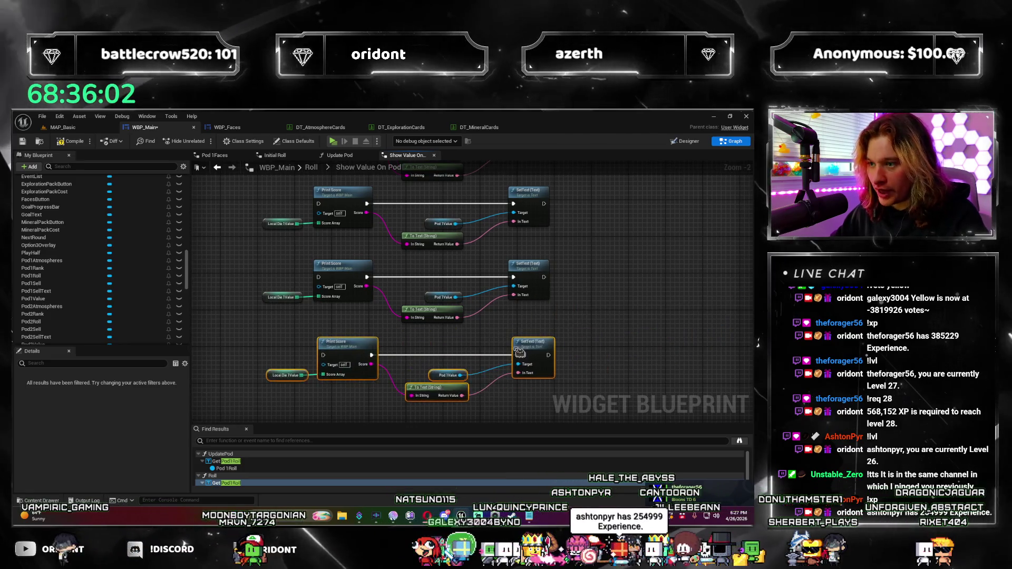
# Wire the bottom SetText node to the Outputs node.
pyautogui.scroll(-1, 517, 223)
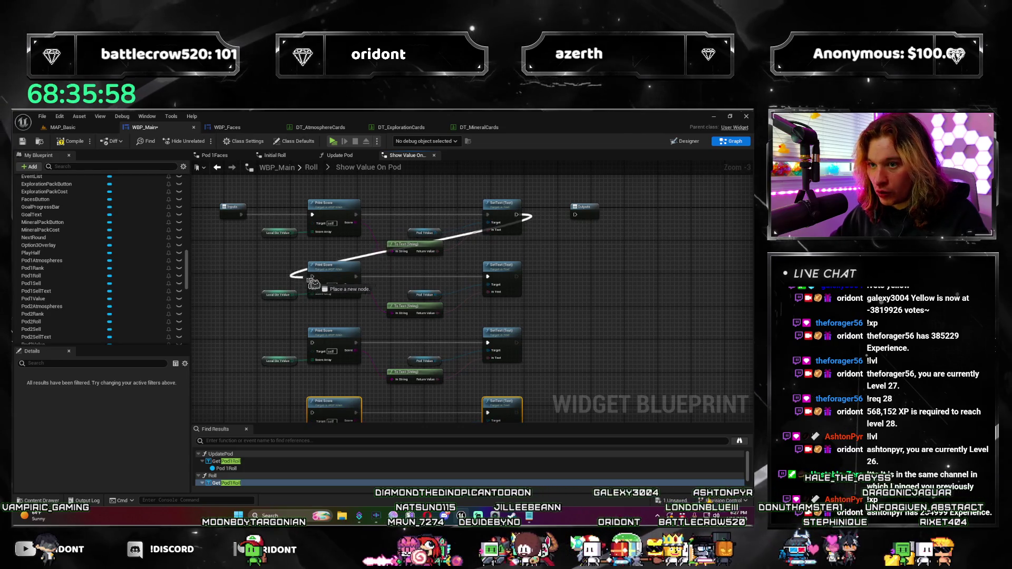
pyautogui.moveTo(419, 334); pyautogui.dragTo(556, 238)
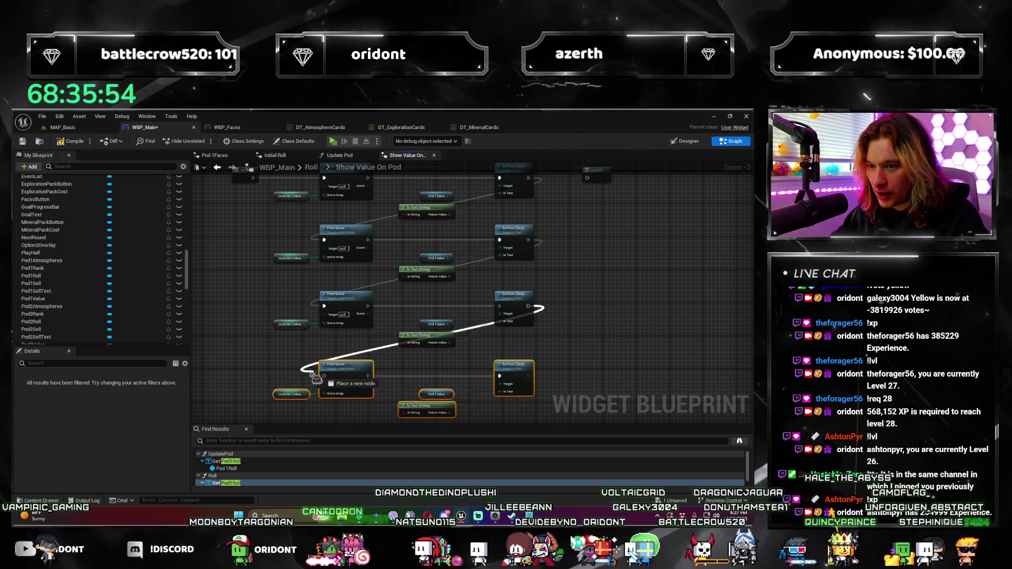
pyautogui.moveTo(535, 312); pyautogui.dragTo(414, 326)
pyautogui.moveTo(408, 390); pyautogui.dragTo(466, 192)
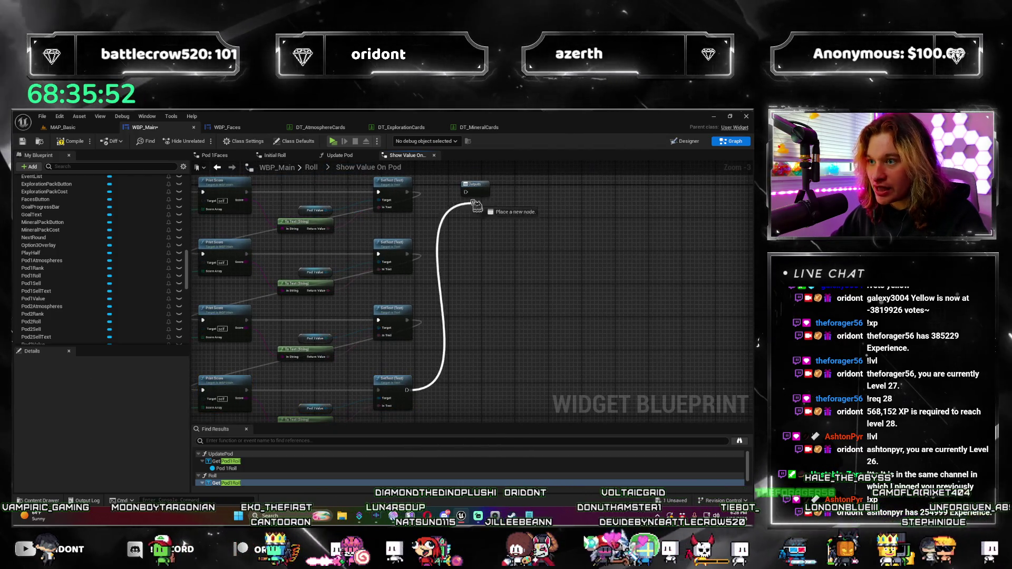
pyautogui.moveTo(515, 260); pyautogui.dragTo(622, 240)
pyautogui.scroll(1, 612, 242)
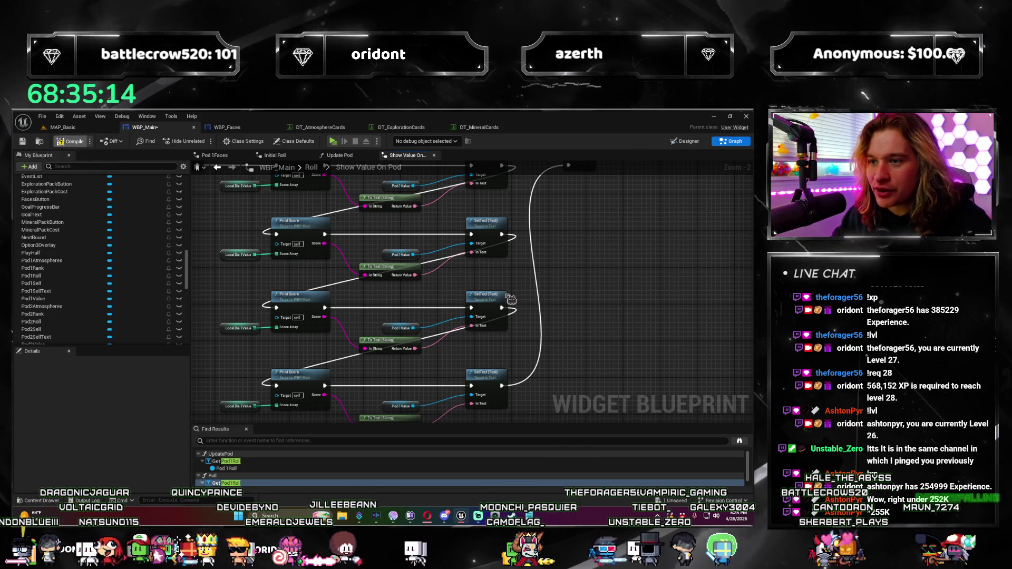
# Search variables for 'local' and drop Local_Die2Value and Local_Die3Value into their rows.
pyautogui.scroll(2, 363, 340)
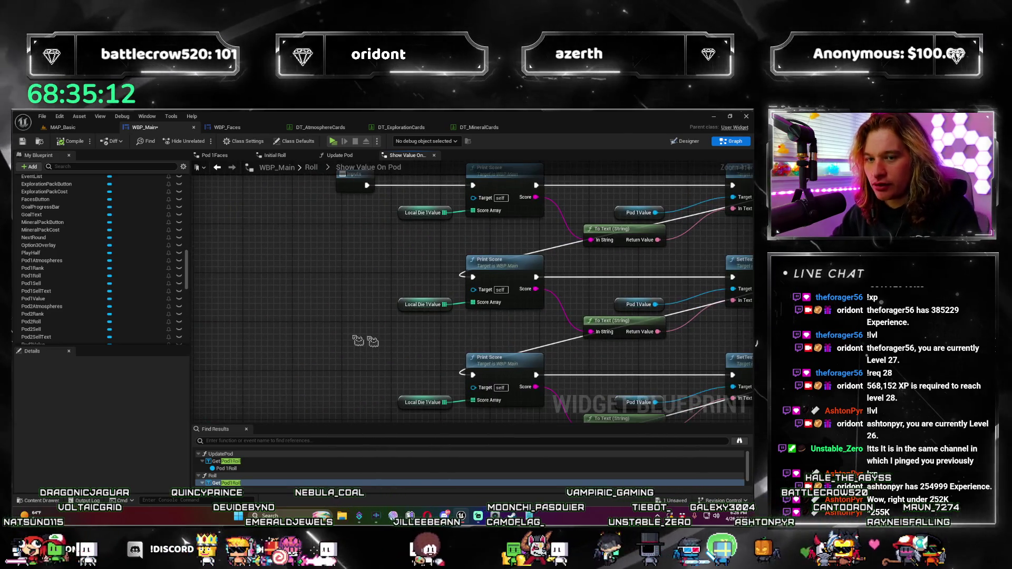
pyautogui.click(78, 166)
pyautogui.write('loc')
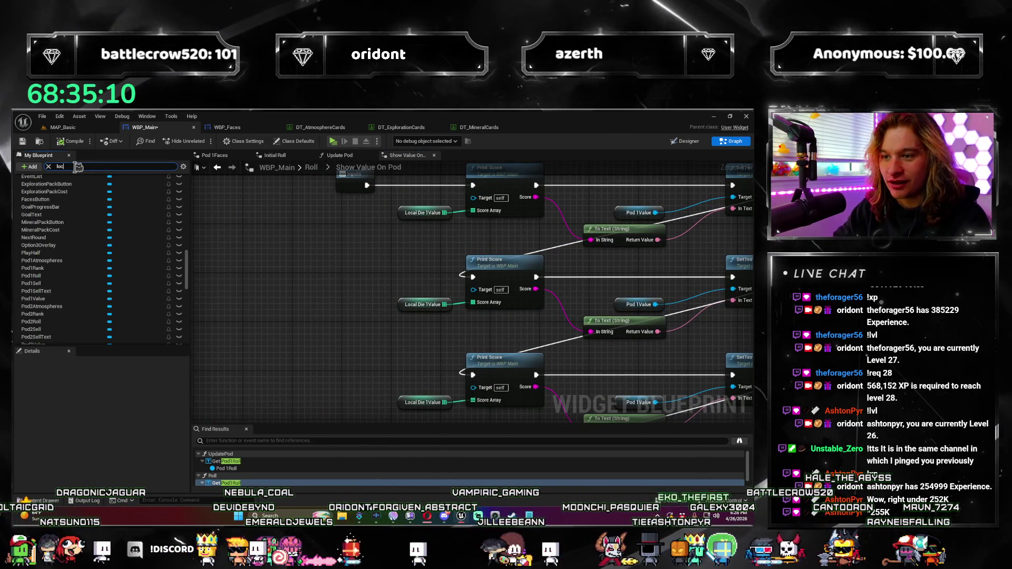
pyautogui.write('die value')
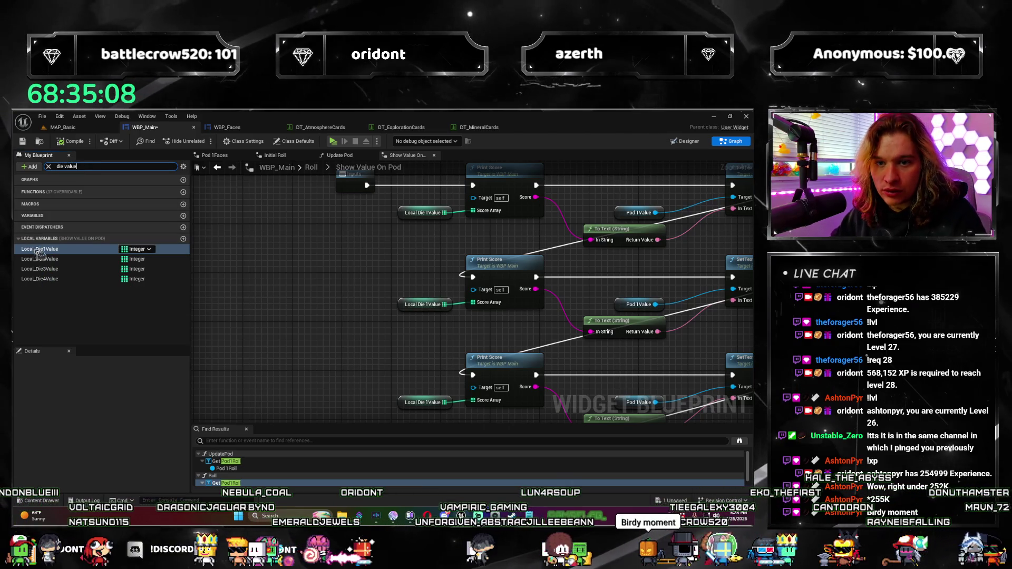
pyautogui.moveTo(39, 259)
pyautogui.mouseDown()
pyautogui.moveTo(427, 298)
pyautogui.moveTo(350, 350)
pyautogui.mouseUp()
pyautogui.moveTo(39, 269)
pyautogui.mouseDown()
pyautogui.moveTo(384, 343)
pyautogui.moveTo(372, 356)
pyautogui.mouseUp()
# Search 'value' and assign Pod2Value and Pod4Value to the second and bottom SetText rows.
pyautogui.scroll(-3, 375, 315)
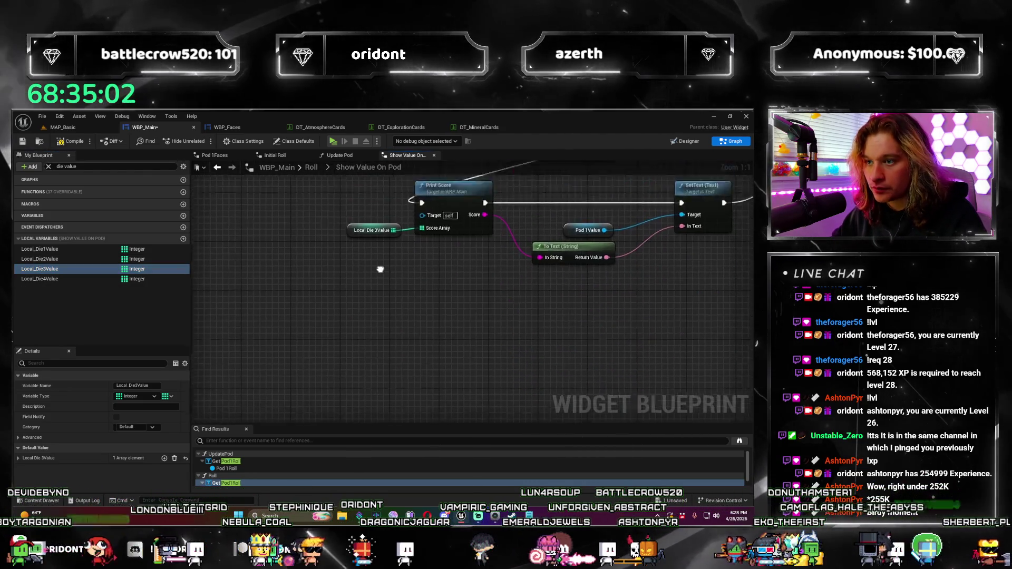
pyautogui.scroll(2, 375, 315)
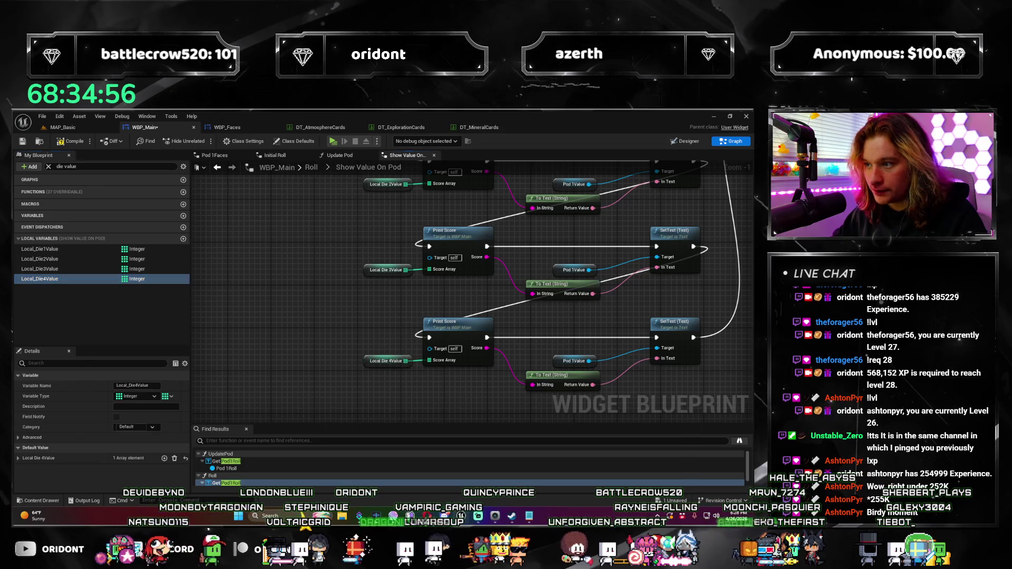
pyautogui.scroll(2, 471, 292)
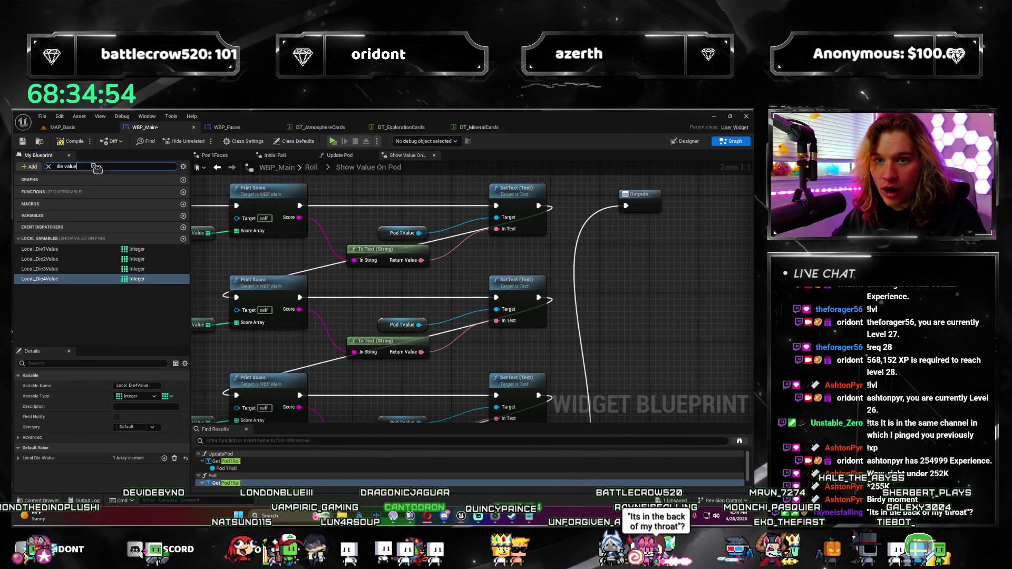
pyautogui.hotkey('ctrl', 'a')
pyautogui.write('value')
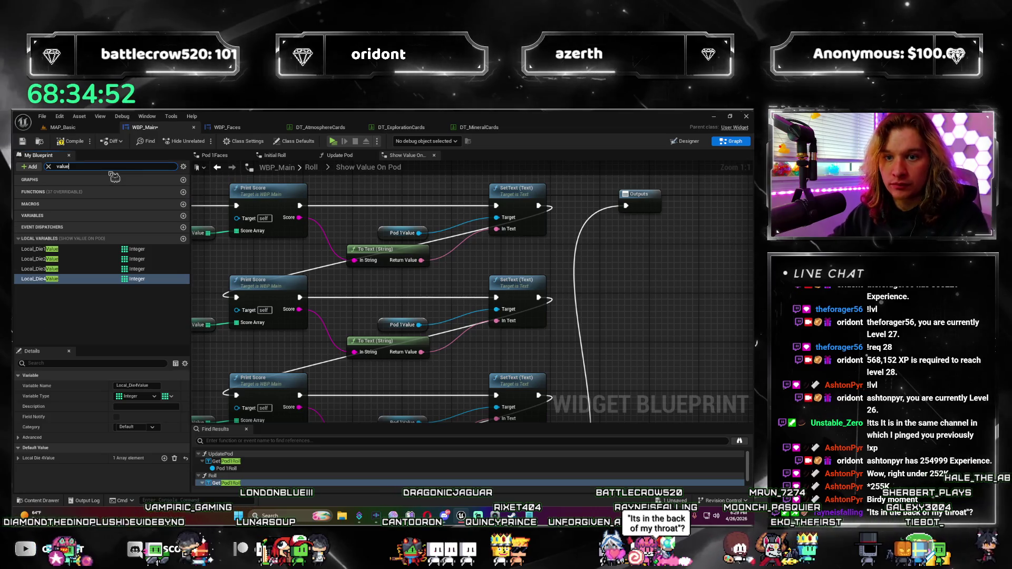
pyautogui.moveTo(33, 249)
pyautogui.mouseDown()
pyautogui.moveTo(266, 267)
pyautogui.moveTo(396, 325)
pyautogui.mouseUp()
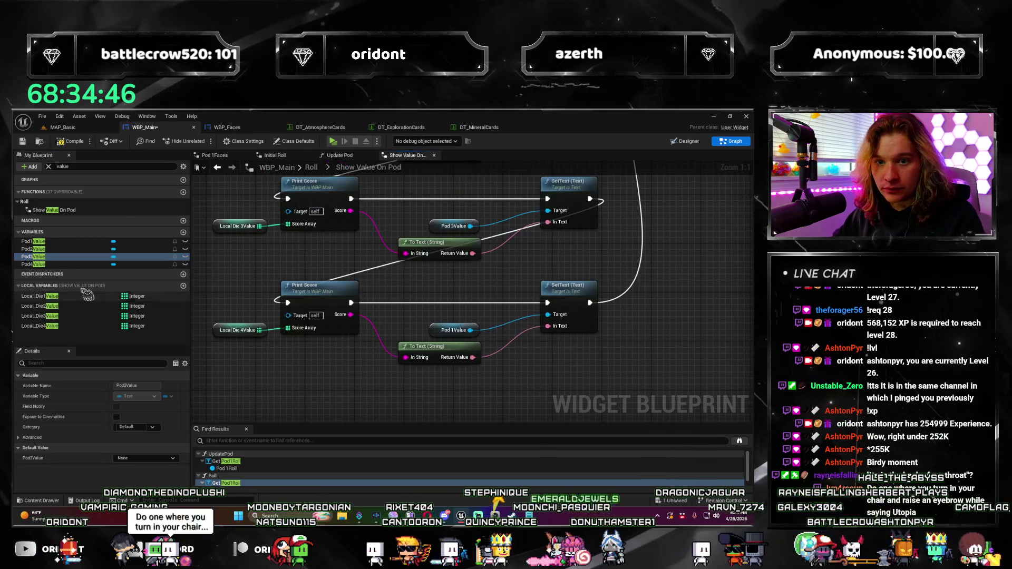
pyautogui.moveTo(440, 335); pyautogui.dragTo(440, 335)
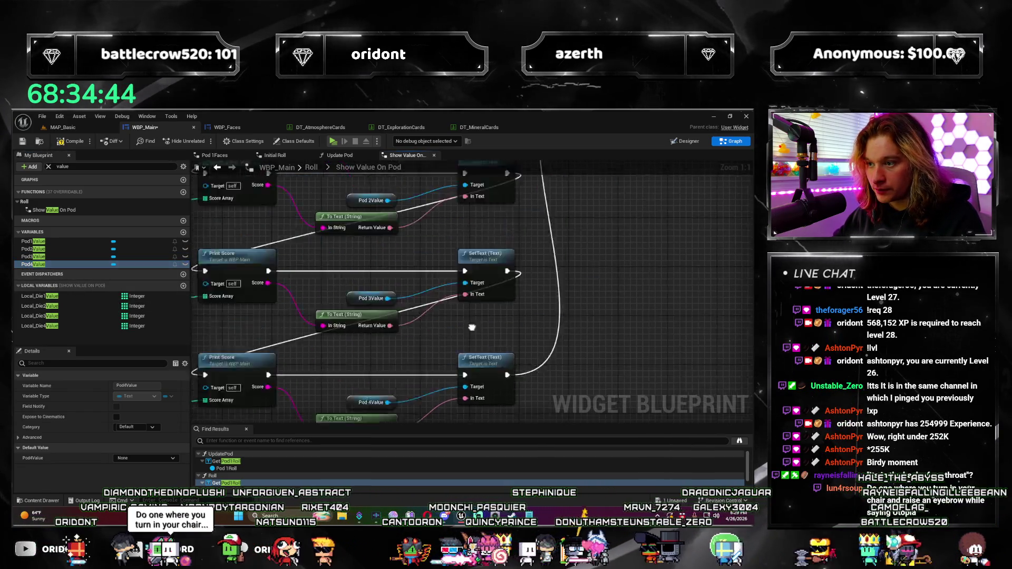
# Wire the fourth SetText to Outputs, clear the selection and save WBP_Main.
pyautogui.scroll(-5, 440, 326)
pyautogui.scroll(2, 411, 237)
pyautogui.moveTo(411, 238)
pyautogui.mouseDown()
pyautogui.moveTo(364, 368)
pyautogui.moveTo(356, 351)
pyautogui.moveTo(384, 329)
pyautogui.mouseUp()
pyautogui.scroll(-2, 332, 378)
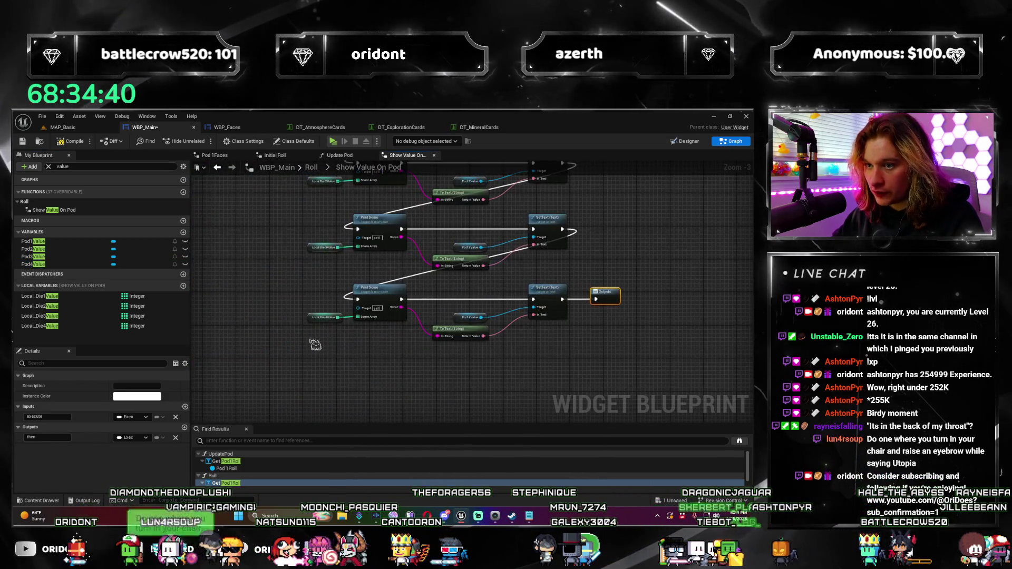
pyautogui.click(332, 378)
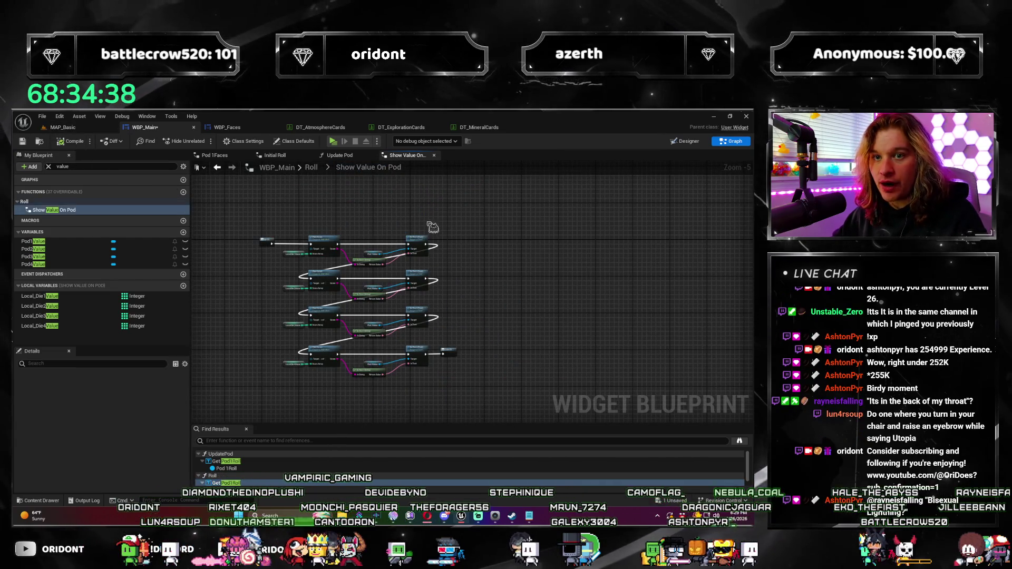
pyautogui.hotkey('ctrl', 's')
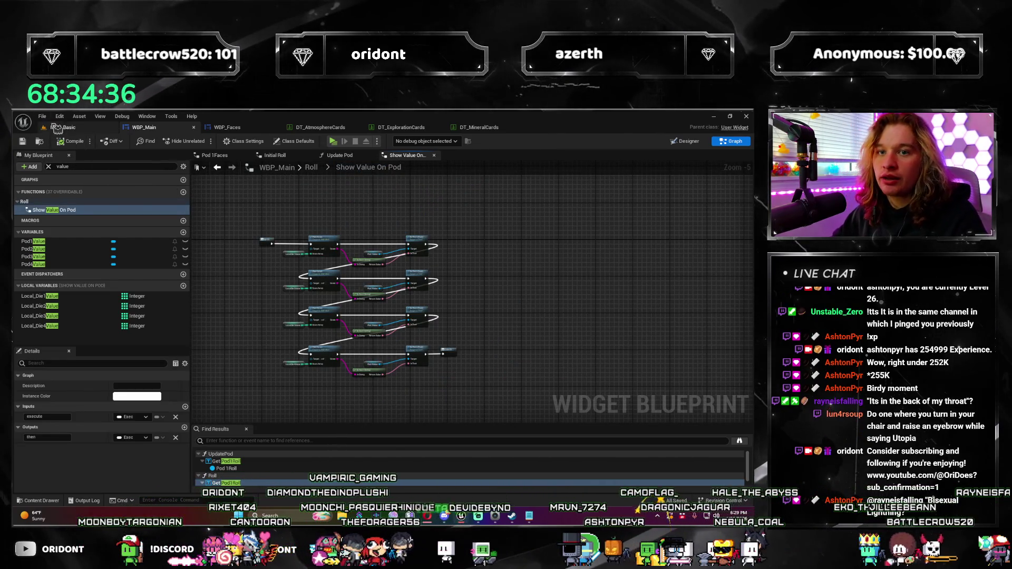
# Play MAP_Basic, buy an atmosphere die, choose Gaseous and roll round 1.
pyautogui.click(58, 128)
pyautogui.click(201, 142)
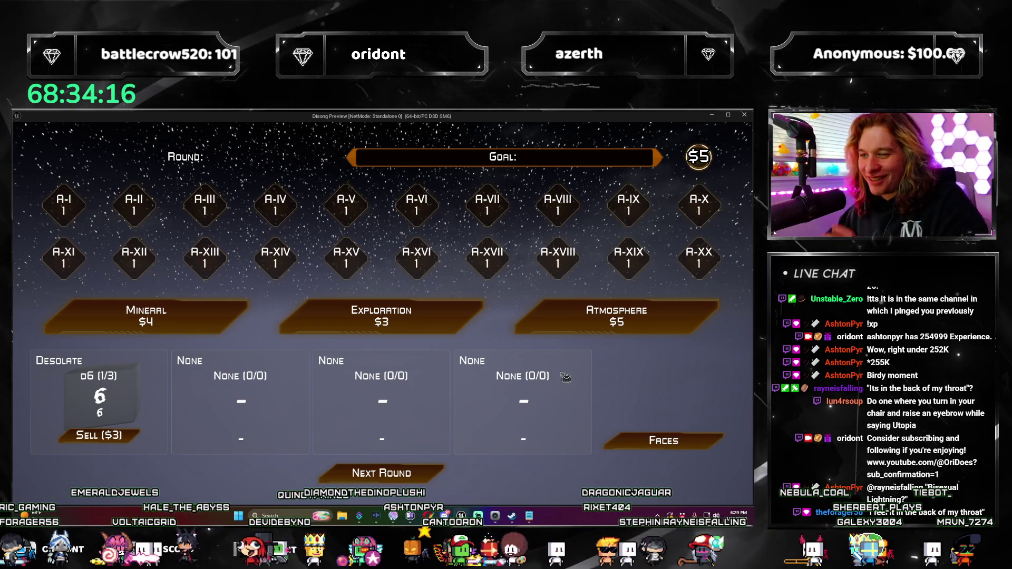
pyautogui.click(567, 324)
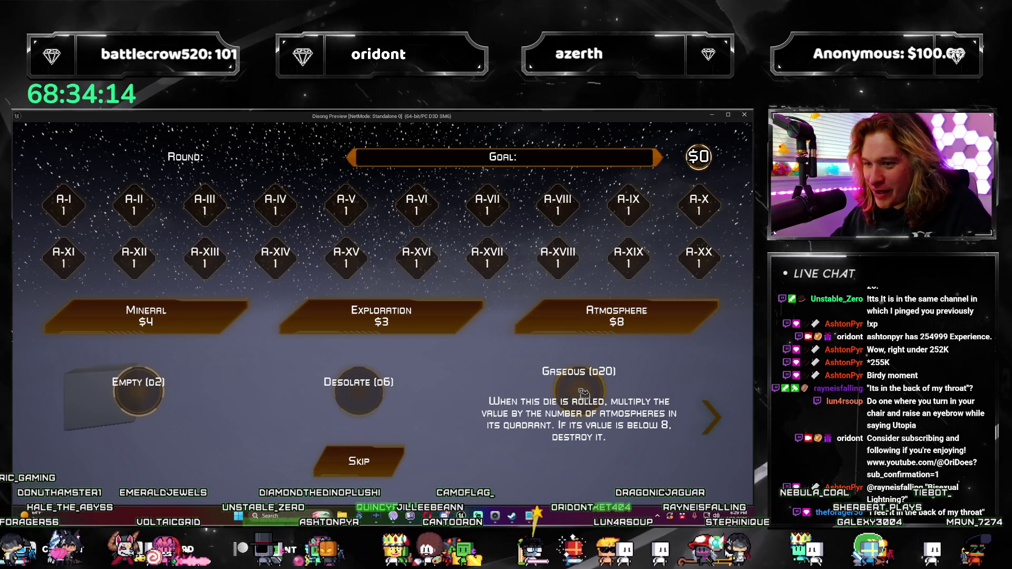
pyautogui.click(583, 392)
pyautogui.click(422, 477)
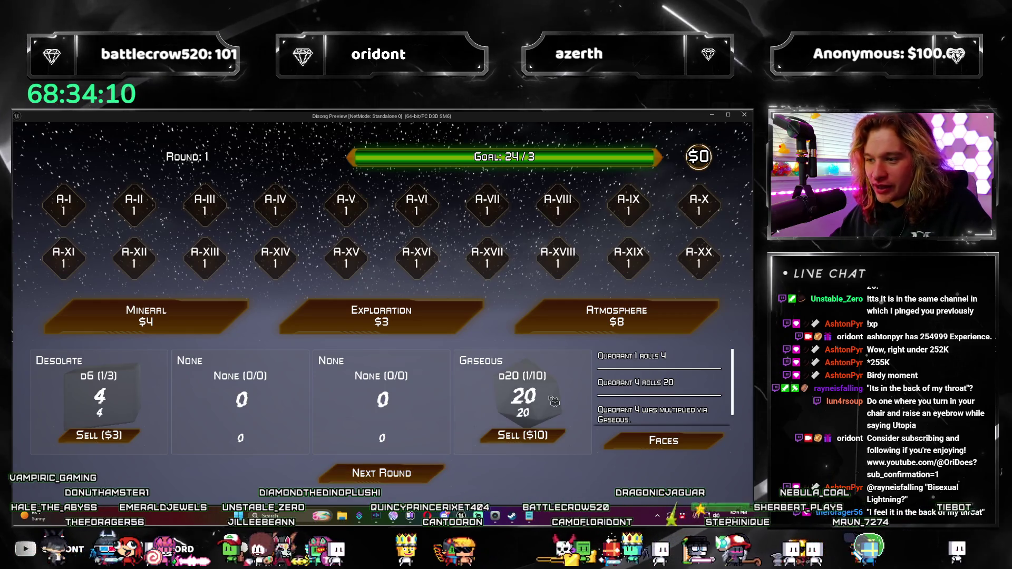
# In round 2, buy a Gas Giant die and advance to round 3.
pyautogui.scroll(-1, 704, 396)
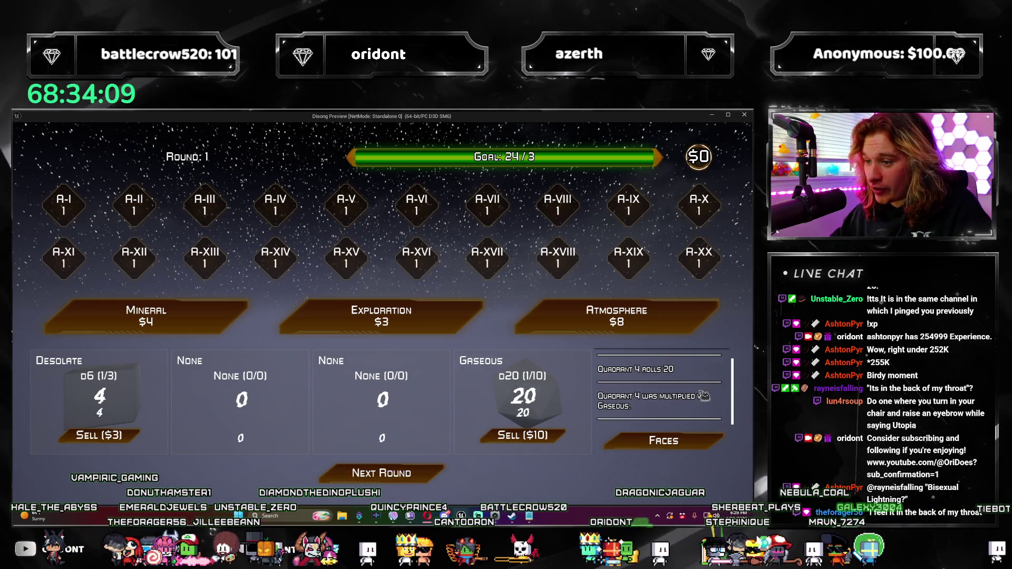
pyautogui.click(428, 477)
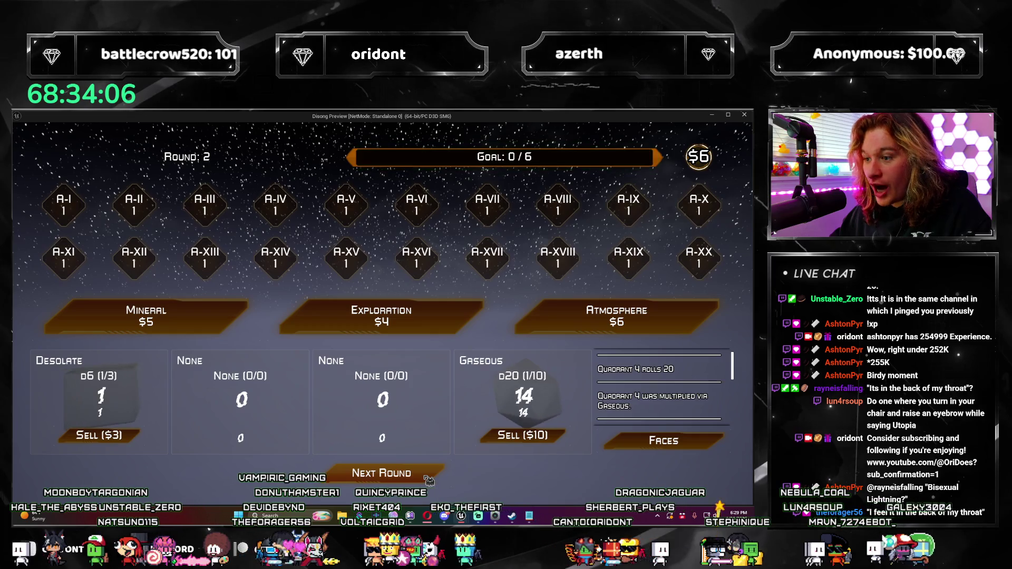
pyautogui.click(553, 324)
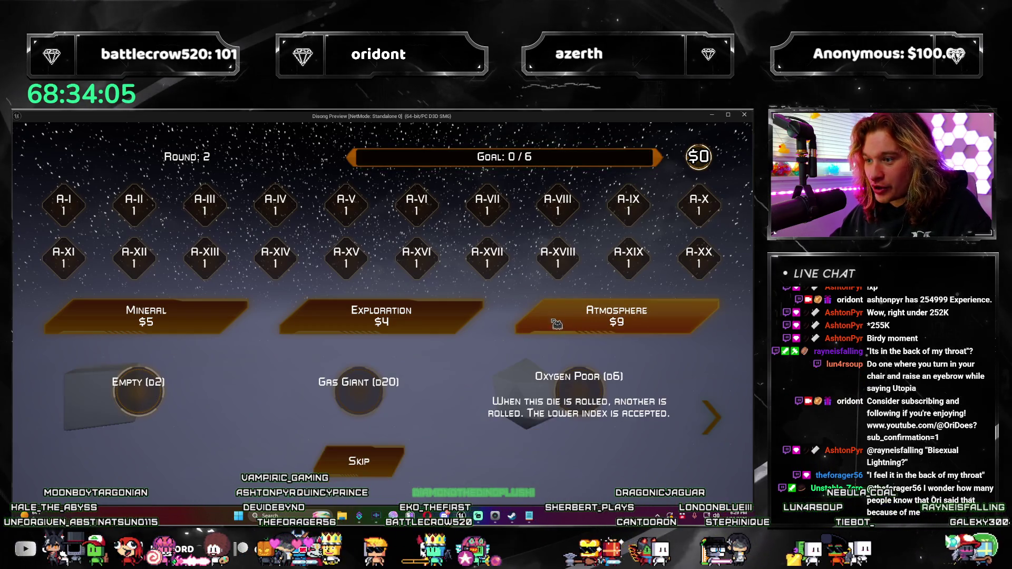
pyautogui.click(363, 400)
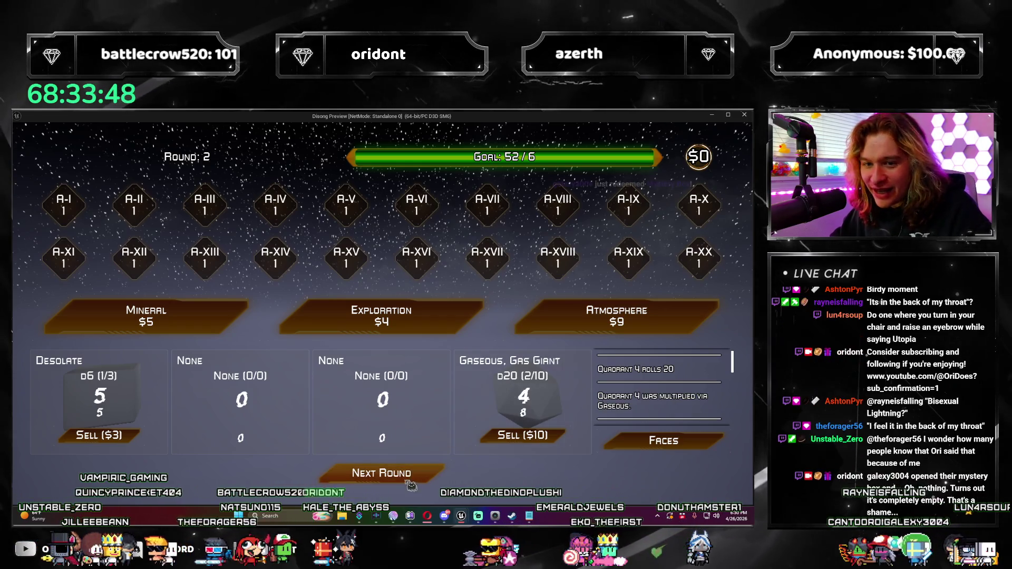
pyautogui.click(425, 477)
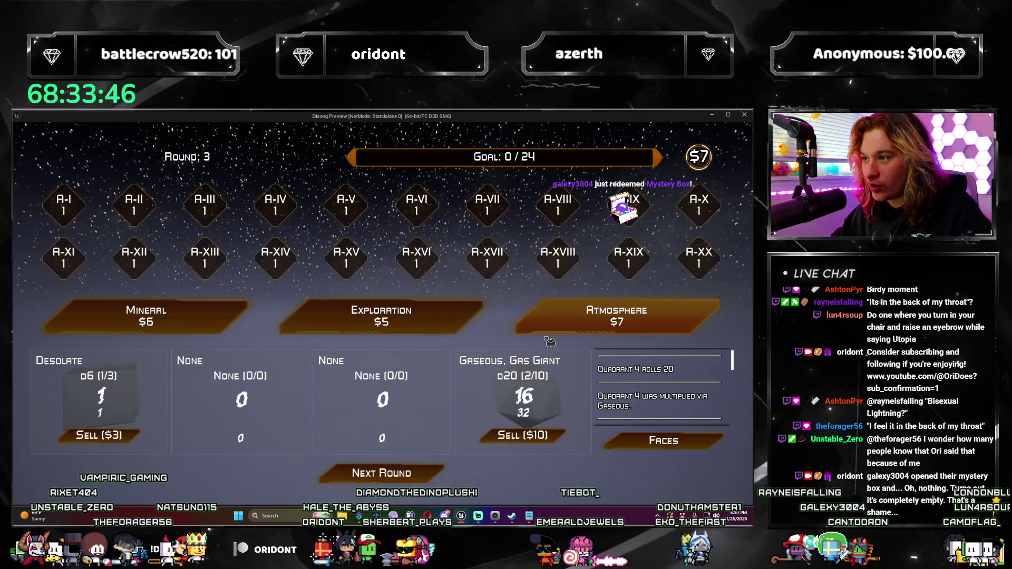
# Buy a Tropical die in round 3 and advance to round 4.
pyautogui.click(558, 313)
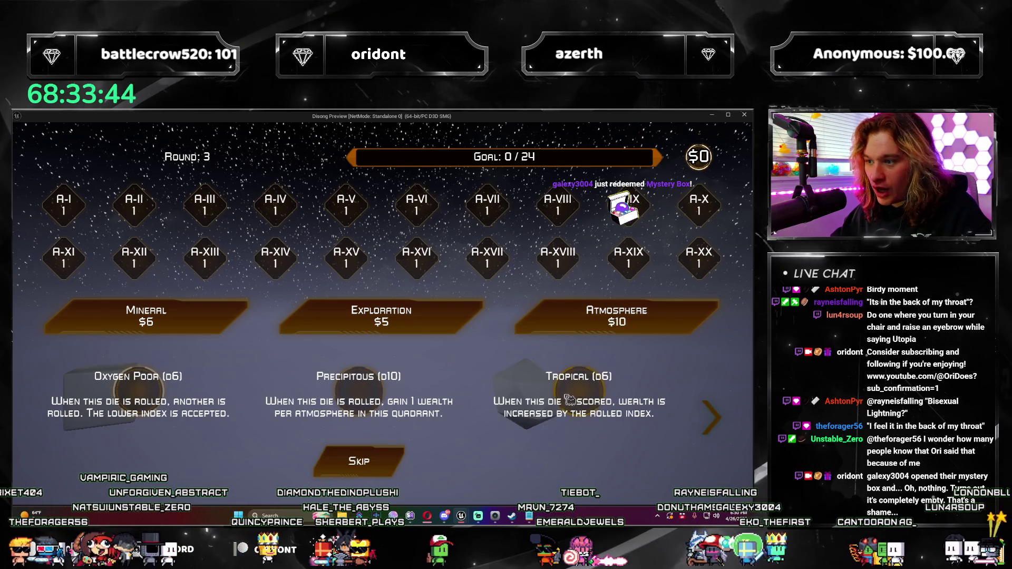
pyautogui.click(569, 400)
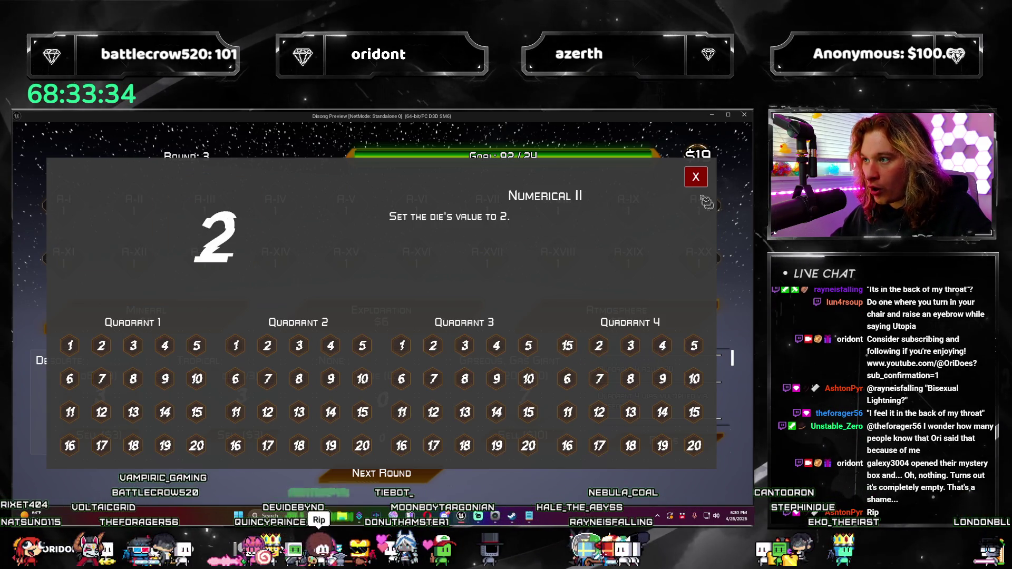
pyautogui.click(433, 345)
pyautogui.click(419, 474)
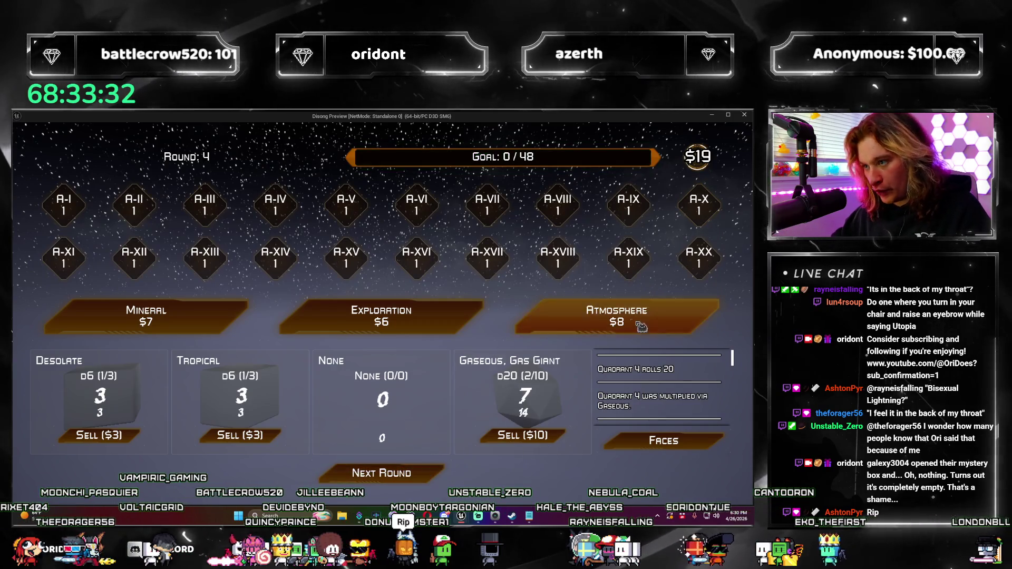
# Add another Tropical die and an Unstable die, roll twice and advance to round 5.
pyautogui.click(637, 322)
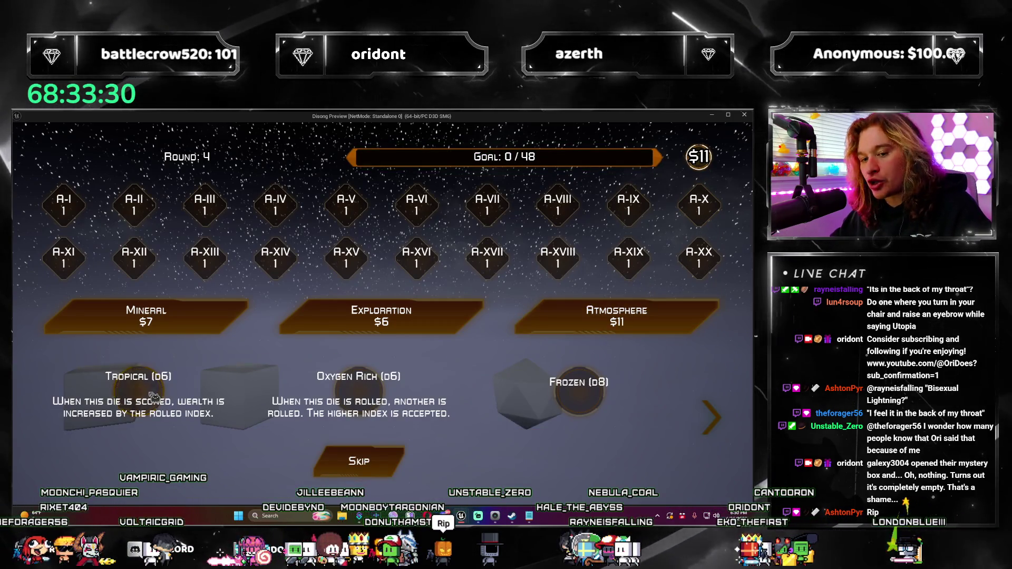
pyautogui.click(216, 404)
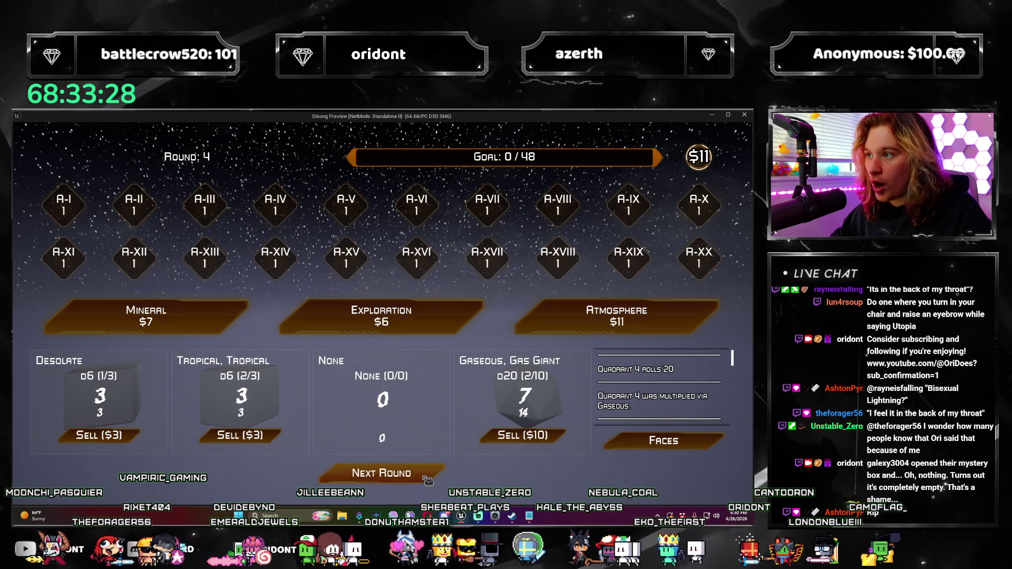
pyautogui.click(574, 329)
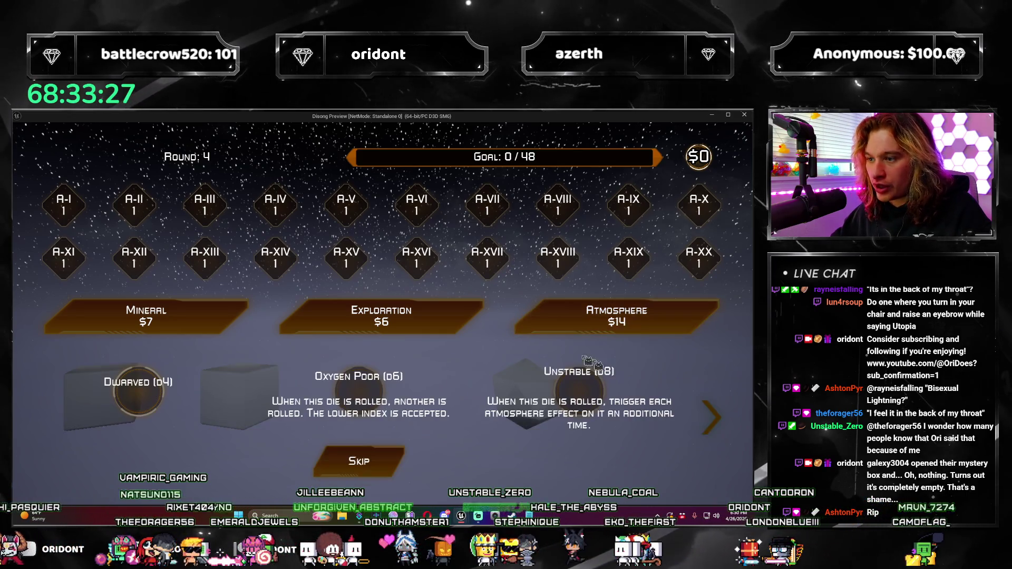
pyautogui.click(586, 392)
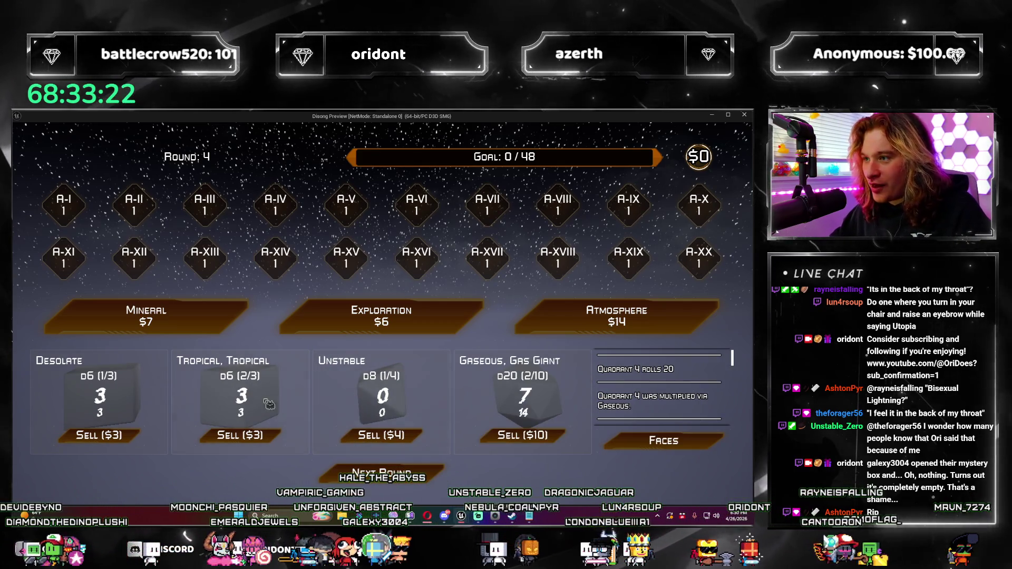
pyautogui.click(424, 477)
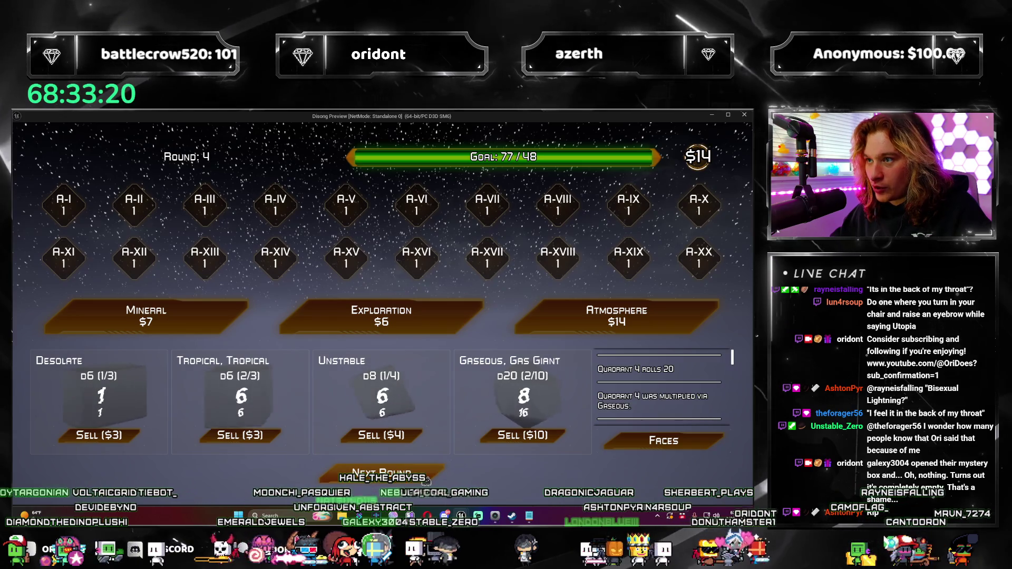
pyautogui.click(425, 480)
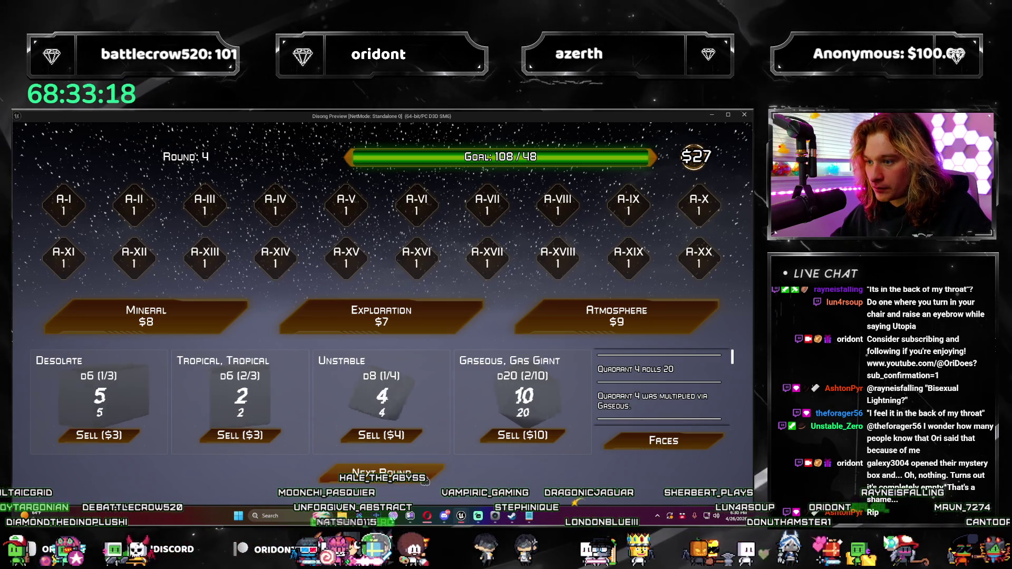
pyautogui.click(424, 480)
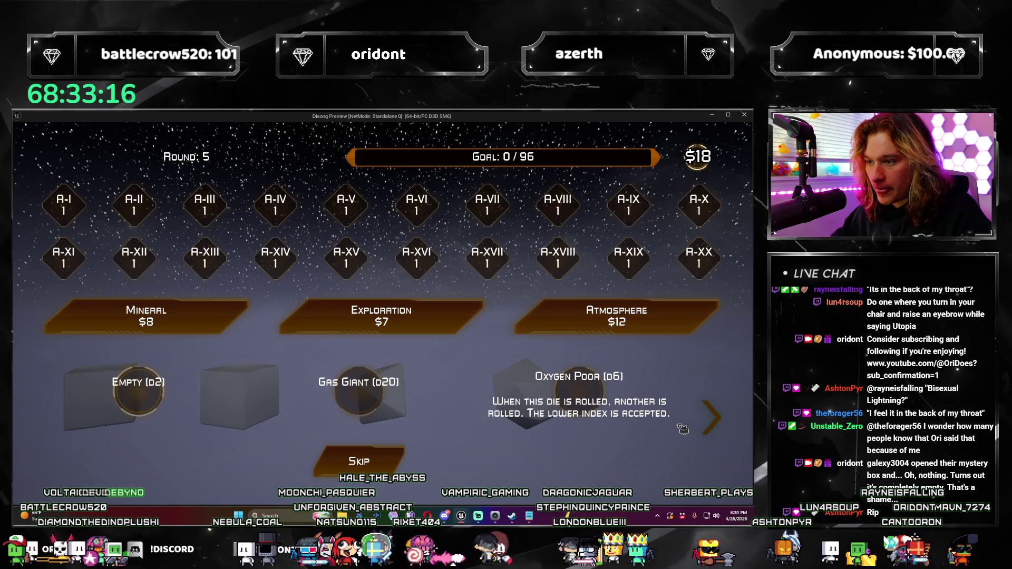
# Take the Gas Giant die, skip the next atmosphere choice and roll round 5.
pyautogui.click(372, 426)
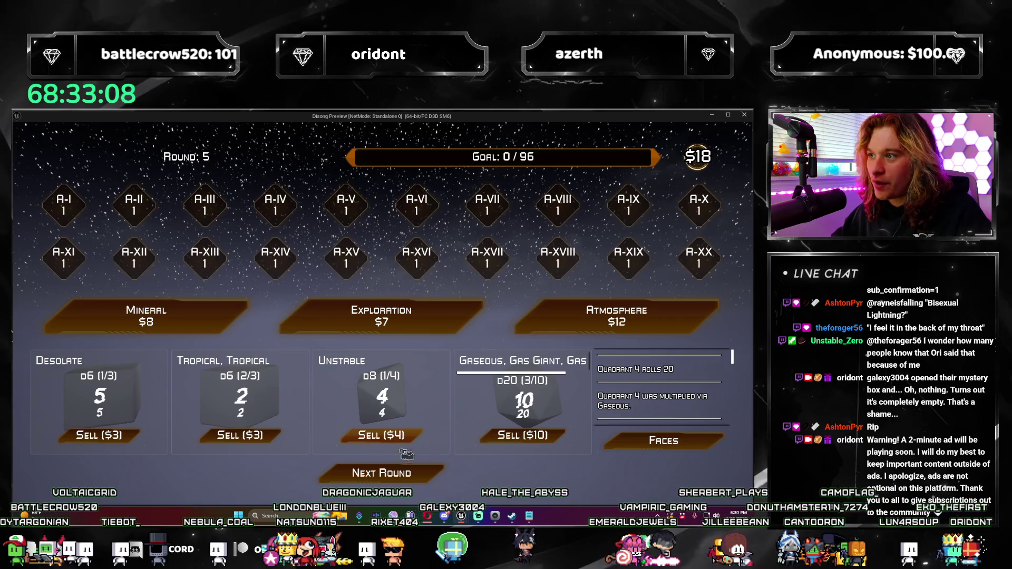
pyautogui.click(616, 316)
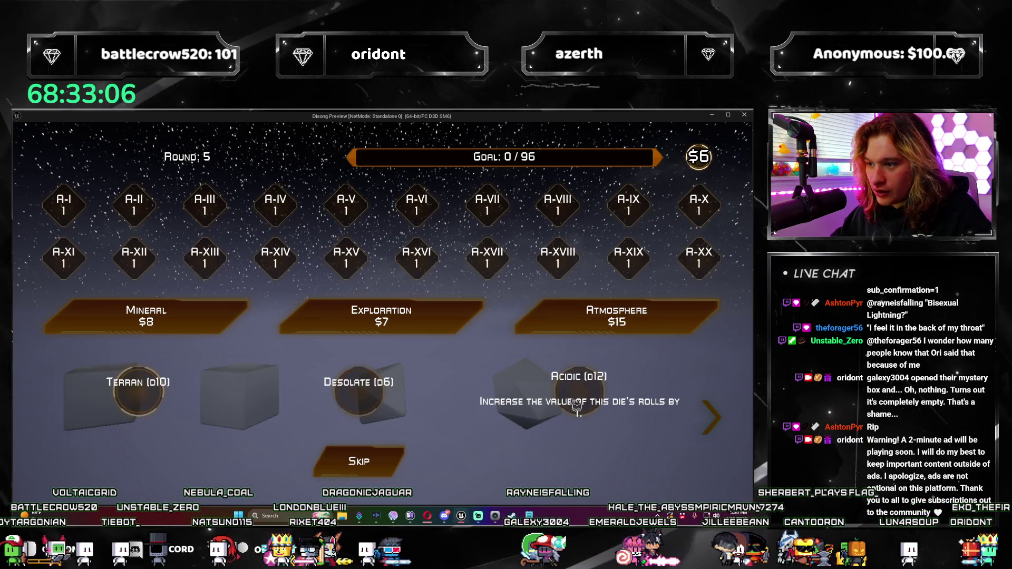
pyautogui.click(382, 468)
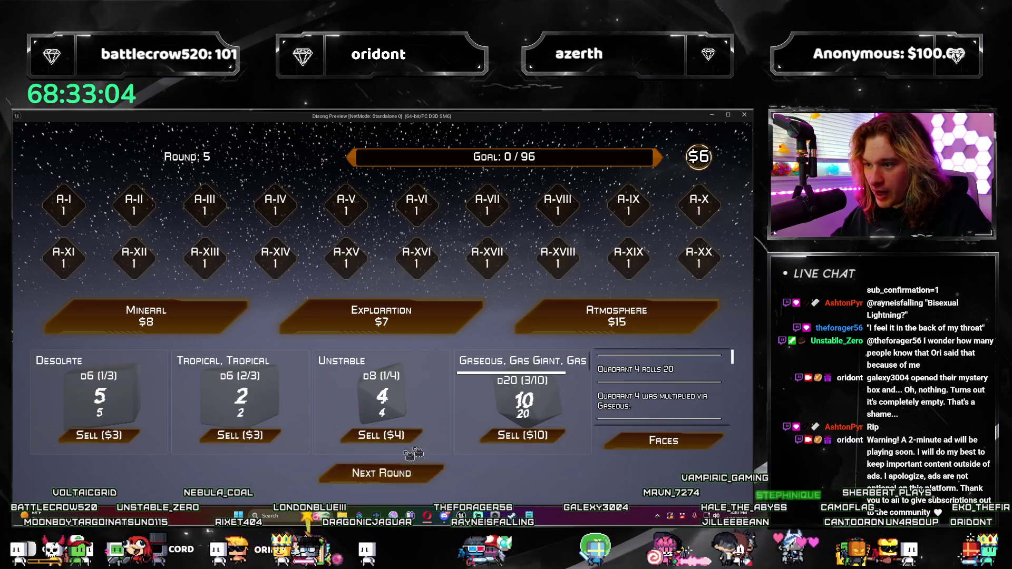
pyautogui.click(431, 476)
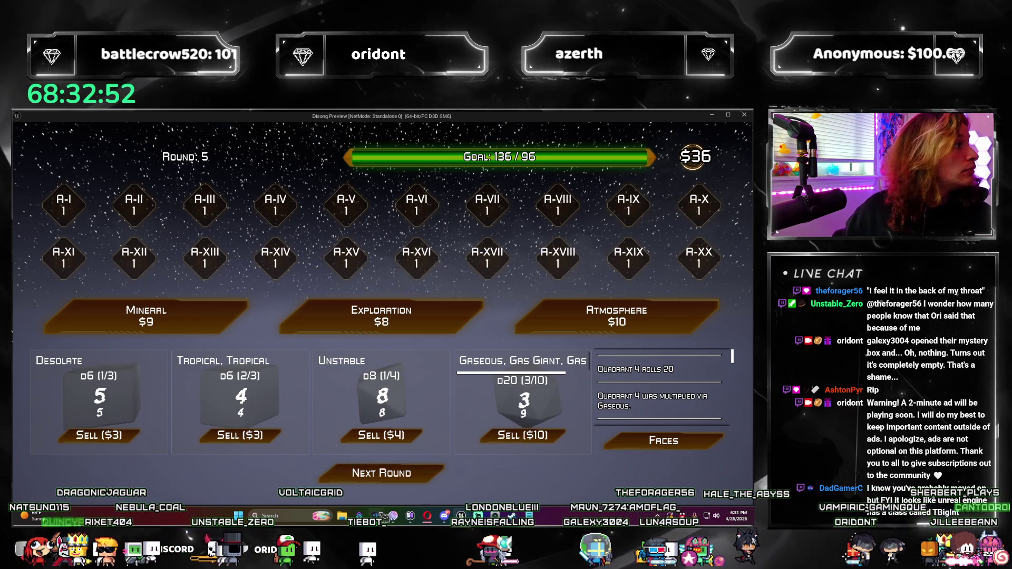
# Use a Controlled Movement exploration pack to swap the Unstable and Desolate quadrants, then buy another.
pyautogui.moveTo(376, 516)
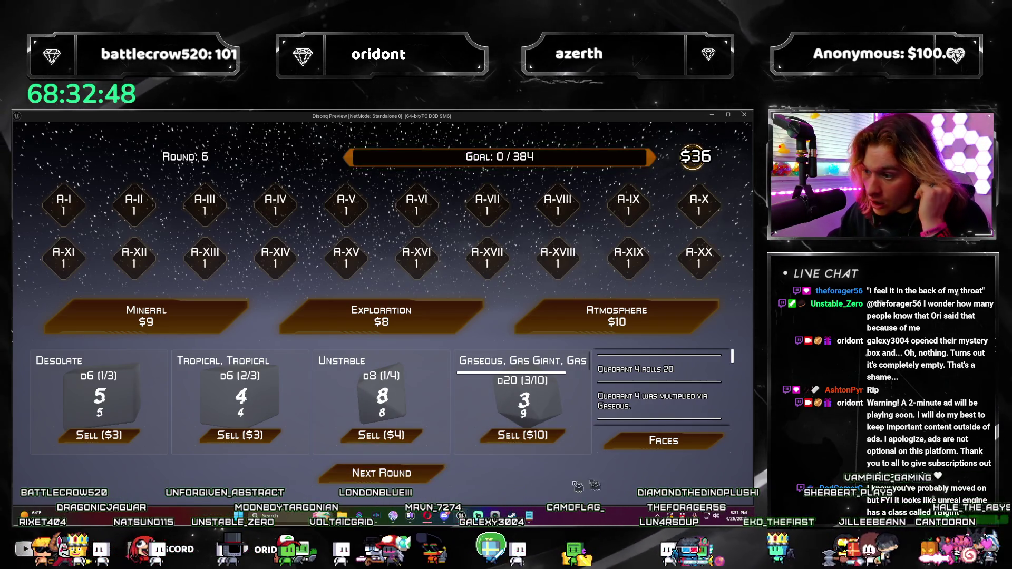
pyautogui.click(352, 322)
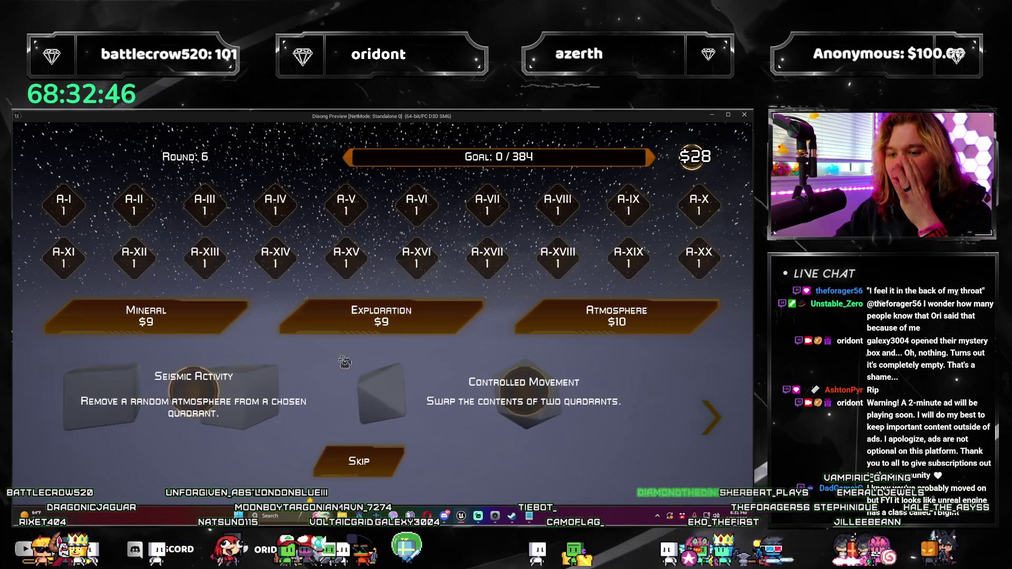
pyautogui.click(539, 399)
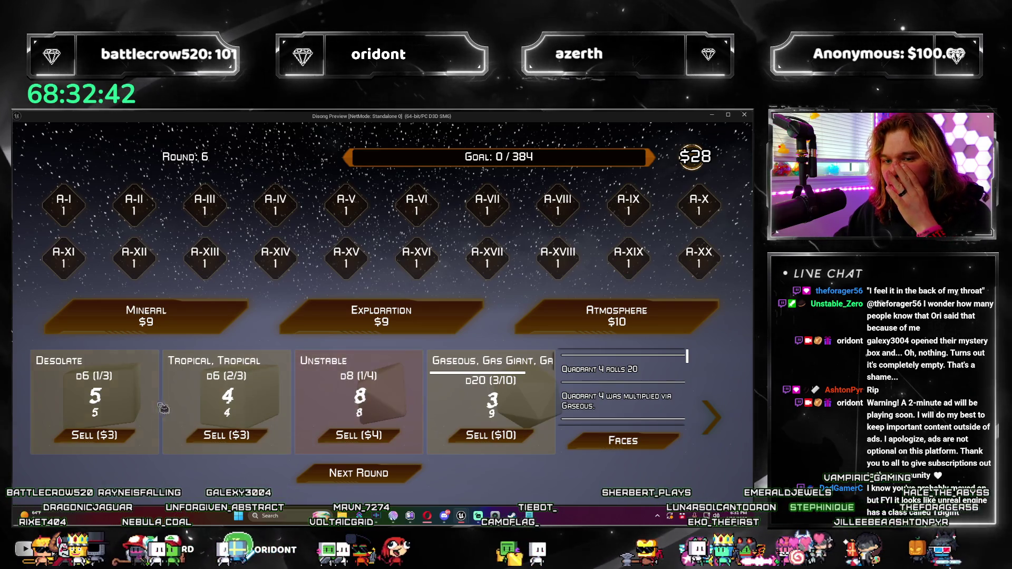
pyautogui.moveTo(163, 408); pyautogui.dragTo(153, 405)
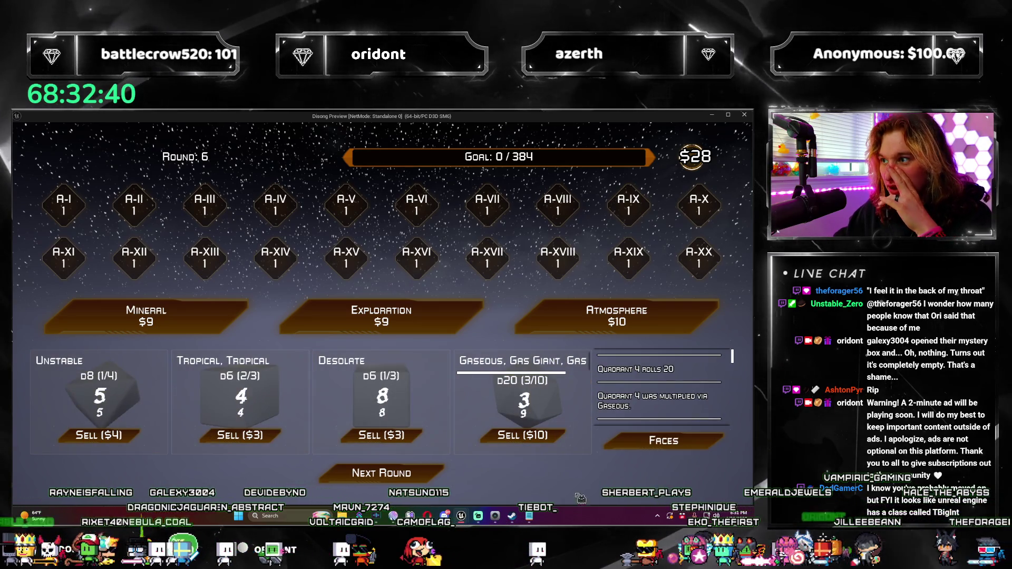
pyautogui.click(379, 319)
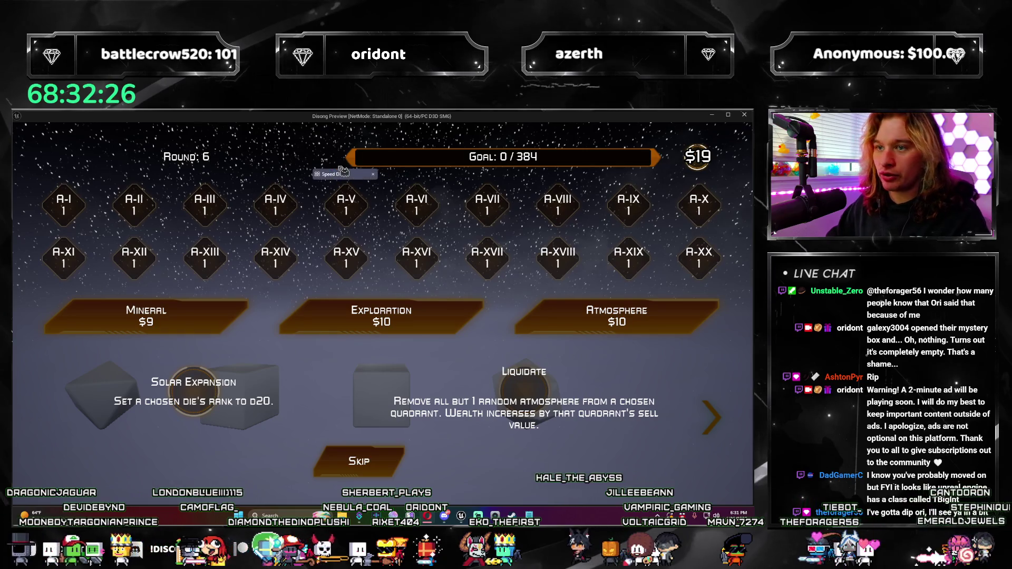
pyautogui.click(342, 173)
# Search Google for 'bigint unreal engine', fixing the mistyped 'tbiggine' query.
pyautogui.write('tbigint unre')
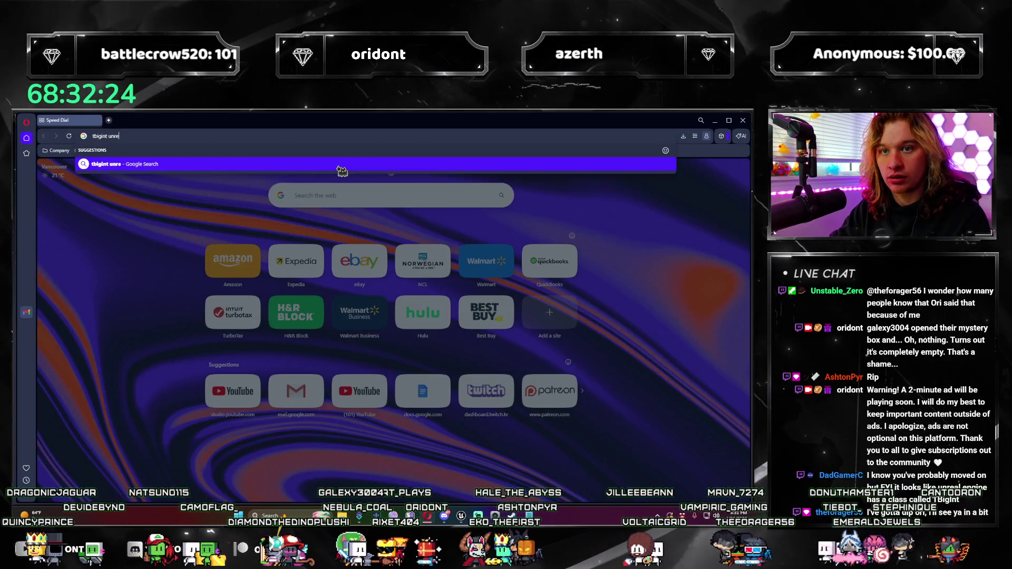
pyautogui.write('al engine')
pyautogui.press('Return')
pyautogui.press('F11')
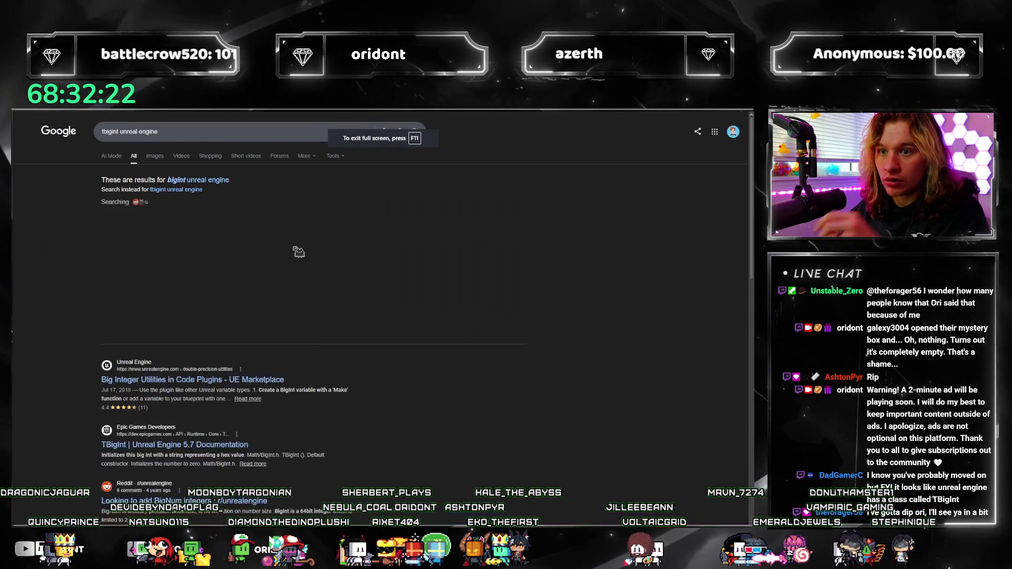
pyautogui.click(176, 127)
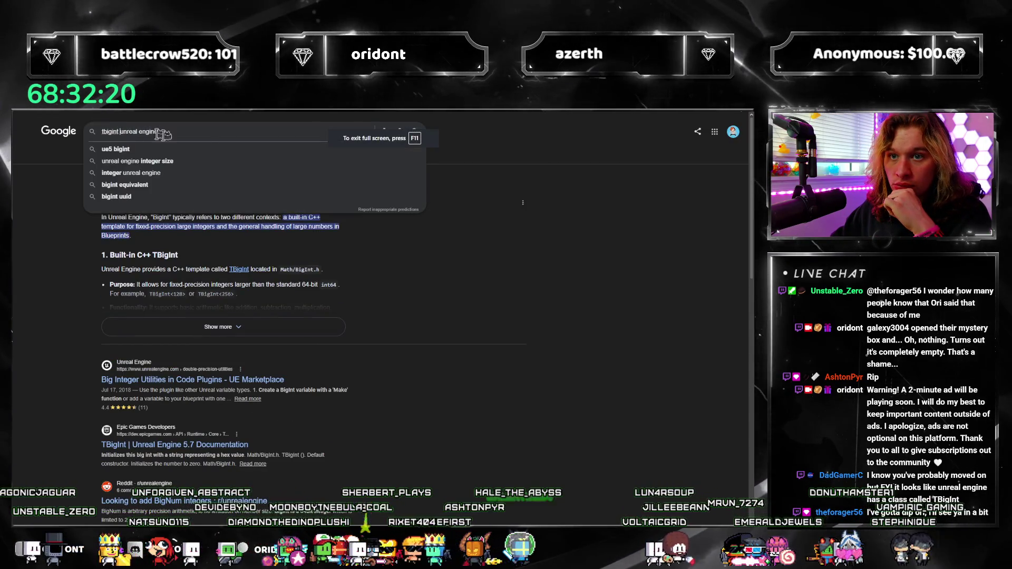
pyautogui.click(25, 201)
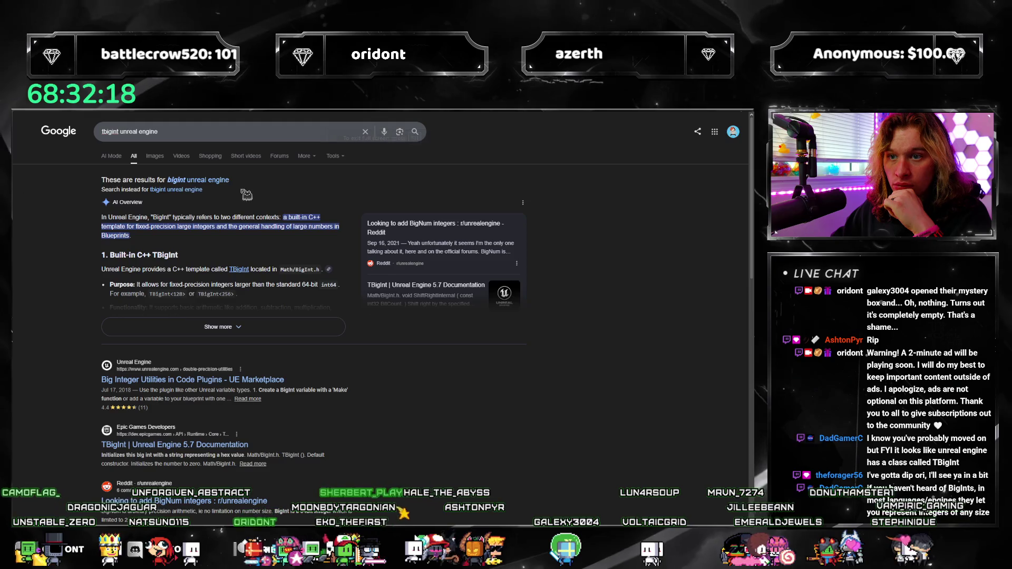
pyautogui.click(223, 180)
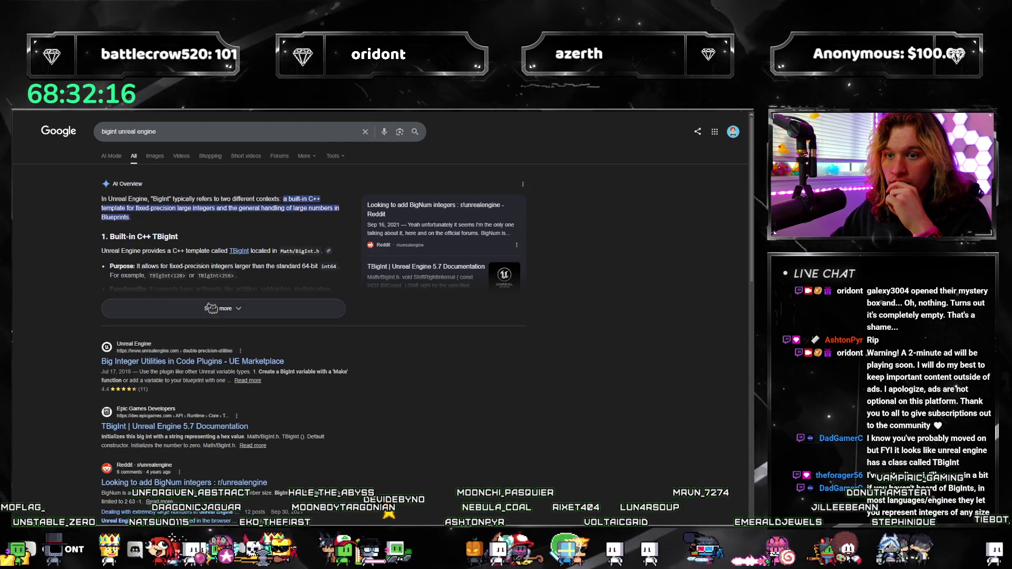
# Expand and read the full AI Overview on BigInt in Blueprints, then exit fullscreen and close the browser.
pyautogui.click(253, 308)
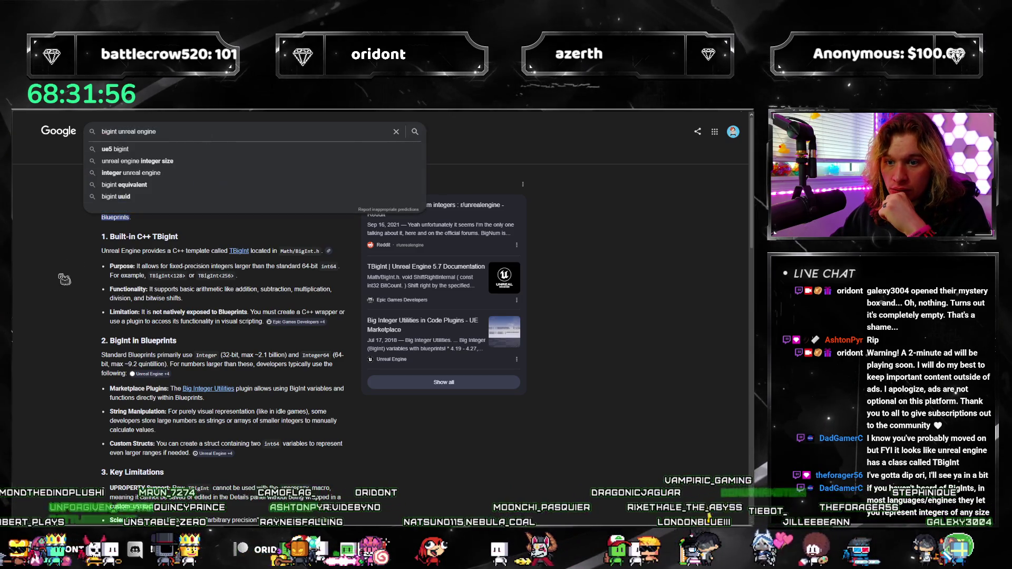
pyautogui.scroll(-1, 128, 282)
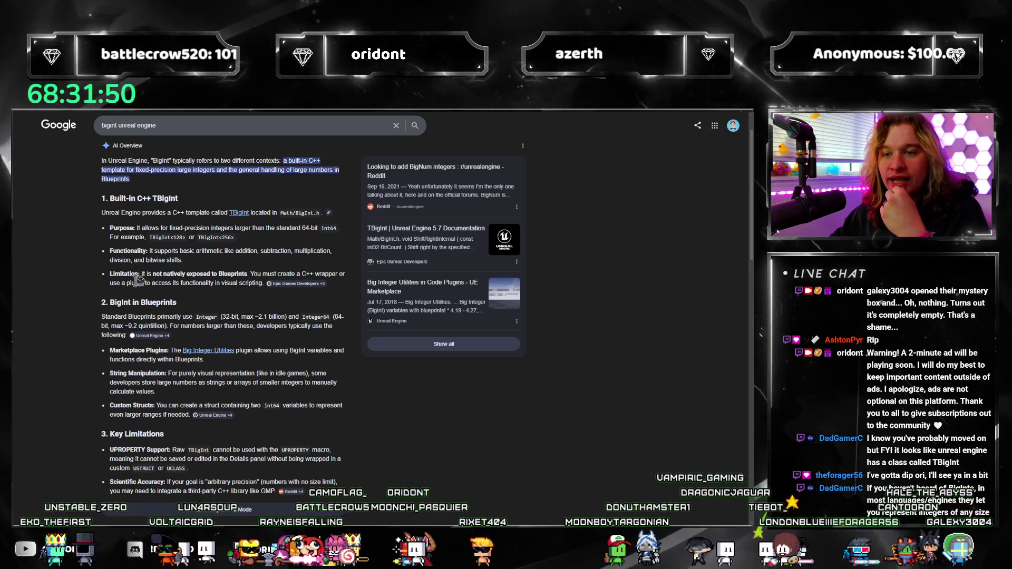
pyautogui.scroll(-1, 126, 259)
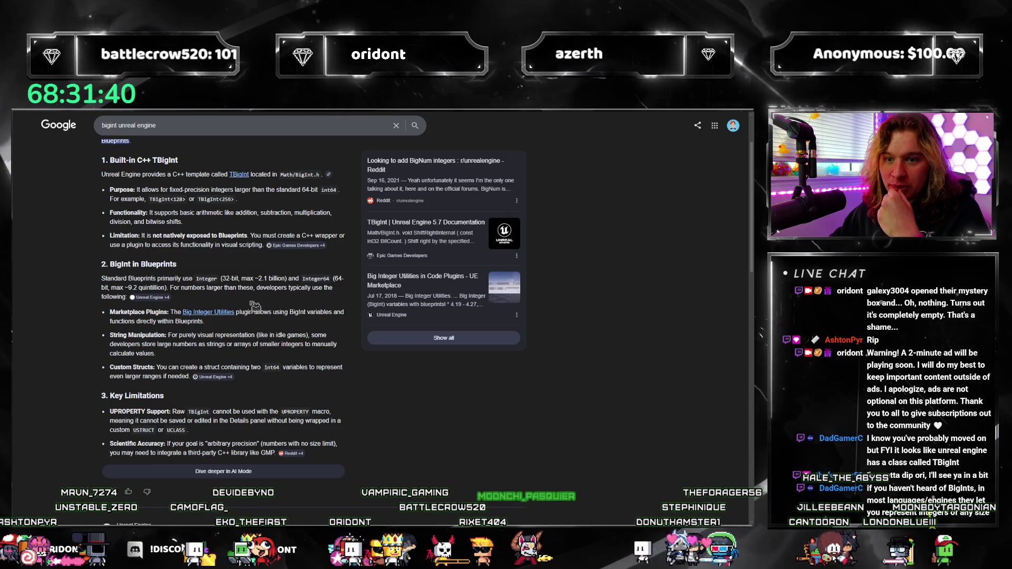
pyautogui.scroll(-1, 182, 305)
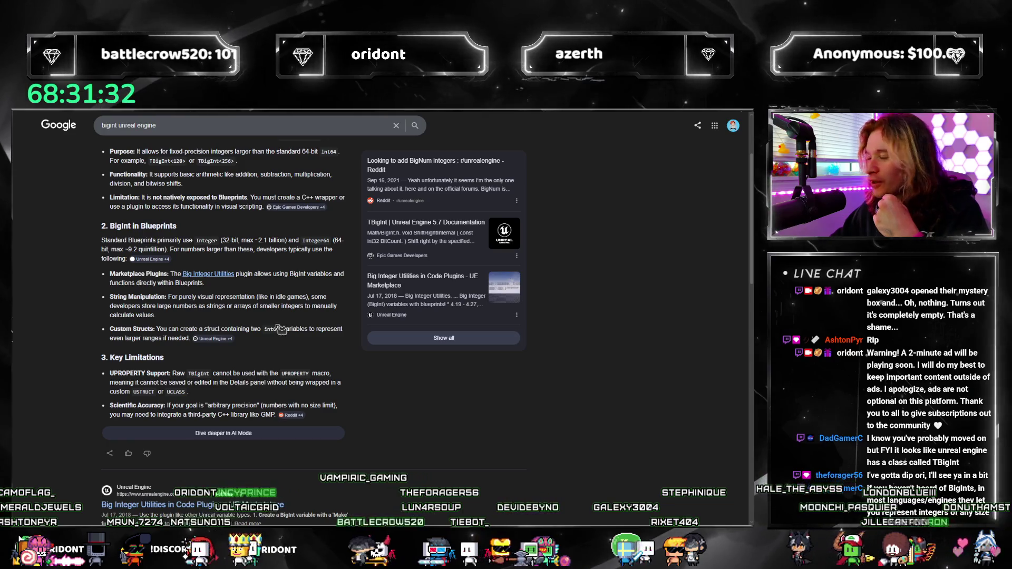
pyautogui.scroll(-1, 269, 400)
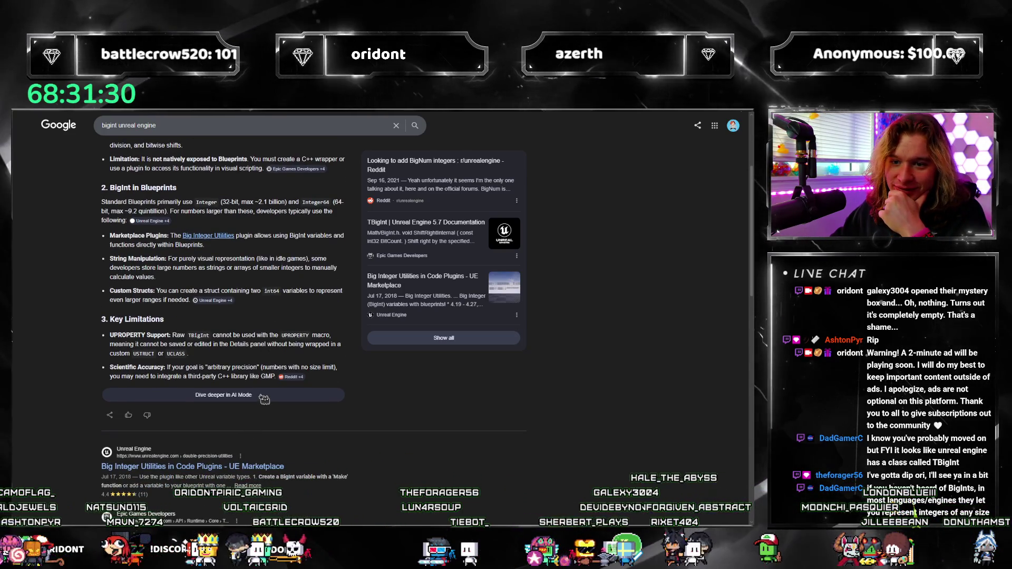
pyautogui.scroll(-1, 266, 372)
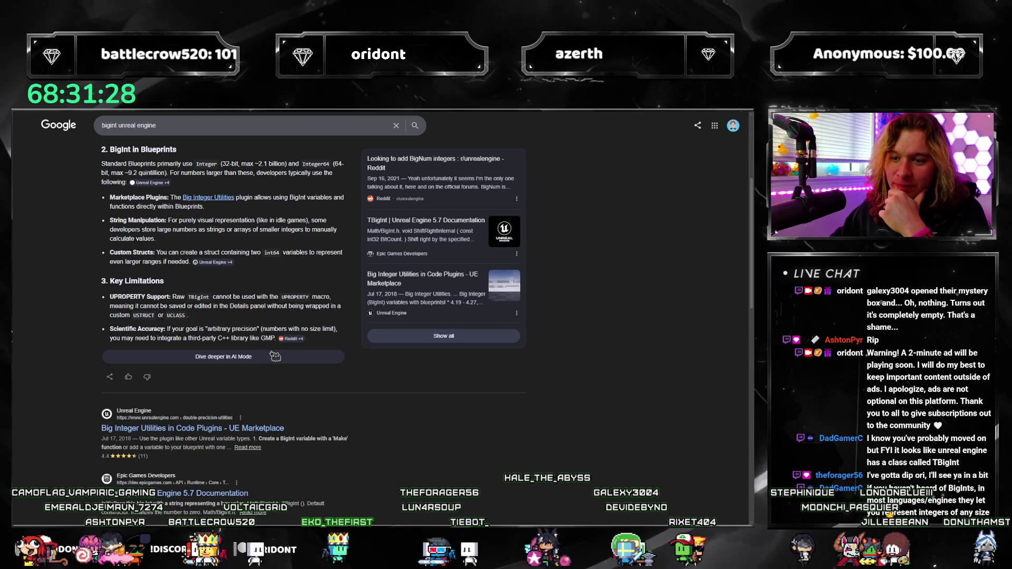
pyautogui.scroll(5, 568, 320)
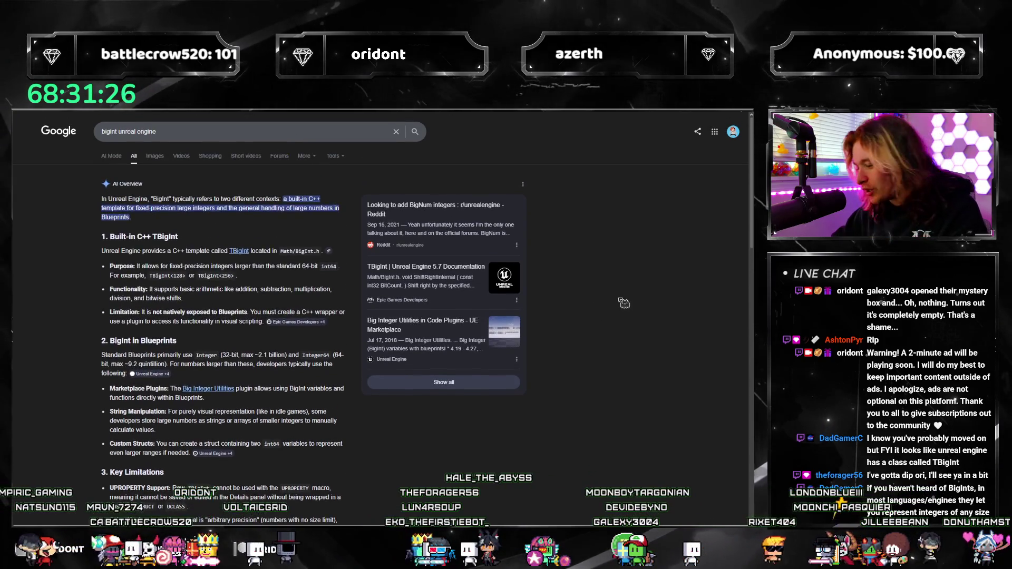
pyautogui.press('F11')
pyautogui.click(743, 121)
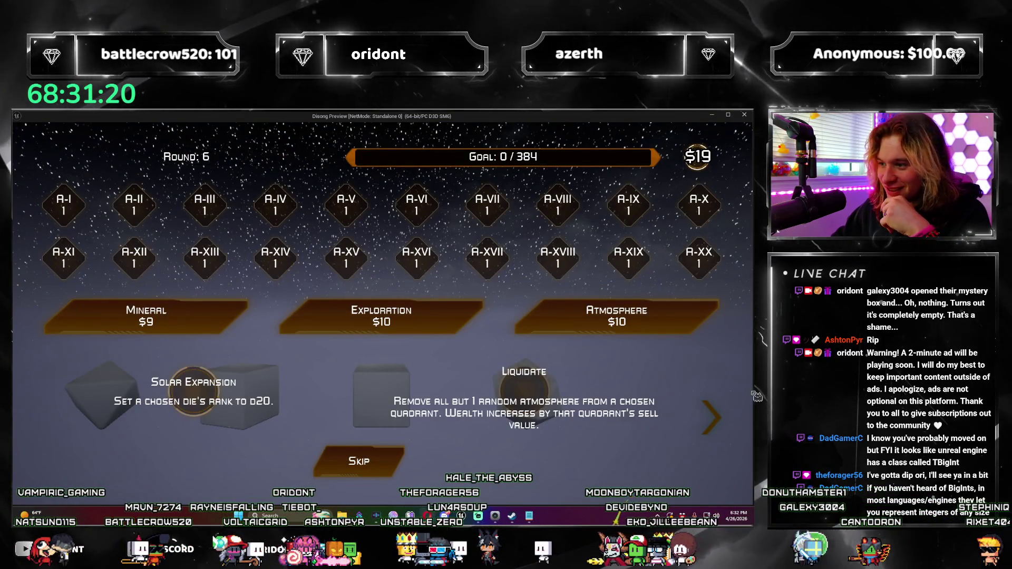
# Skip the upgrade offers and buy an Exploration pack for $10.
pyautogui.click(719, 421)
pyautogui.click(721, 422)
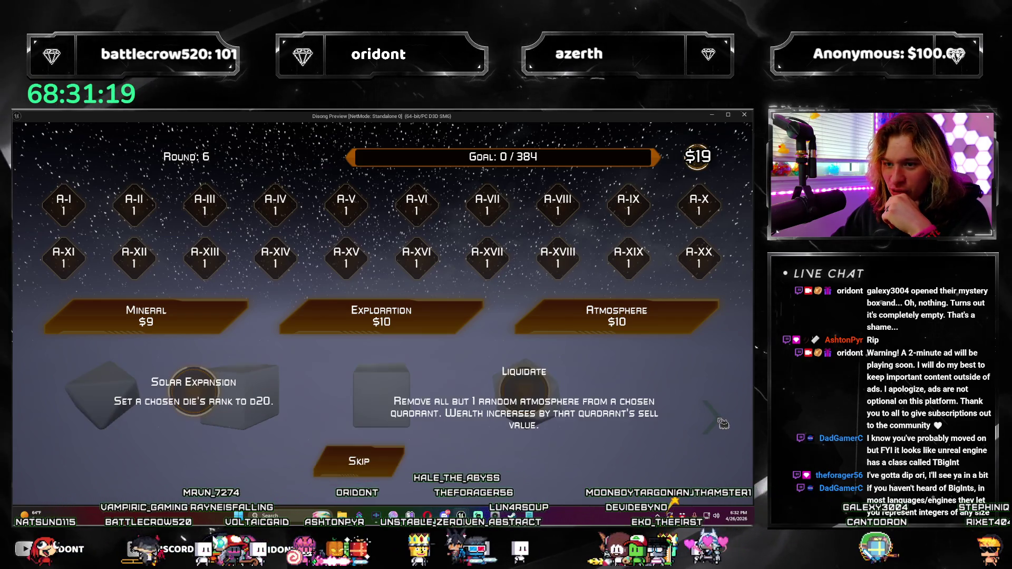
pyautogui.click(247, 402)
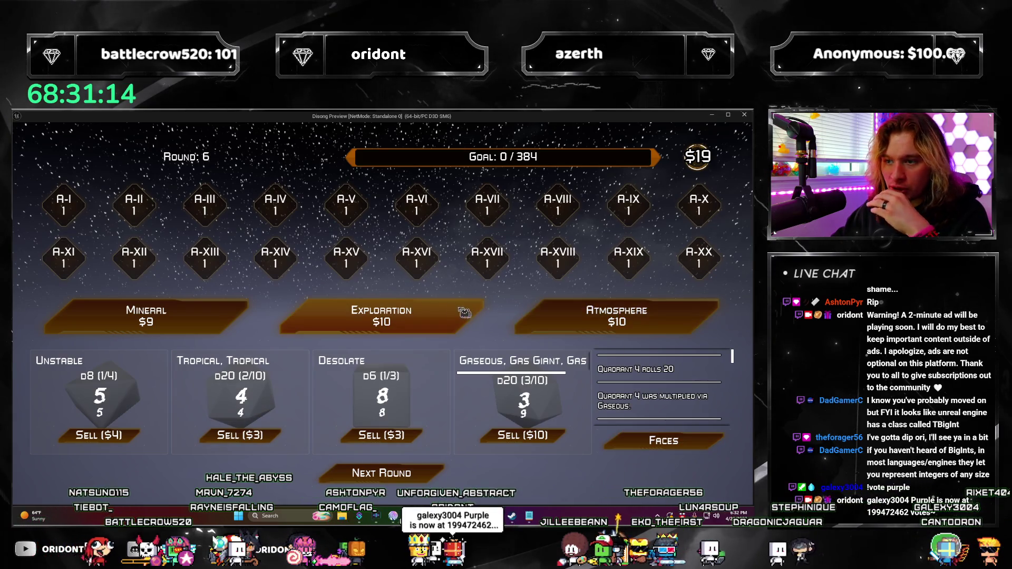
pyautogui.click(441, 316)
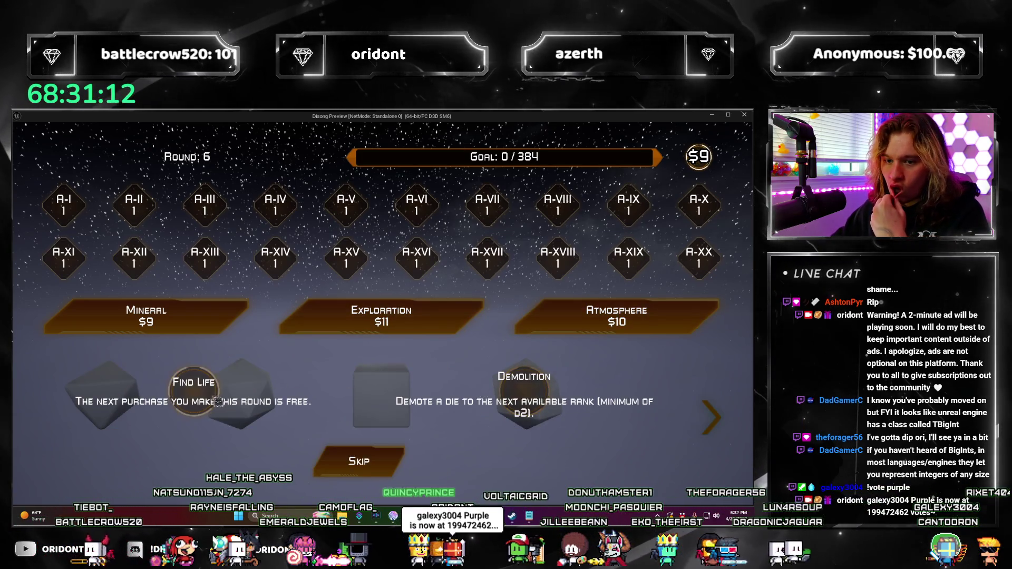
# Take Find Life and Harvesting Fleet, buy a Mineral pack, choose Sulfur I, then restart the run.
pyautogui.click(232, 390)
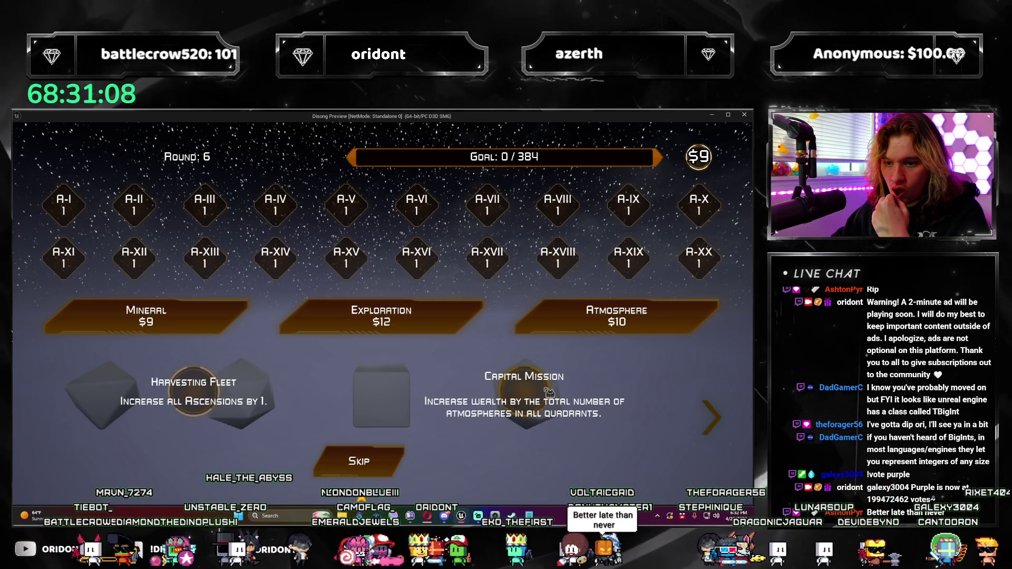
pyautogui.click(195, 380)
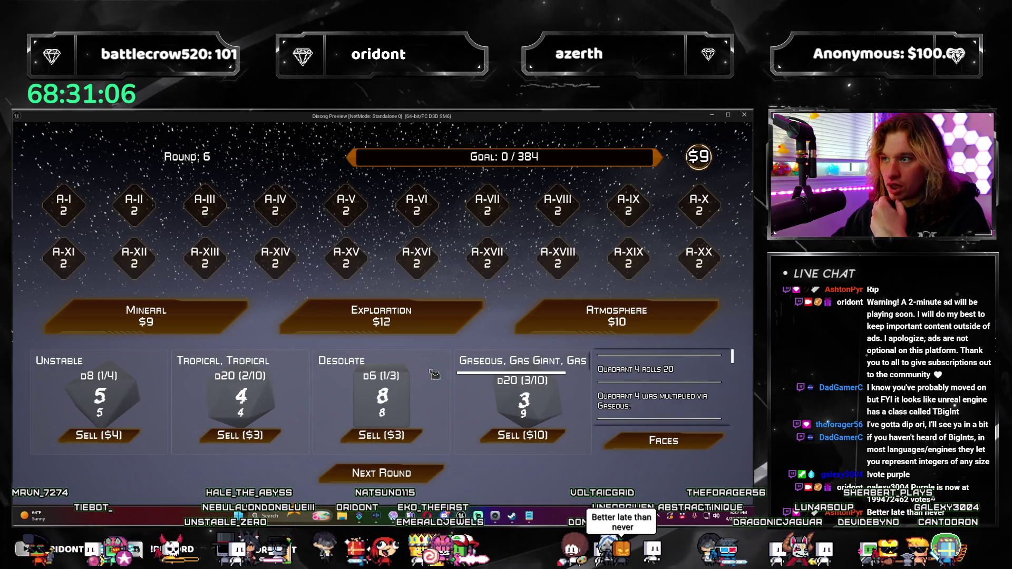
pyautogui.click(240, 325)
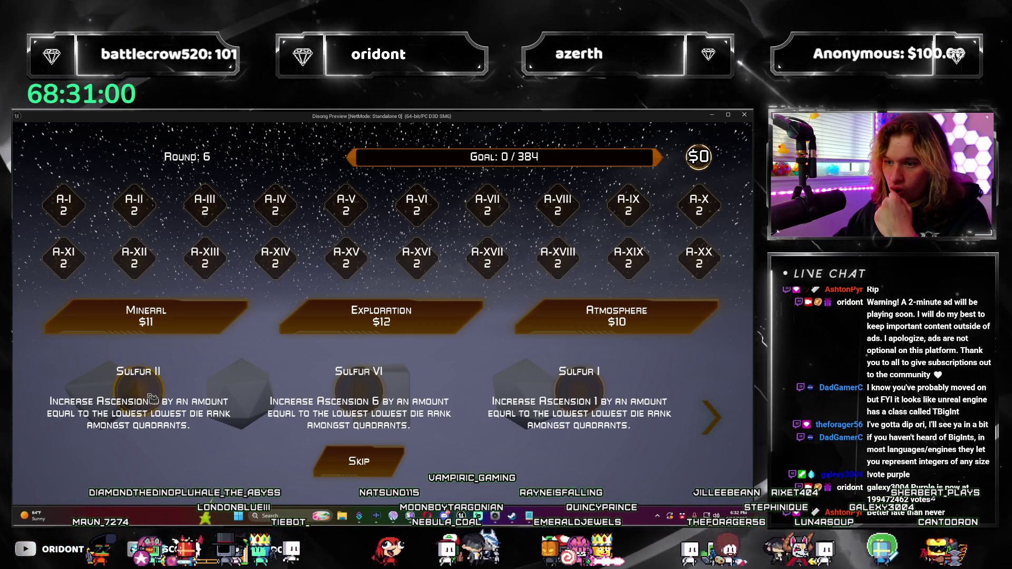
pyautogui.click(585, 393)
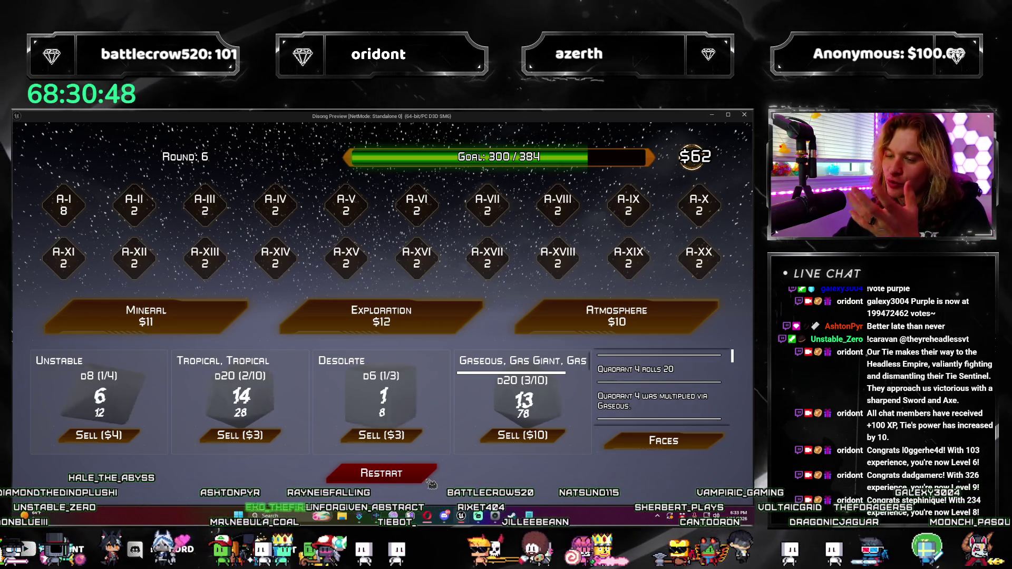
pyautogui.click(430, 474)
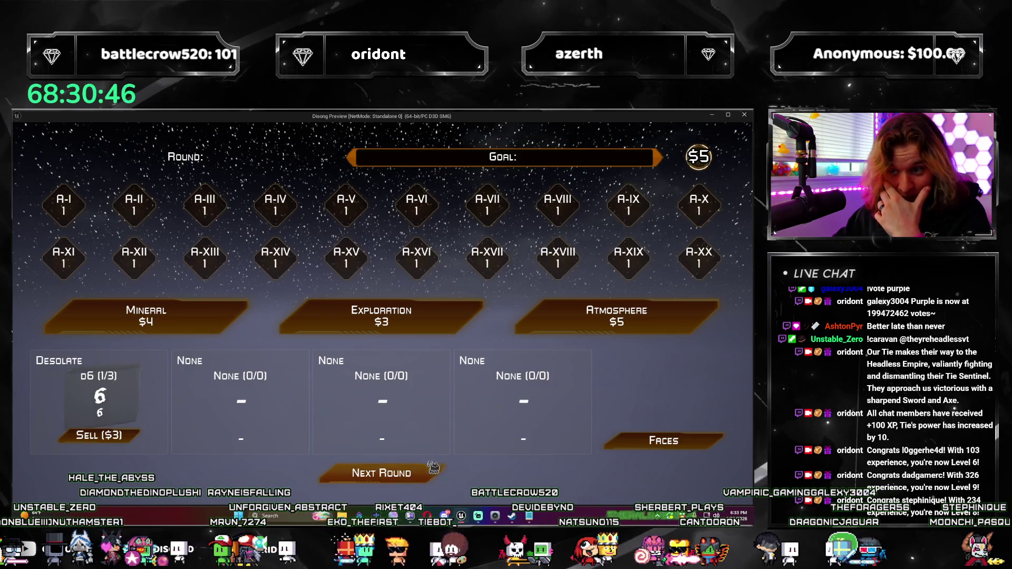
# Close the preview, look over WBP_Main's Update Pod graph, then switch to its Designer layout.
pyautogui.click(744, 115)
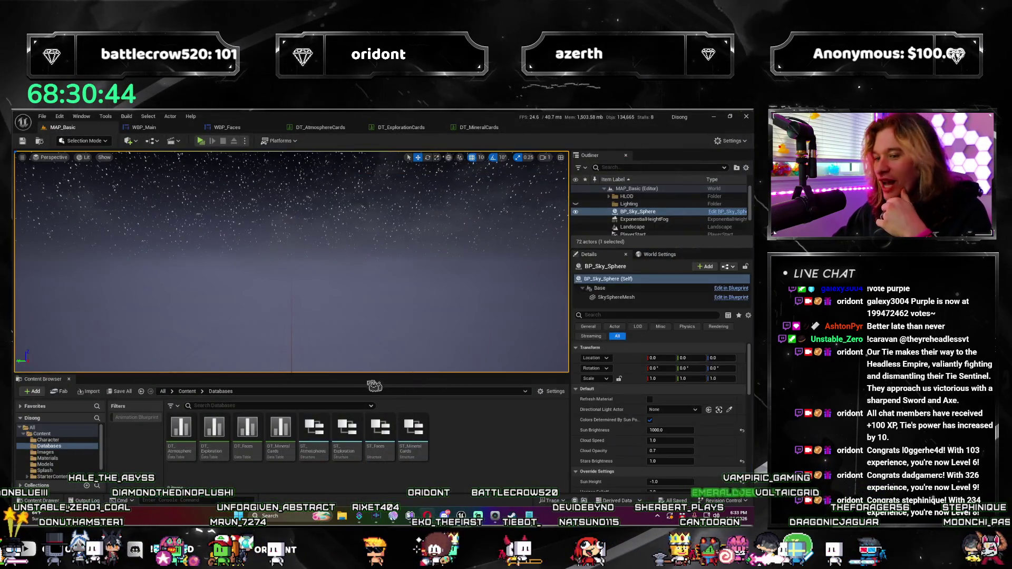
pyautogui.click(143, 127)
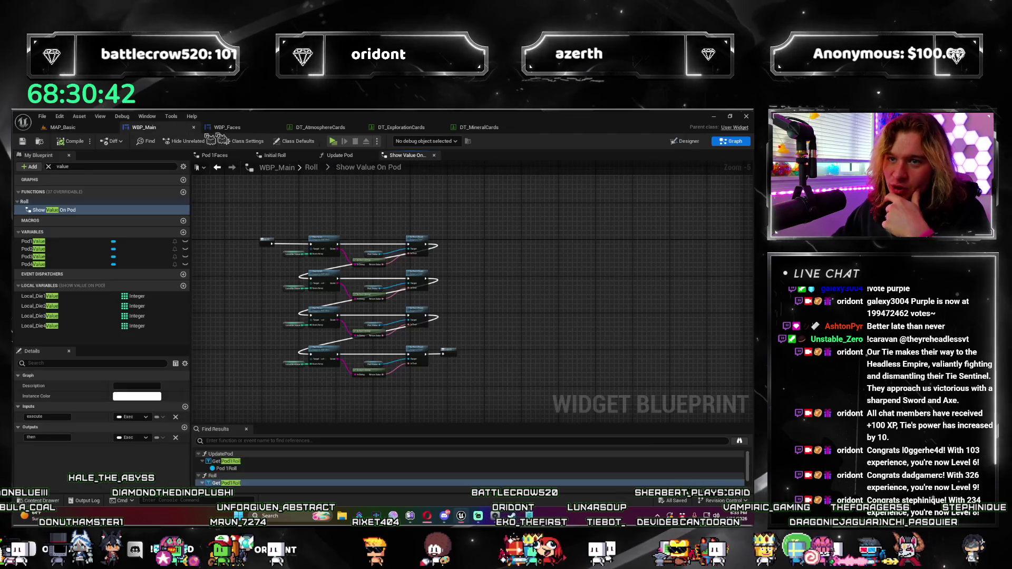
pyautogui.scroll(3, 550, 255)
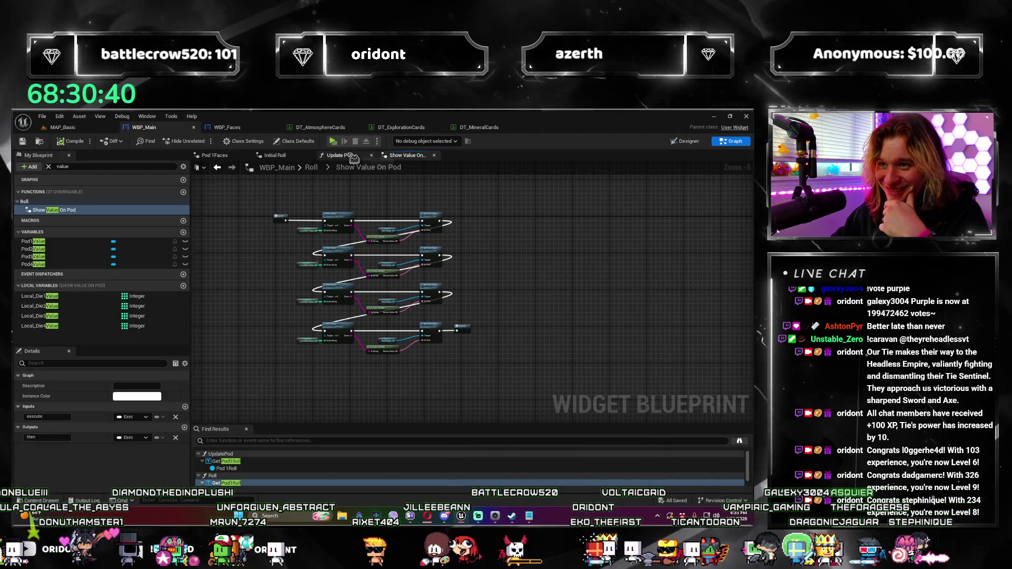
pyautogui.doubleClick(568, 268)
pyautogui.moveTo(568, 268); pyautogui.dragTo(270, 180)
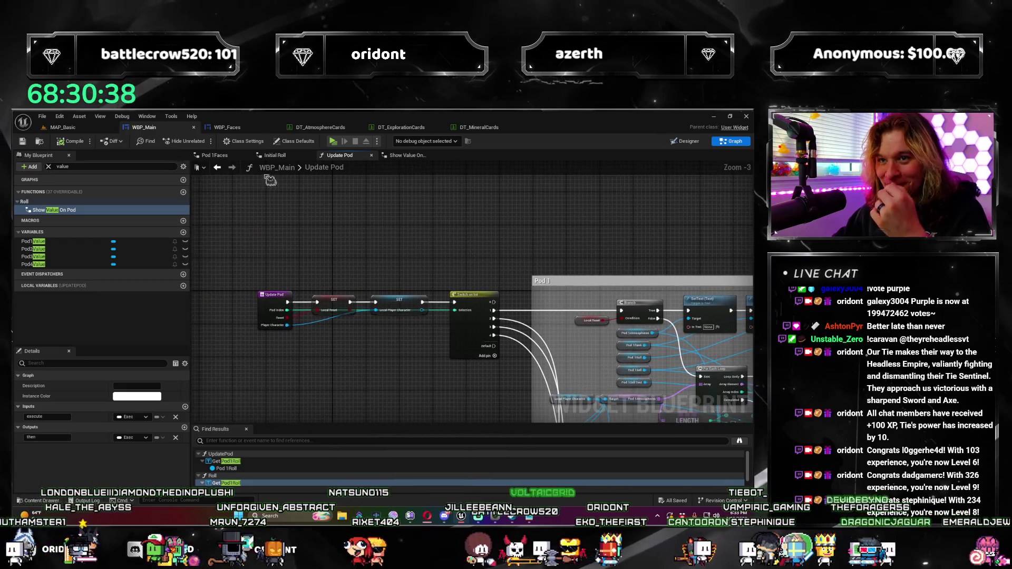
pyautogui.click(688, 142)
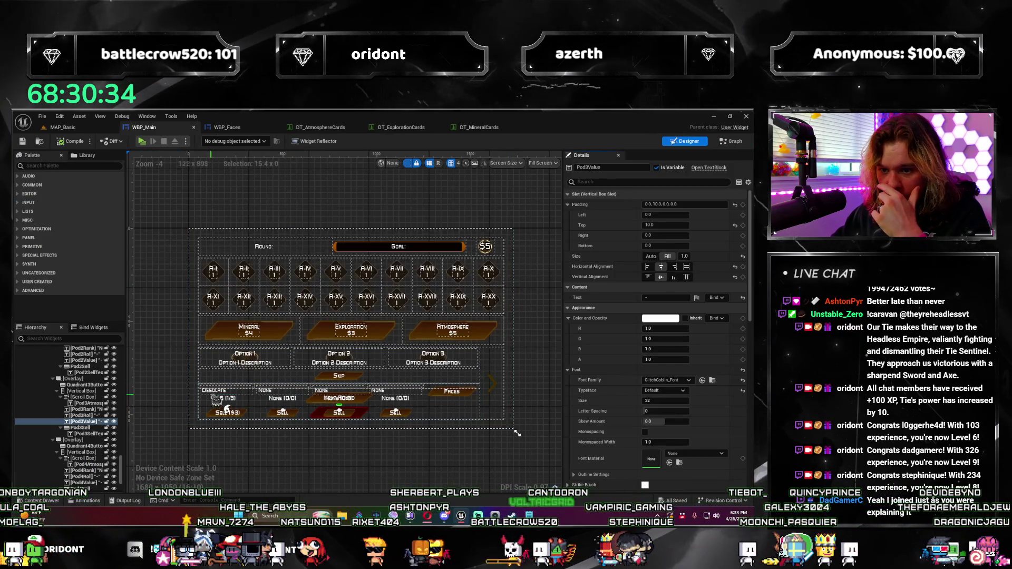
# Select the first pod's Desolate text and its Pod1Atmospheres entry, then launch a standalone preview.
pyautogui.click(214, 393)
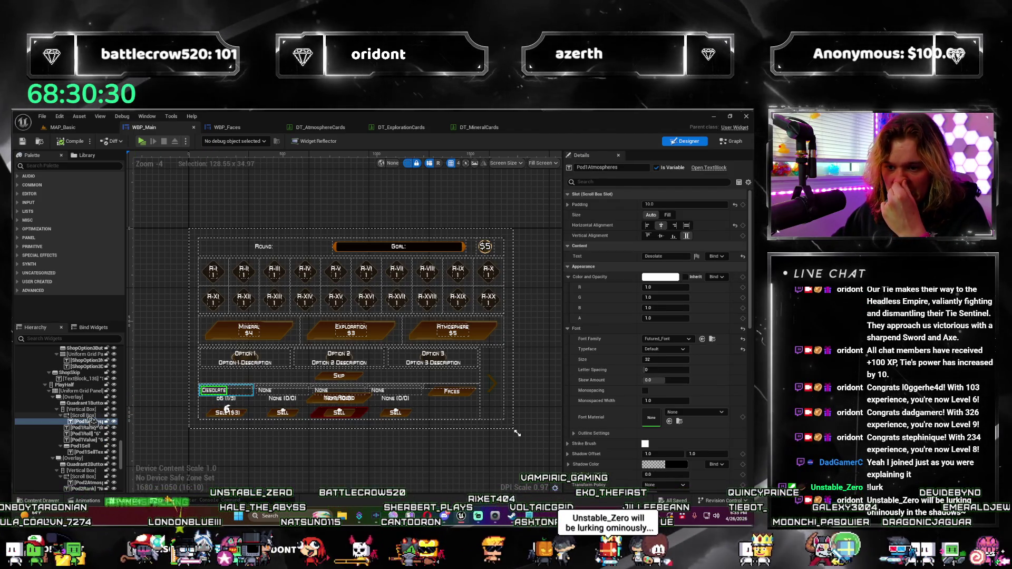
pyautogui.click(93, 422)
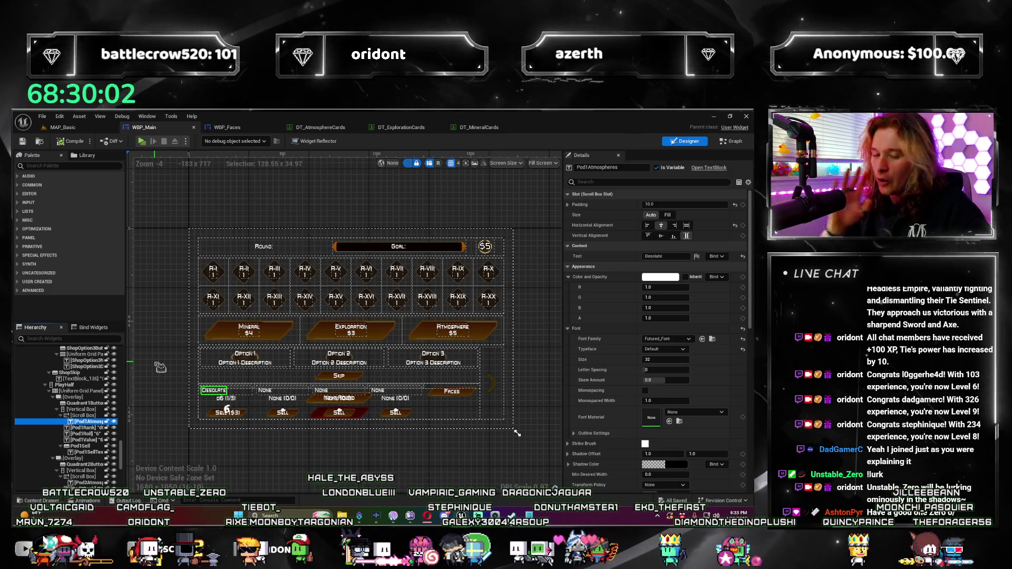
pyautogui.click(141, 142)
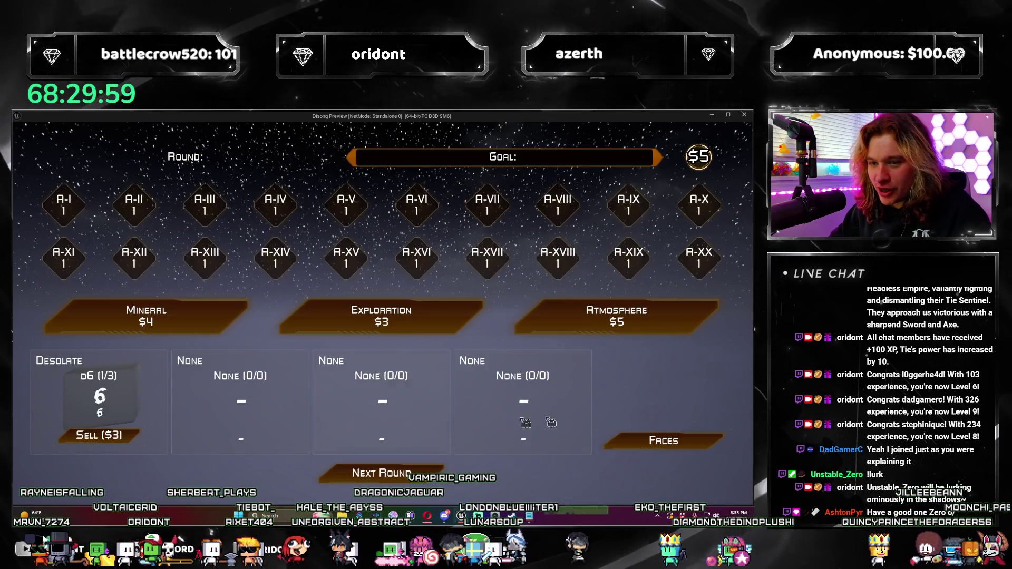
# Buy an Atmosphere pack, take Desolate d6, add a second Desolate to the first pod, then close the preview.
pyautogui.click(615, 323)
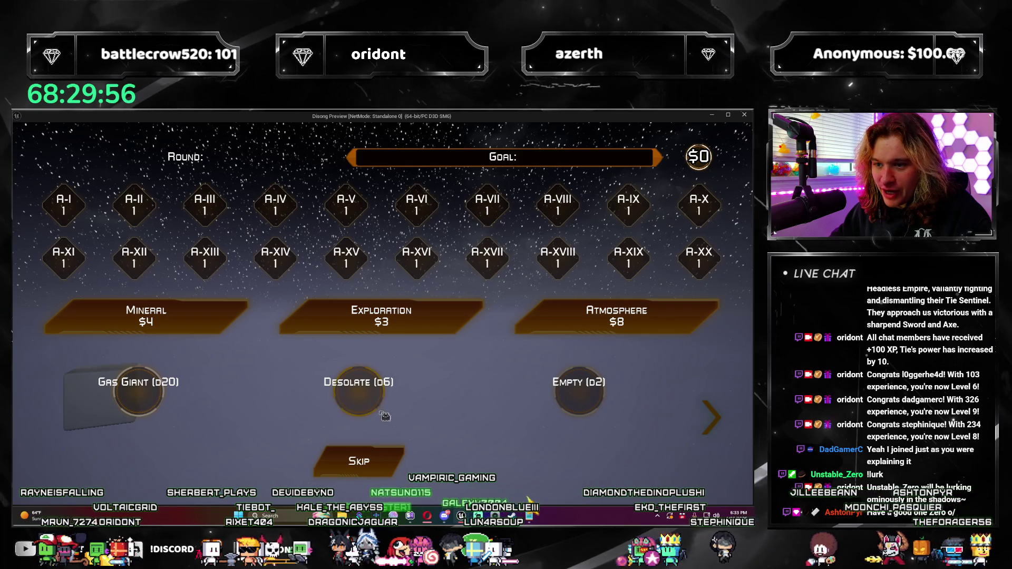
pyautogui.click(383, 414)
pyautogui.click(119, 406)
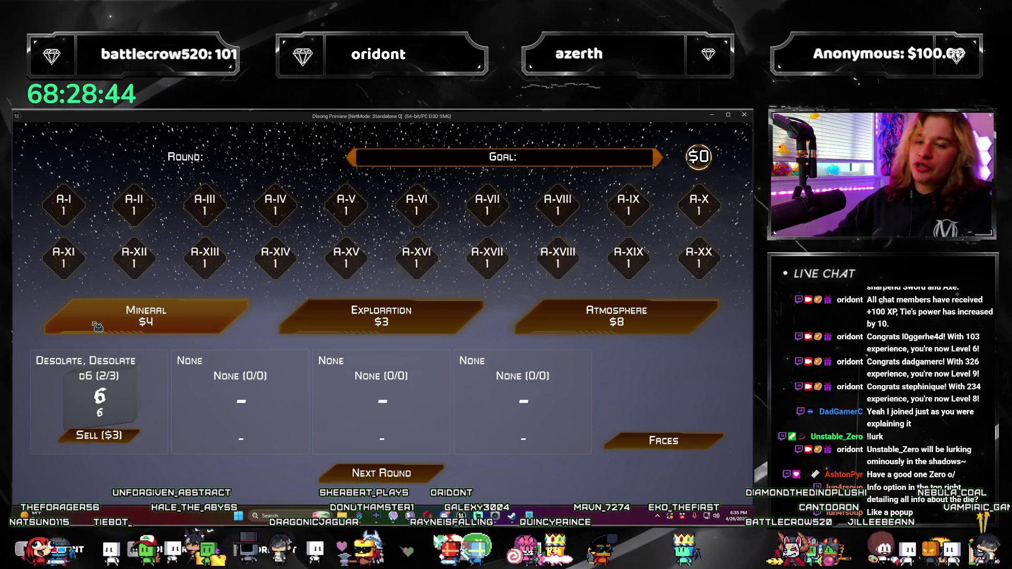
pyautogui.click(744, 114)
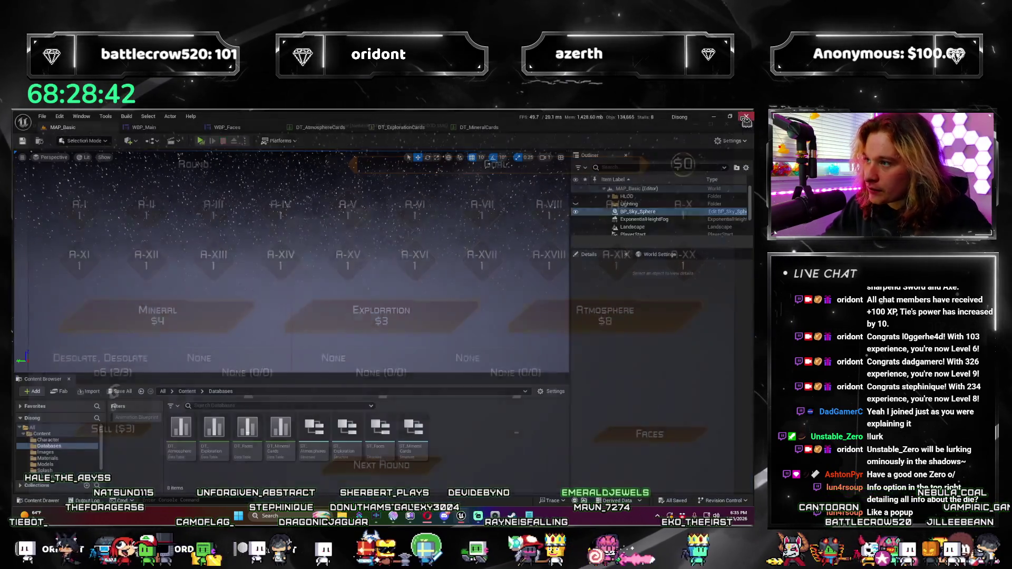
# Drag a Palette Button into the first pod's atmosphere Scroll Box beside Desolate, save all, and play.
pyautogui.click(144, 127)
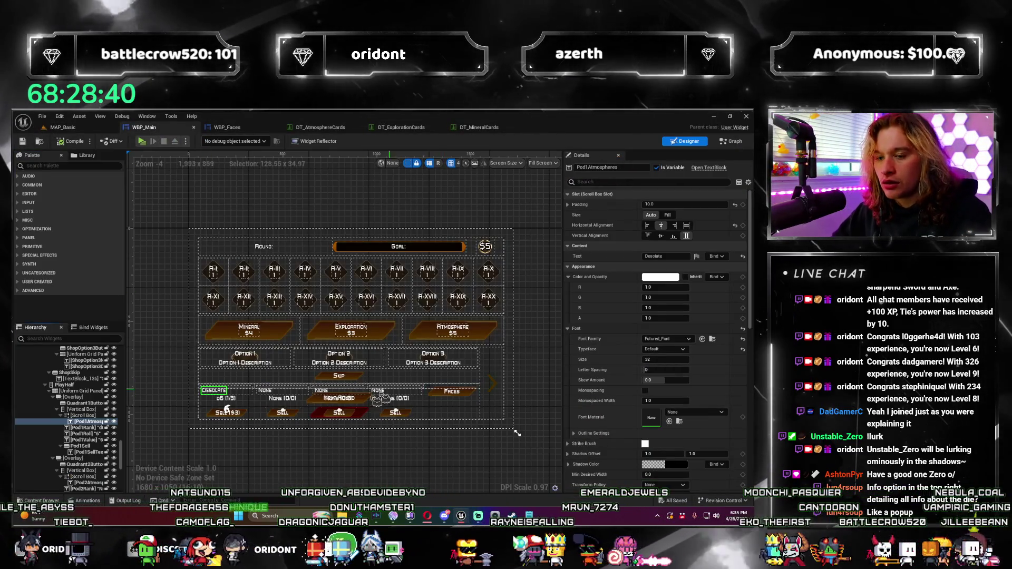
pyautogui.scroll(5, 373, 387)
pyautogui.scroll(1, 373, 388)
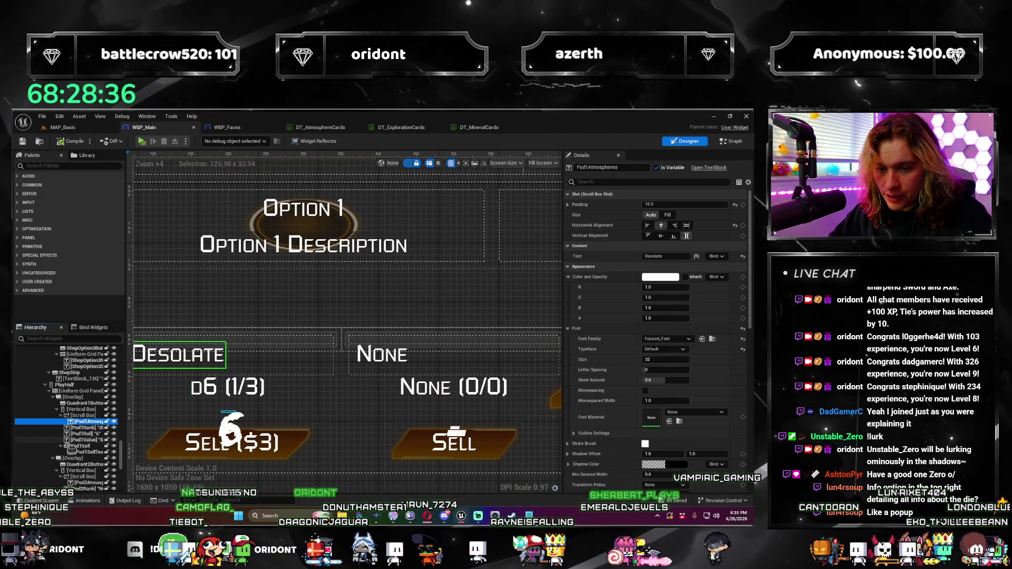
pyautogui.press('Up')
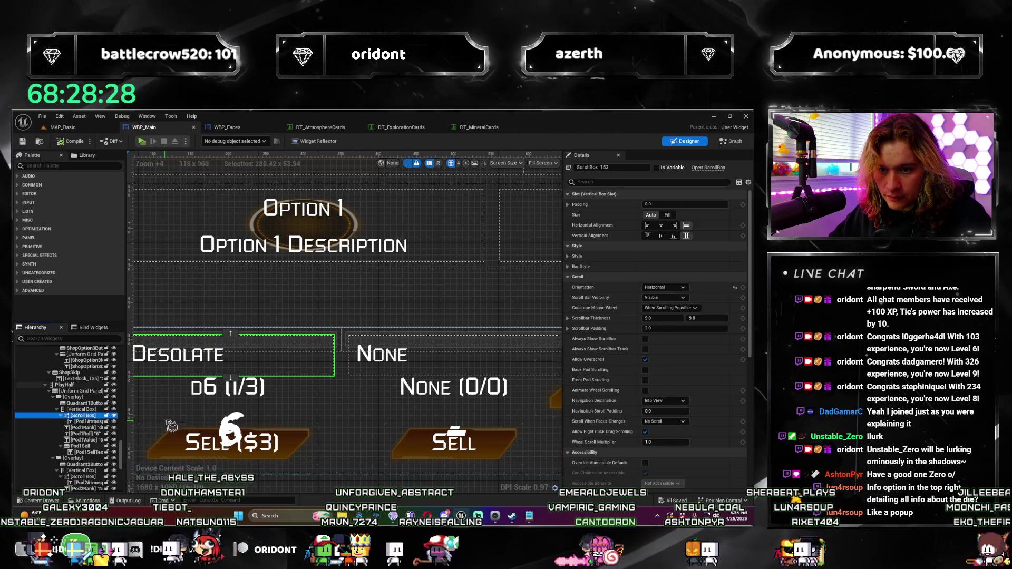
pyautogui.moveTo(169, 418); pyautogui.dragTo(221, 415)
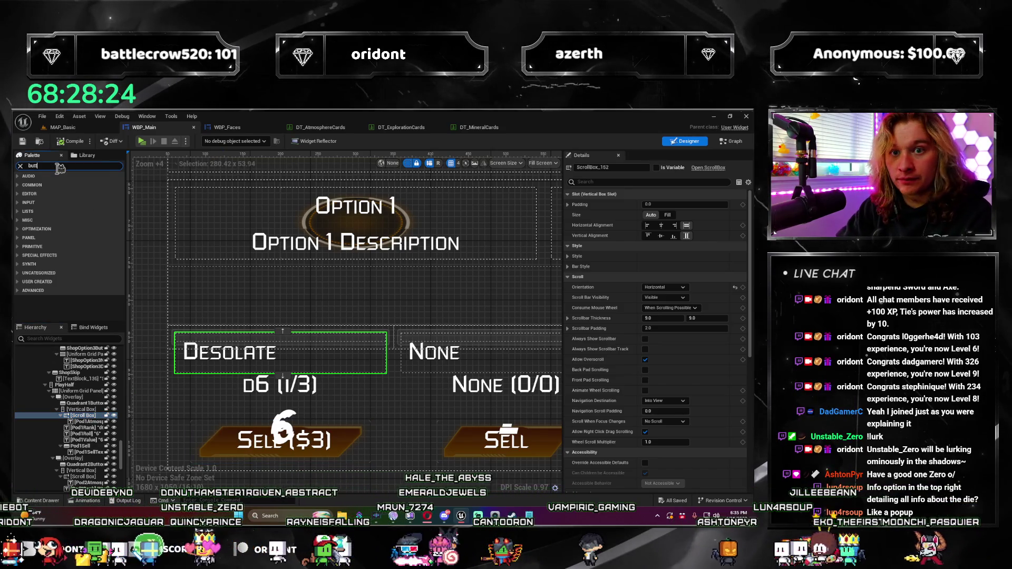
pyautogui.write('on')
pyautogui.moveTo(53, 191); pyautogui.dragTo(99, 423)
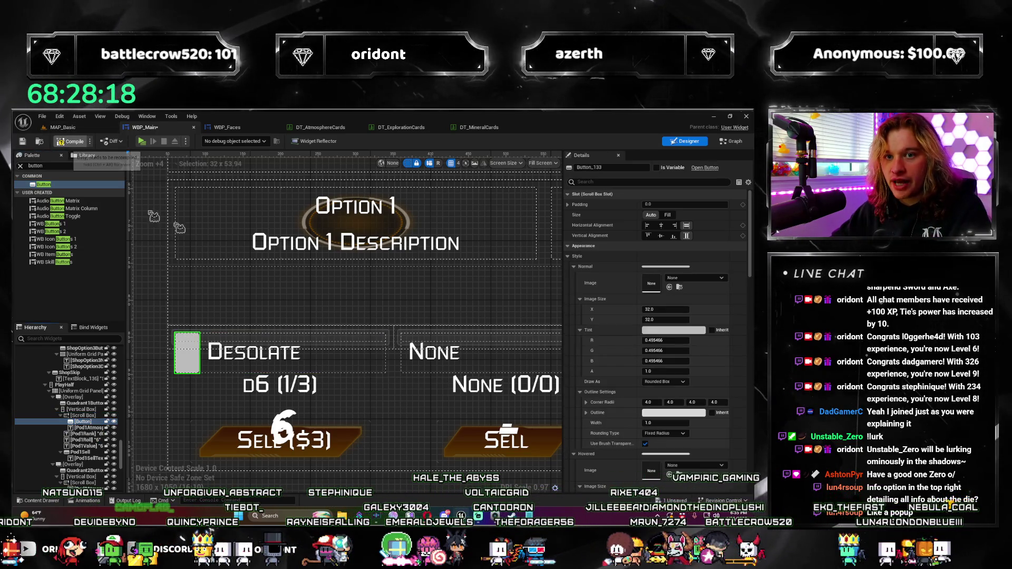
pyautogui.hotkey('ctrl', 's')
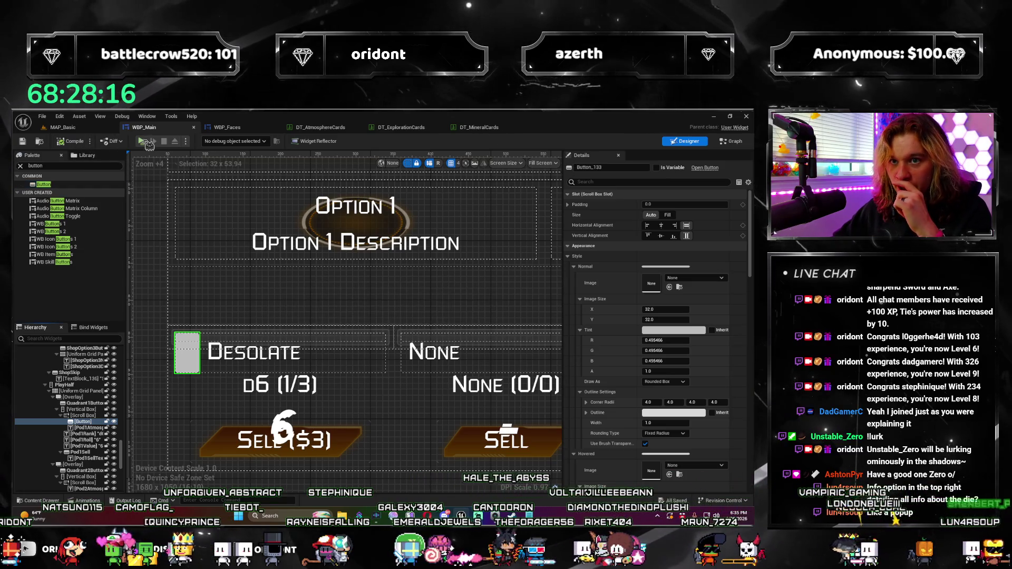
pyautogui.click(141, 141)
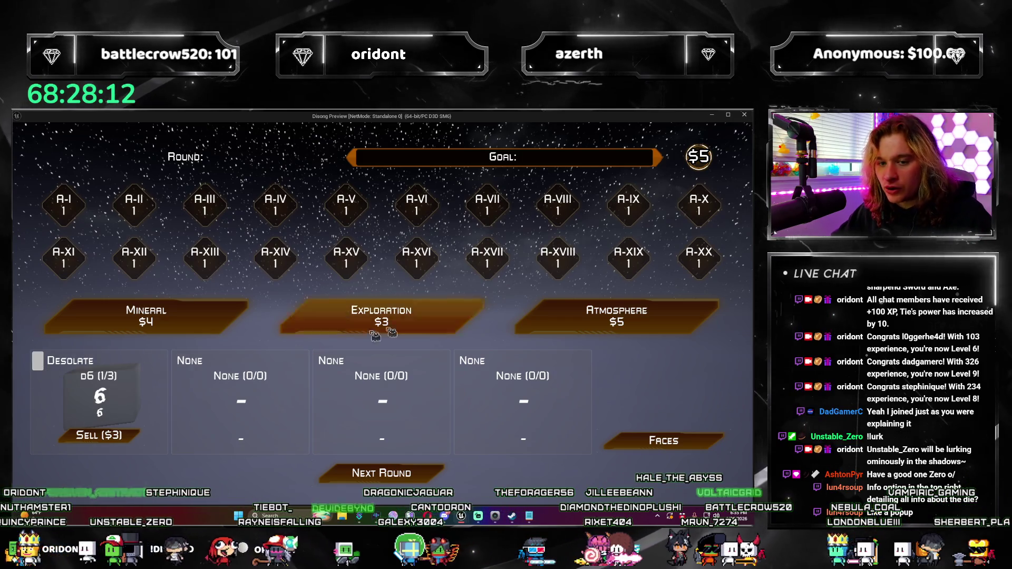
# Close the standalone preview showing the new button beside Desolate.
pyautogui.click(744, 115)
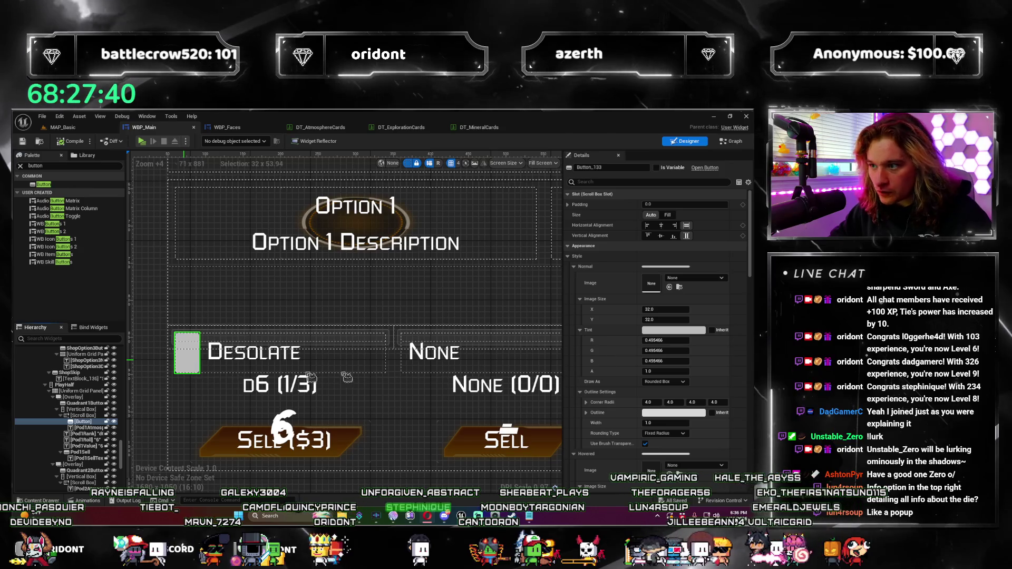
# Give the button Auto size, centered alignment both ways, a 32×32 image and 5.0 padding.
pyautogui.click(671, 310)
pyautogui.write('16')
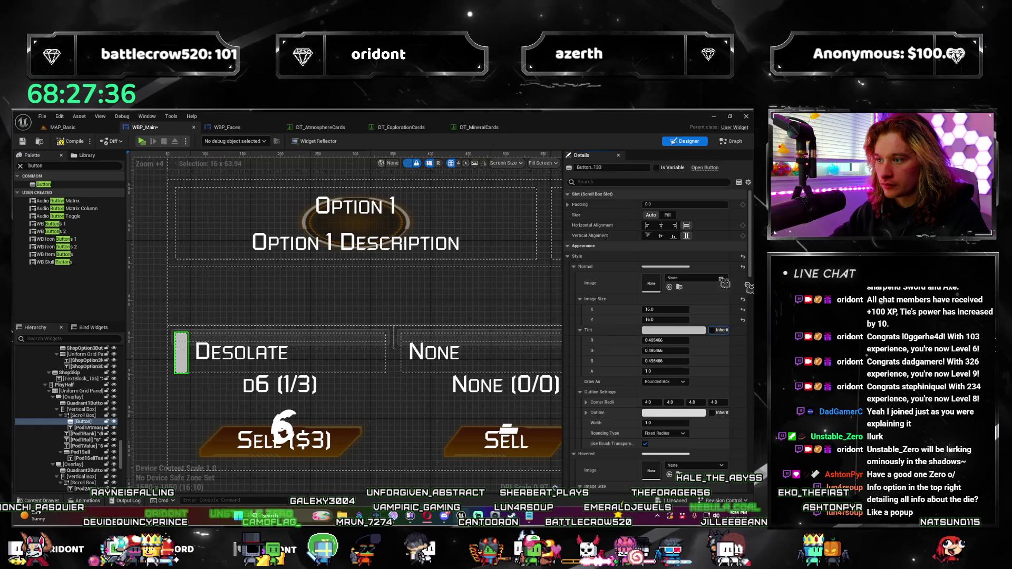
pyautogui.click(668, 215)
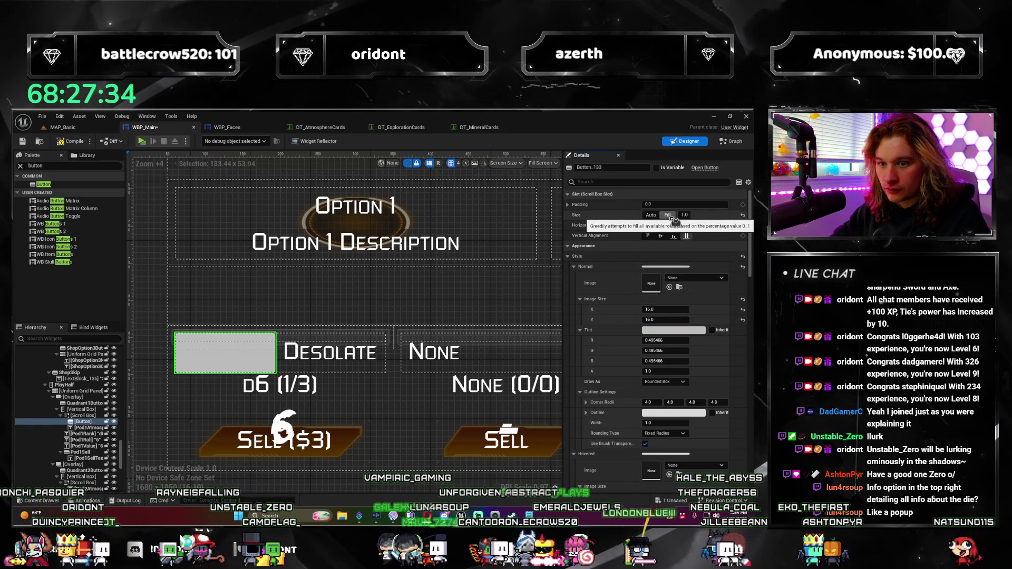
pyautogui.click(651, 215)
pyautogui.click(661, 225)
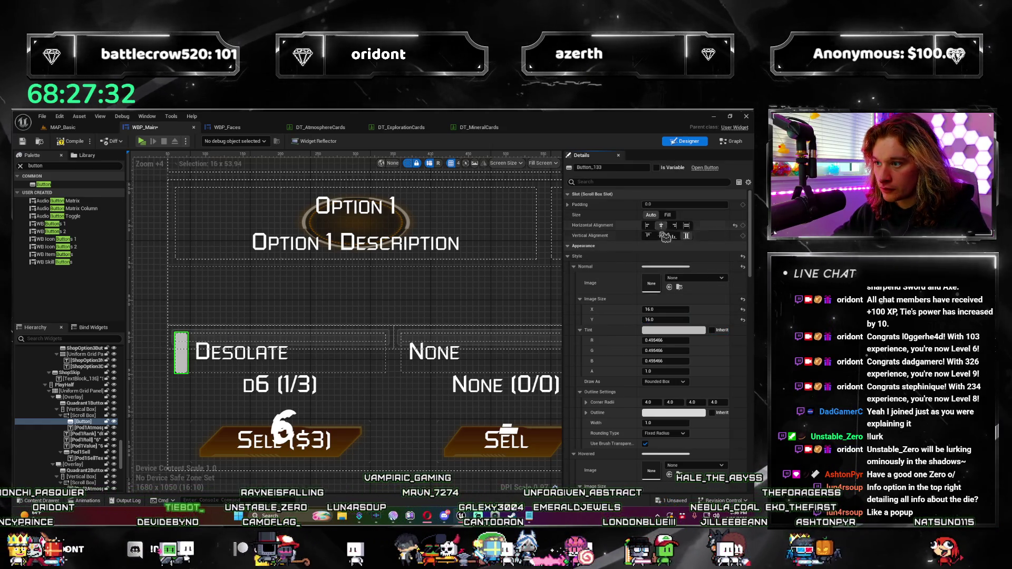
pyautogui.click(661, 235)
pyautogui.click(665, 310)
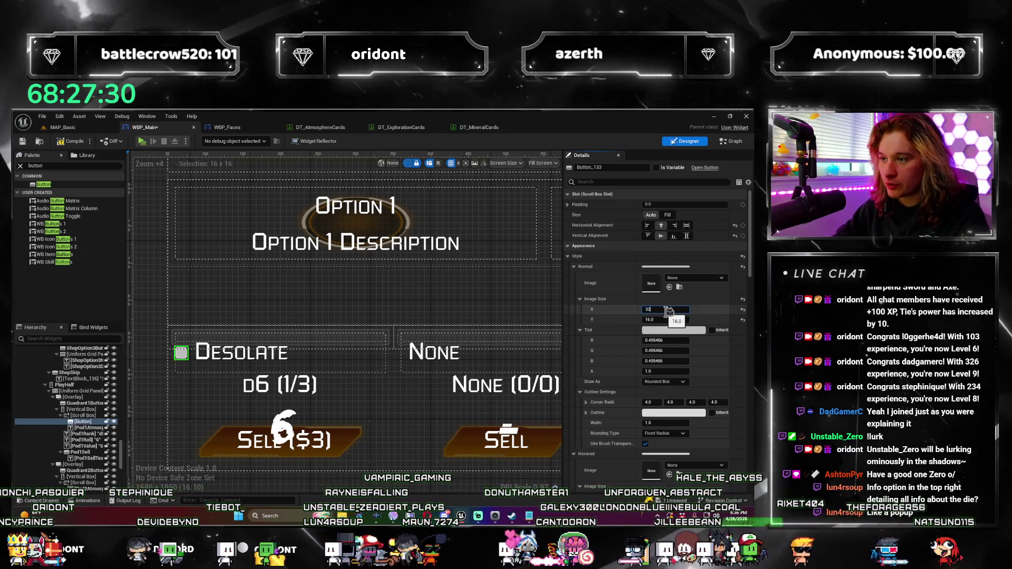
pyautogui.write('32')
pyautogui.press('Tab')
pyautogui.write('32')
pyautogui.press('Tab')
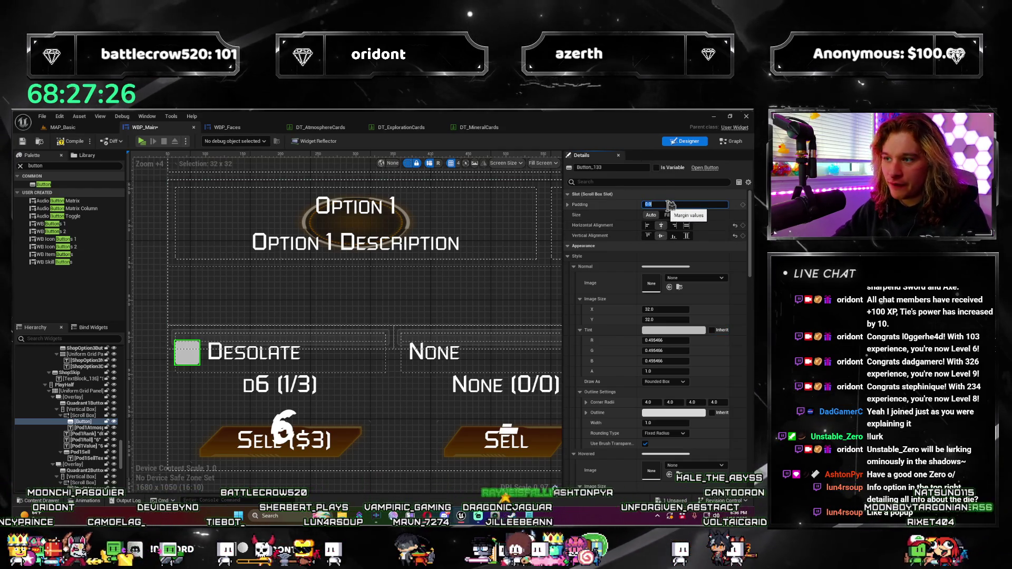
pyautogui.write('5')
# Save all, switch to MAP_Basic and play in a new window.
pyautogui.hotkey('ctrl', 's')
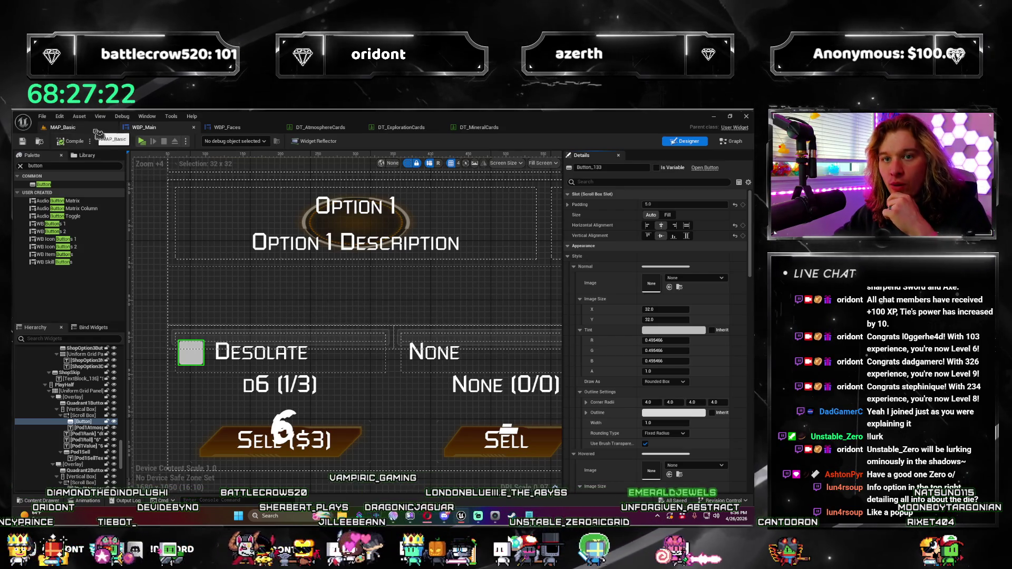
pyautogui.click(62, 127)
pyautogui.click(210, 142)
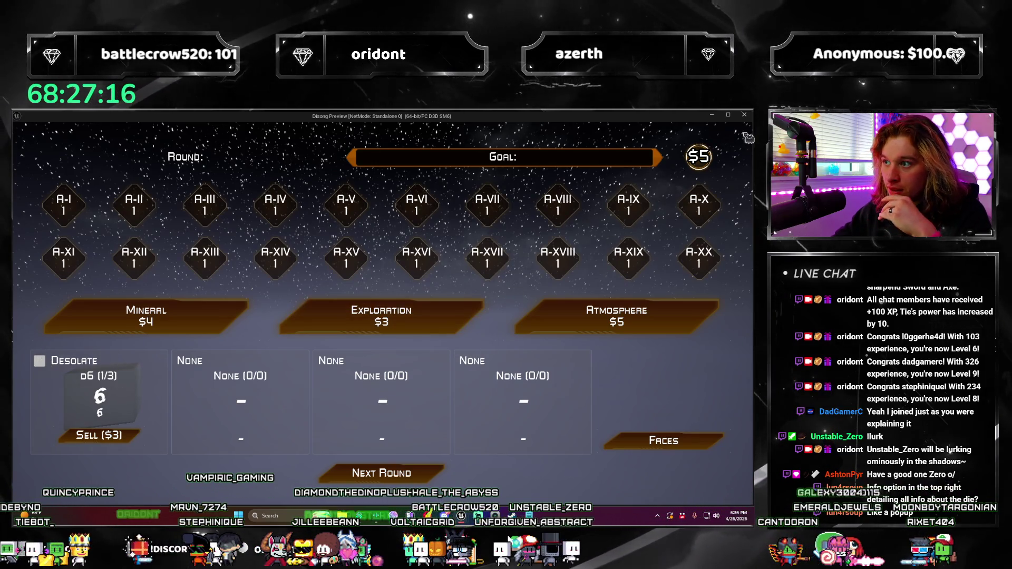
# Close the preview, check the WBP_Faces and WBP_Main tabs, and return to MAP_Basic.
pyautogui.click(744, 115)
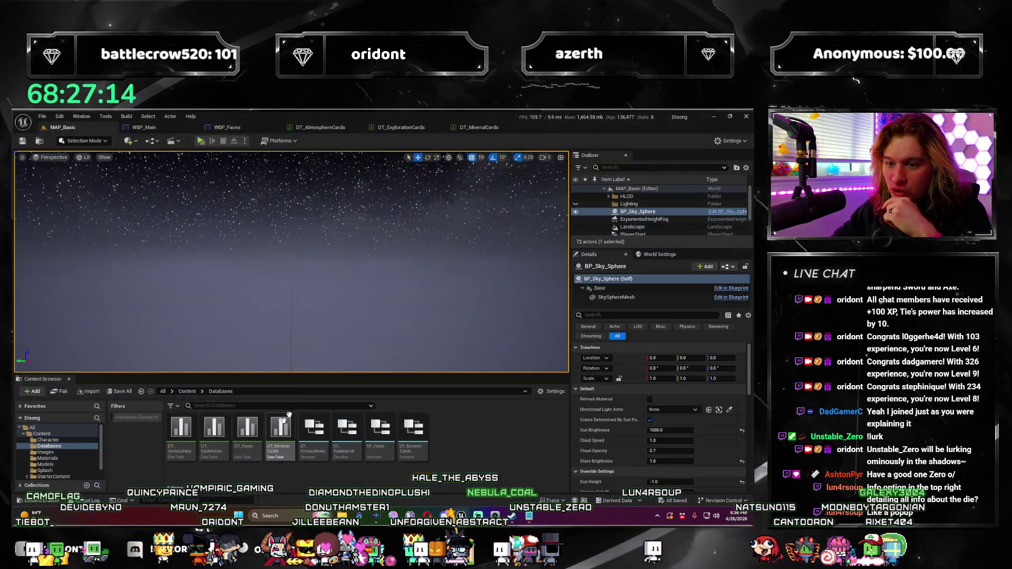
pyautogui.click(144, 127)
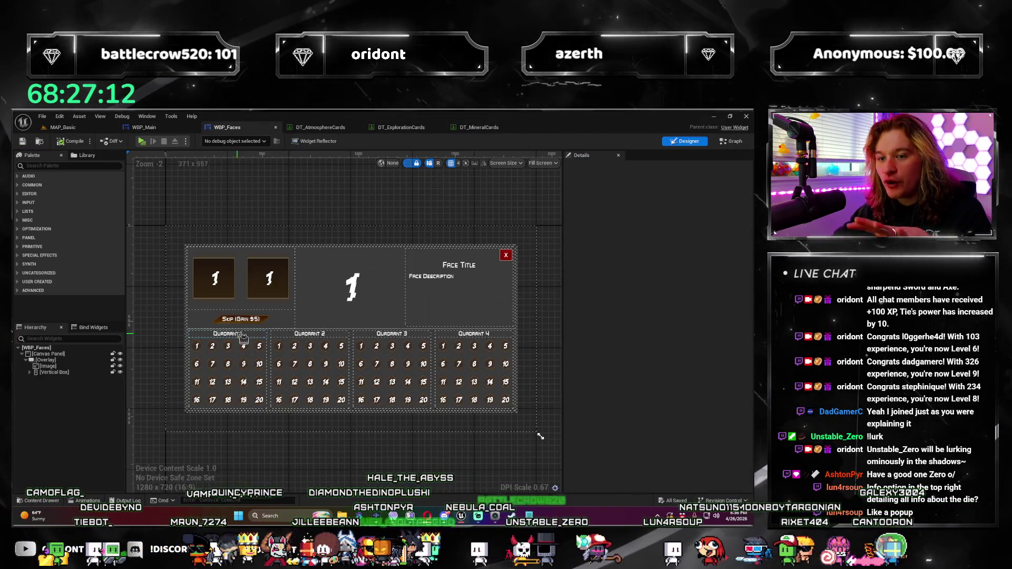
pyautogui.hotkey('alt', 't')
pyautogui.click(148, 135)
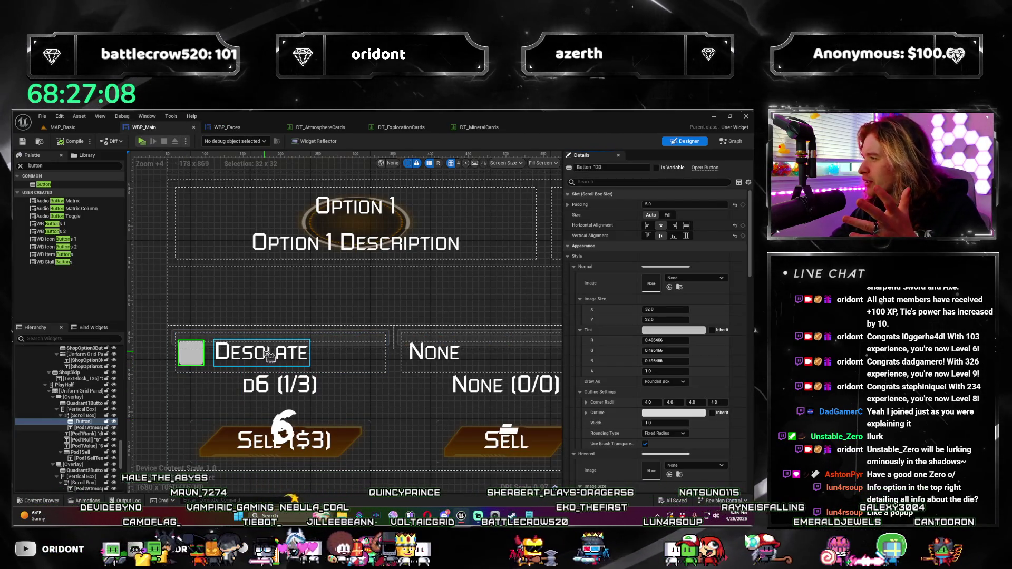
pyautogui.click(84, 130)
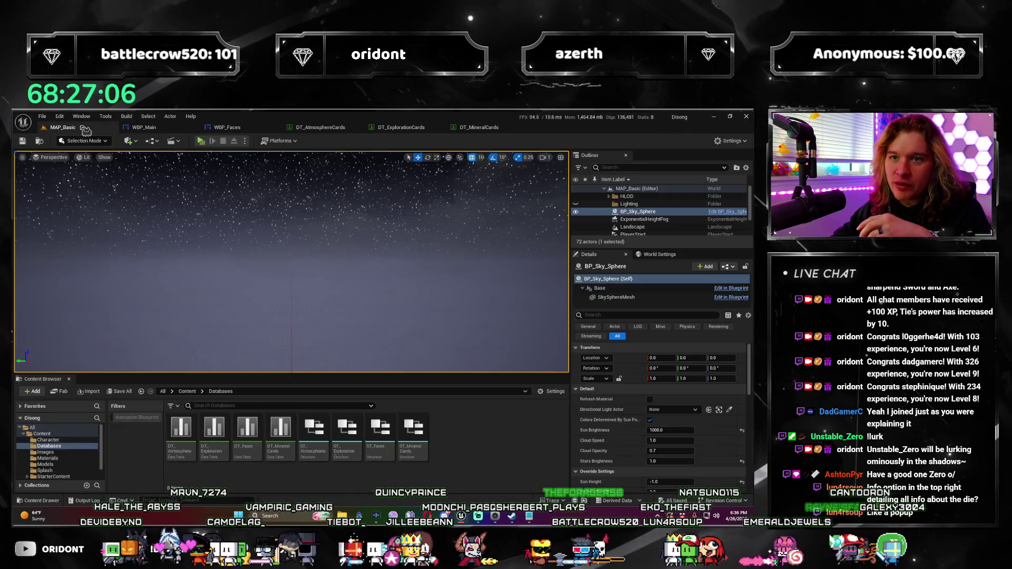
# In Content/UI, start a new Widget Blueprint from the User Interface create menu.
pyautogui.click(194, 392)
pyautogui.doubleClick(414, 440)
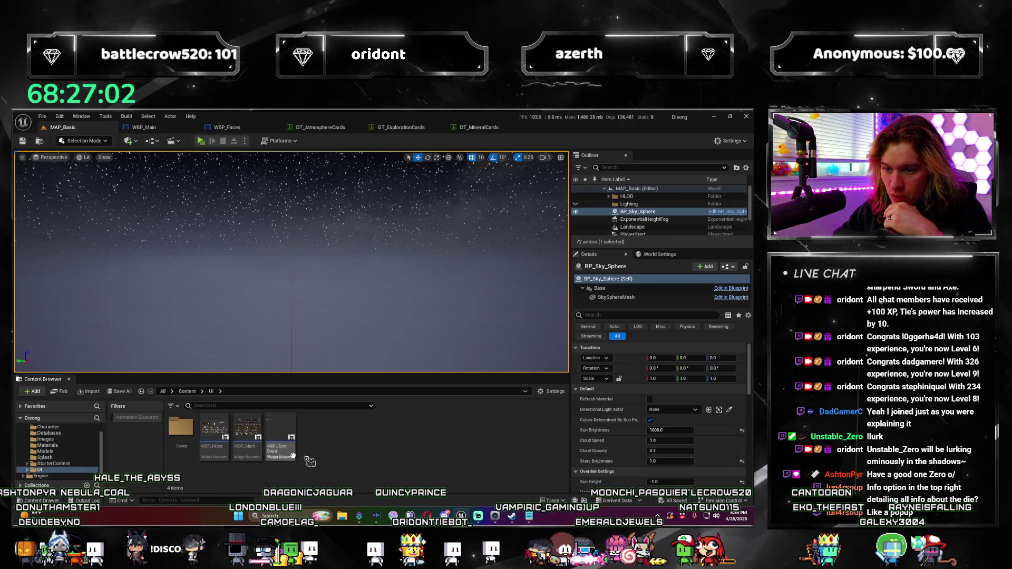
pyautogui.rightClick(323, 445)
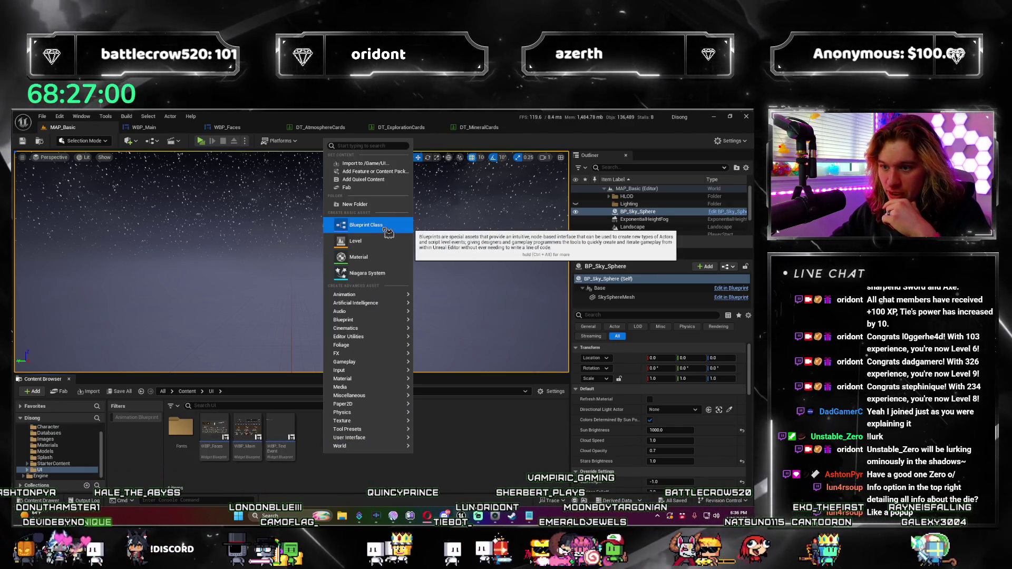
pyautogui.moveTo(384, 437)
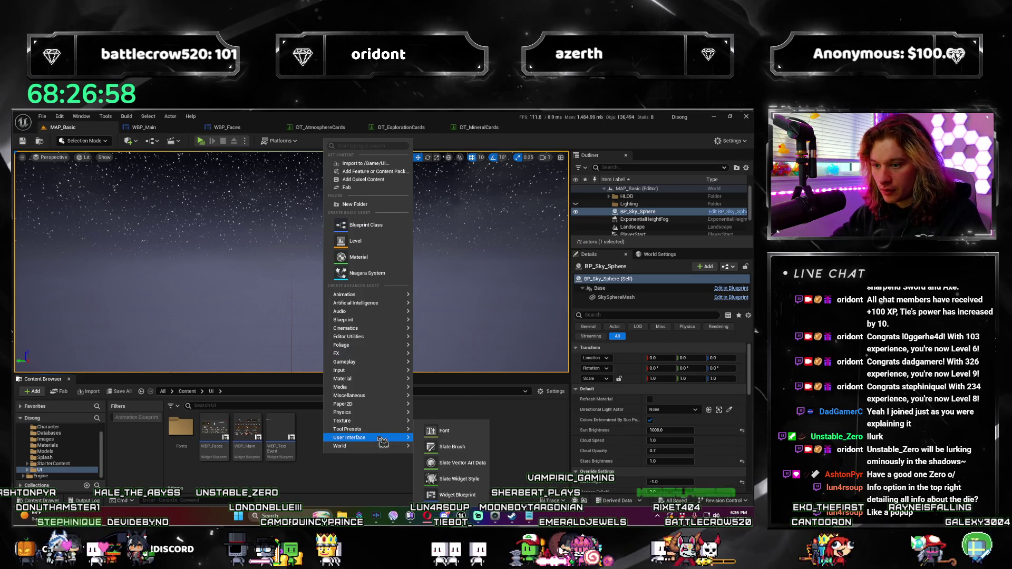
pyautogui.click(453, 437)
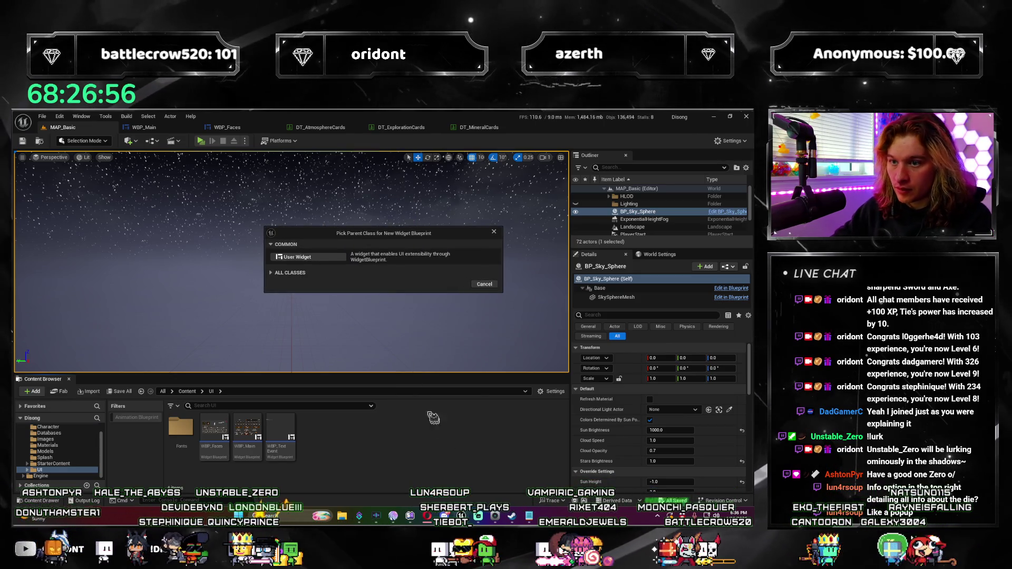
# Base it on User Widget, name it WBP_AtmosphereTooltip, open it and view its Graph.
pyautogui.click(345, 258)
pyautogui.write('WBP_Atm')
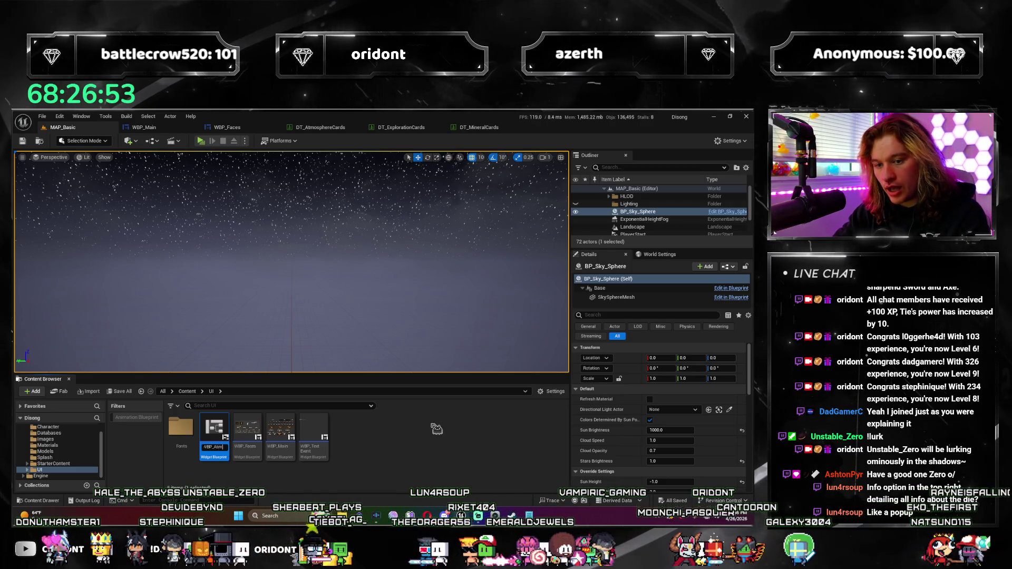
pyautogui.write('osphere')
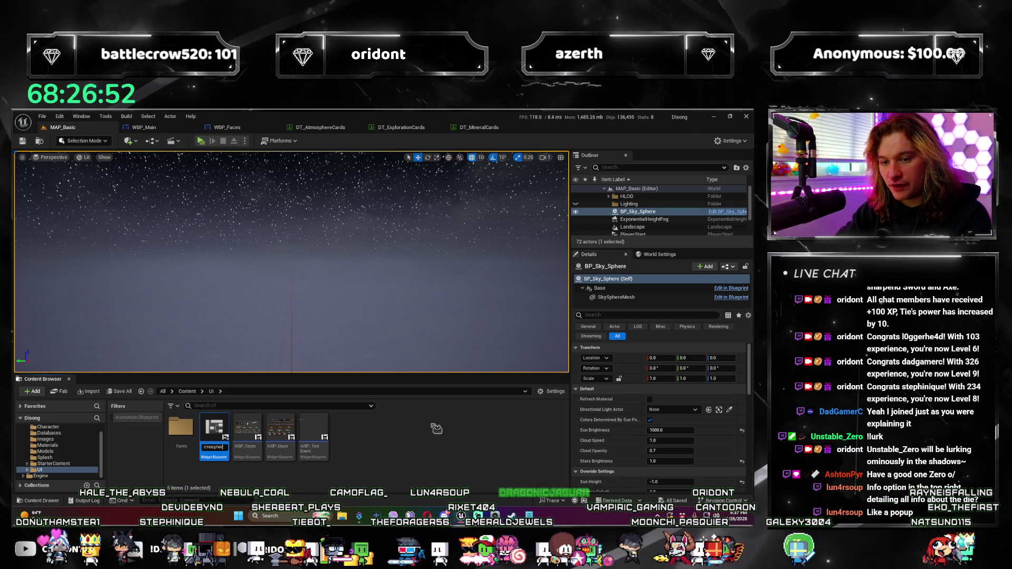
pyautogui.press('Return')
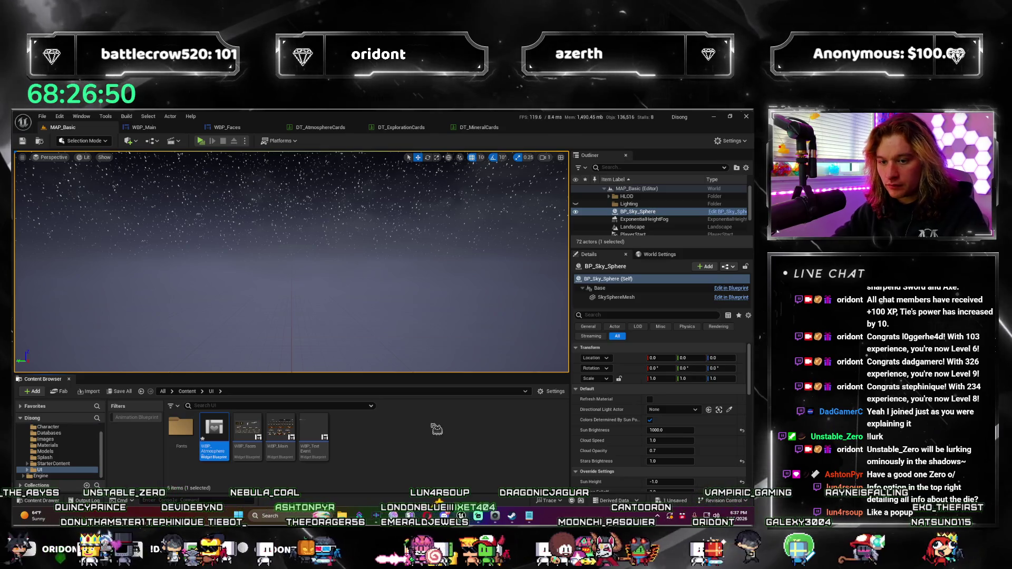
pyautogui.press('Return')
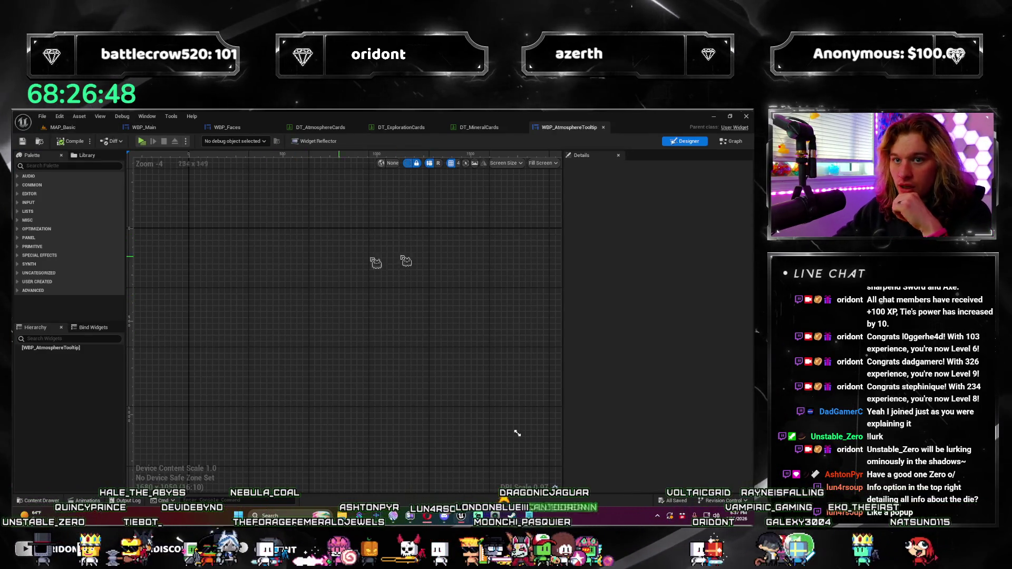
pyautogui.click(735, 143)
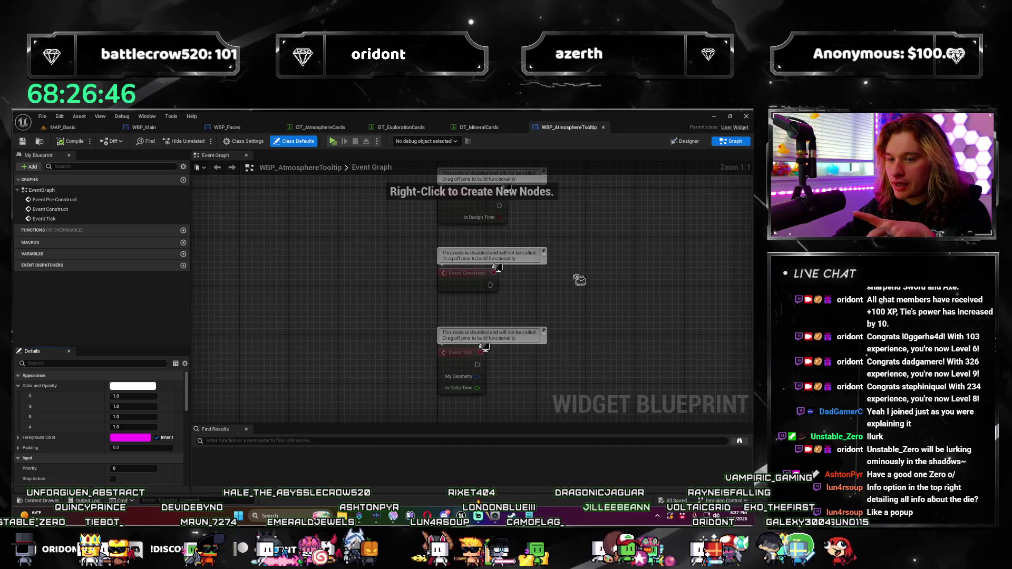
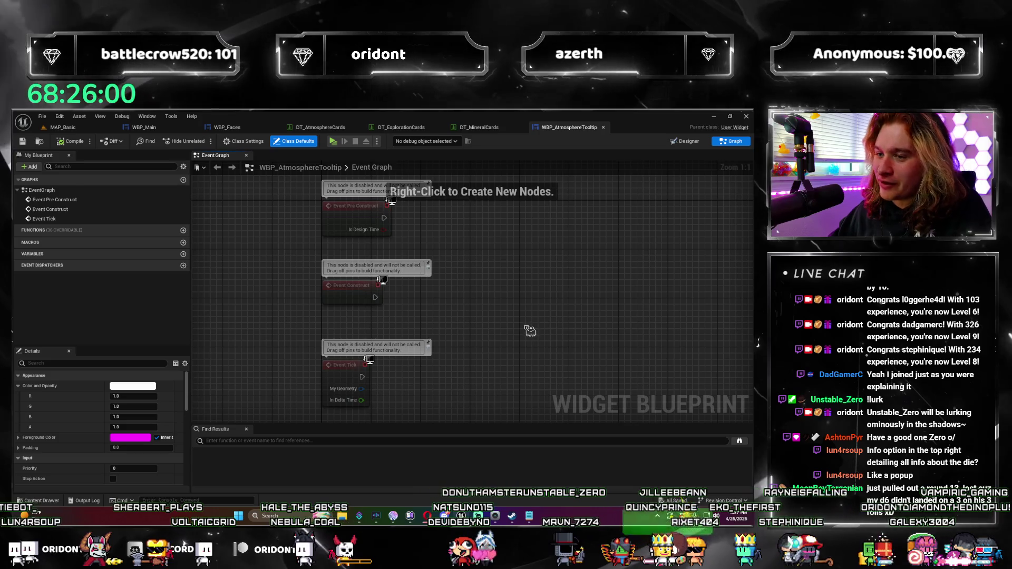
# In the Designer, add a Canvas Panel from the Palette as WBP_AtmosphereTooltip's root.
pyautogui.click(687, 142)
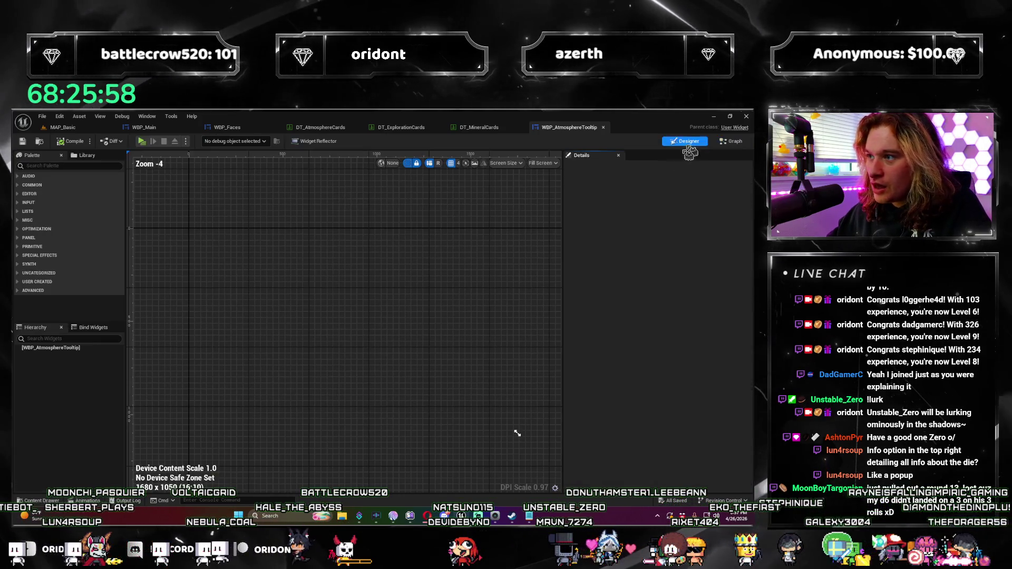
pyautogui.scroll(-2, 431, 257)
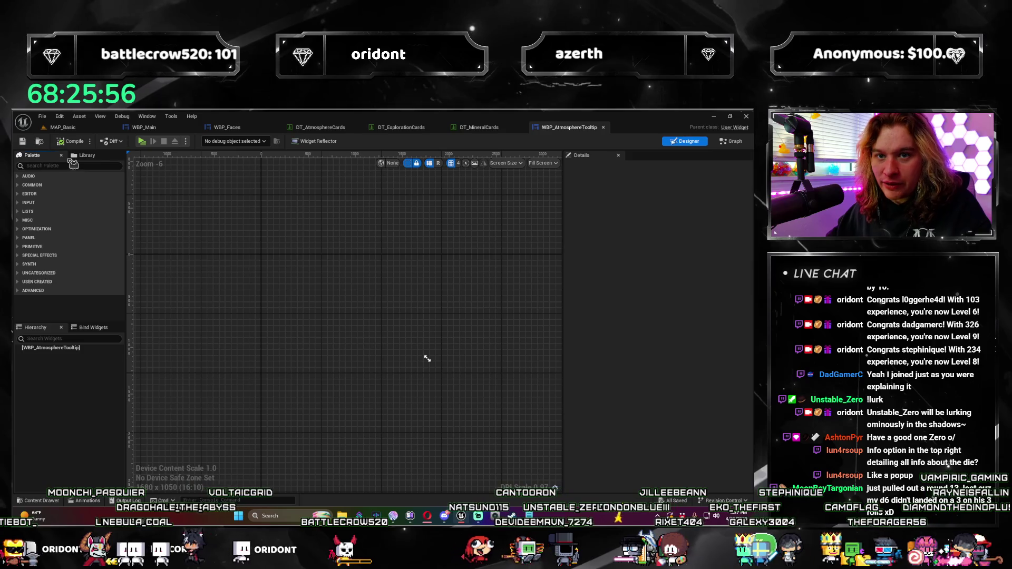
pyautogui.write('canvas')
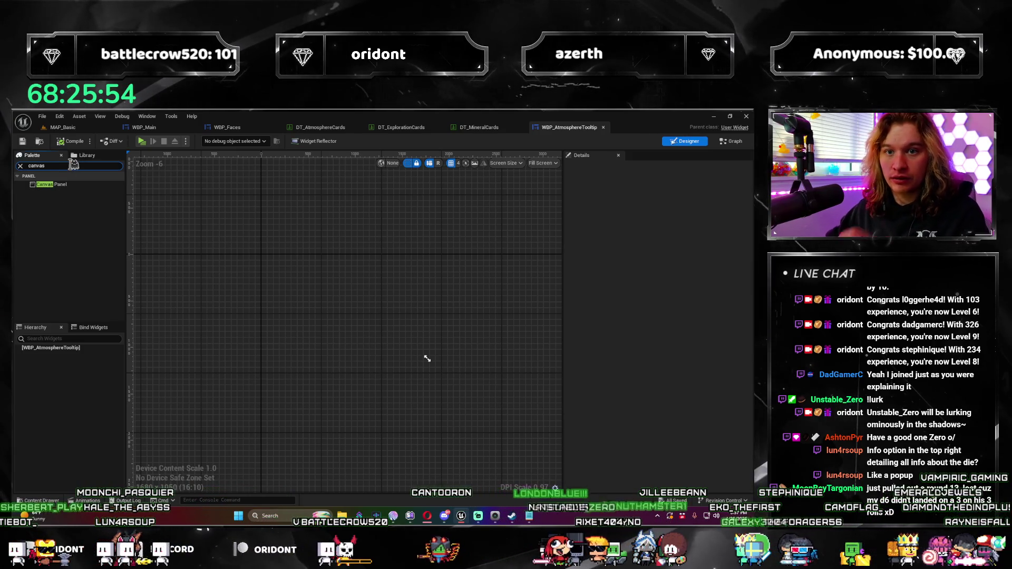
pyautogui.moveTo(294, 319); pyautogui.dragTo(295, 322)
pyautogui.scroll(3, 289, 369)
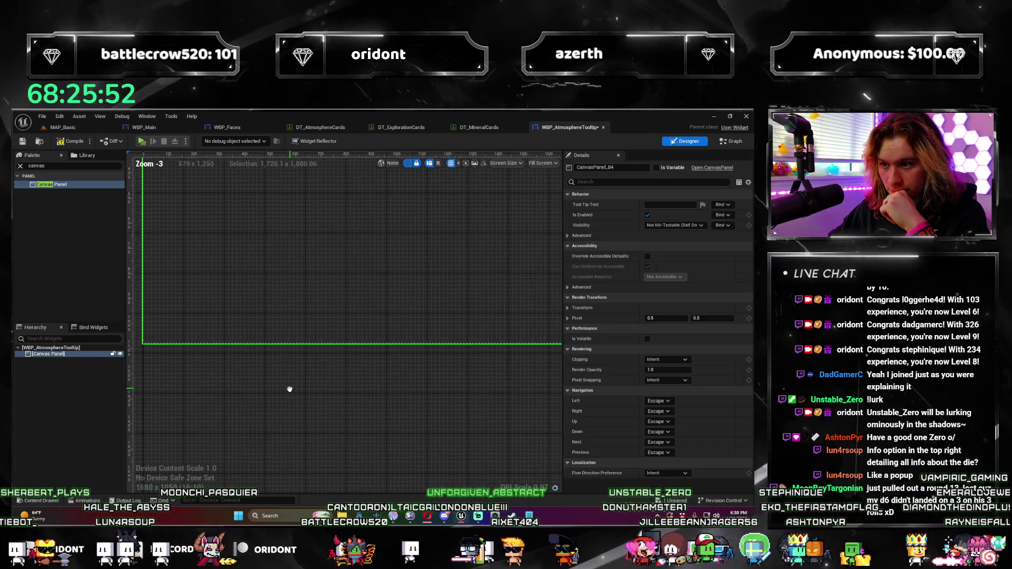
pyautogui.scroll(-2, 332, 364)
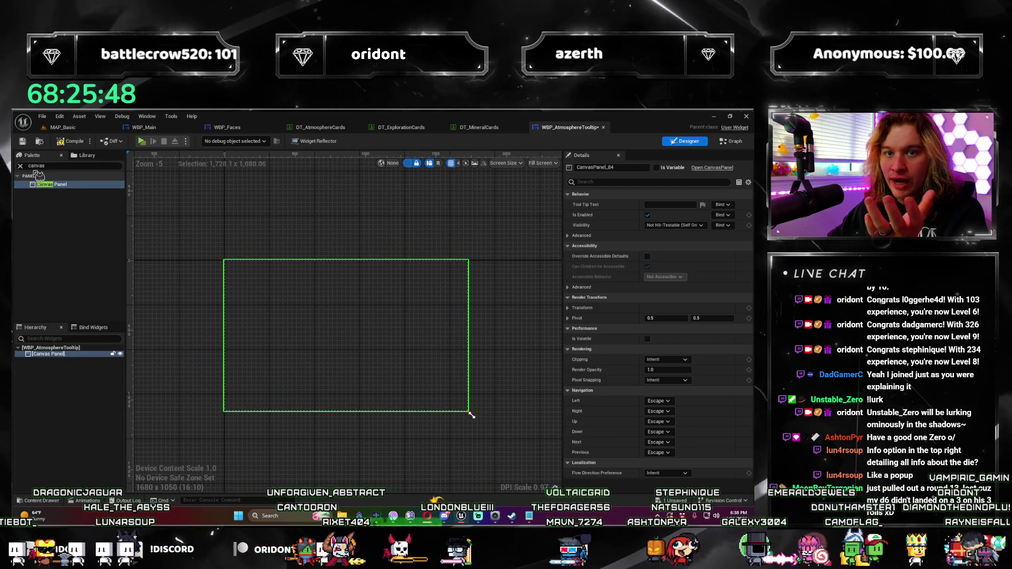
# Glance at WBP_Main's layout, then back in the tooltip search the Palette for 'overlay'.
pyautogui.click(20, 166)
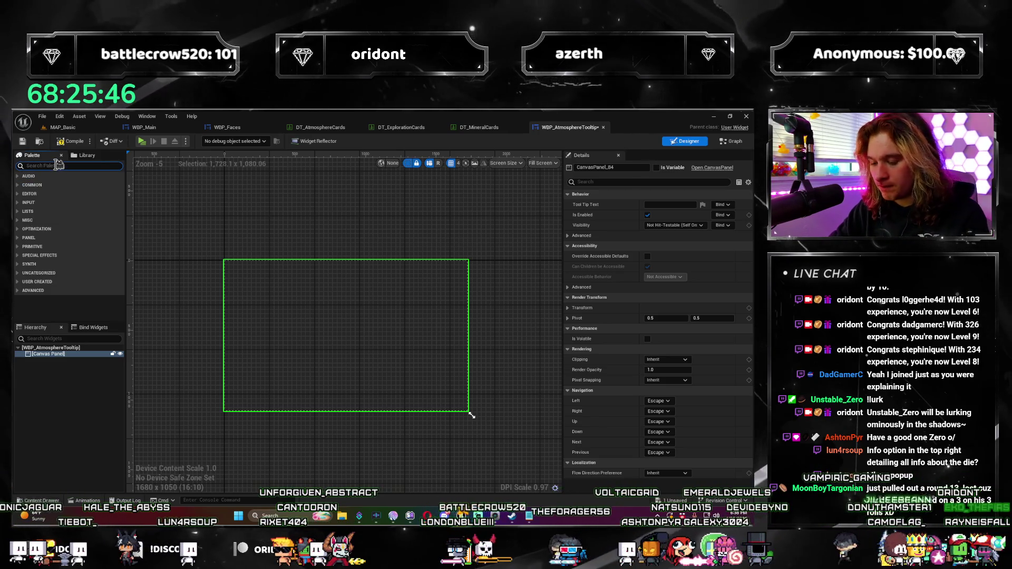
pyautogui.click(153, 128)
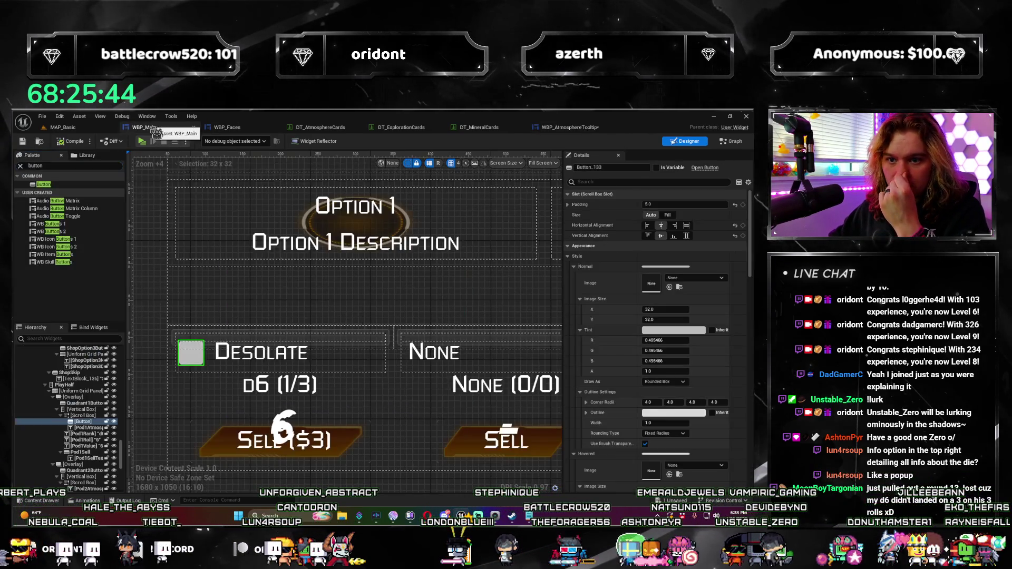
pyautogui.click(569, 127)
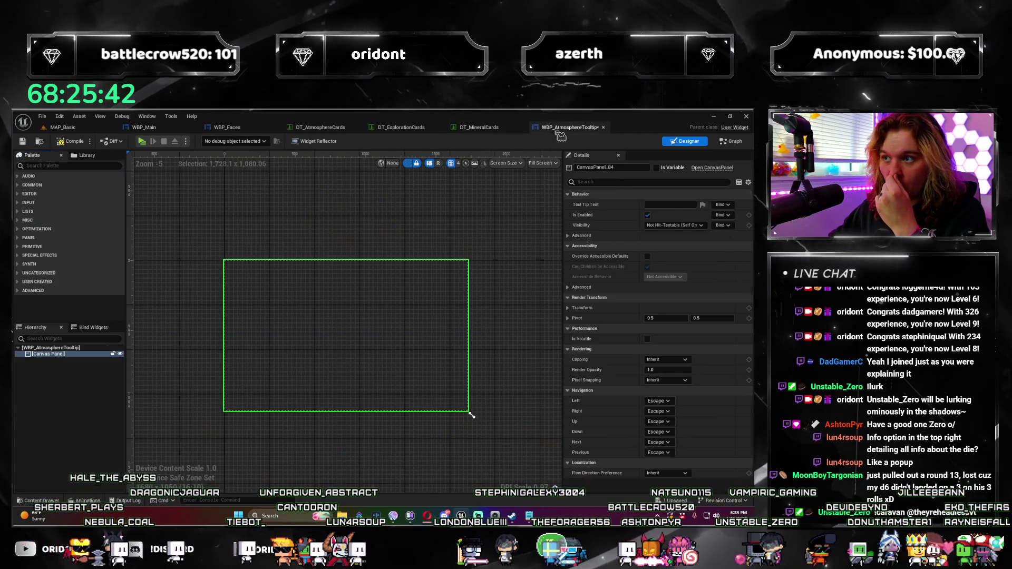
pyautogui.click(84, 166)
pyautogui.write('overlay')
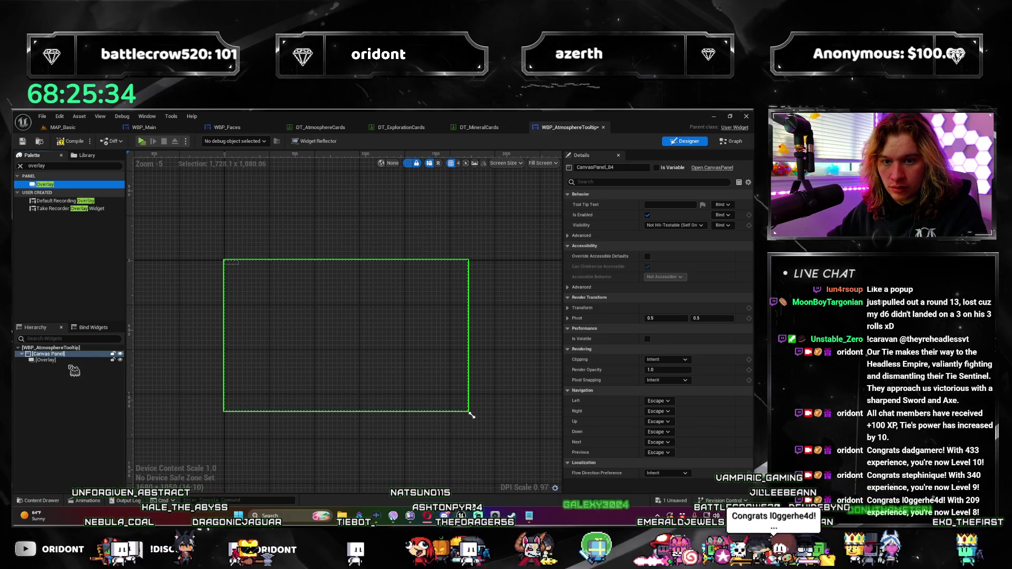
# Place an Overlay in the Canvas Panel, anchored full-stretch with right and bottom offsets 0.
pyautogui.moveTo(74, 371); pyautogui.dragTo(71, 366)
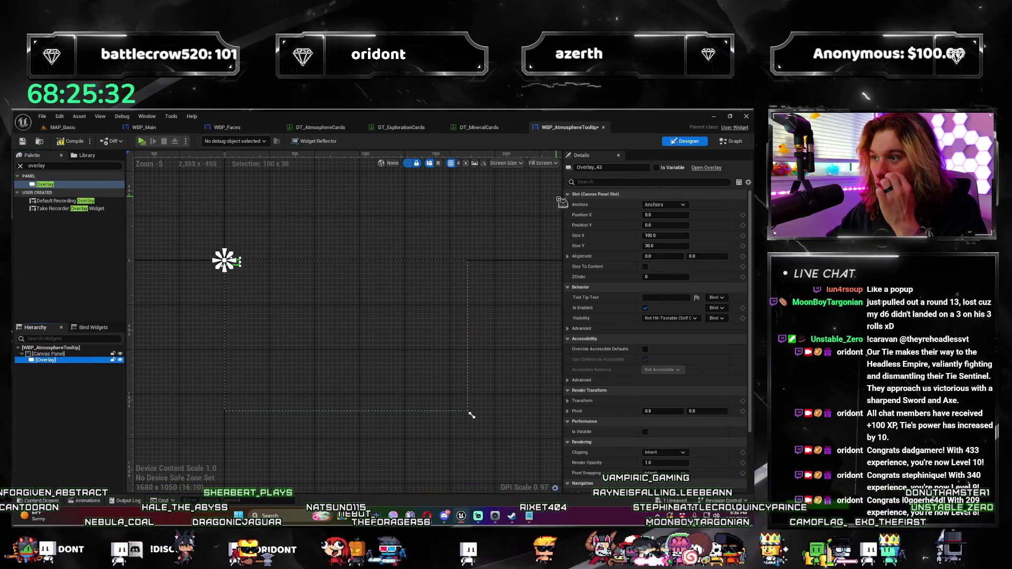
pyautogui.click(664, 204)
pyautogui.click(733, 323)
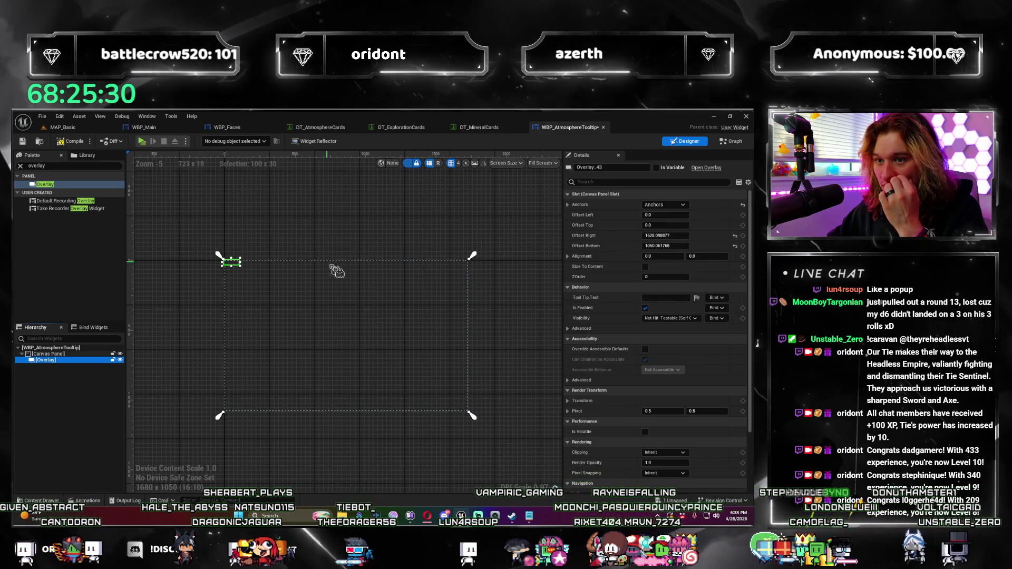
pyautogui.click(683, 236)
pyautogui.write('0')
pyautogui.press('Tab')
pyautogui.write('0')
pyautogui.press('Return')
pyautogui.click(253, 217)
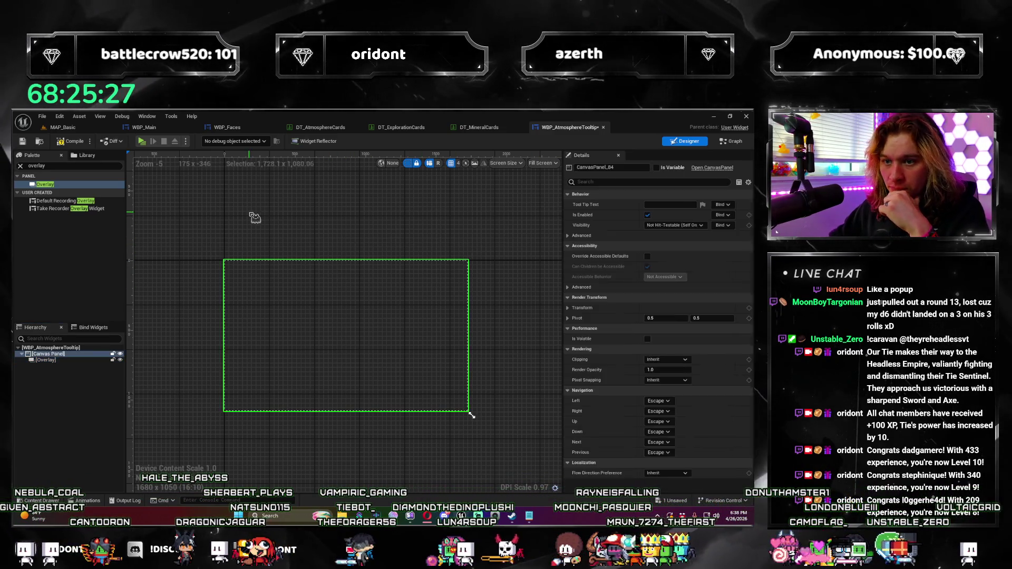
pyautogui.click(47, 360)
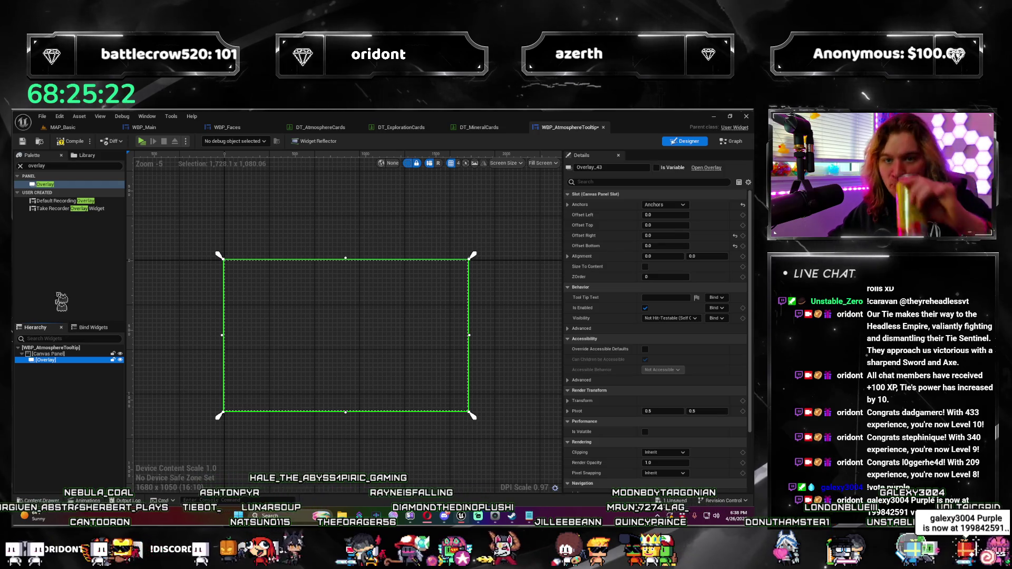
# Add a Text Block inside the Overlay, centred both ways.
pyautogui.click(55, 166)
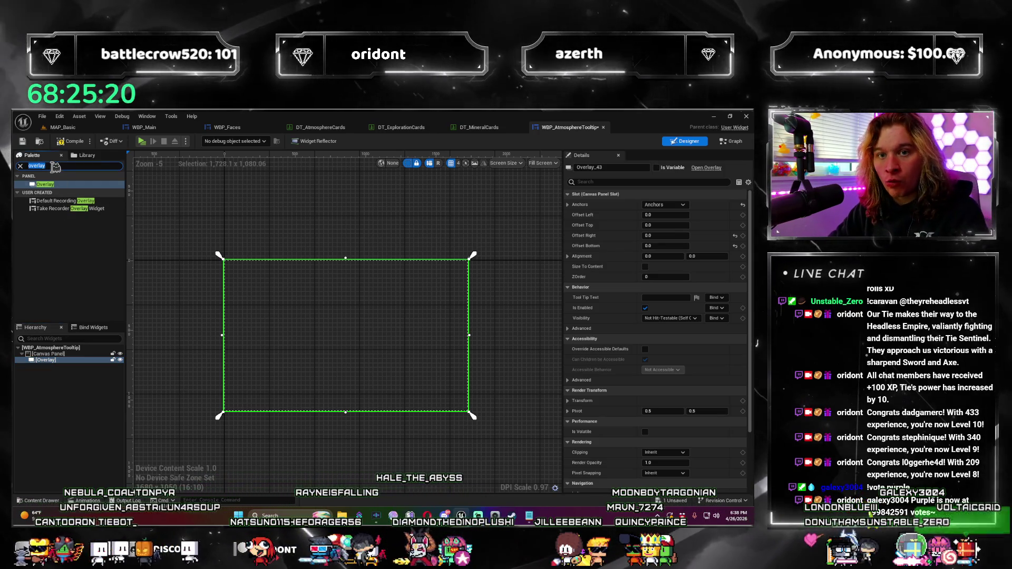
pyautogui.write('label')
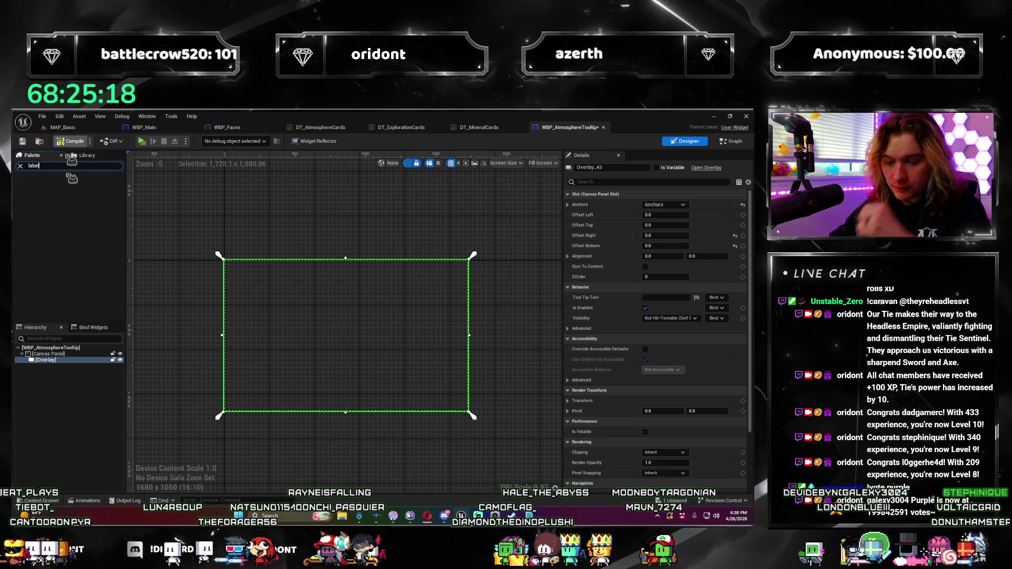
pyautogui.hotkey('ctrl', 'a')
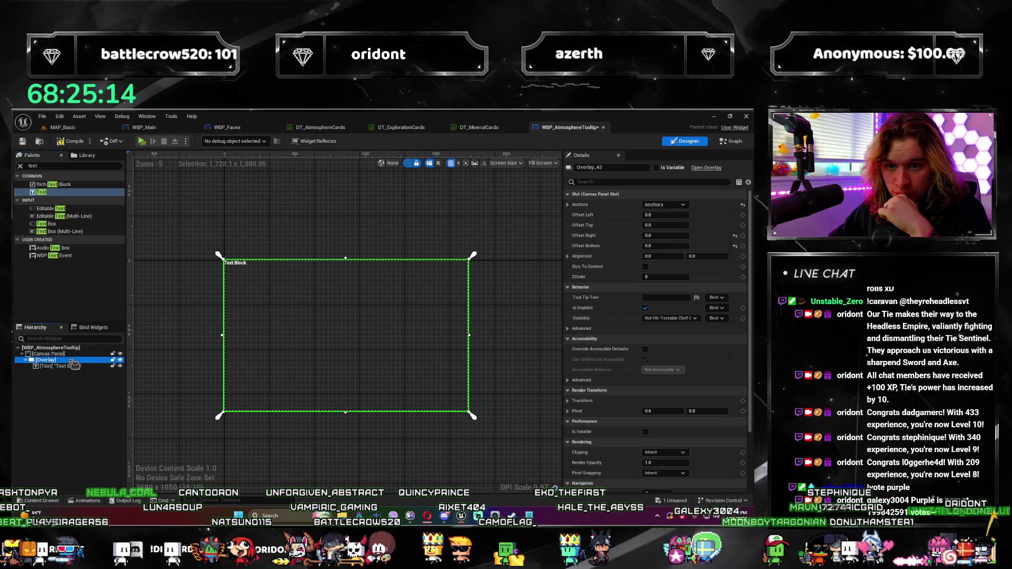
pyautogui.click(81, 367)
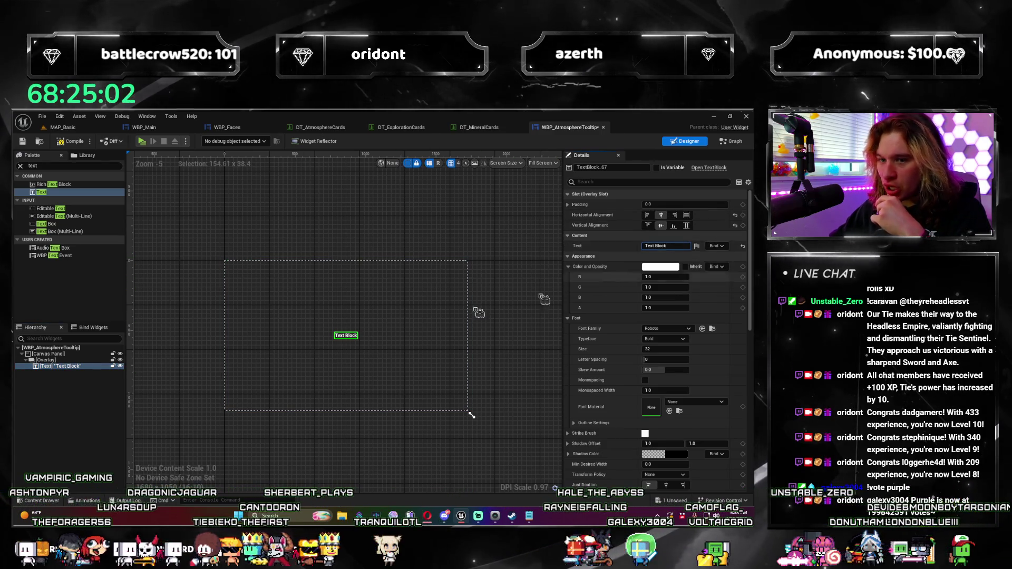
pyautogui.click(369, 295)
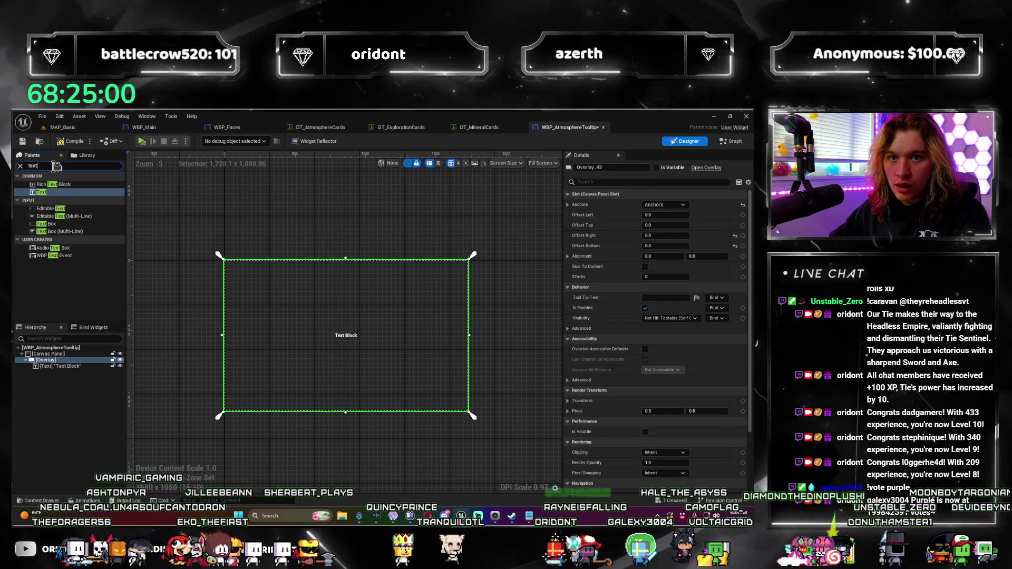
# Add an Image to the Overlay beside the Text Block and make it fill the Overlay.
pyautogui.doubleClick(33, 165)
pyautogui.write('image')
pyautogui.moveTo(58, 182)
pyautogui.mouseDown()
pyautogui.moveTo(89, 367)
pyautogui.moveTo(68, 378)
pyautogui.moveTo(73, 368)
pyautogui.mouseUp()
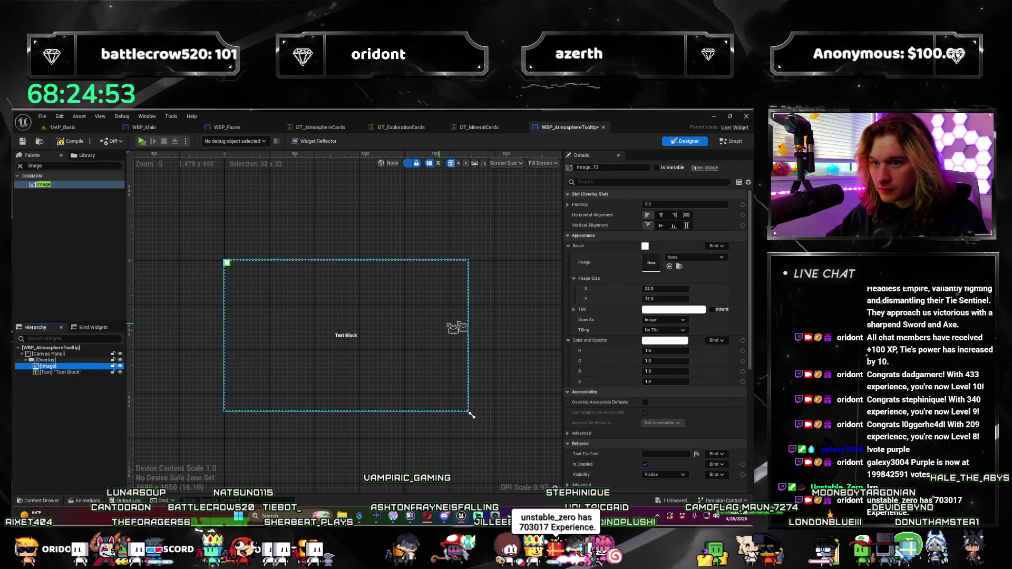
pyautogui.click(661, 225)
pyautogui.click(660, 215)
pyautogui.scroll(3, 345, 363)
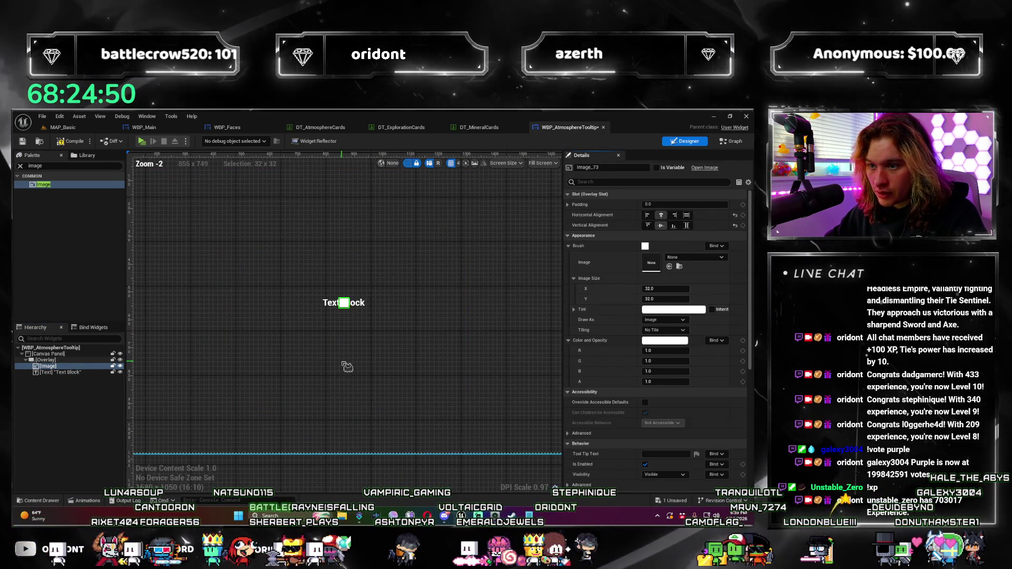
pyautogui.moveTo(53, 372); pyautogui.dragTo(59, 364)
pyautogui.click(58, 372)
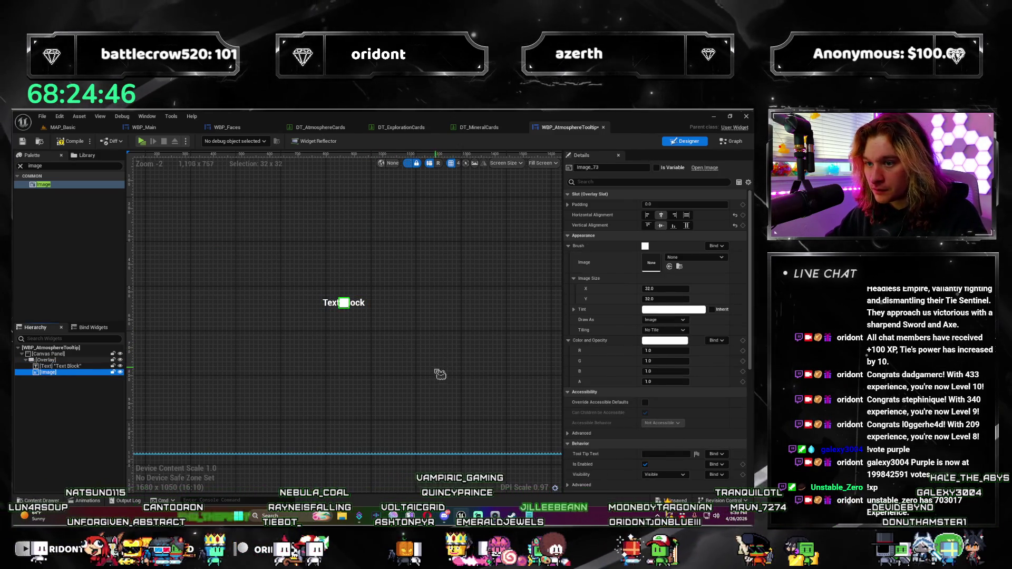
pyautogui.click(686, 225)
pyautogui.scroll(-2, 486, 318)
pyautogui.scroll(2, 506, 324)
# Tint the Image dark grey with an opacity of 0.25.
pyautogui.click(659, 311)
pyautogui.moveTo(594, 333); pyautogui.dragTo(594, 375)
pyautogui.click(598, 491)
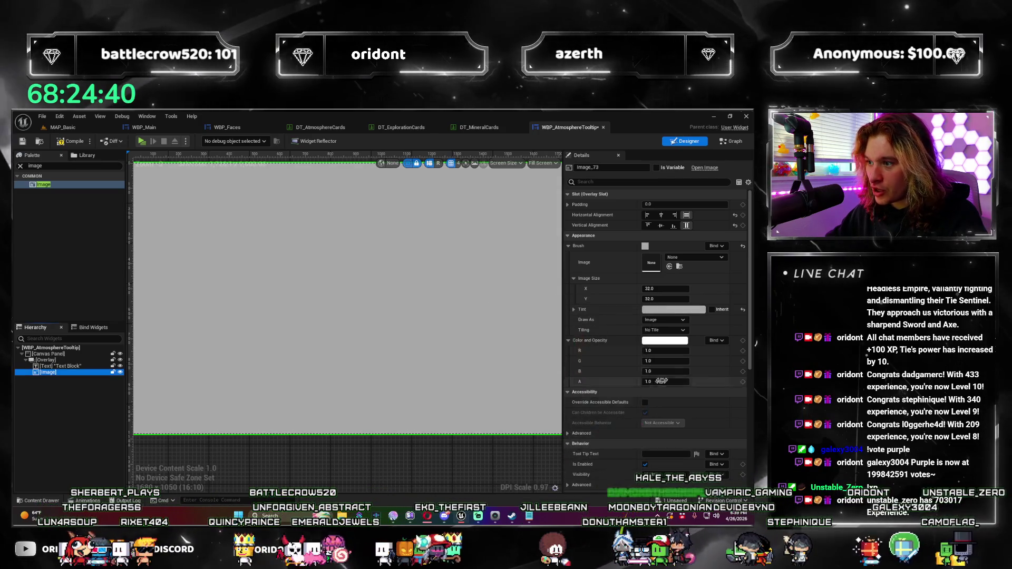
pyautogui.click(666, 311)
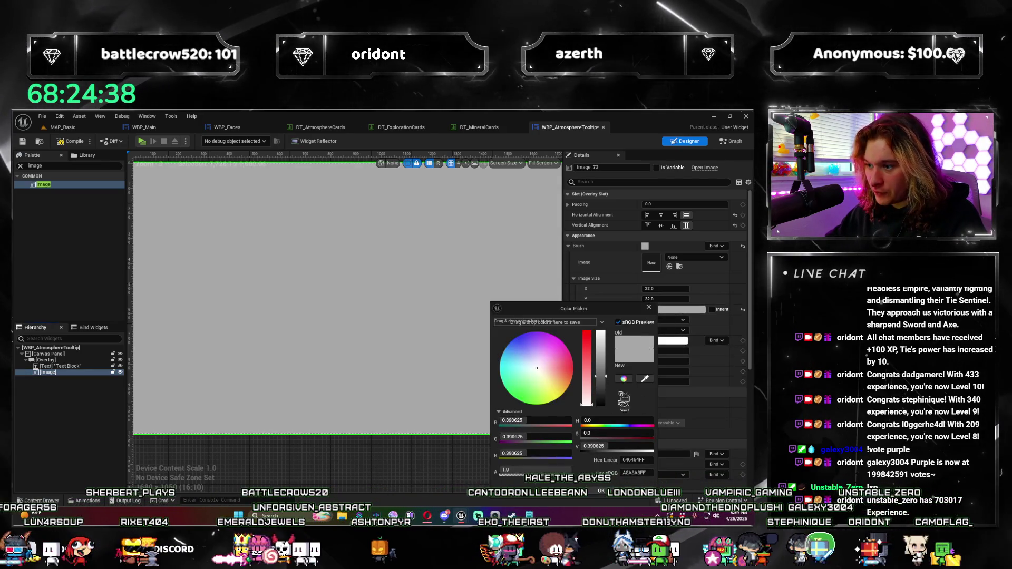
pyautogui.moveTo(601, 376); pyautogui.dragTo(607, 386)
pyautogui.moveTo(563, 471); pyautogui.dragTo(540, 470)
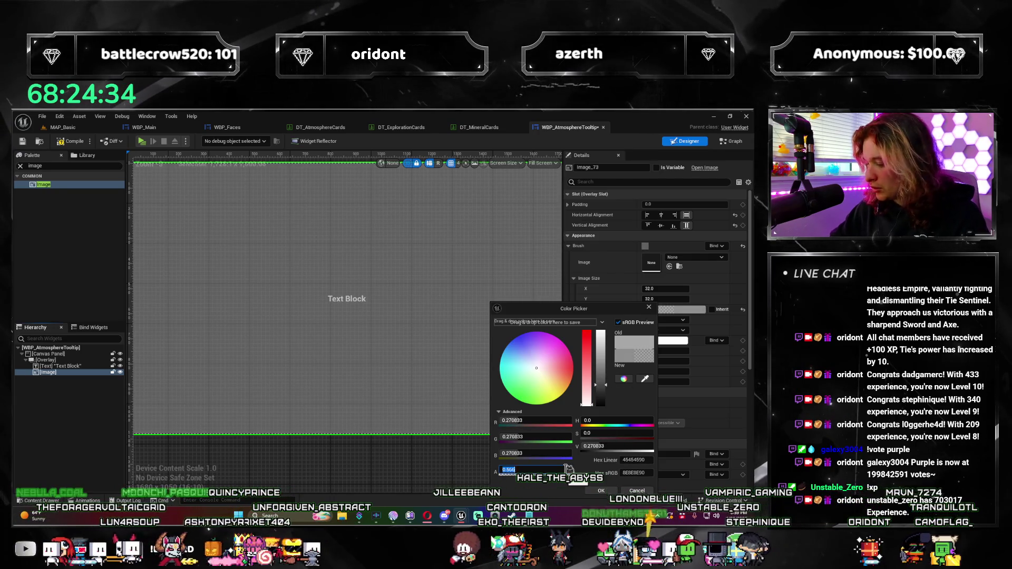
pyautogui.press('Return')
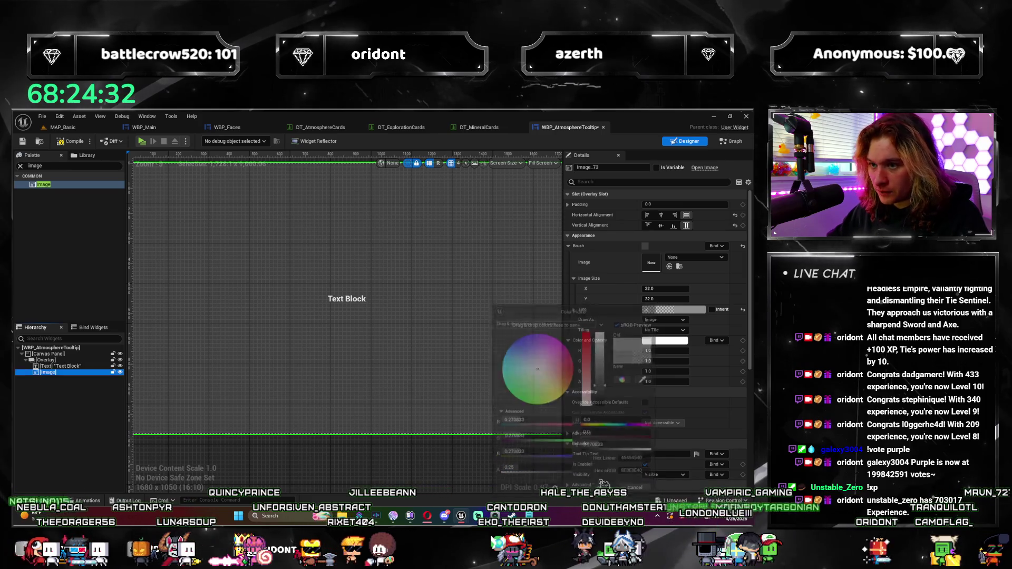
pyautogui.click(435, 300)
# Select the Text Block in the hierarchy to begin renaming it.
pyautogui.scroll(-3, 436, 300)
pyautogui.scroll(4, 406, 309)
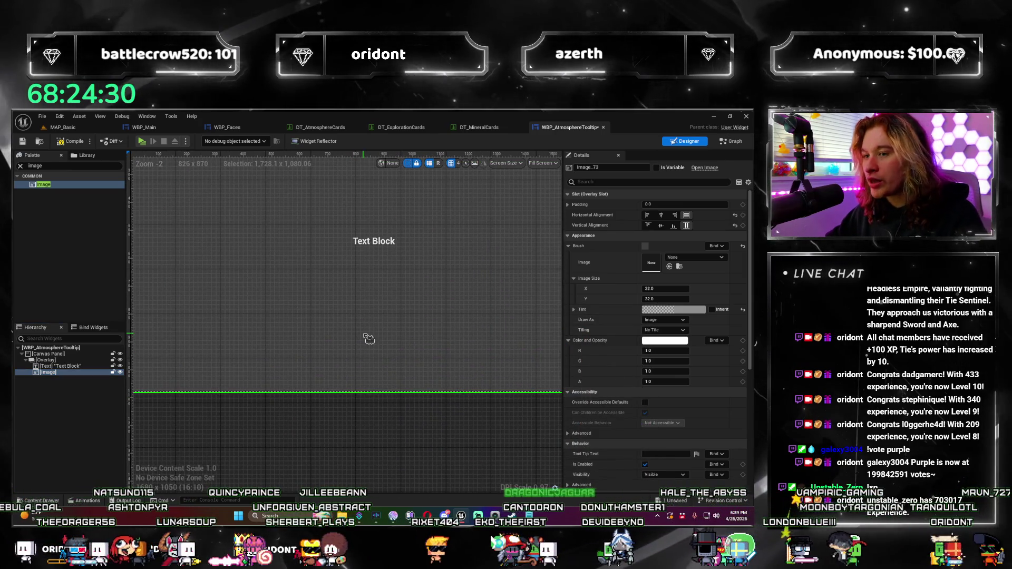
pyautogui.scroll(-2, 397, 307)
pyautogui.scroll(2, 380, 335)
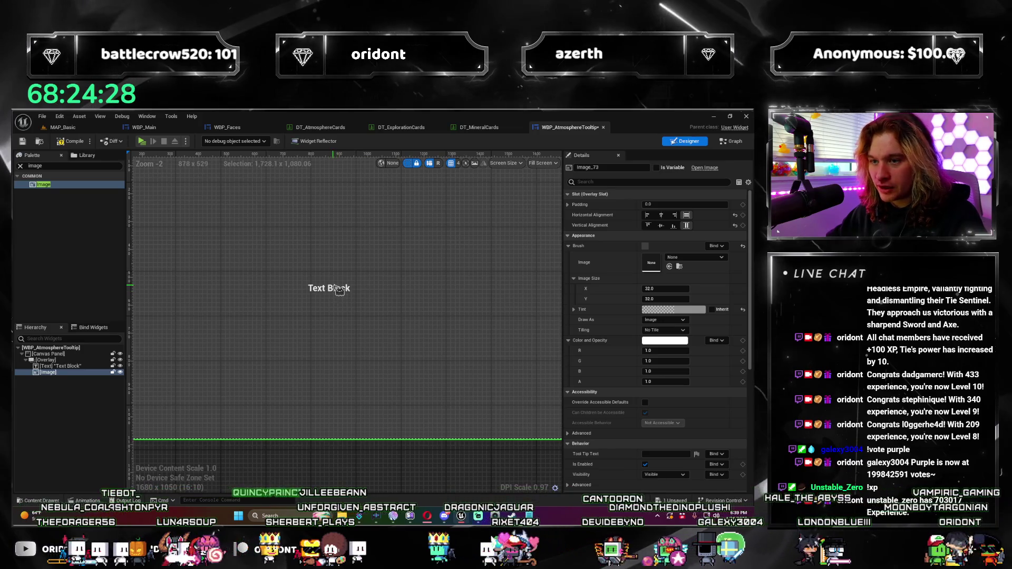
pyautogui.click(62, 366)
pyautogui.write('AtmosphereDesc')
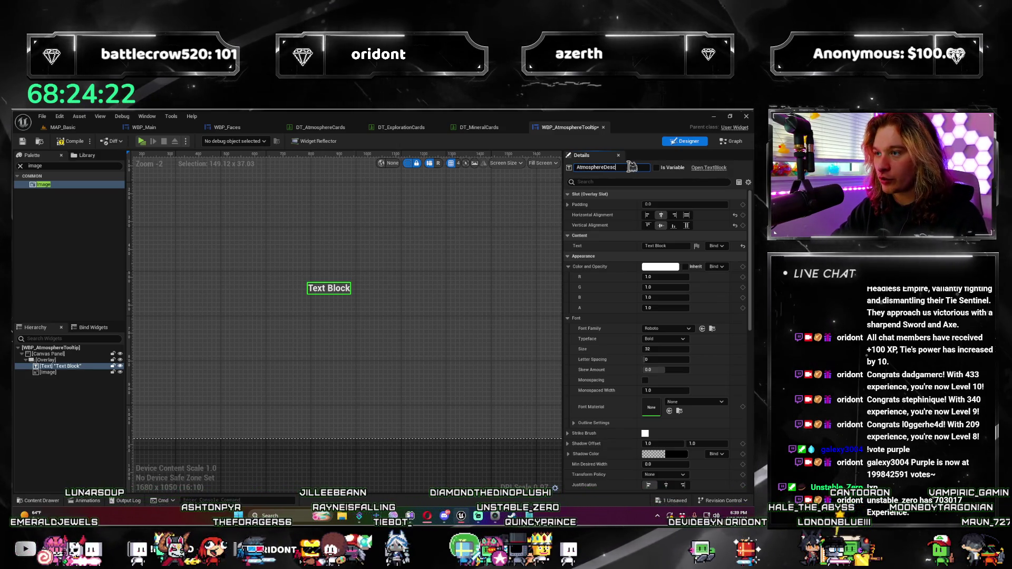
# Rename the Text Block to AtmosphereDescription, expose it as a variable, and save.
pyautogui.write('ription')
pyautogui.press('Return')
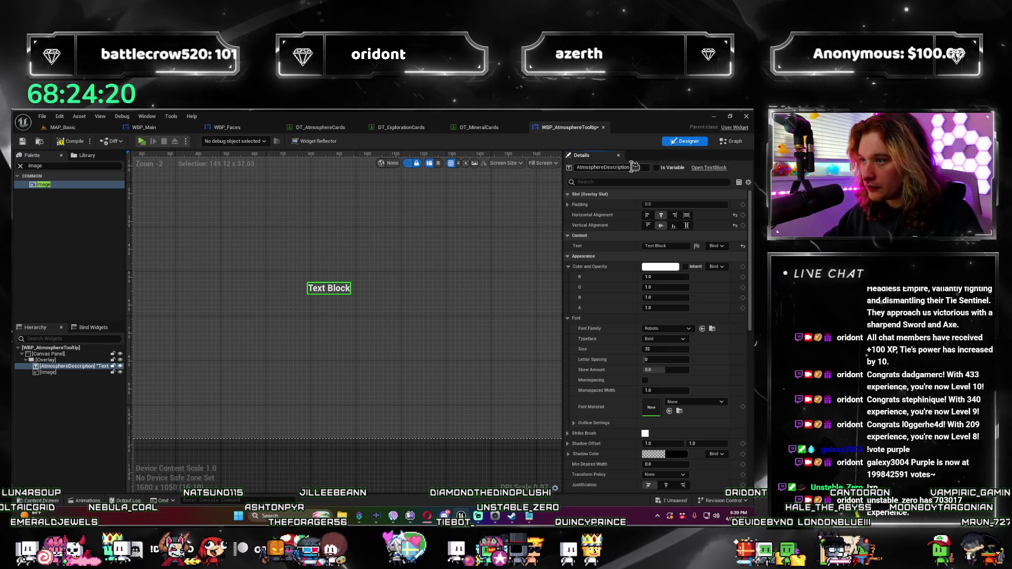
pyautogui.click(665, 168)
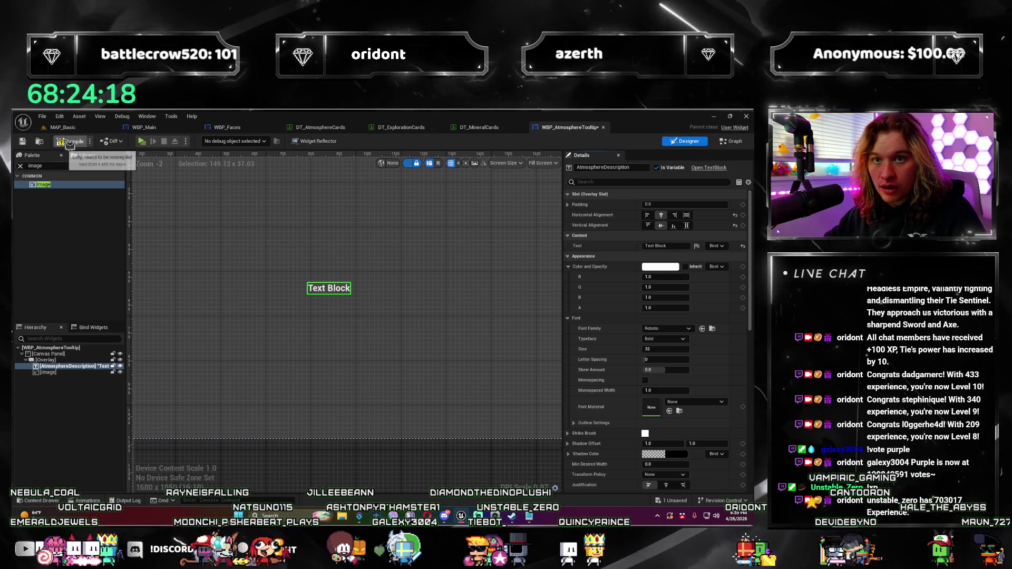
pyautogui.hotkey('ctrl', 's')
# Create an UpdateTooltipInfo function containing an AtmosphereDescription getter, then move to WBP_Main.
pyautogui.click(729, 142)
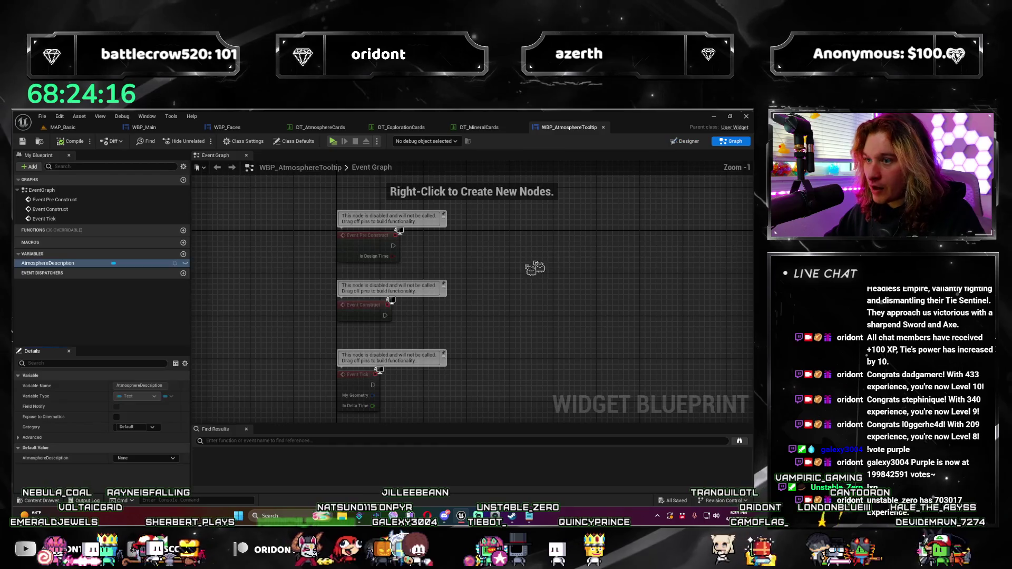
pyautogui.moveTo(624, 330); pyautogui.dragTo(606, 295)
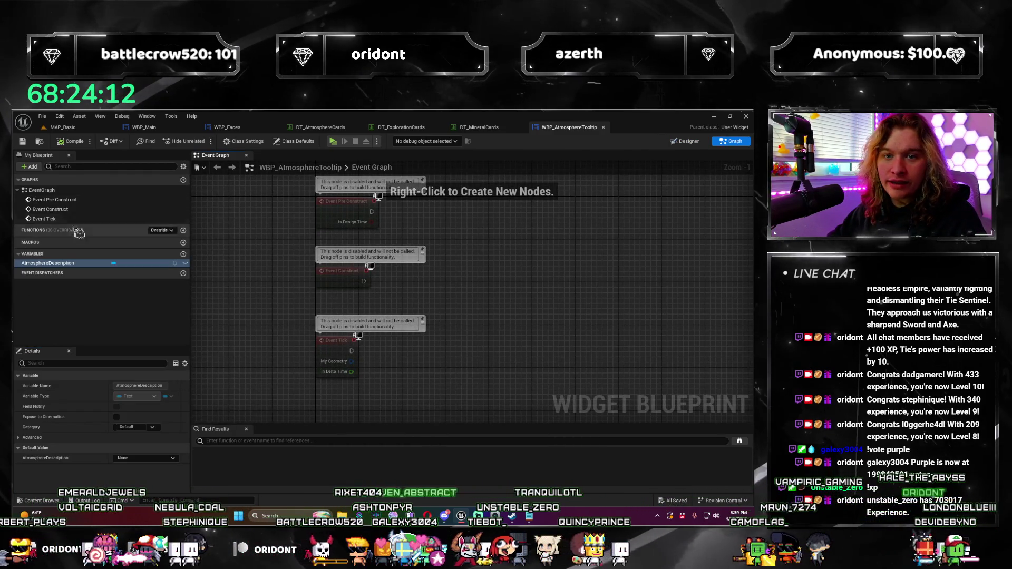
pyautogui.click(183, 230)
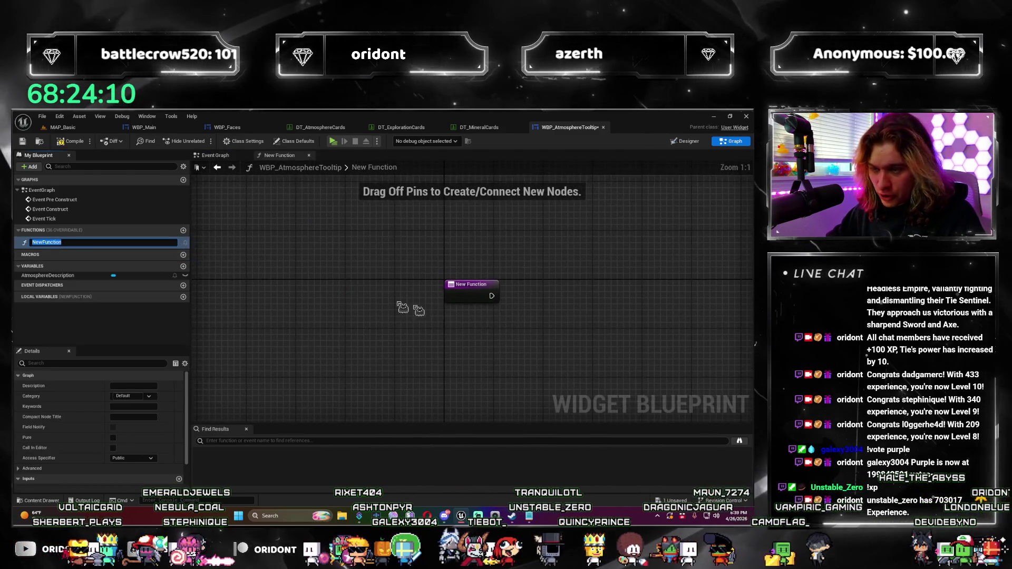
pyautogui.write('UpdateToo')
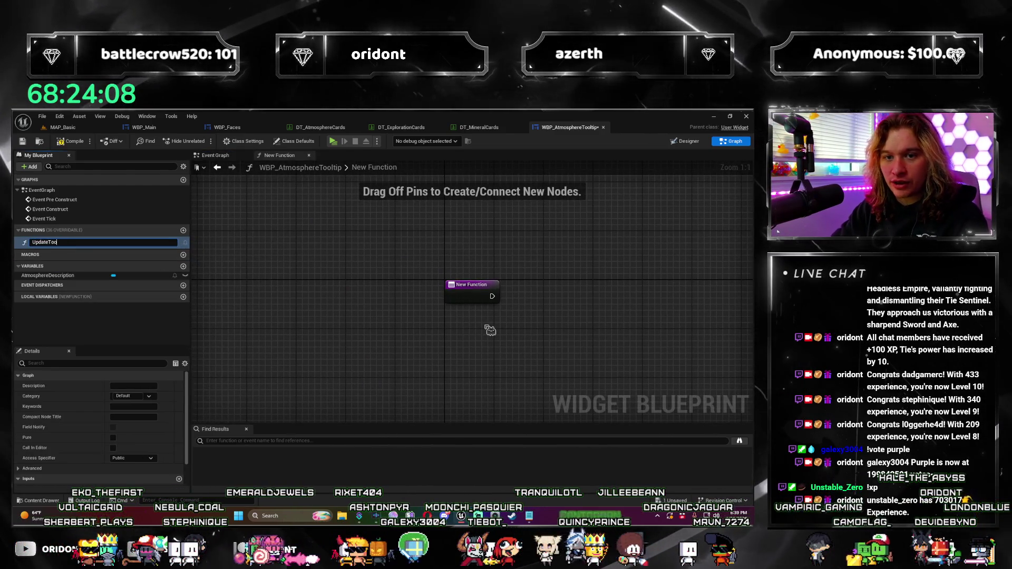
pyautogui.write('ltipInf')
pyautogui.write('o')
pyautogui.press('Return')
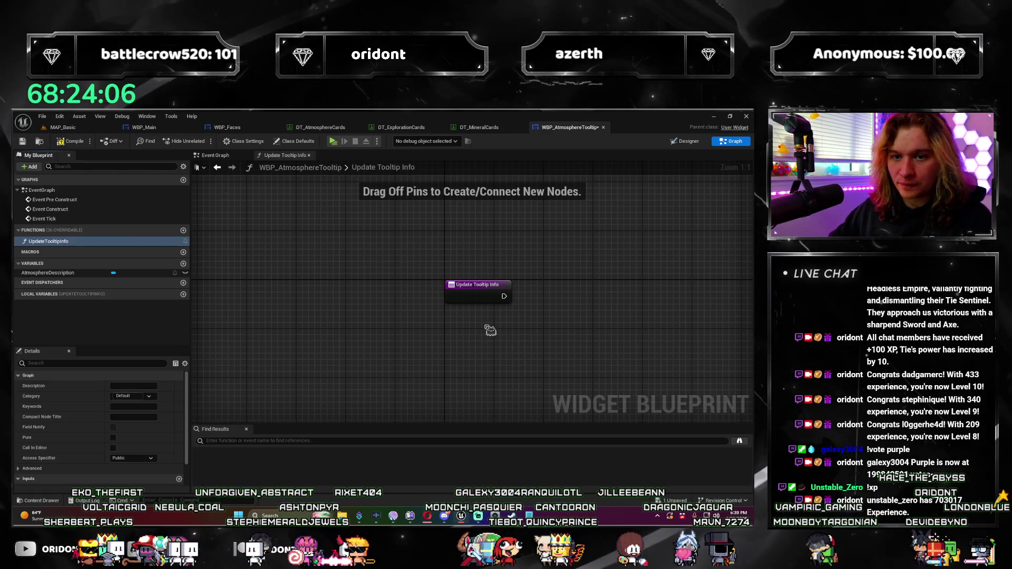
pyautogui.moveTo(72, 280); pyautogui.dragTo(558, 381)
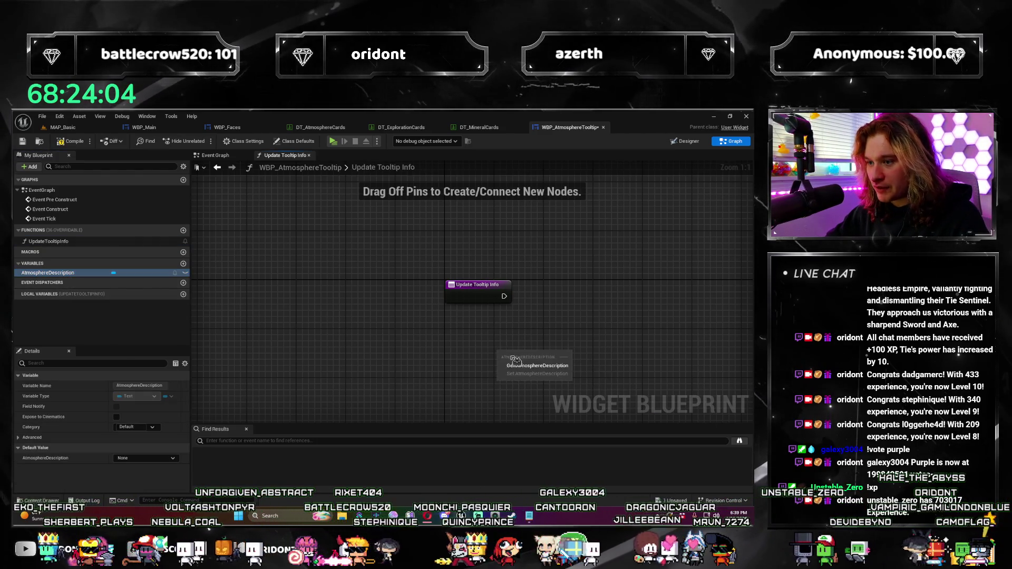
pyautogui.click(537, 365)
pyautogui.moveTo(571, 331); pyautogui.dragTo(418, 301)
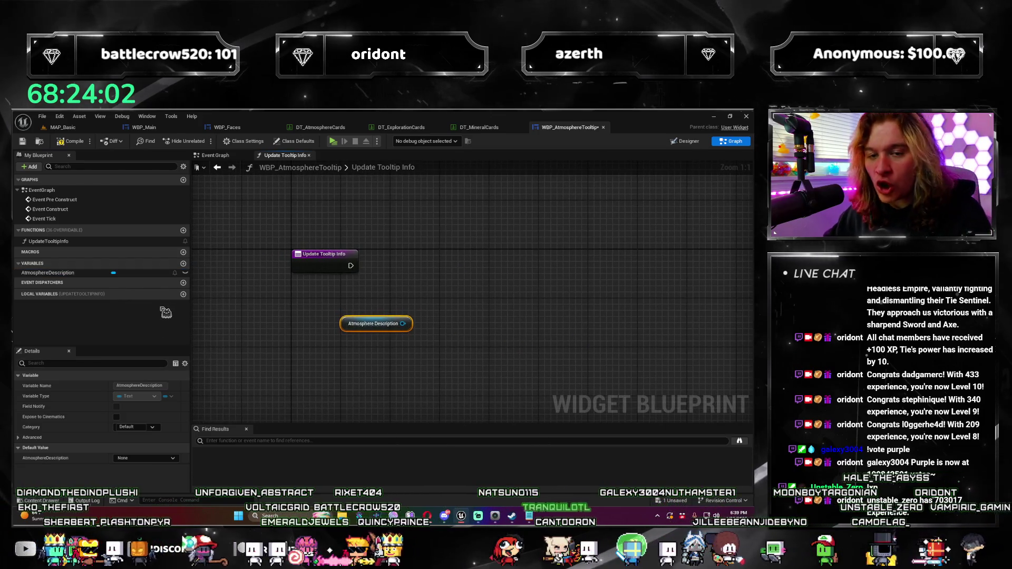
pyautogui.click(324, 254)
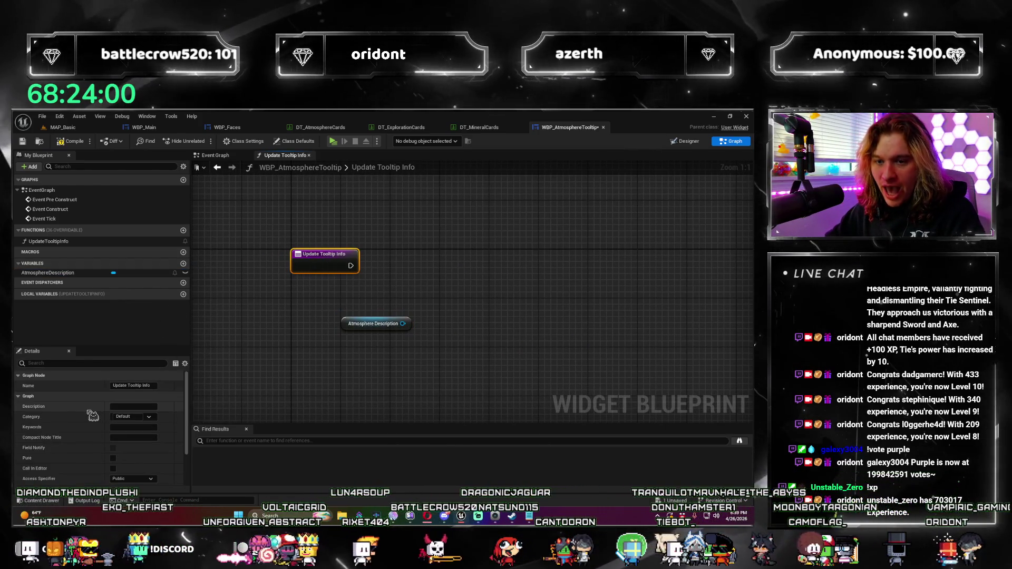
pyautogui.scroll(-5, 93, 416)
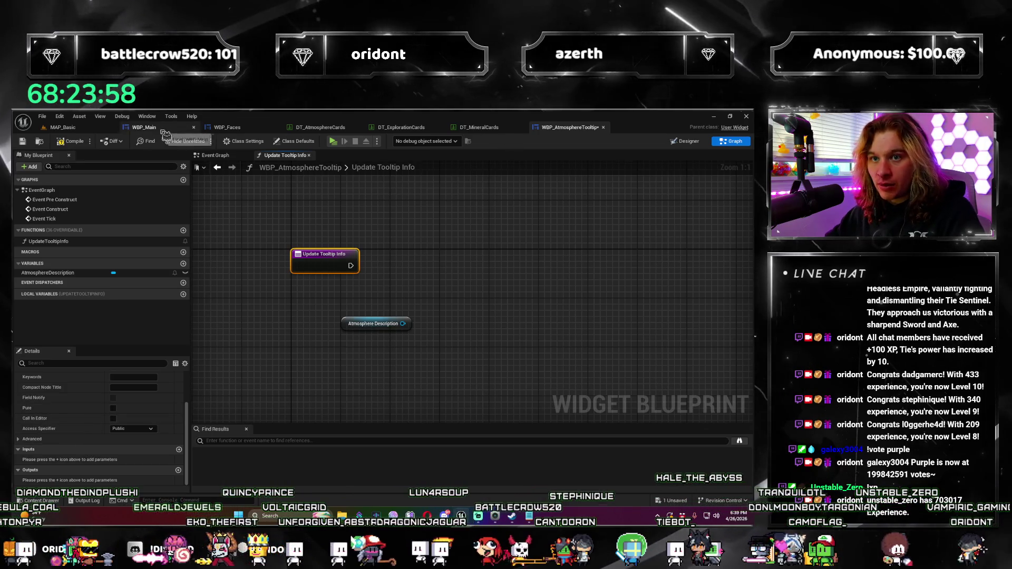
pyautogui.click(144, 127)
pyautogui.scroll(-2, 226, 293)
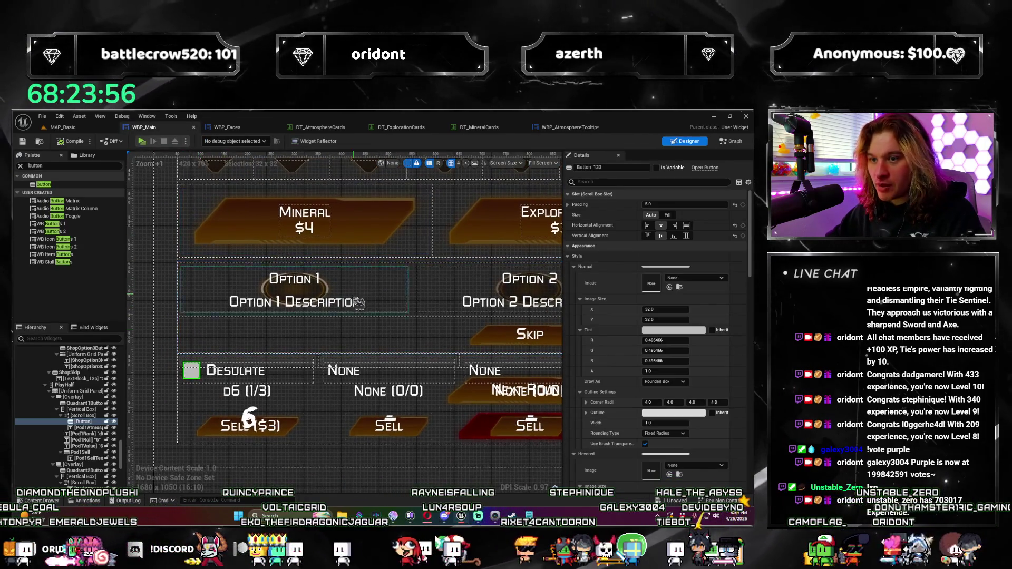
# Open WBP_Main's graph and scroll through its Variables list in My Blueprint.
pyautogui.click(739, 142)
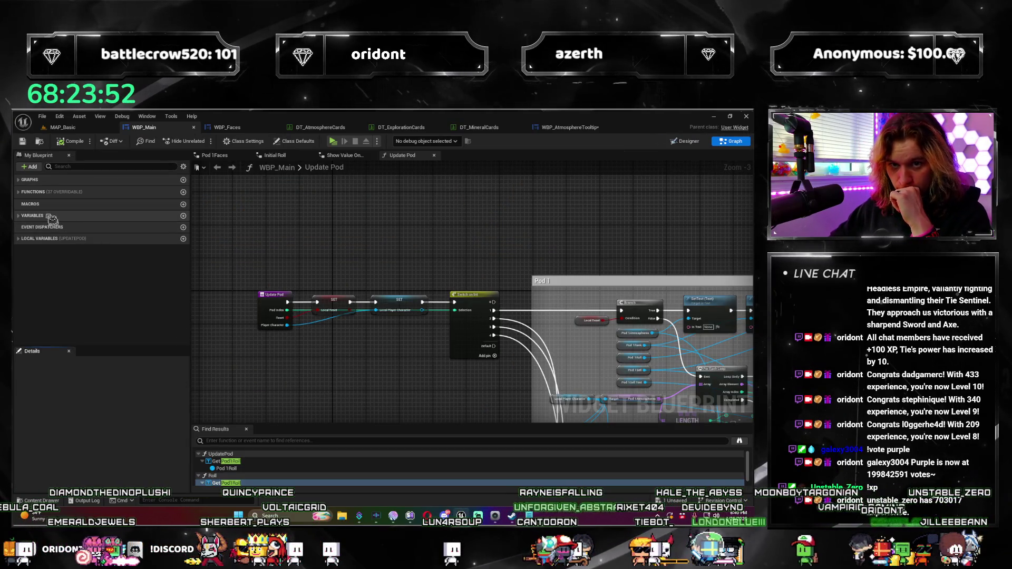
pyautogui.click(19, 215)
pyautogui.scroll(-5, 179, 296)
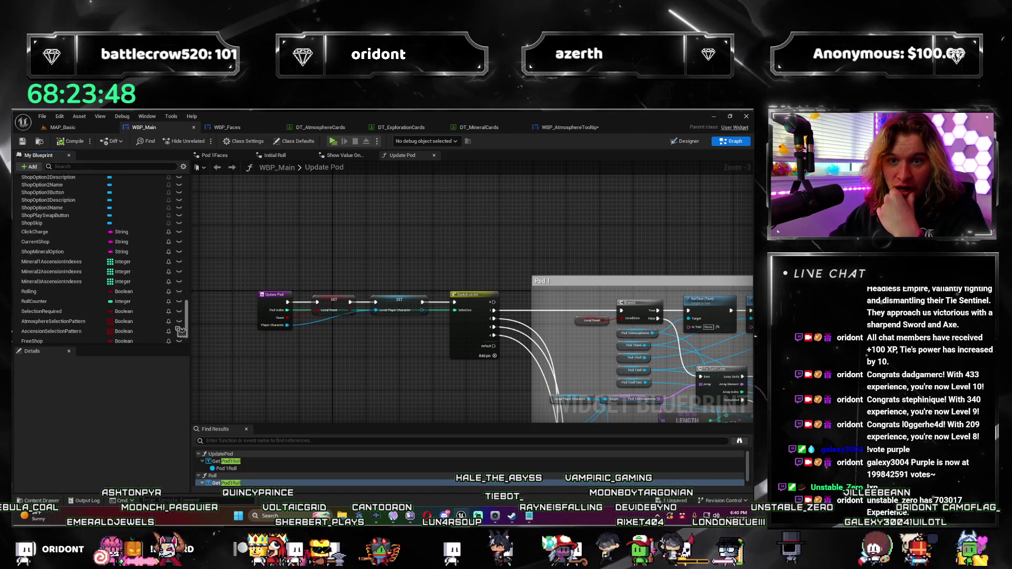
pyautogui.moveTo(179, 296); pyautogui.dragTo(181, 337)
pyautogui.scroll(-1, 78, 266)
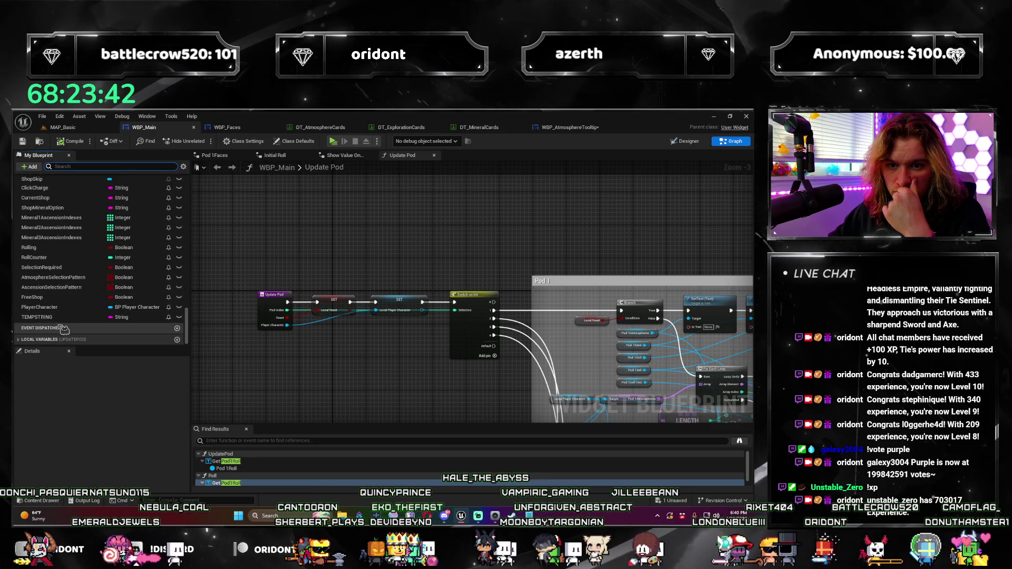
pyautogui.scroll(1, 32, 340)
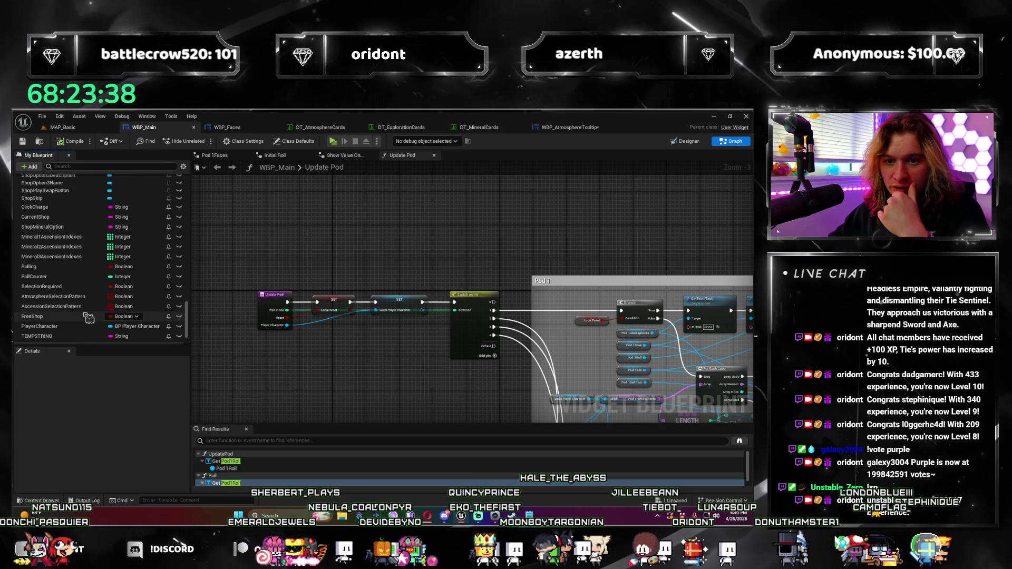
pyautogui.scroll(1, 88, 315)
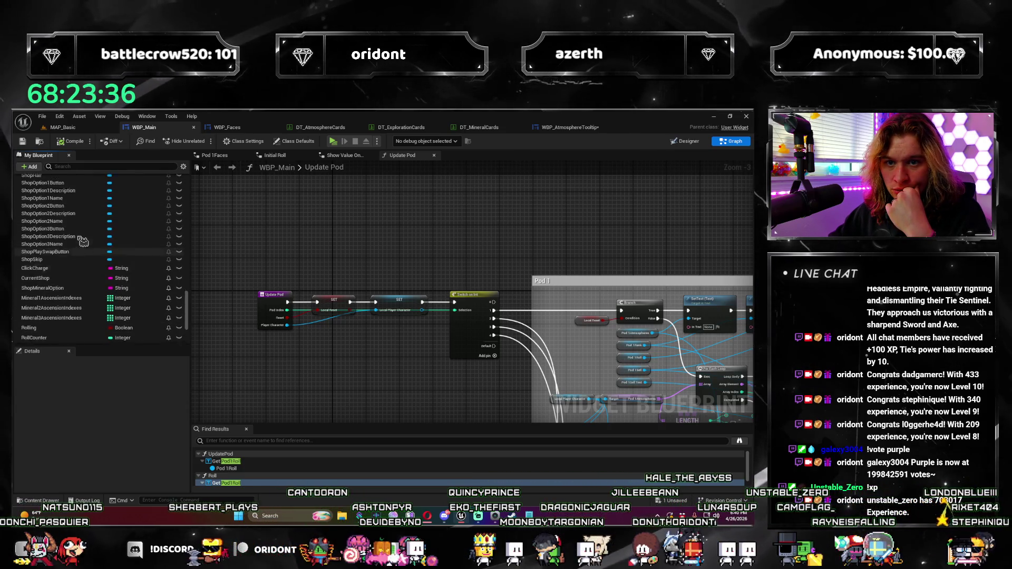
pyautogui.scroll(10, 140, 307)
pyautogui.moveTo(192, 281)
pyautogui.mouseDown()
pyautogui.moveTo(206, 219)
pyautogui.moveTo(199, 189)
pyautogui.mouseUp()
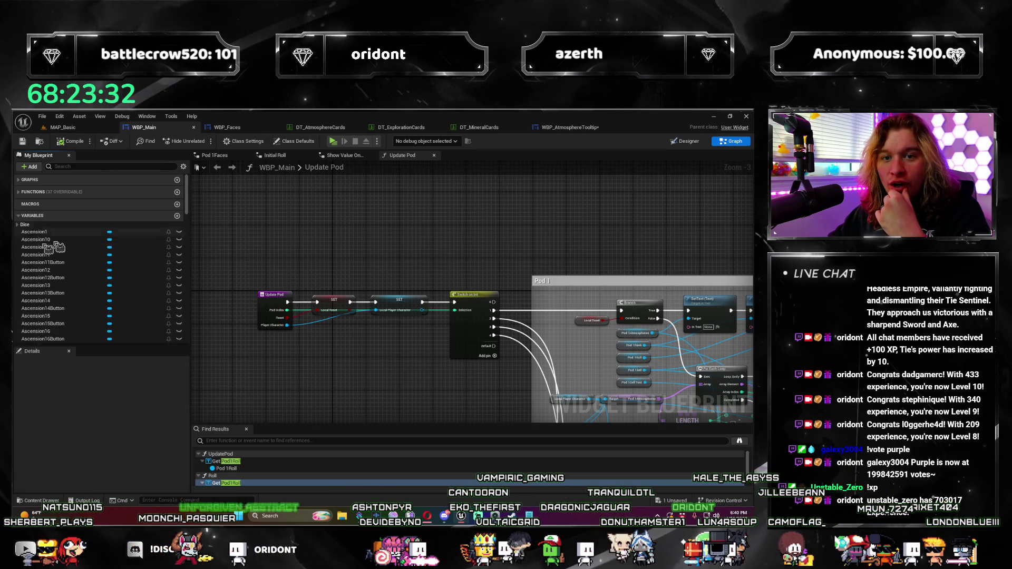
pyautogui.click(21, 217)
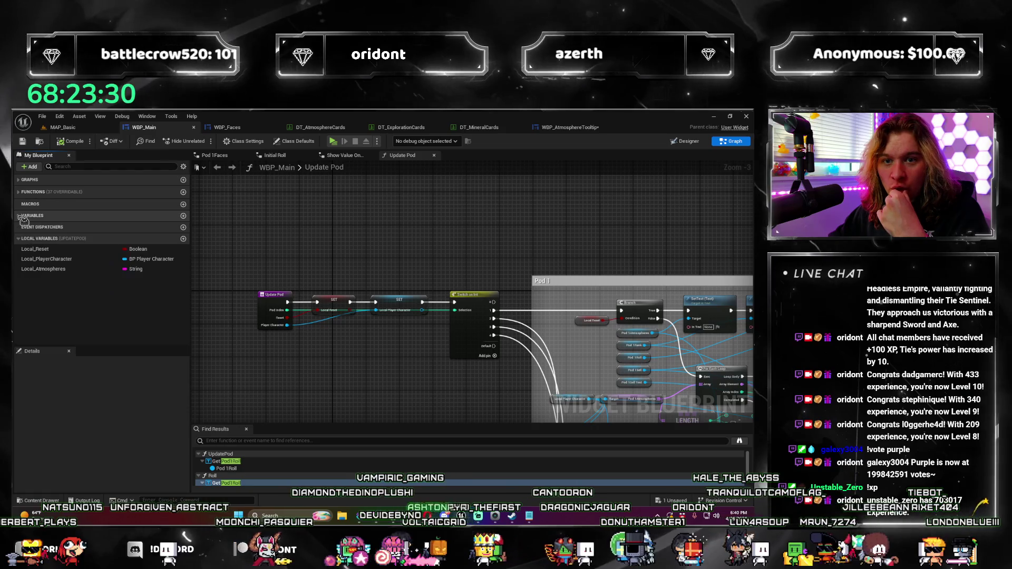
pyautogui.click(24, 216)
# Keep browsing the variables around the Update Pod graph and enlarge the find results panel.
pyautogui.scroll(-1, 94, 275)
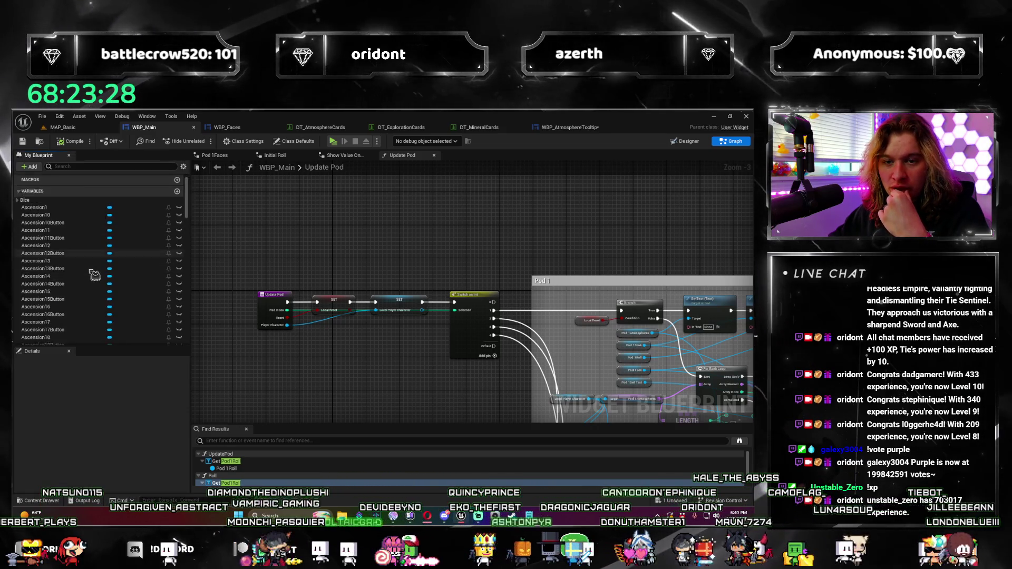
pyautogui.scroll(-4, 94, 275)
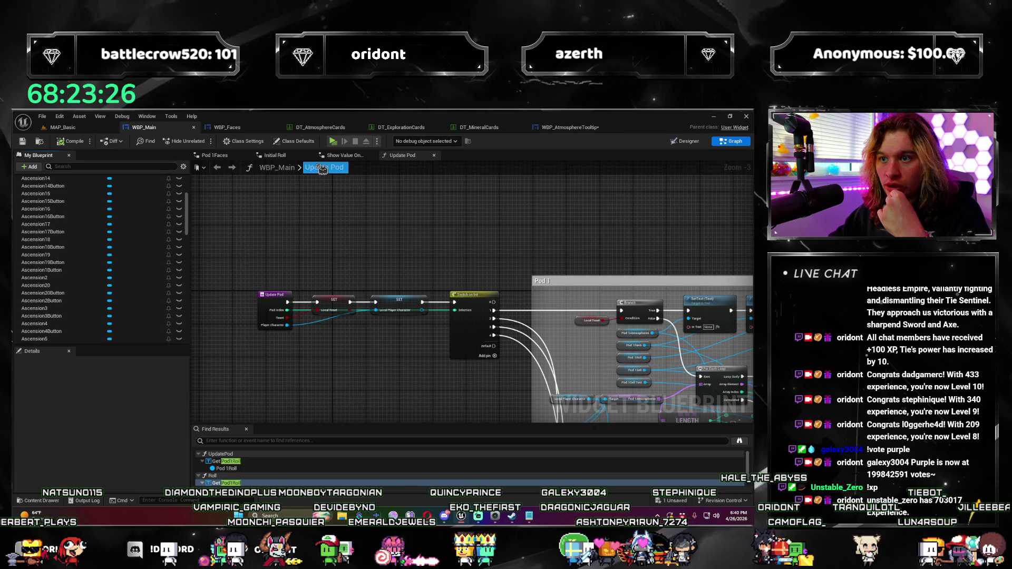
pyautogui.moveTo(189, 235); pyautogui.dragTo(187, 348)
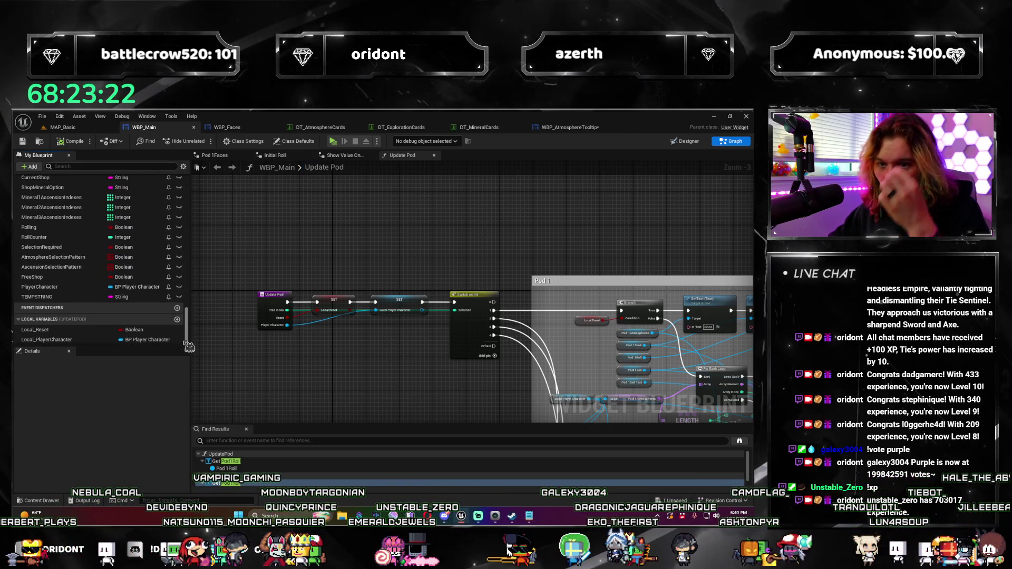
pyautogui.scroll(1, 188, 349)
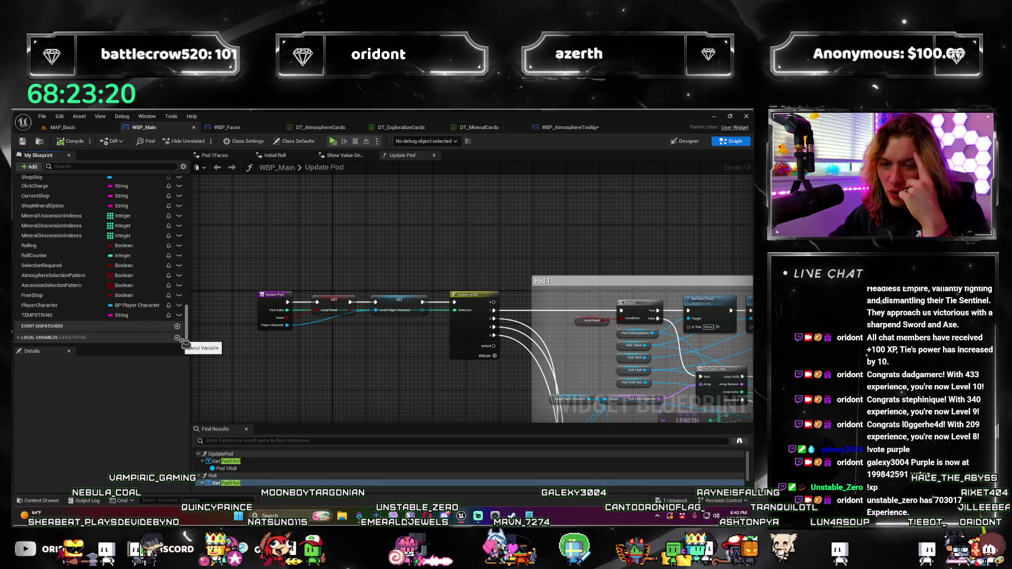
pyautogui.scroll(2, 185, 341)
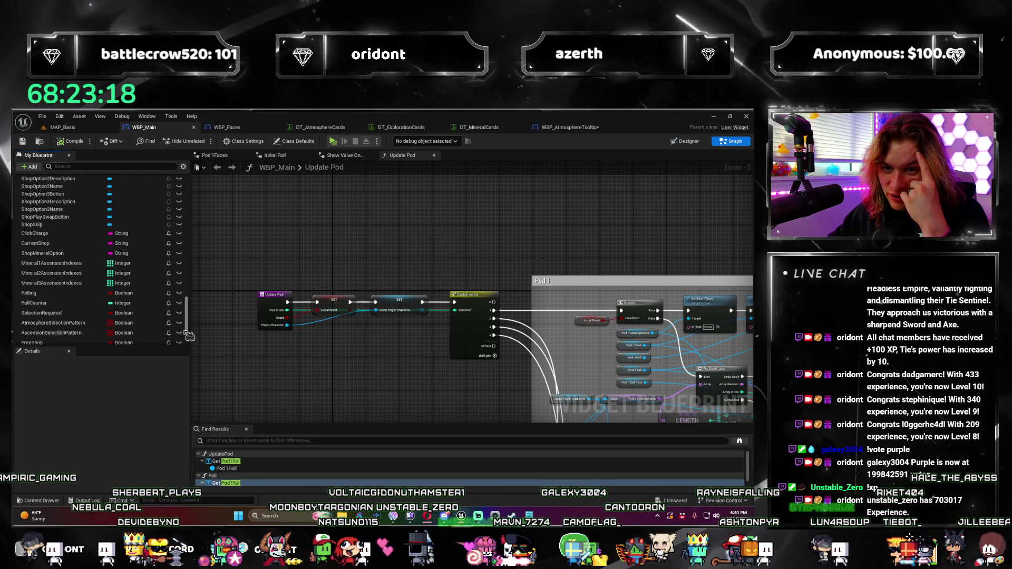
pyautogui.scroll(-3, 343, 375)
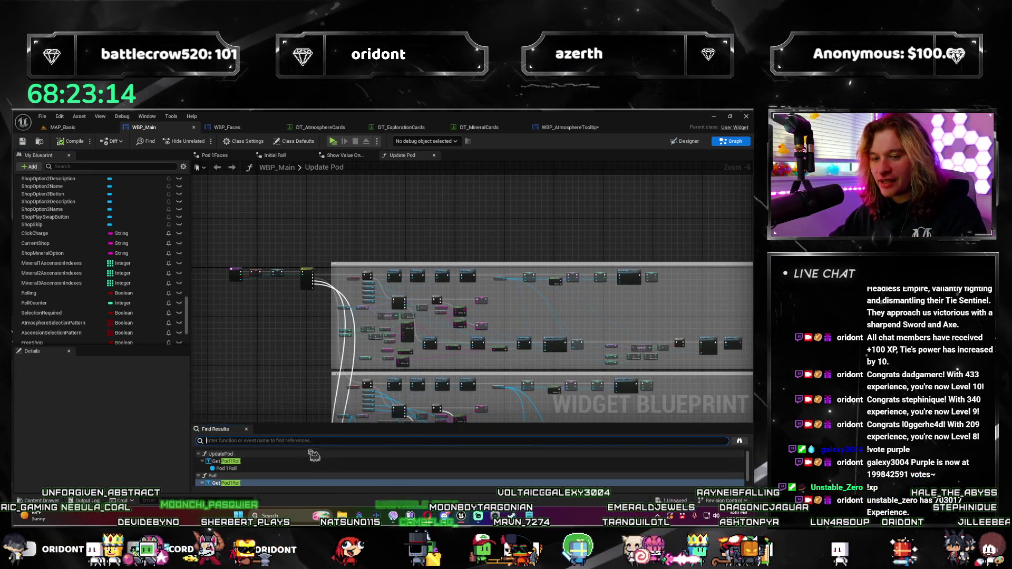
pyautogui.moveTo(286, 424); pyautogui.dragTo(290, 402)
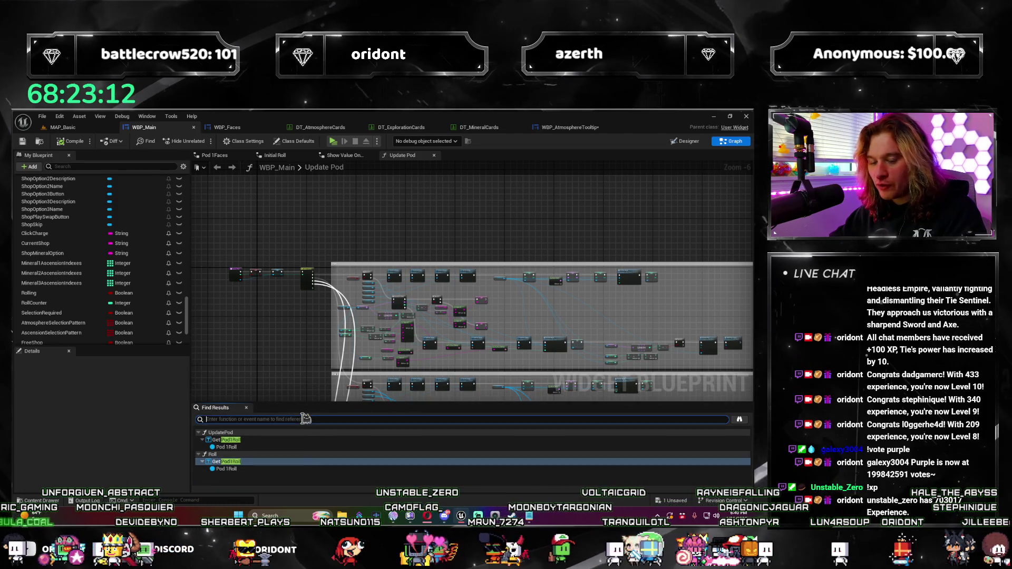
# Search for 'atmosphere' and jump to the Pod1Atmospheres getter in WBP_Main's event graph.
pyautogui.write('atmosphe')
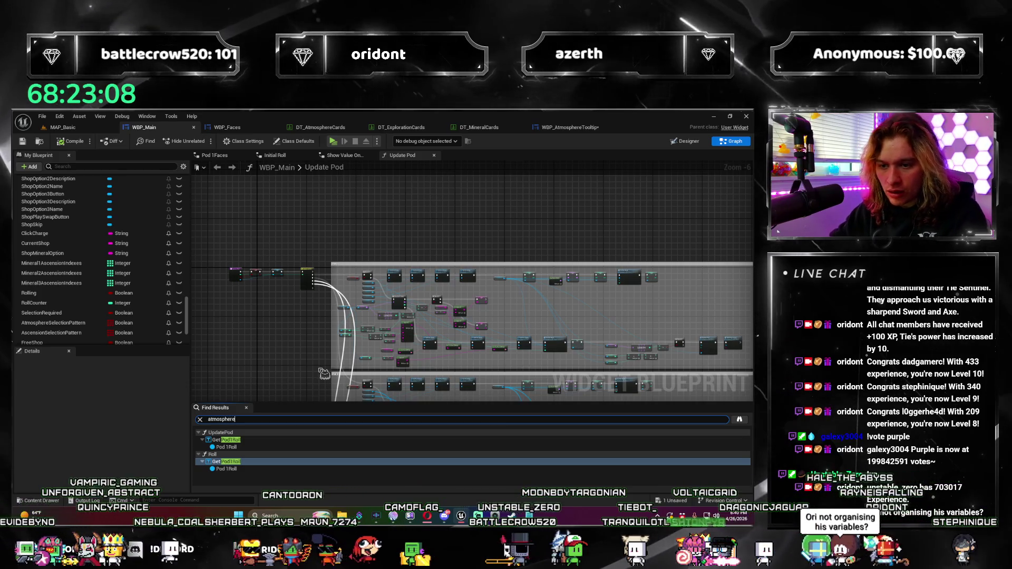
pyautogui.write('re')
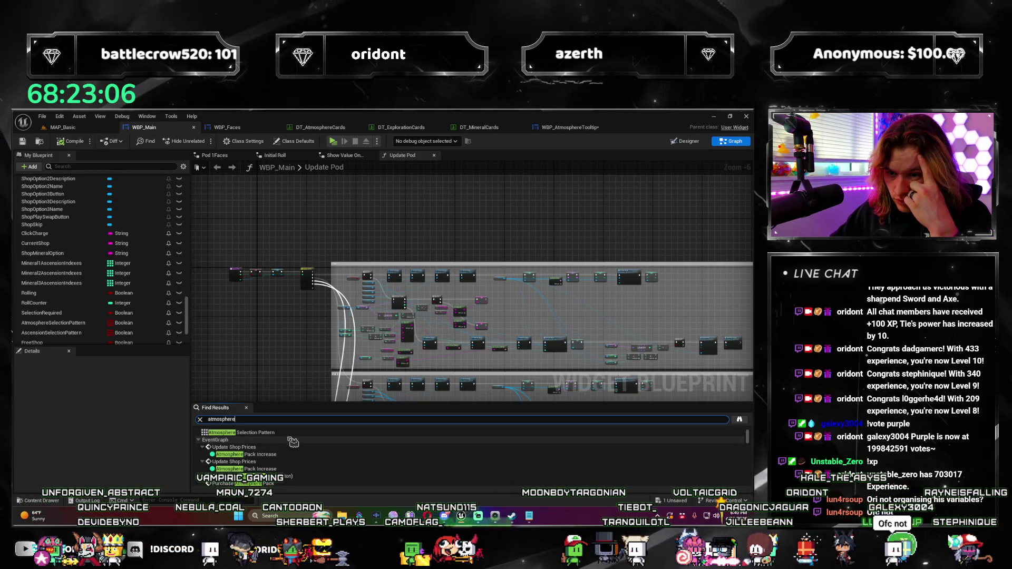
pyautogui.scroll(-2, 298, 459)
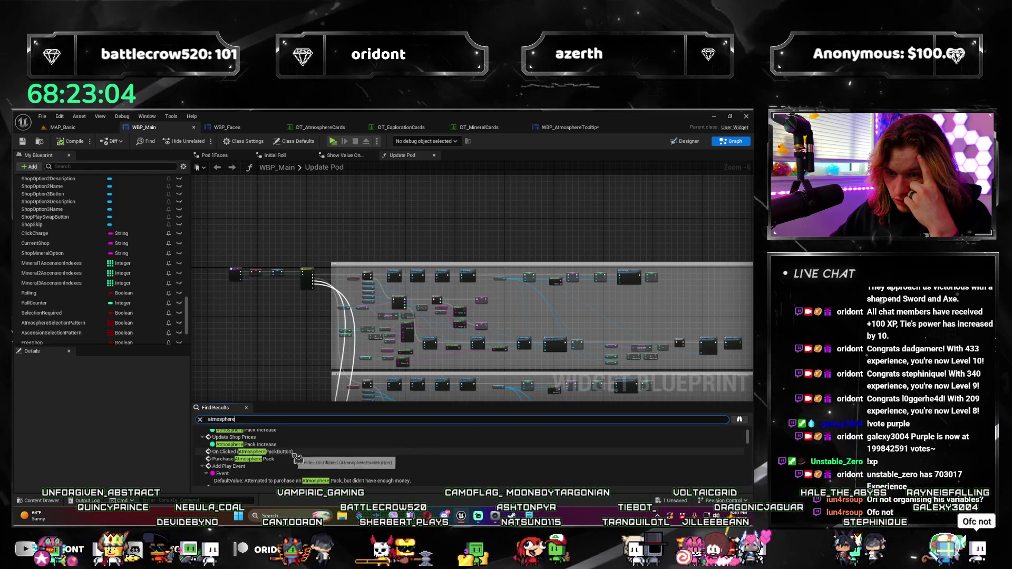
pyautogui.scroll(5, 297, 460)
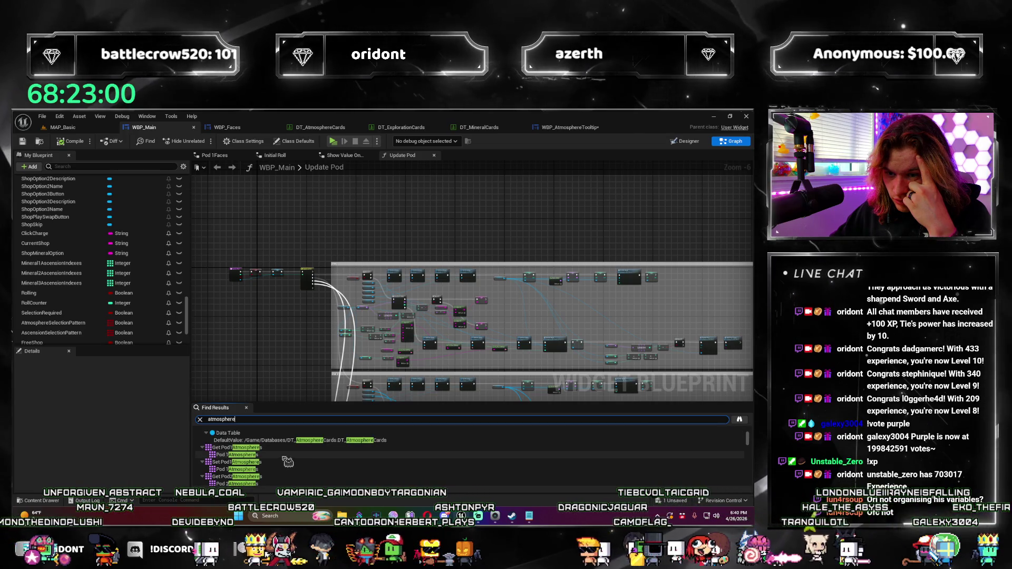
pyautogui.click(288, 457)
pyautogui.doubleClick(287, 456)
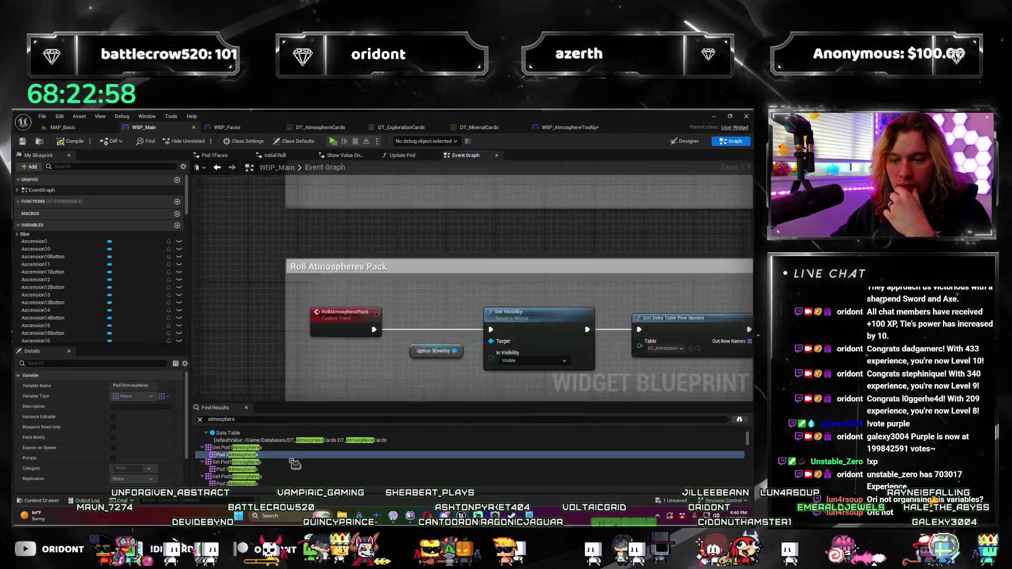
pyautogui.scroll(-7, 327, 345)
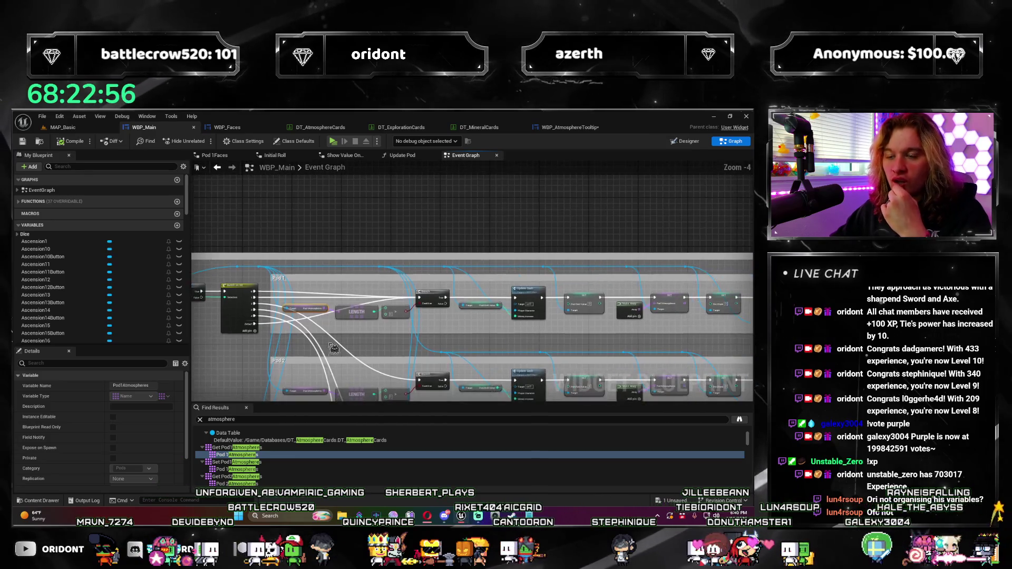
pyautogui.scroll(6, 246, 381)
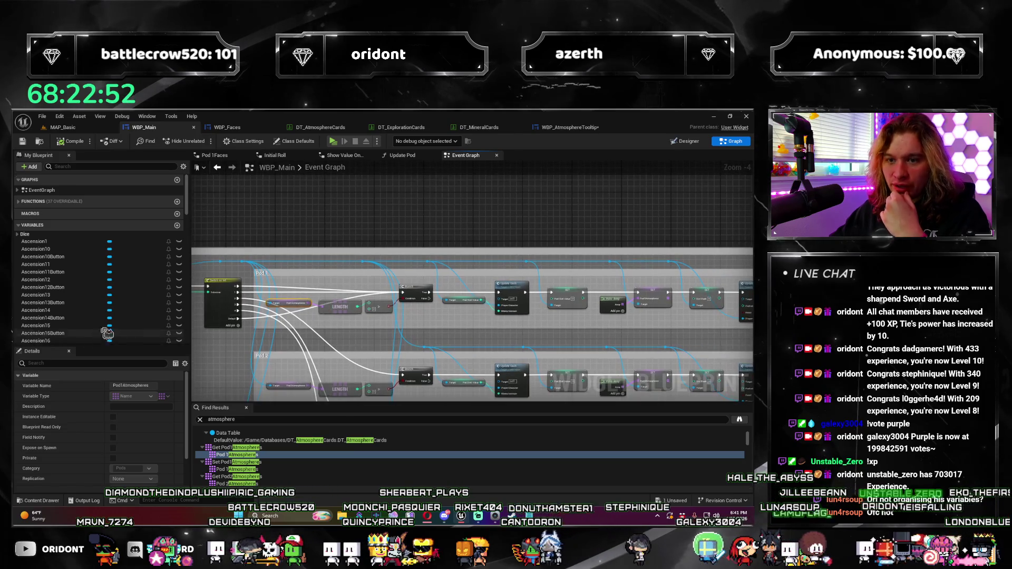
pyautogui.scroll(-10, 137, 295)
pyautogui.scroll(-15, 138, 295)
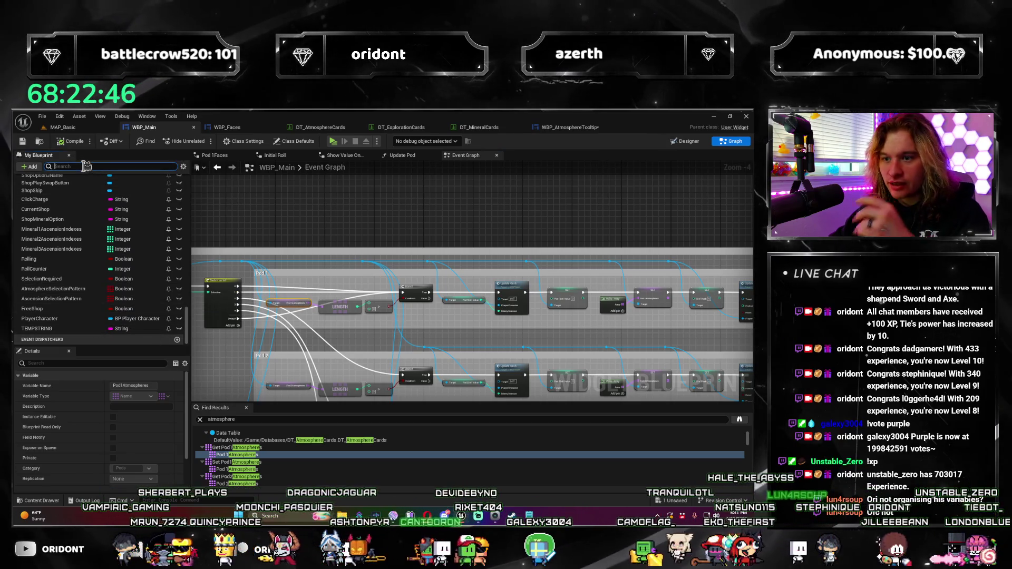
# Inspect the Pod1Atmospheres variable's properties, then switch to WBP_AtmosphereTooltip.
pyautogui.write('pod1')
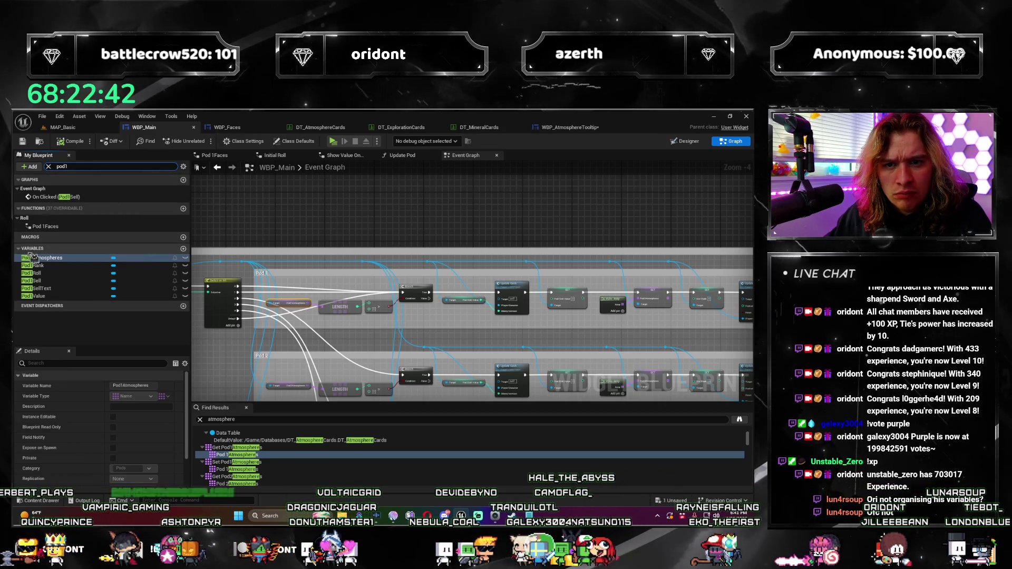
pyautogui.press('Escape')
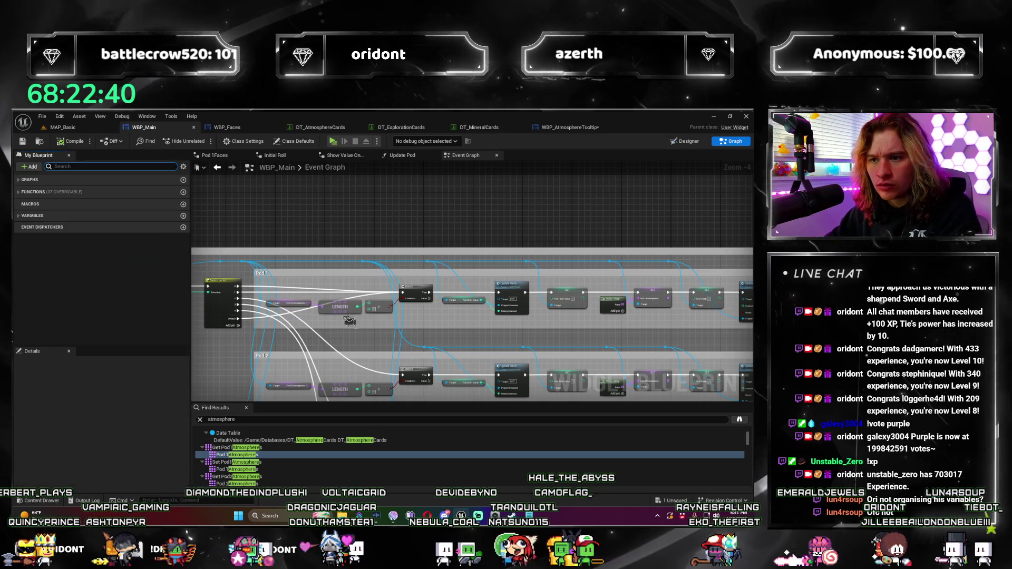
pyautogui.scroll(2, 302, 308)
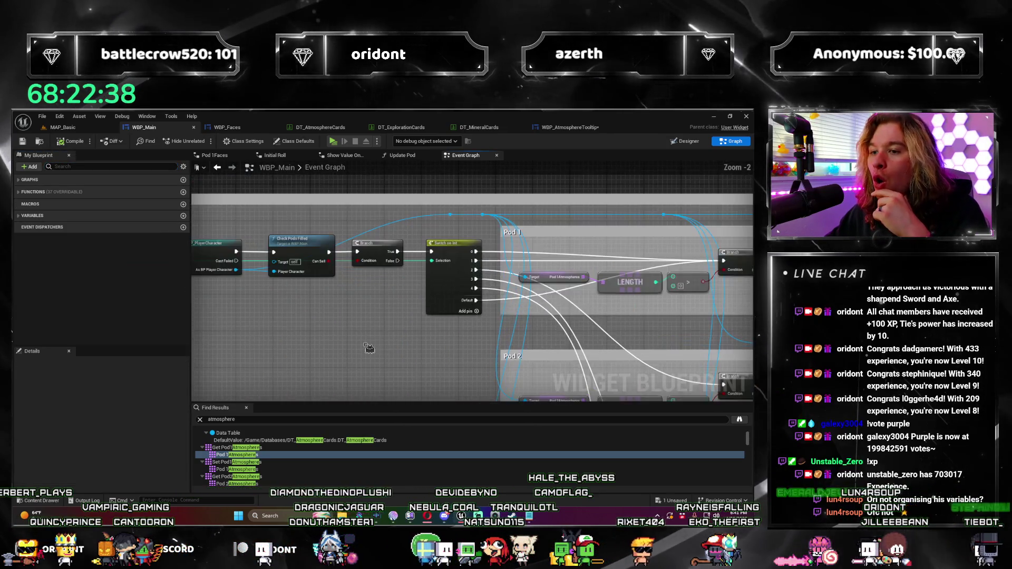
pyautogui.moveTo(325, 324); pyautogui.dragTo(398, 280)
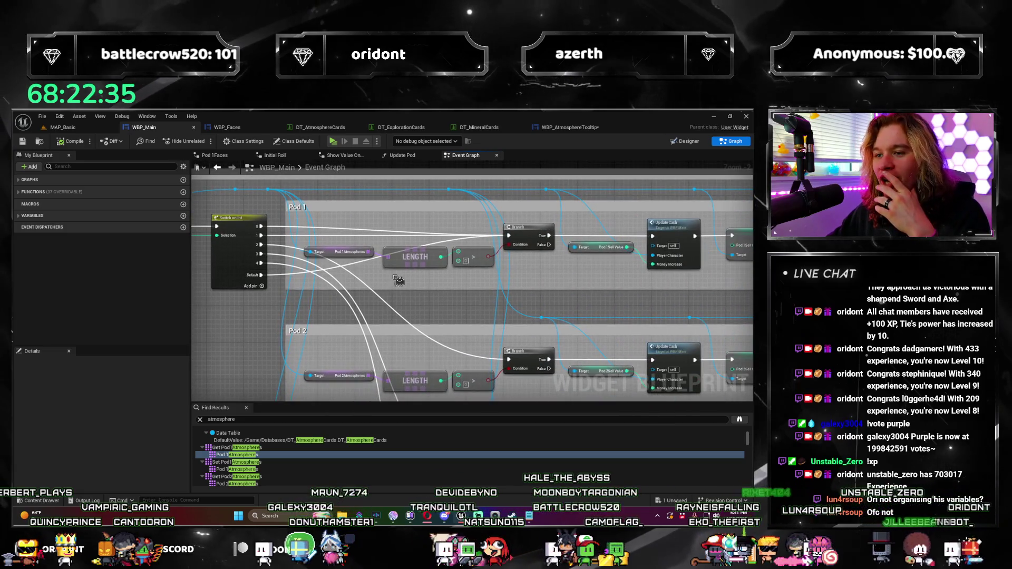
pyautogui.click(327, 250)
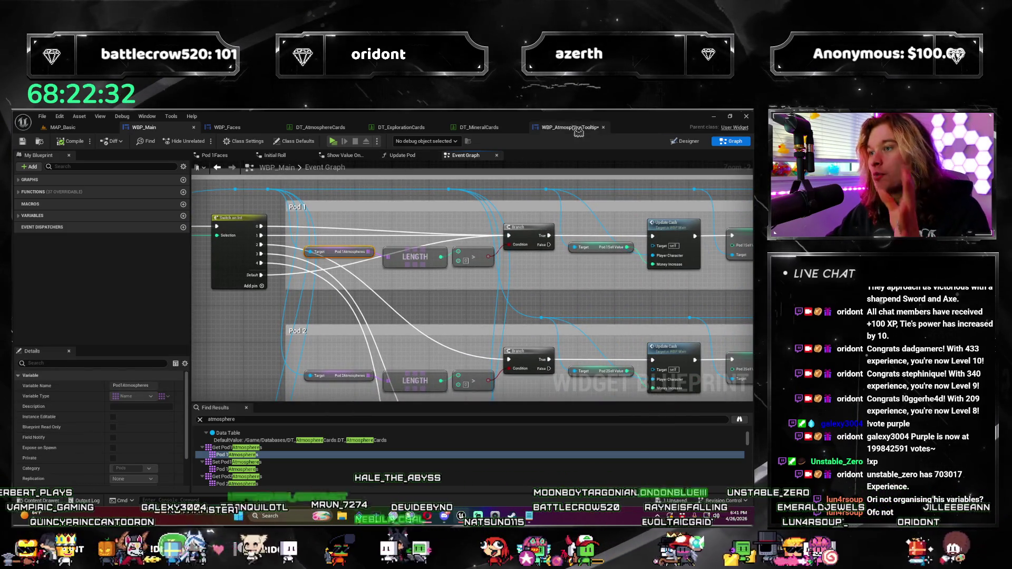
pyautogui.moveTo(558, 130); pyautogui.dragTo(303, 129)
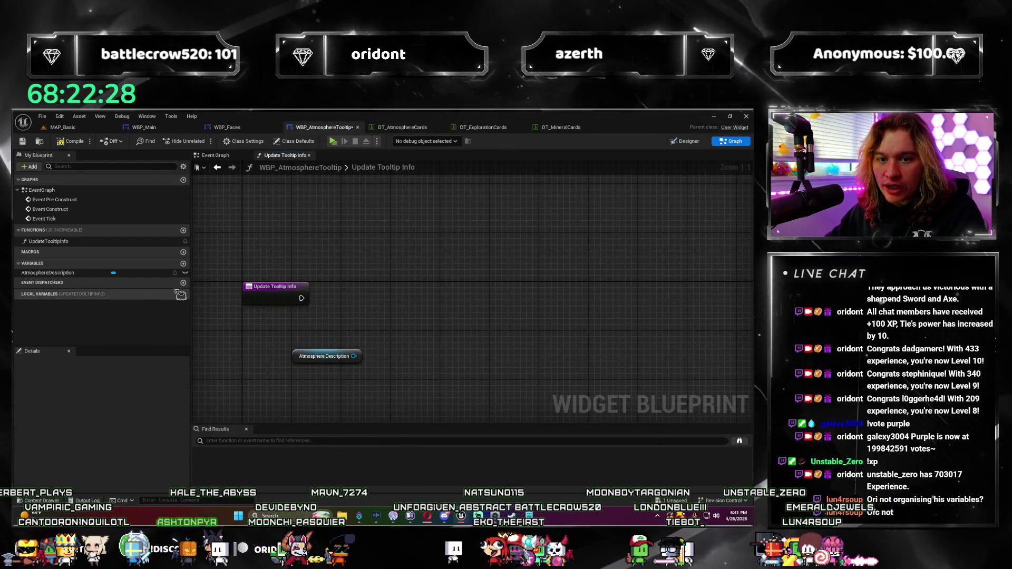
# Give Update Tooltip Info a Name-type input parameter called Atmospheres.
pyautogui.click(264, 286)
pyautogui.write('Atmosphere')
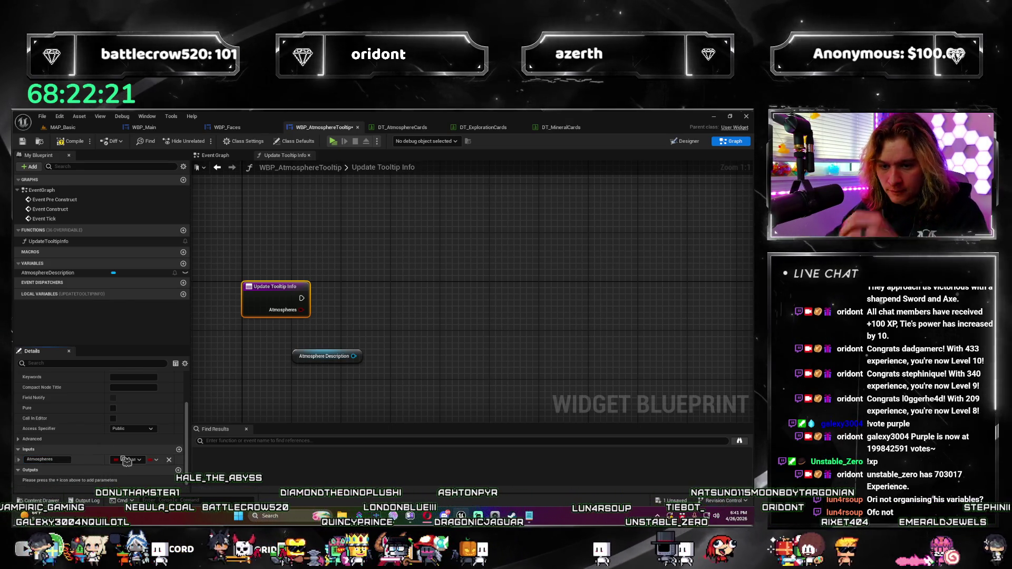
pyautogui.click(125, 459)
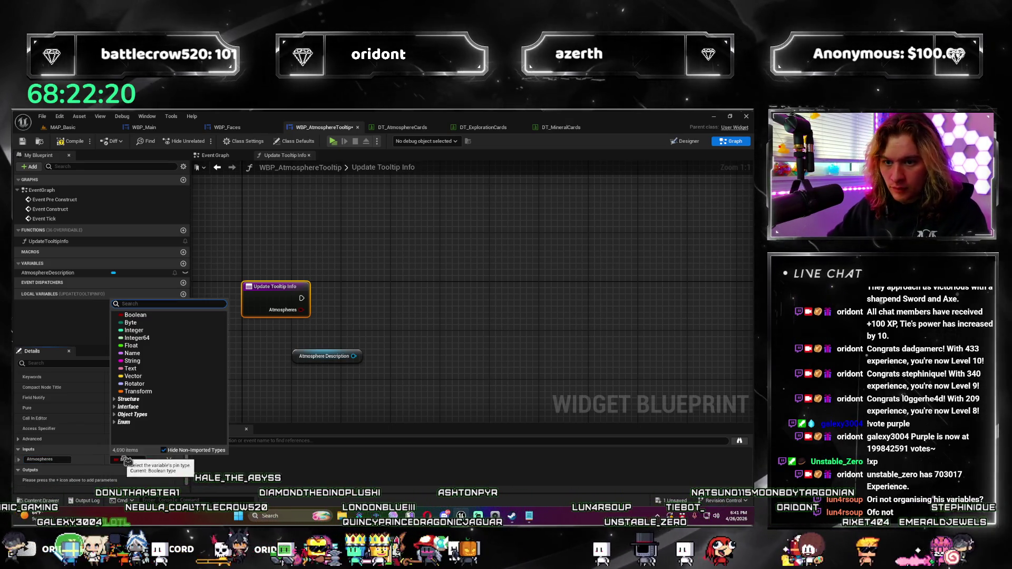
pyautogui.click(132, 353)
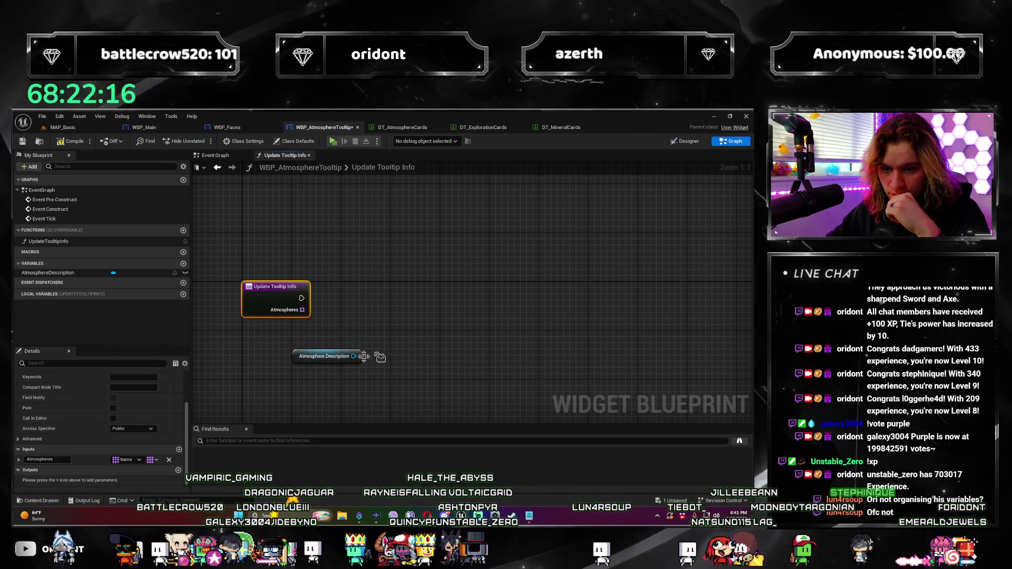
pyautogui.moveTo(380, 358); pyautogui.dragTo(384, 307)
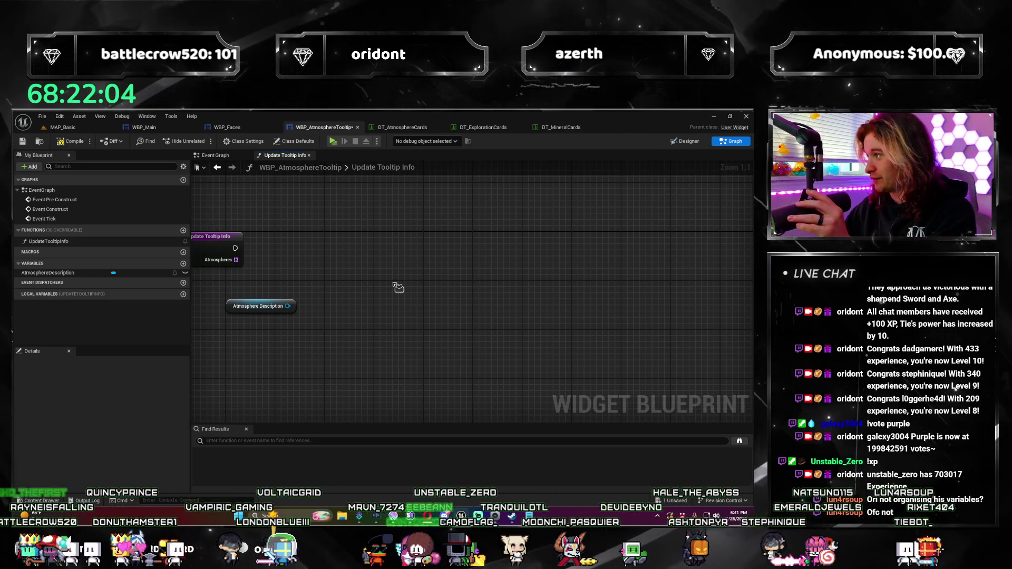
# Add a For Each Loop iterating over the Atmospheres input.
pyautogui.moveTo(320, 277)
pyautogui.mouseDown()
pyautogui.moveTo(377, 286)
pyautogui.moveTo(293, 278)
pyautogui.moveTo(345, 286)
pyautogui.moveTo(377, 255)
pyautogui.mouseUp()
pyautogui.write('for each')
pyautogui.press('Return')
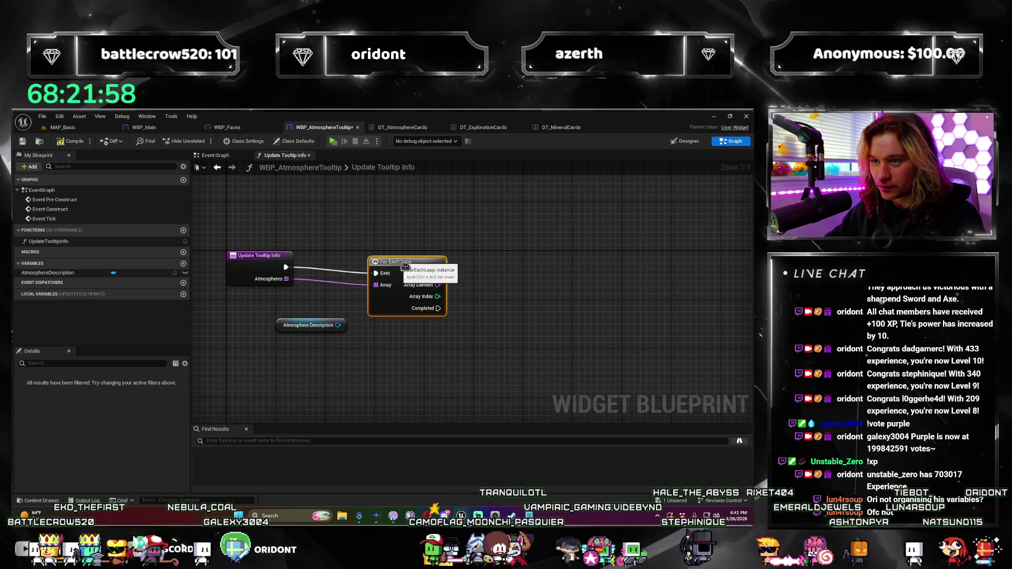
pyautogui.moveTo(395, 316); pyautogui.dragTo(356, 301)
pyautogui.moveTo(250, 313); pyautogui.dragTo(323, 407)
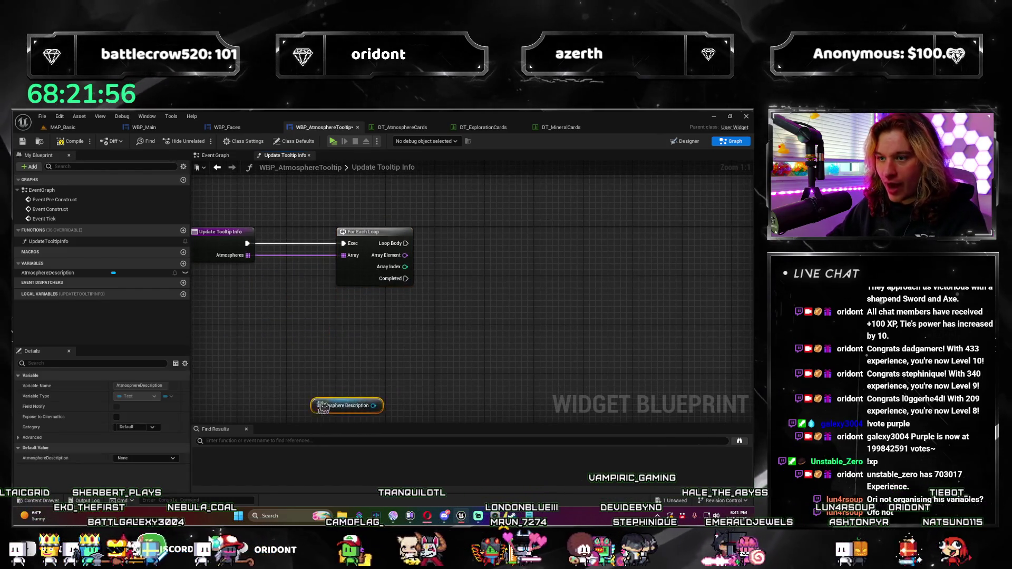
# Wire the loop's Array Element into a new Get Data Table Row node.
pyautogui.rightClick(381, 317)
pyautogui.write('dat')
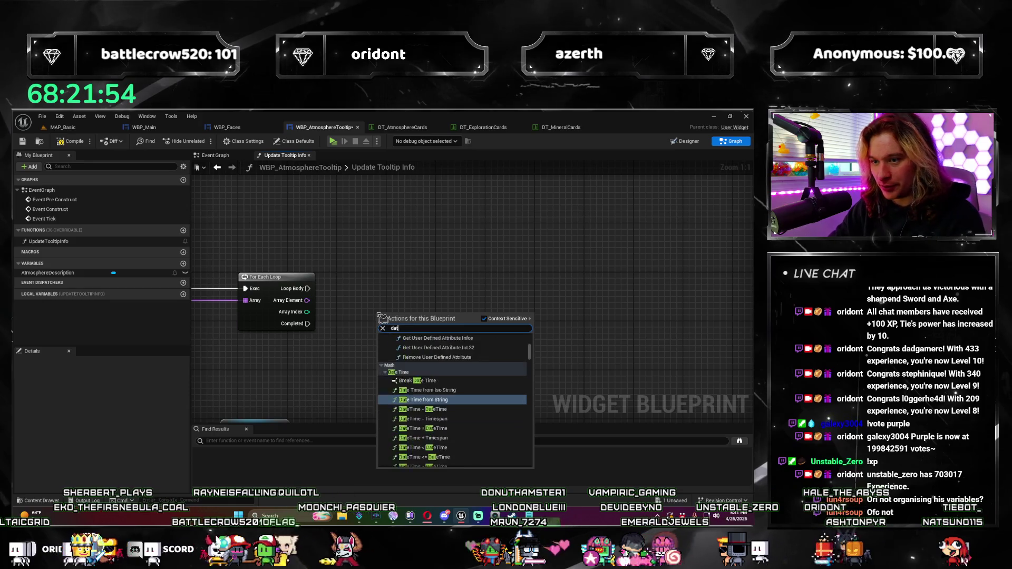
pyautogui.write('a table')
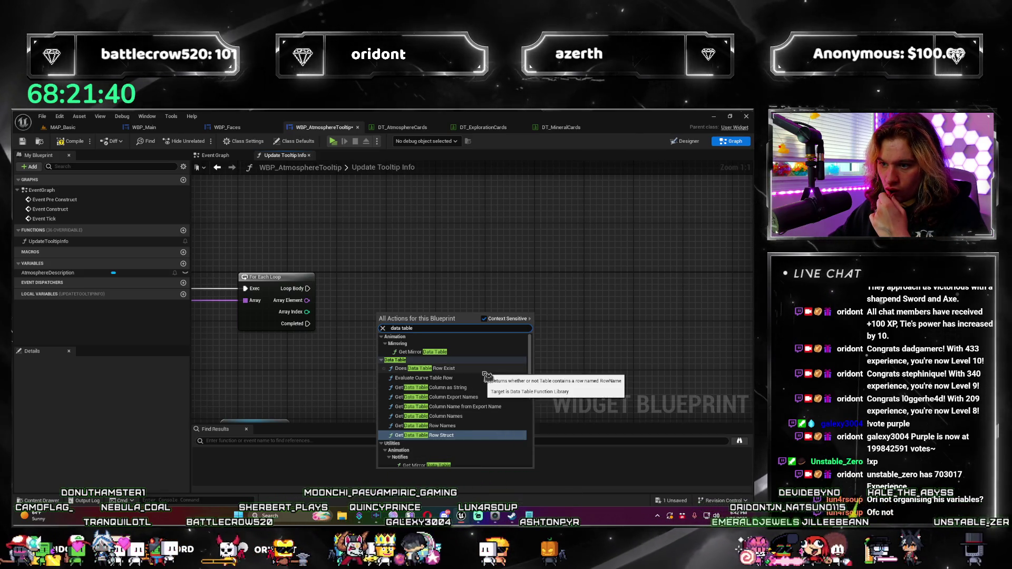
pyautogui.moveTo(307, 300)
pyautogui.mouseDown()
pyautogui.moveTo(339, 275)
pyautogui.moveTo(364, 294)
pyautogui.mouseUp()
pyautogui.write('get data table')
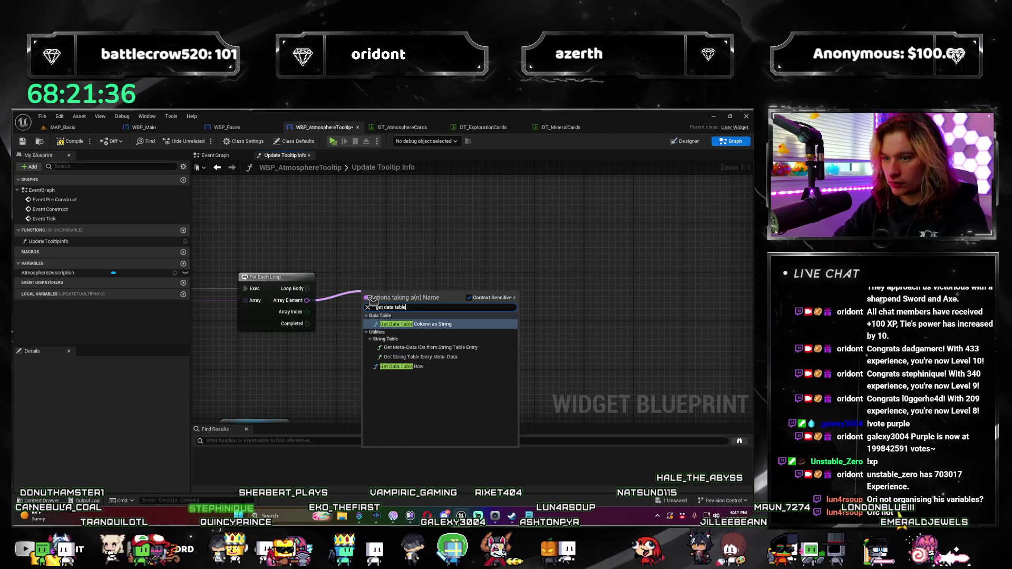
pyautogui.press('Down')
pyautogui.press('Down')
pyautogui.press('Down')
pyautogui.press('Return')
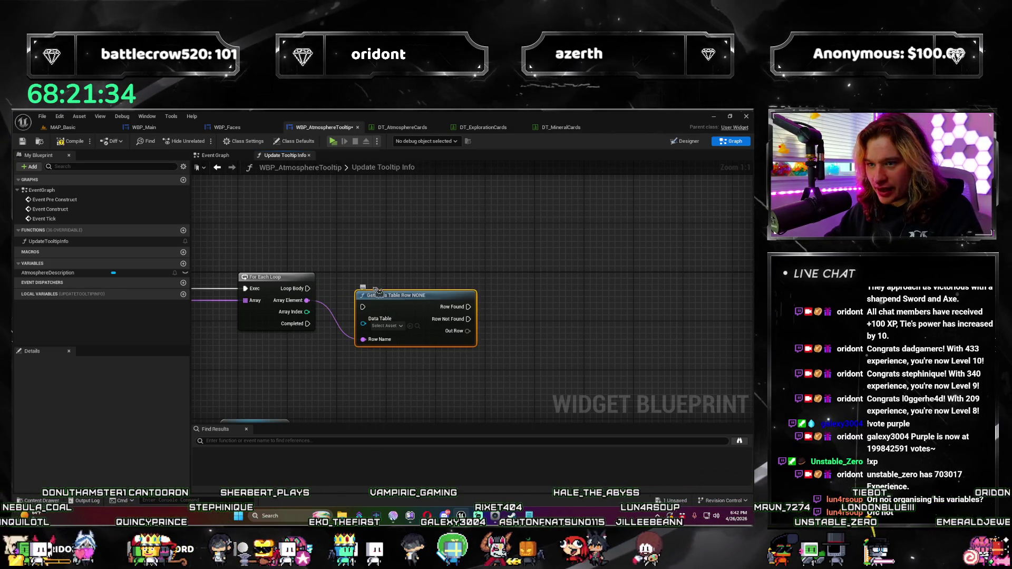
# Set the Get Data Table Row node's Data Table to DT_AtmosphereCards.
pyautogui.moveTo(378, 291); pyautogui.dragTo(384, 273)
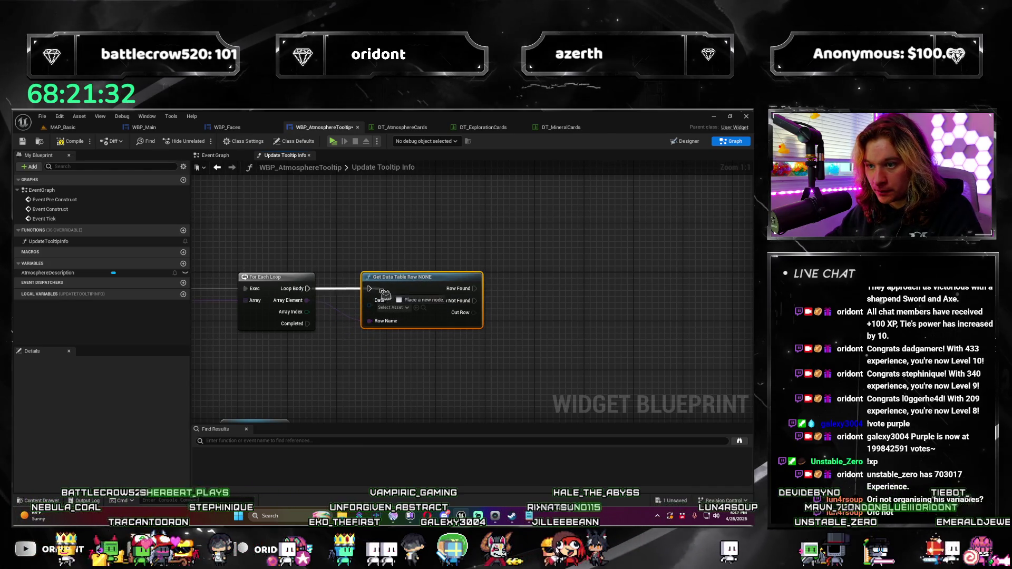
pyautogui.click(405, 309)
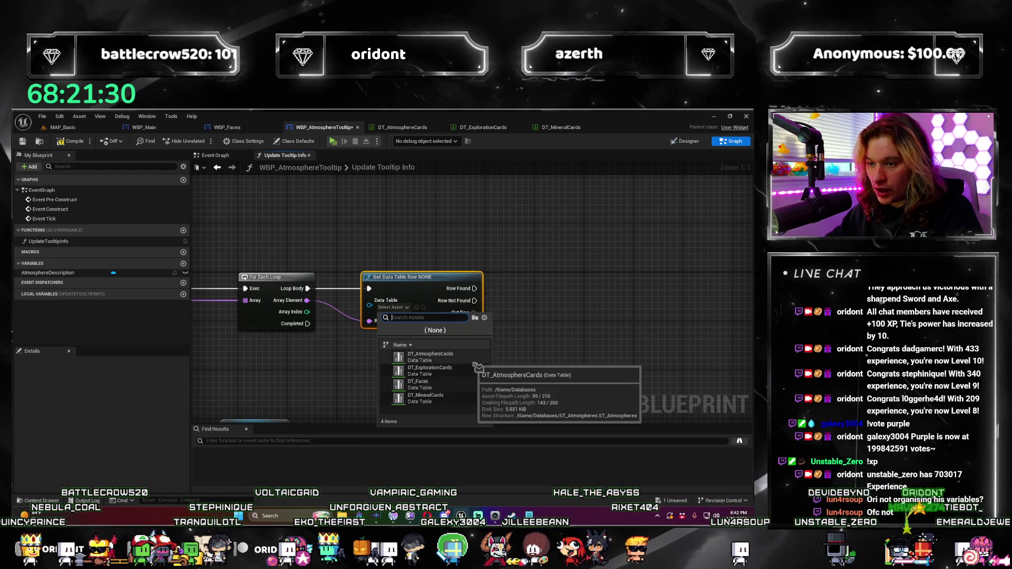
pyautogui.click(430, 357)
pyautogui.scroll(-1, 216, 217)
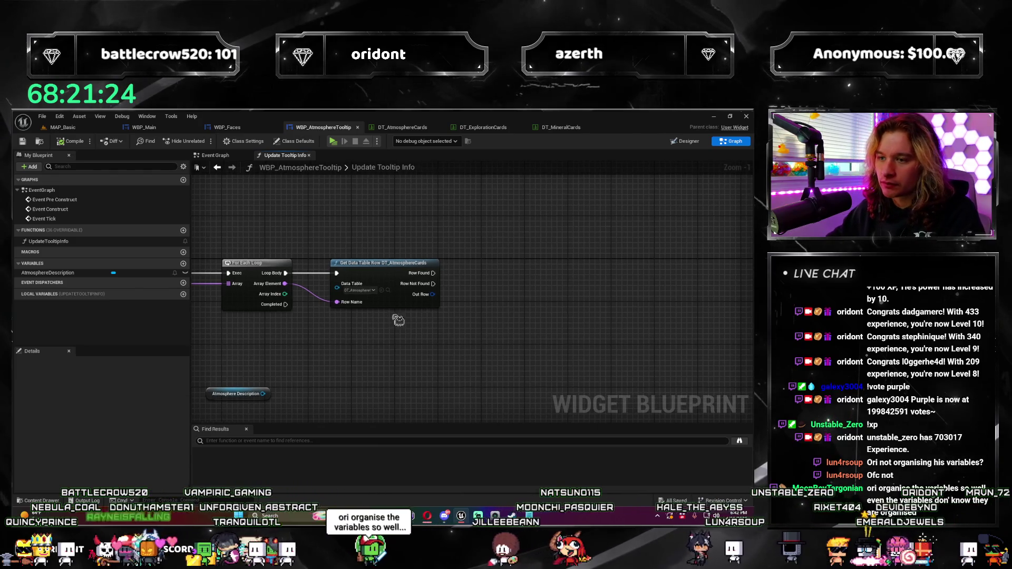
# Split the Out Row pin into its separate name, rank and description outputs.
pyautogui.rightClick(427, 294)
pyautogui.click(446, 334)
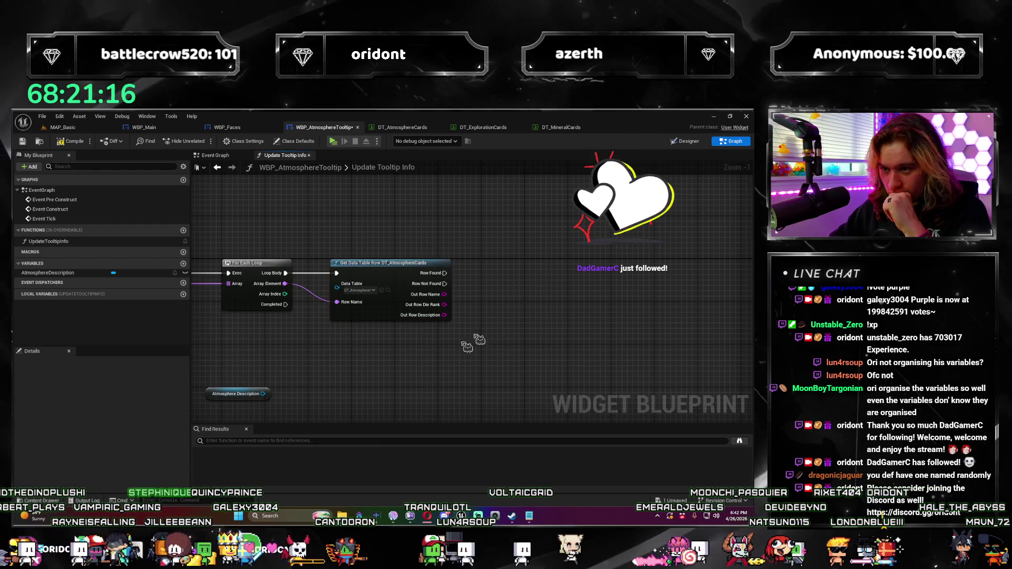
pyautogui.scroll(2, 422, 316)
pyautogui.click(379, 290)
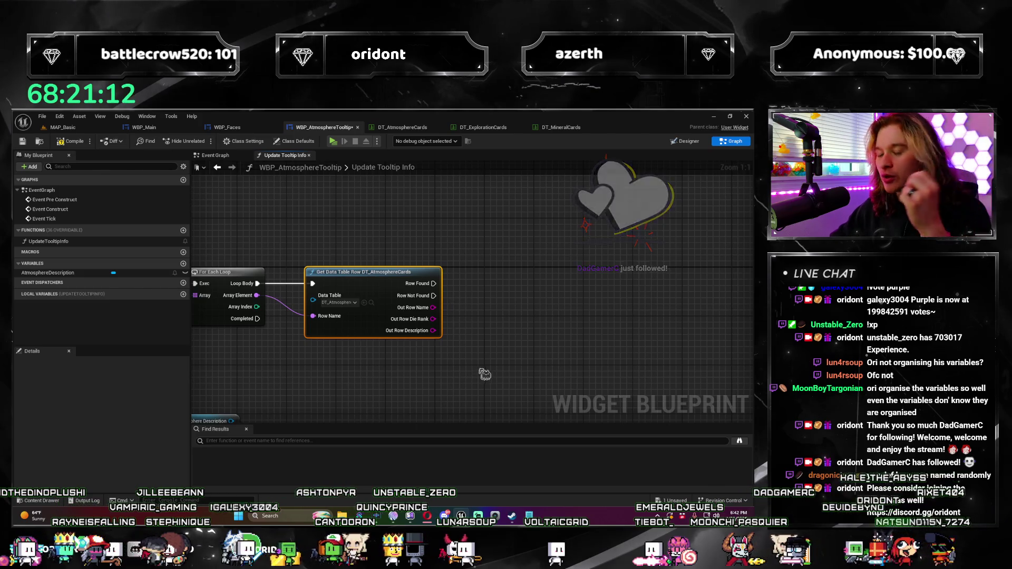
pyautogui.scroll(-1, 496, 317)
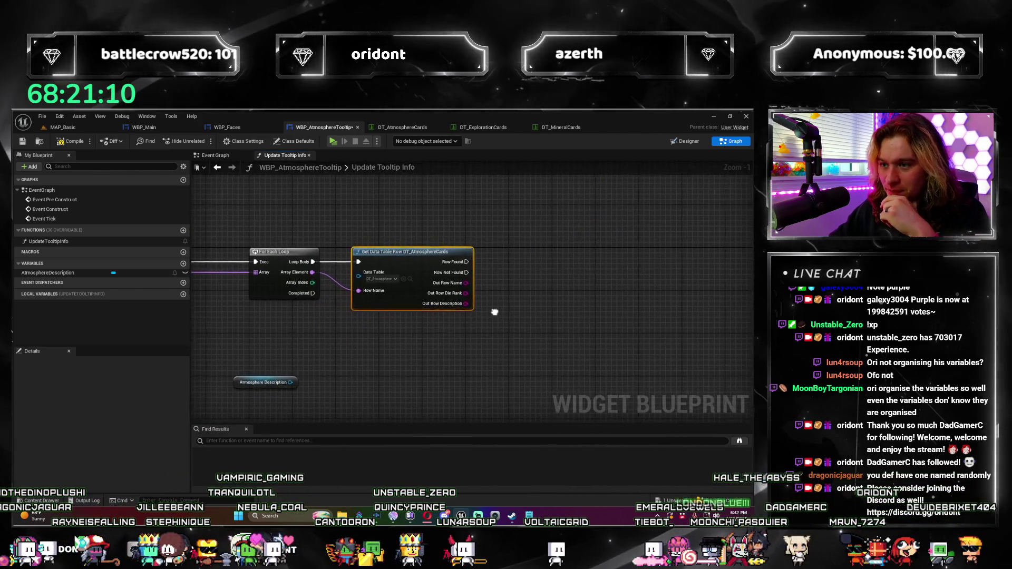
pyautogui.moveTo(466, 273); pyautogui.dragTo(545, 264)
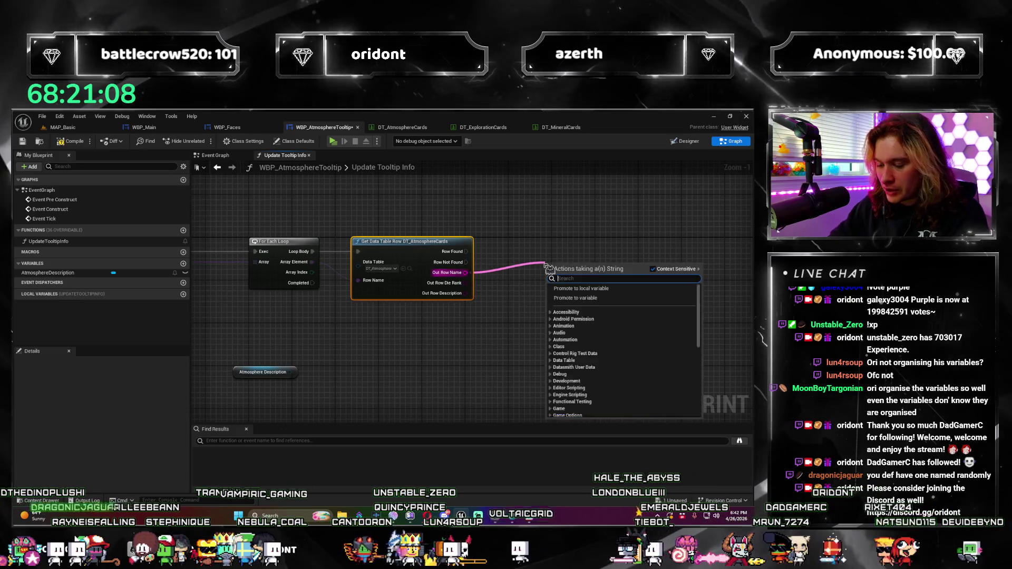
# Add an Append node joining Out Row Name, Out Row Description and Out Row Die Rank.
pyautogui.write('append')
pyautogui.press('Return')
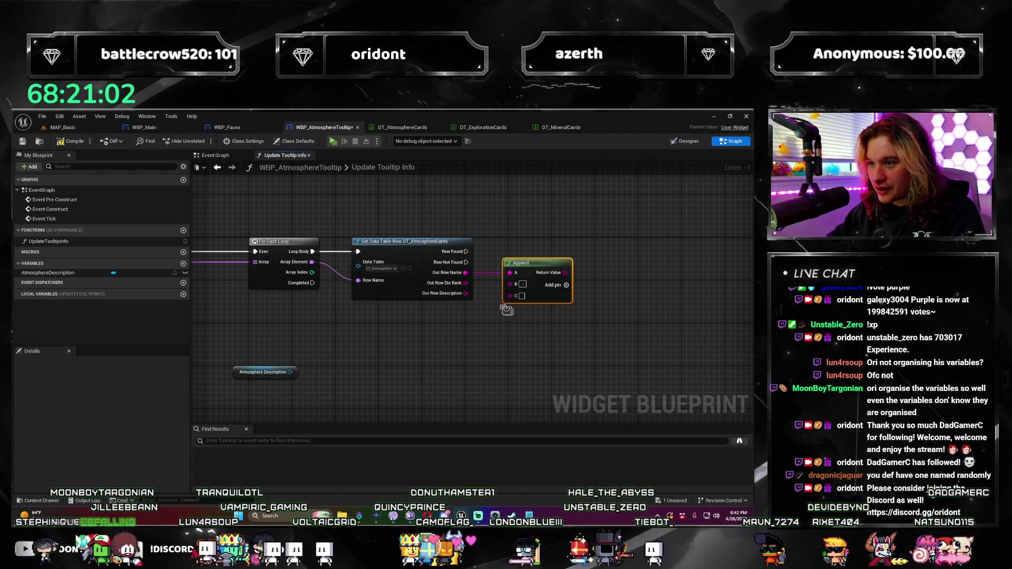
pyautogui.moveTo(484, 301); pyautogui.dragTo(514, 295)
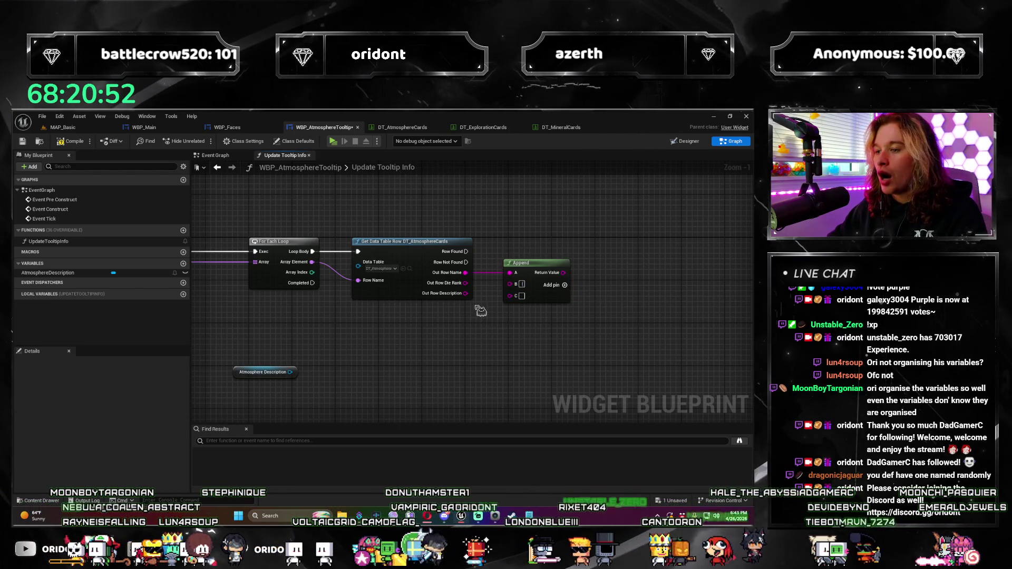
pyautogui.moveTo(474, 290); pyautogui.dragTo(510, 295)
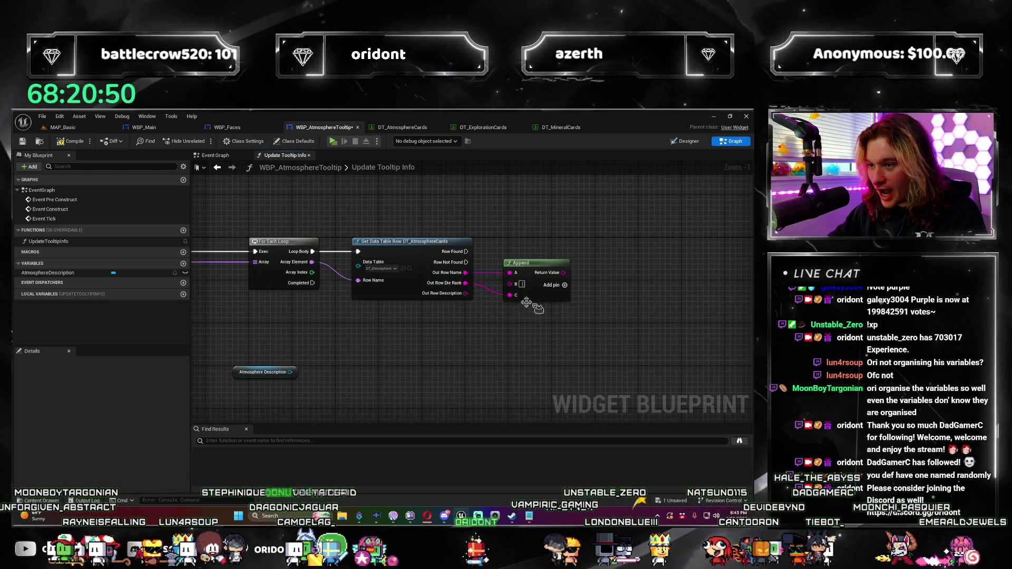
pyautogui.click(564, 285)
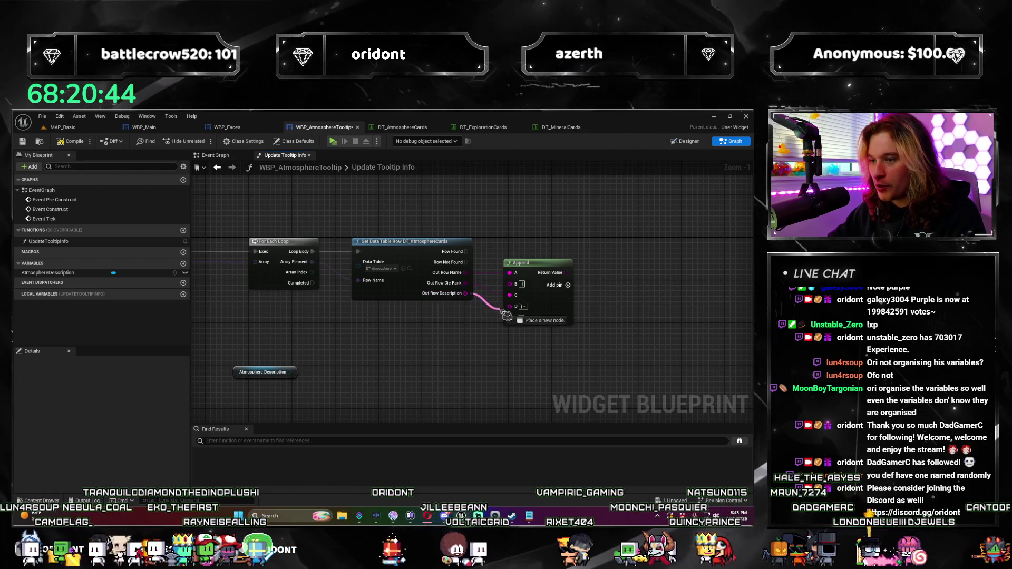
# Add an F input to the Append node, then remove it again.
pyautogui.scroll(-2, 500, 340)
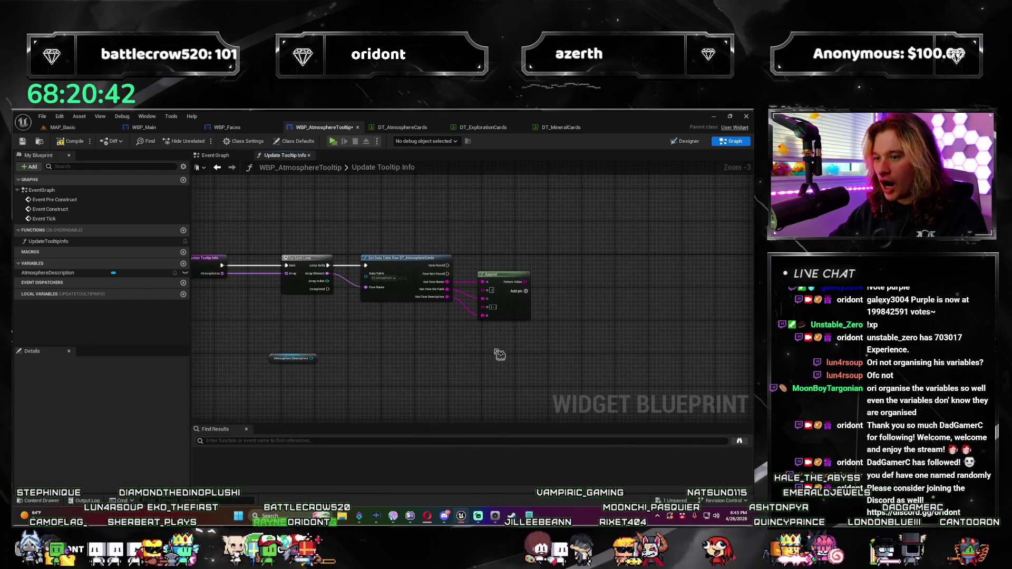
pyautogui.click(526, 291)
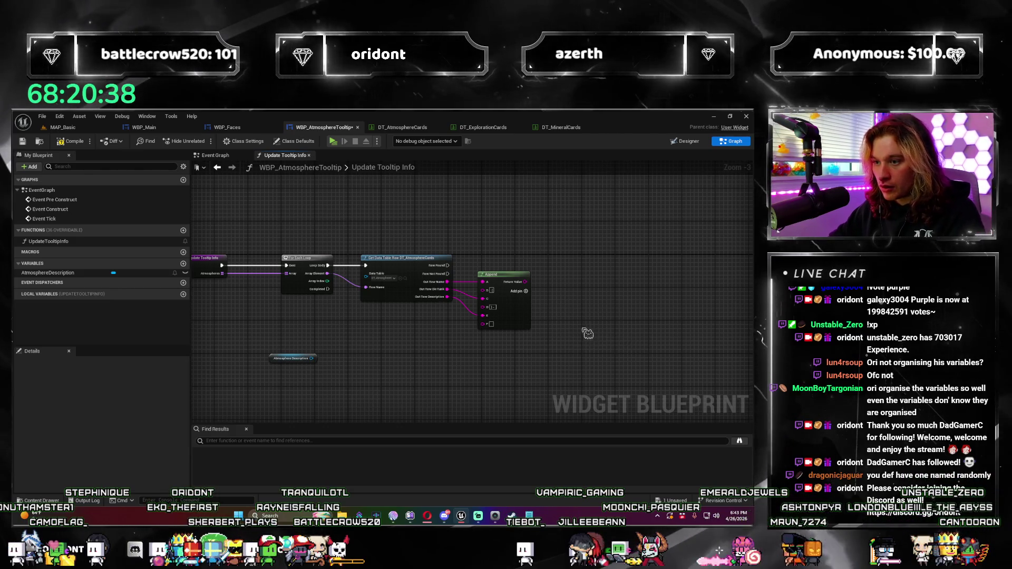
pyautogui.scroll(3, 495, 353)
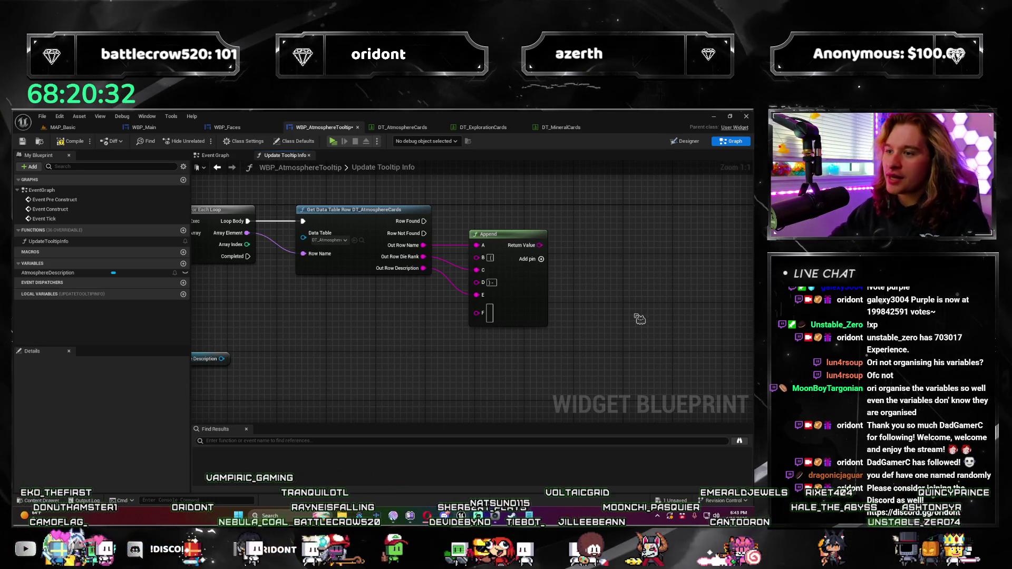
pyautogui.scroll(-3, 627, 310)
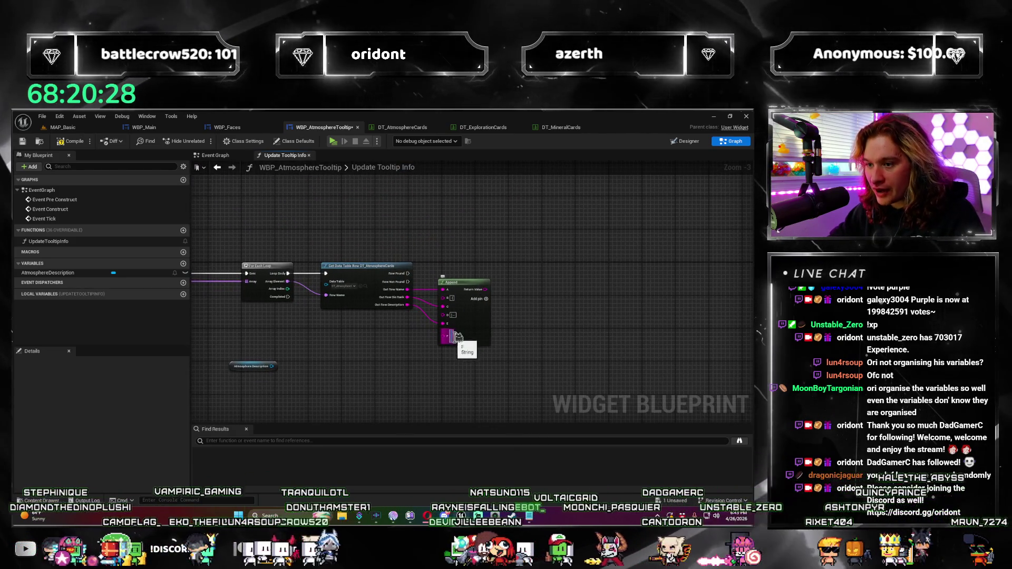
pyautogui.click(475, 341)
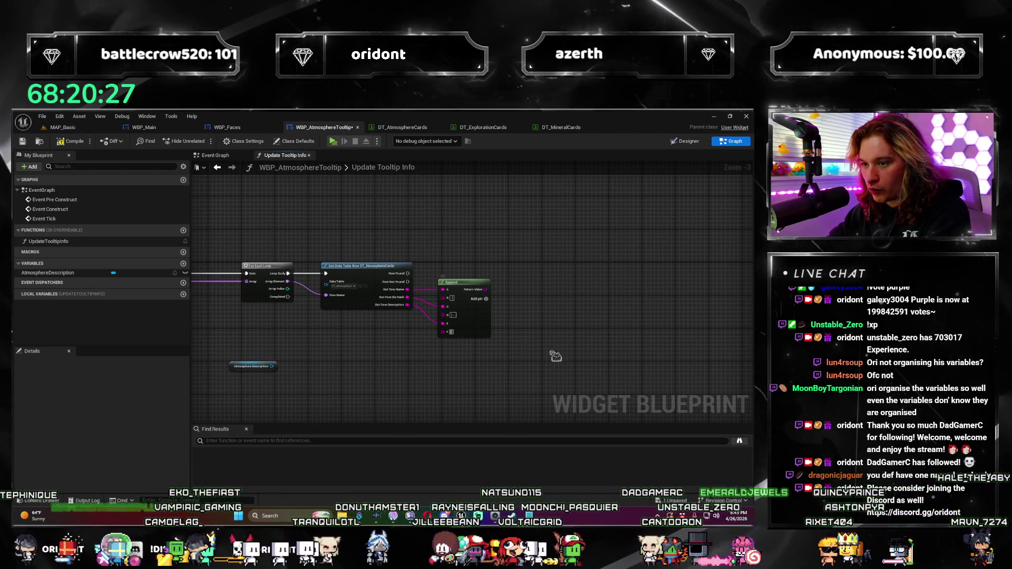
pyautogui.rightClick(449, 333)
pyautogui.rightClick(449, 333)
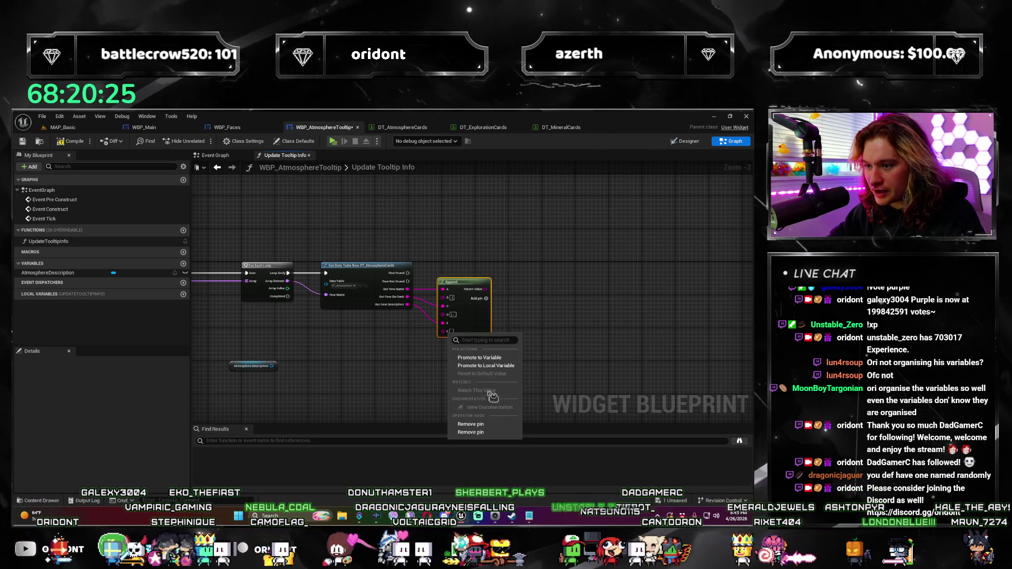
pyautogui.click(483, 425)
# Add a Cancel Local Notification by Id node wired from Array Index.
pyautogui.moveTo(464, 356); pyautogui.dragTo(484, 349)
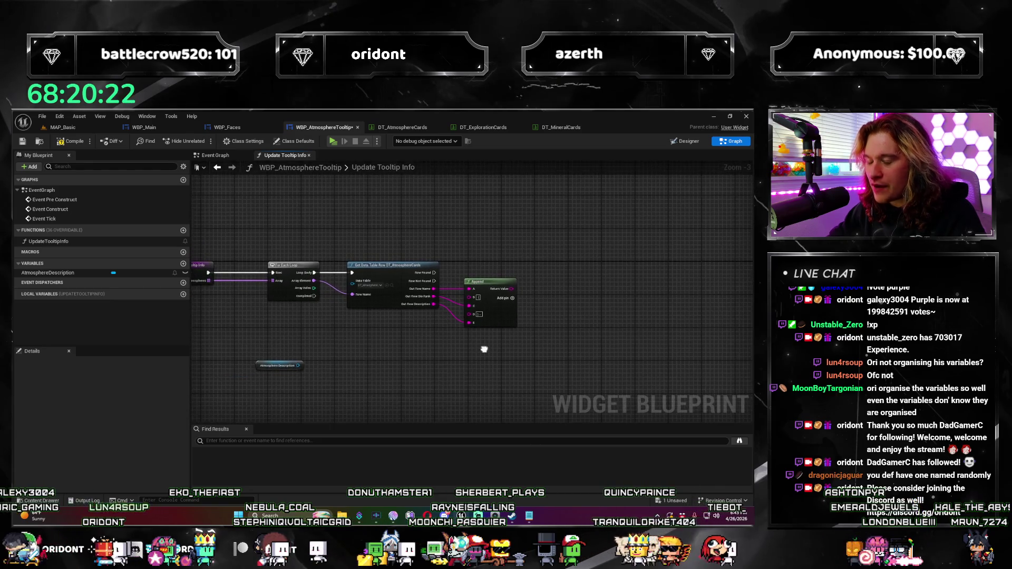
pyautogui.moveTo(313, 289)
pyautogui.mouseDown()
pyautogui.moveTo(476, 279)
pyautogui.moveTo(487, 266)
pyautogui.mouseUp()
pyautogui.write('cancel')
pyautogui.press('Return')
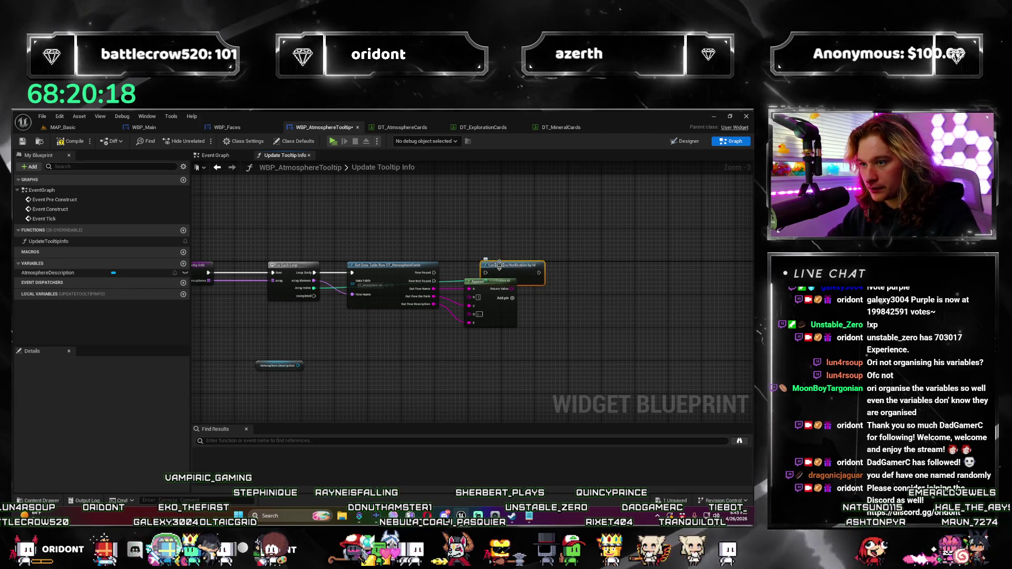
pyautogui.moveTo(490, 249); pyautogui.dragTo(511, 254)
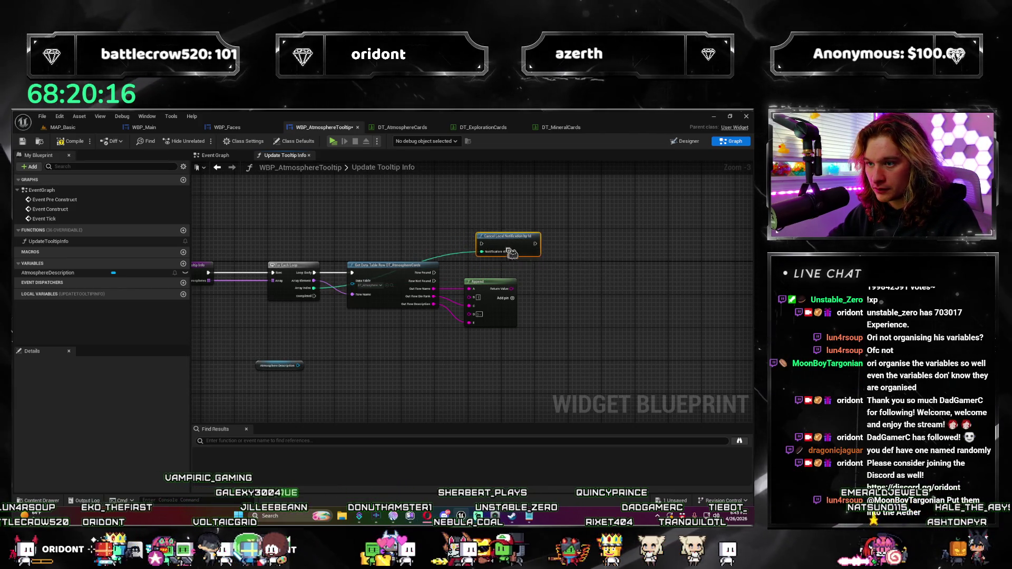
pyautogui.scroll(3, 455, 269)
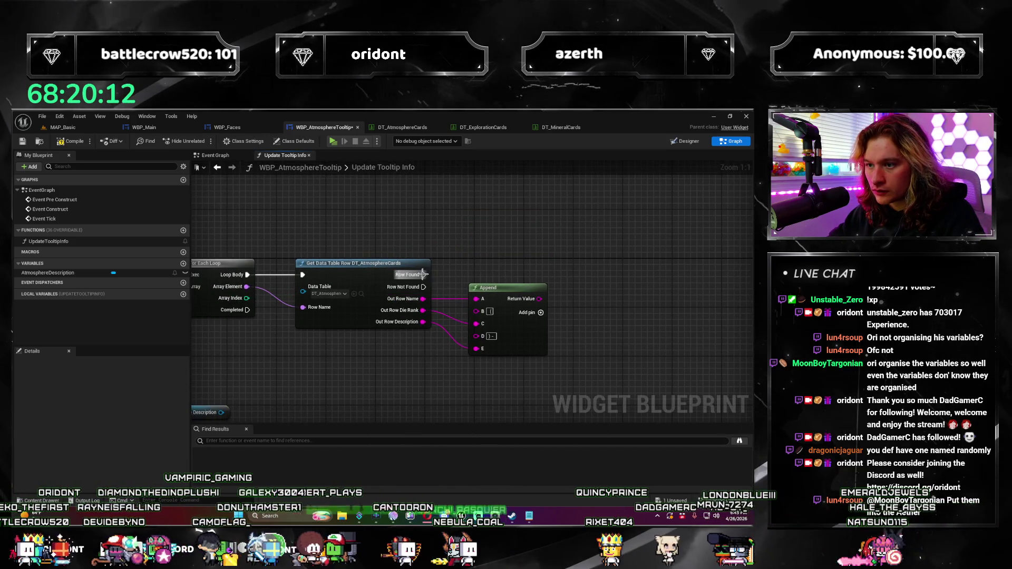
# Add a Branch node driven by the lookup's Row Found output.
pyautogui.moveTo(516, 263)
pyautogui.mouseDown()
pyautogui.moveTo(490, 260)
pyautogui.moveTo(586, 338)
pyautogui.moveTo(489, 256)
pyautogui.mouseUp()
pyautogui.write('branch')
pyautogui.press('Return')
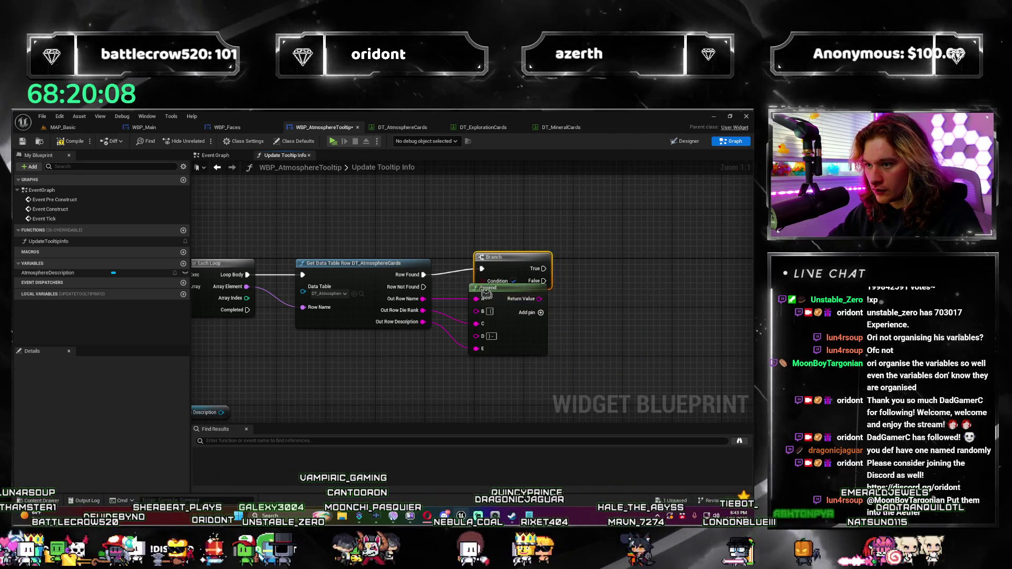
# Move the Append clear of the Branch, shift the Branch right and place the == node beside it.
pyautogui.moveTo(475, 293); pyautogui.dragTo(474, 299)
pyautogui.moveTo(555, 365); pyautogui.dragTo(714, 418)
pyautogui.moveTo(460, 364)
pyautogui.mouseDown()
pyautogui.moveTo(459, 288)
pyautogui.moveTo(476, 253)
pyautogui.mouseUp()
pyautogui.press('Escape')
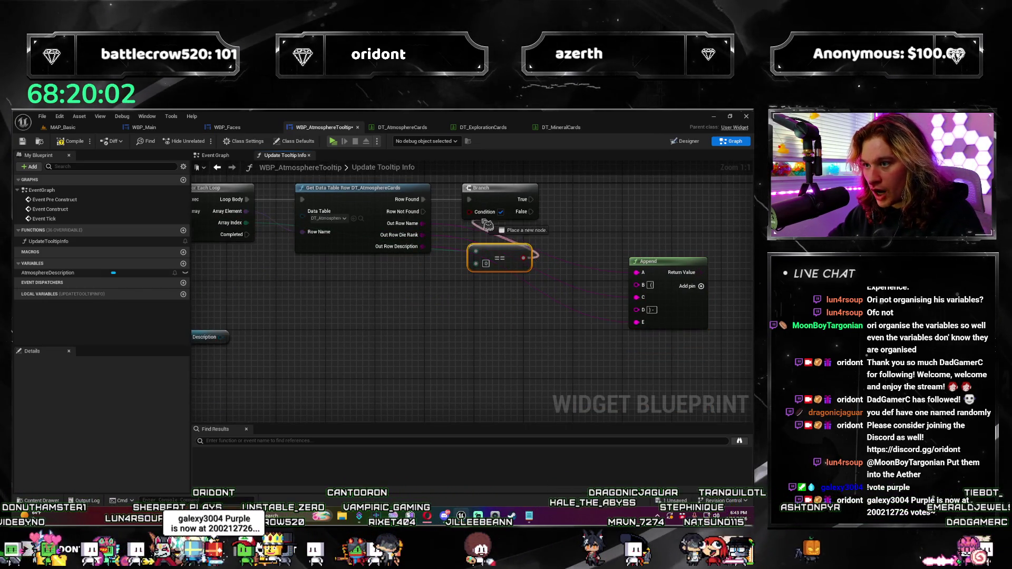
pyautogui.moveTo(485, 202); pyautogui.dragTo(584, 202)
pyautogui.moveTo(503, 259)
pyautogui.mouseDown()
pyautogui.moveTo(515, 228)
pyautogui.moveTo(505, 342)
pyautogui.mouseUp()
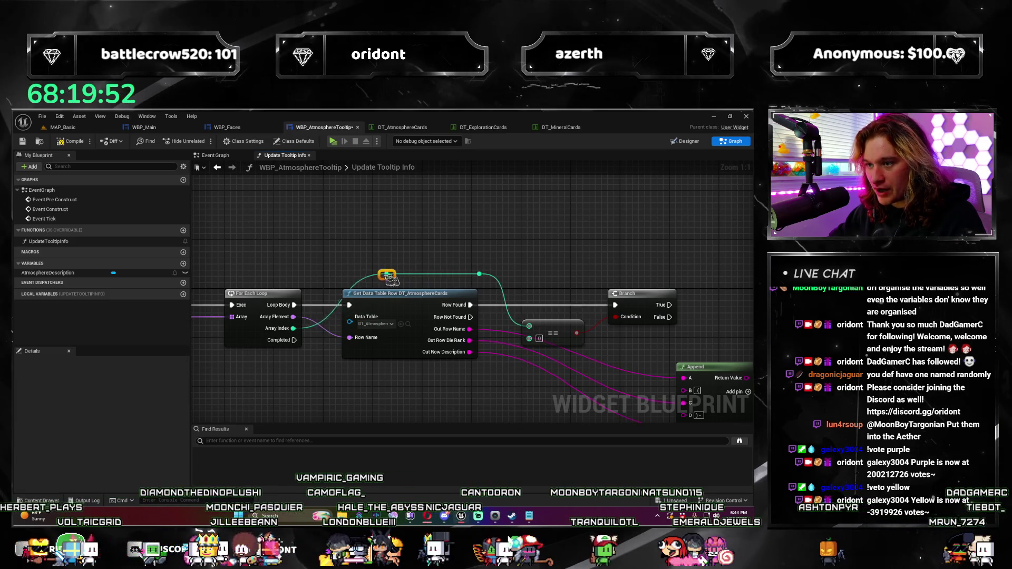
# Duplicate the Append node, line the copy up below the first, and give it an F input.
pyautogui.moveTo(414, 283); pyautogui.dragTo(322, 296)
pyautogui.moveTo(469, 359)
pyautogui.mouseDown()
pyautogui.moveTo(510, 327)
pyautogui.moveTo(503, 278)
pyautogui.moveTo(508, 318)
pyautogui.moveTo(514, 278)
pyautogui.mouseUp()
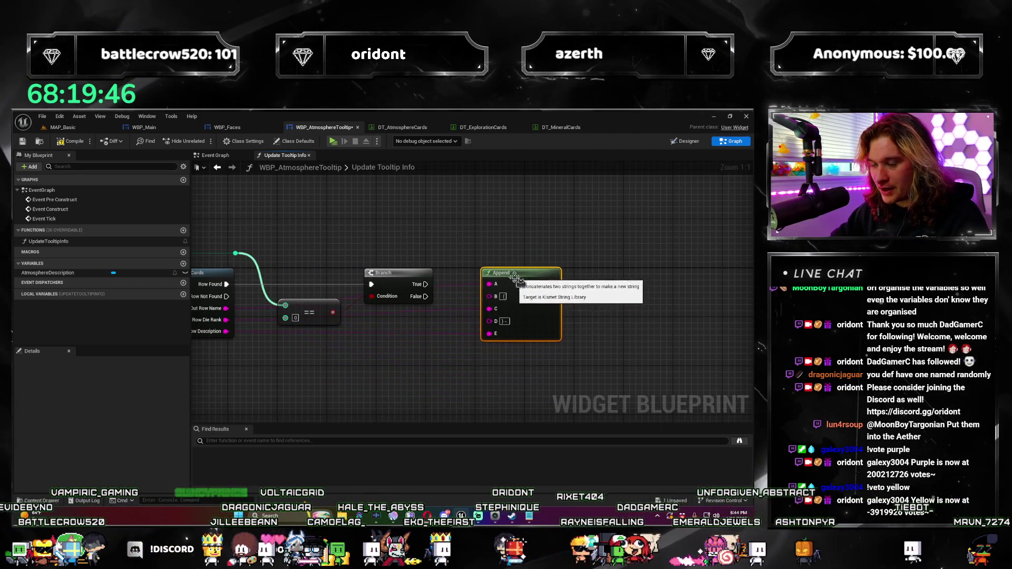
pyautogui.hotkey('ctrl', 'd')
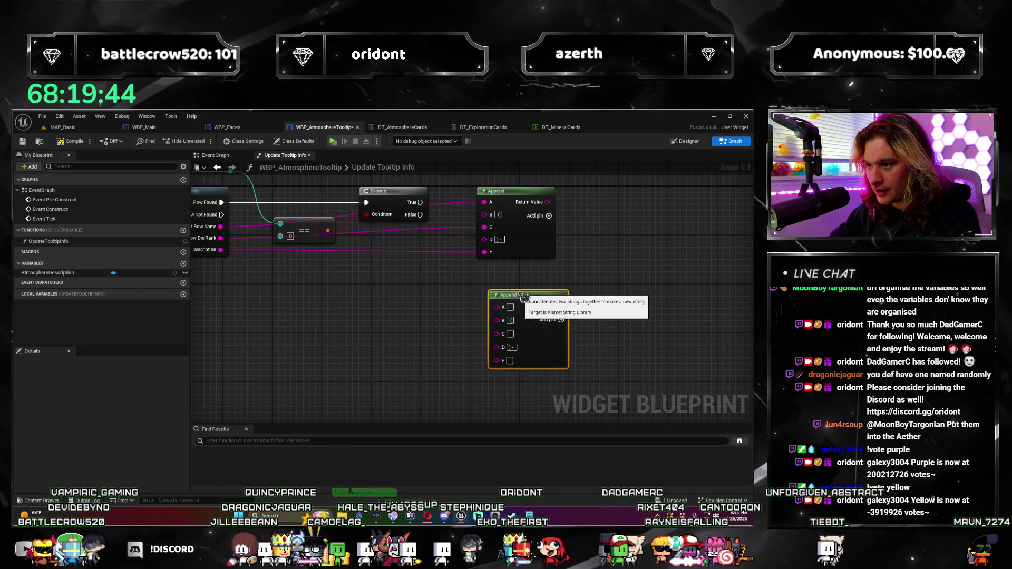
pyautogui.press('Delete')
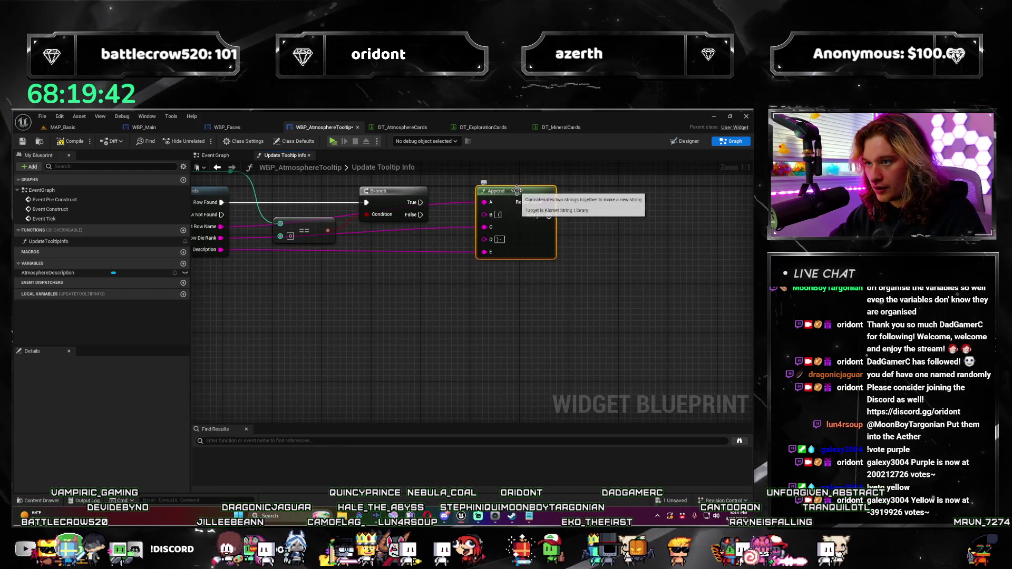
pyautogui.moveTo(524, 315); pyautogui.dragTo(512, 278)
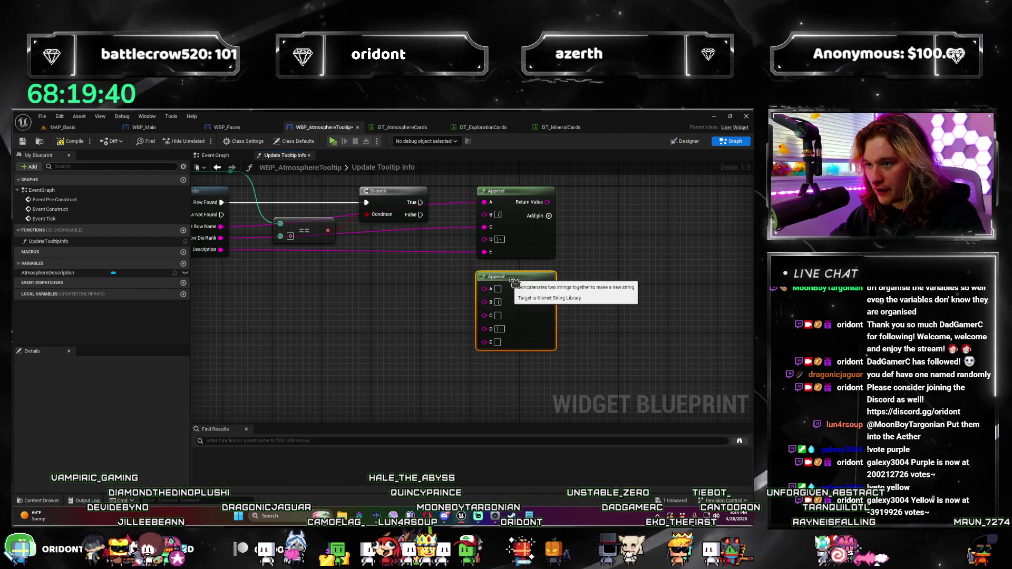
pyautogui.moveTo(514, 338)
pyautogui.mouseDown()
pyautogui.moveTo(451, 334)
pyautogui.moveTo(547, 287)
pyautogui.mouseUp()
pyautogui.click(590, 286)
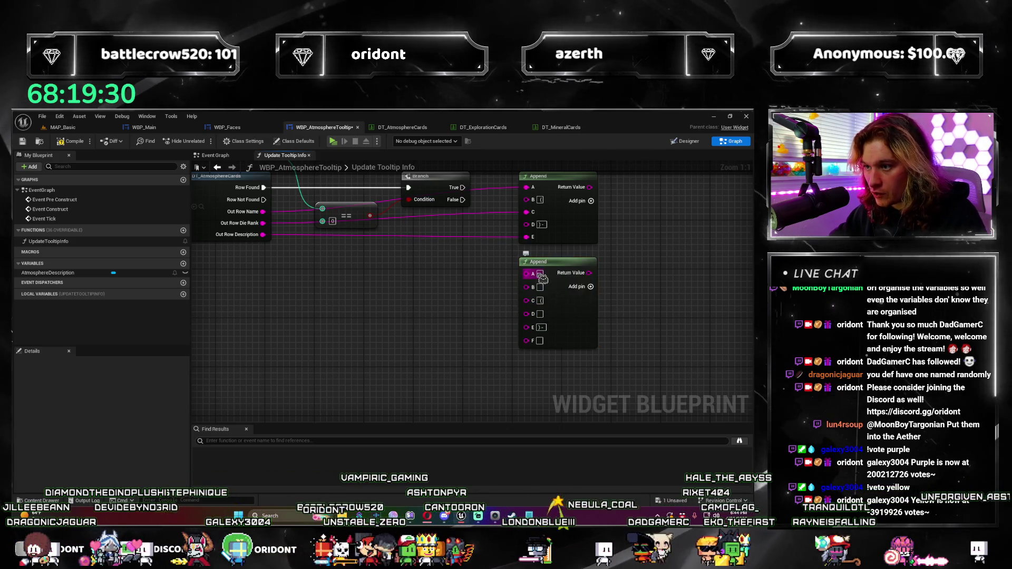
# Put a line break in the lower Append's A input and wire in Out Row Name and Out Row Die Rank.
pyautogui.hotkey('shift', 'Return')
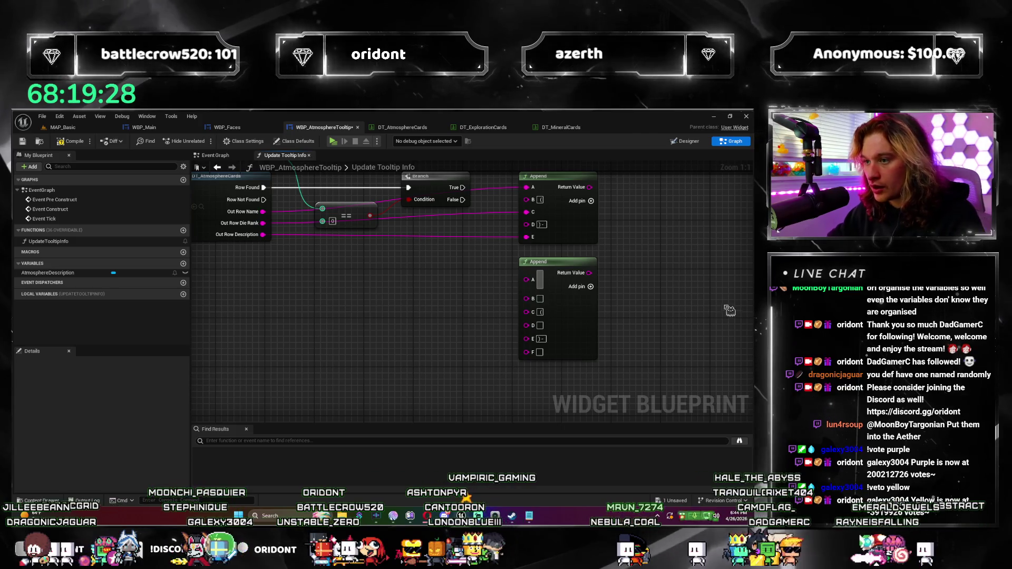
pyautogui.scroll(-2, 357, 308)
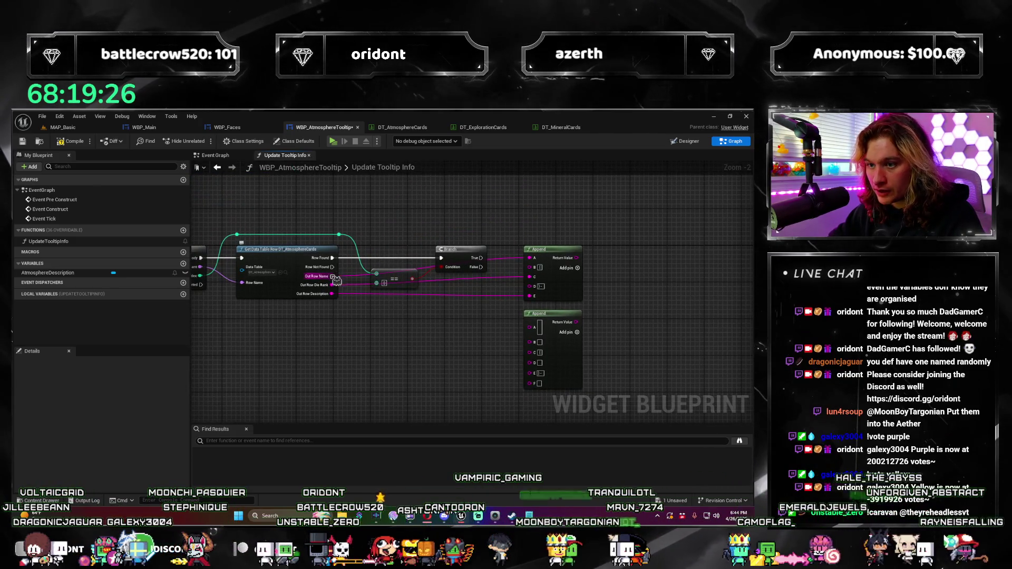
pyautogui.moveTo(537, 345); pyautogui.dragTo(536, 343)
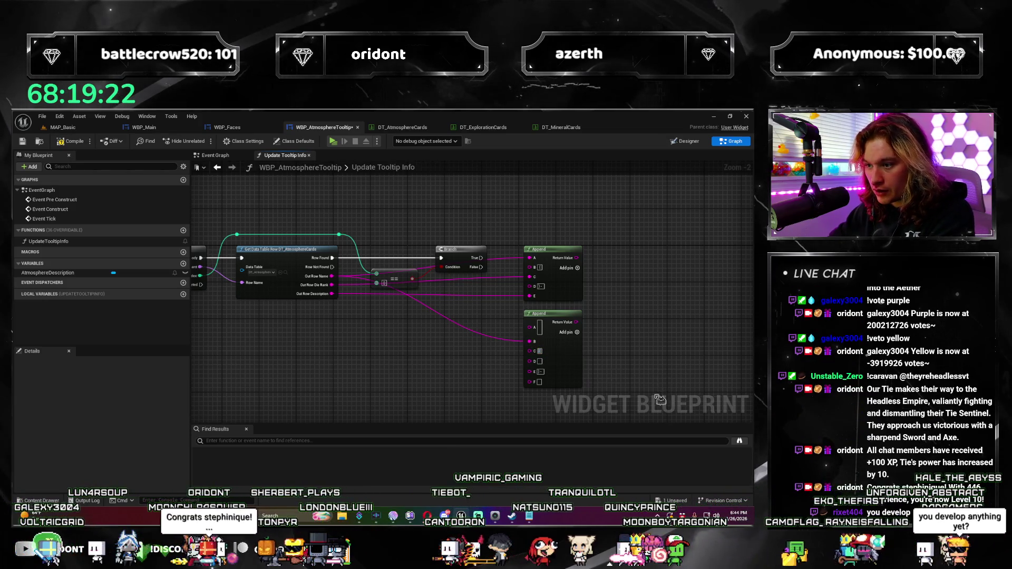
pyautogui.moveTo(331, 285)
pyautogui.mouseDown()
pyautogui.moveTo(429, 295)
pyautogui.moveTo(522, 357)
pyautogui.moveTo(337, 289)
pyautogui.moveTo(532, 382)
pyautogui.mouseUp()
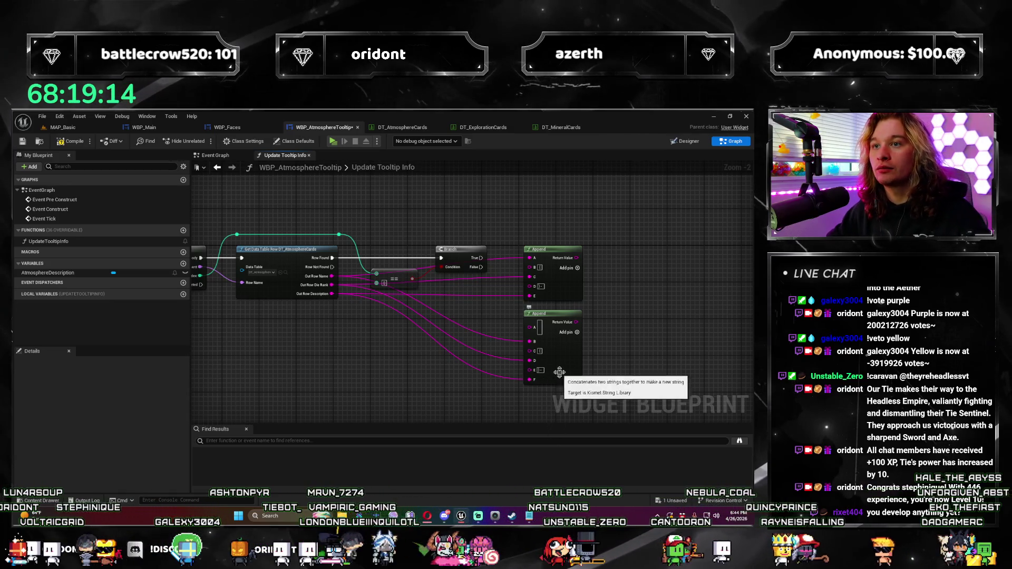
pyautogui.scroll(2, 599, 341)
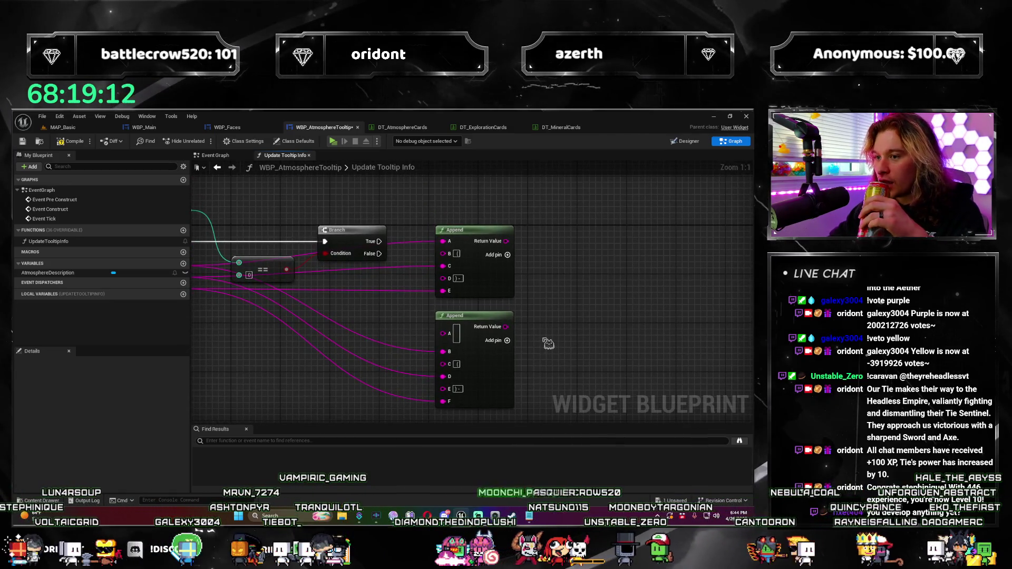
pyautogui.scroll(-3, 546, 346)
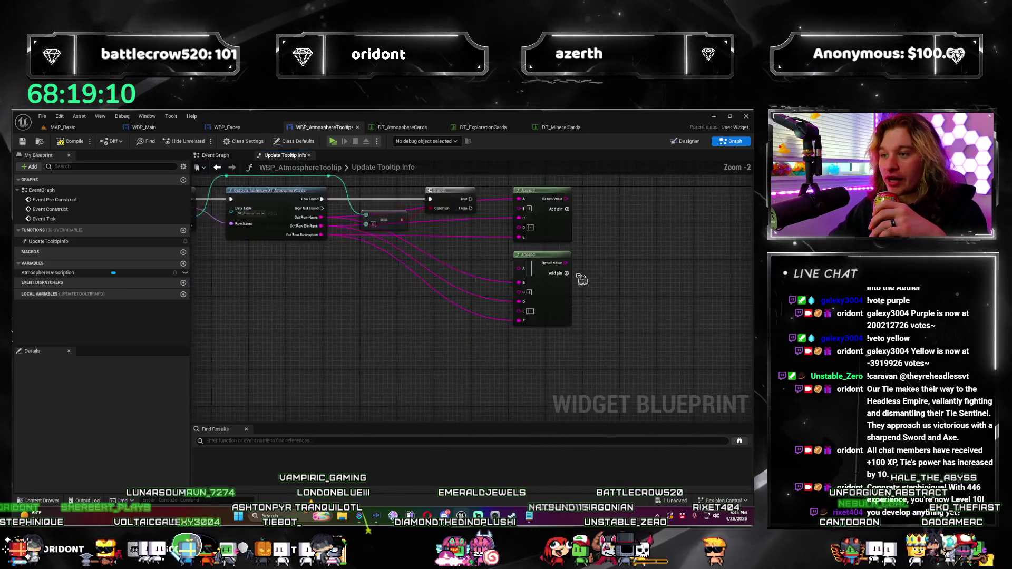
# Move both Append nodes, reframe the function graph, and add a new local variable.
pyautogui.moveTo(525, 299)
pyautogui.mouseDown()
pyautogui.moveTo(443, 216)
pyautogui.moveTo(461, 225)
pyautogui.moveTo(405, 263)
pyautogui.mouseUp()
pyautogui.click(340, 357)
pyautogui.press('Home')
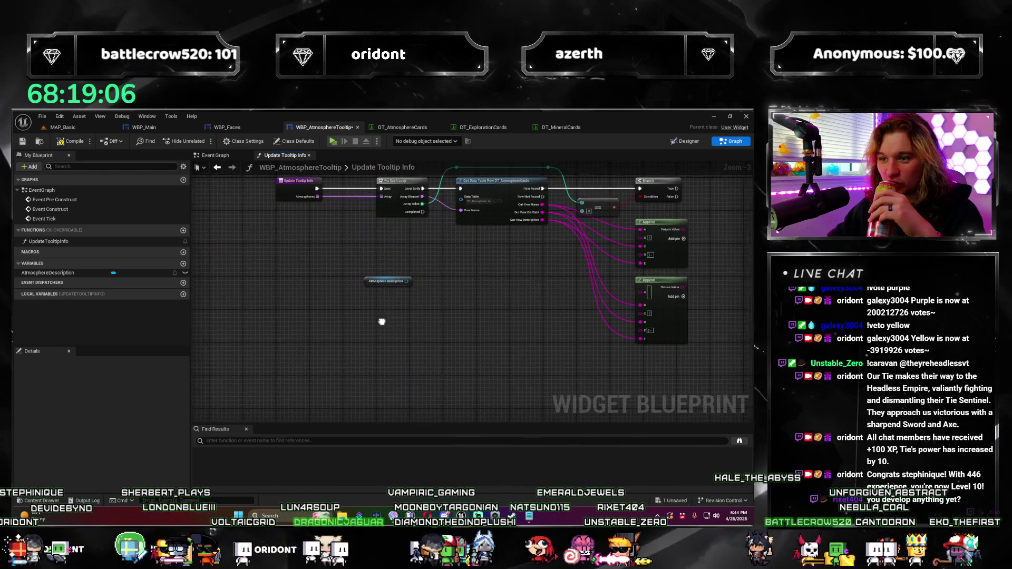
pyautogui.moveTo(339, 356)
pyautogui.mouseDown()
pyautogui.moveTo(253, 389)
pyautogui.moveTo(424, 362)
pyautogui.moveTo(350, 339)
pyautogui.moveTo(404, 347)
pyautogui.moveTo(130, 346)
pyautogui.mouseUp()
pyautogui.scroll(1, 369, 348)
pyautogui.click(182, 294)
pyautogui.write('Local_Atmosphere')
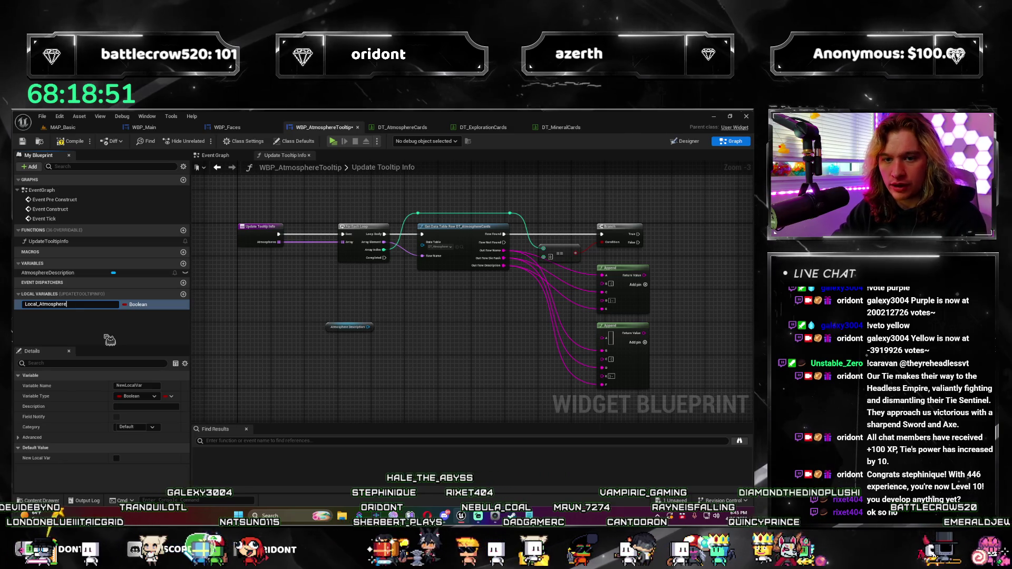
# Name the new local variable Local_AtmosphereInfo and make it a String.
pyautogui.write('info')
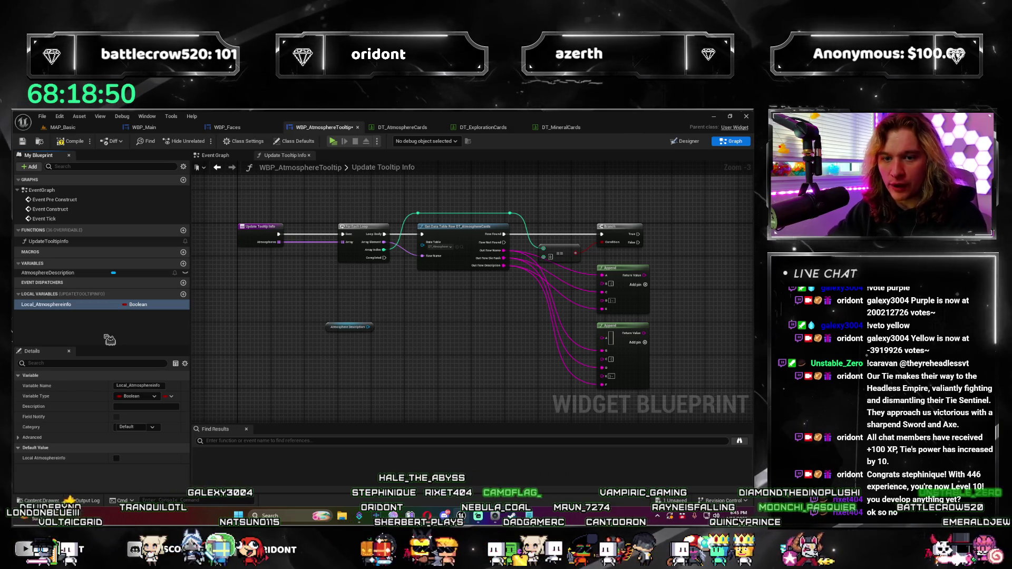
pyautogui.press('Return')
pyautogui.write('Local_AtmosphereInfo')
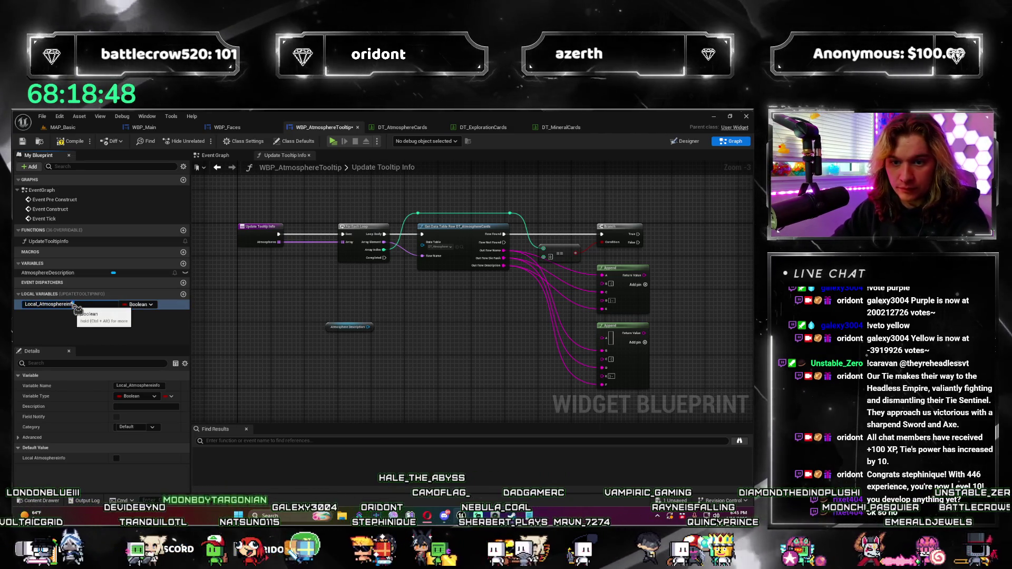
pyautogui.press('Return')
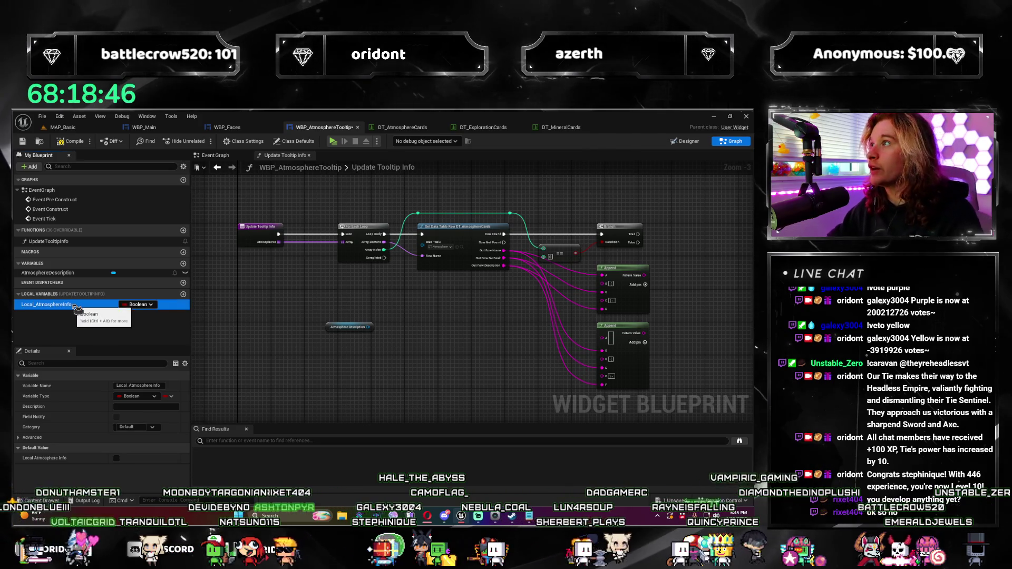
pyautogui.click(143, 305)
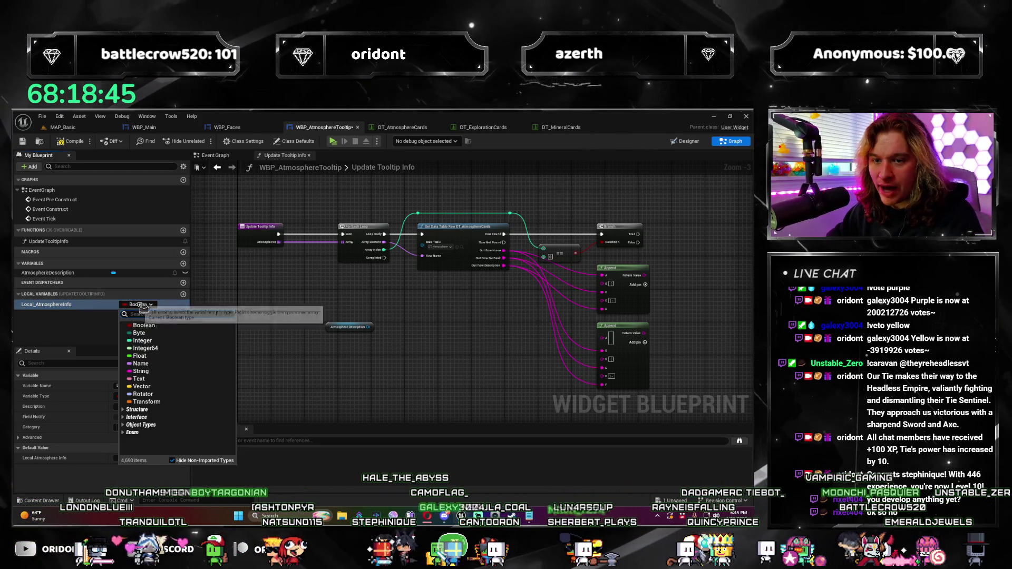
pyautogui.click(159, 373)
# Place a SET Local_AtmosphereInfo node beside the Branch and Append nodes.
pyautogui.moveTo(318, 342); pyautogui.dragTo(240, 345)
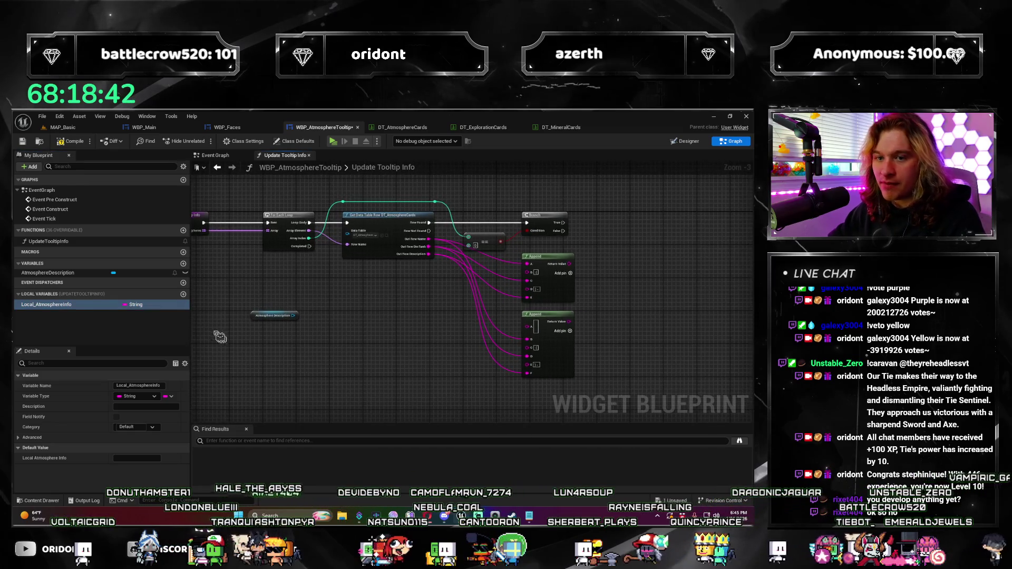
pyautogui.scroll(-1, 239, 345)
pyautogui.scroll(2, 240, 345)
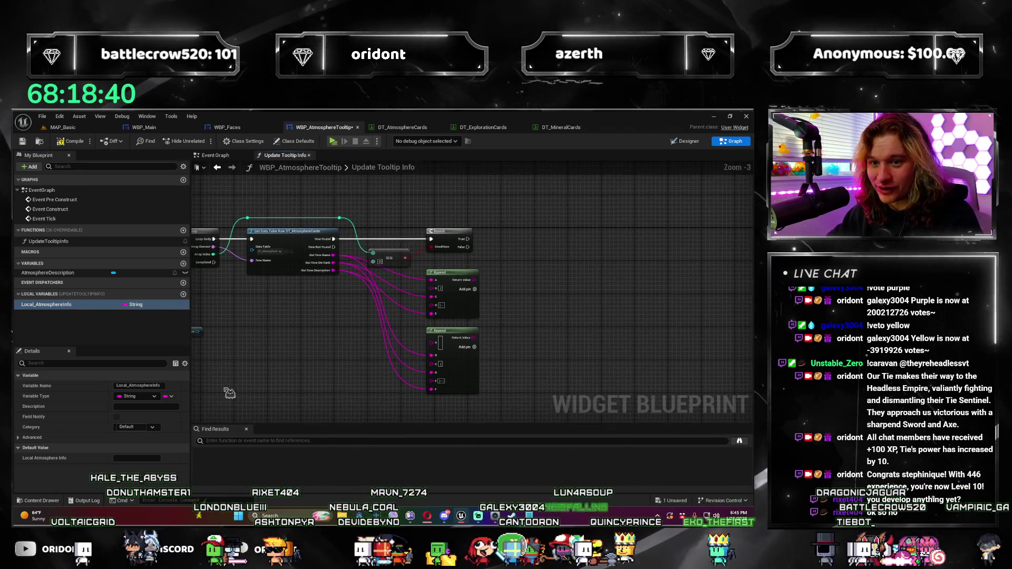
pyautogui.moveTo(379, 318)
pyautogui.mouseDown()
pyautogui.moveTo(313, 326)
pyautogui.moveTo(501, 298)
pyautogui.mouseUp()
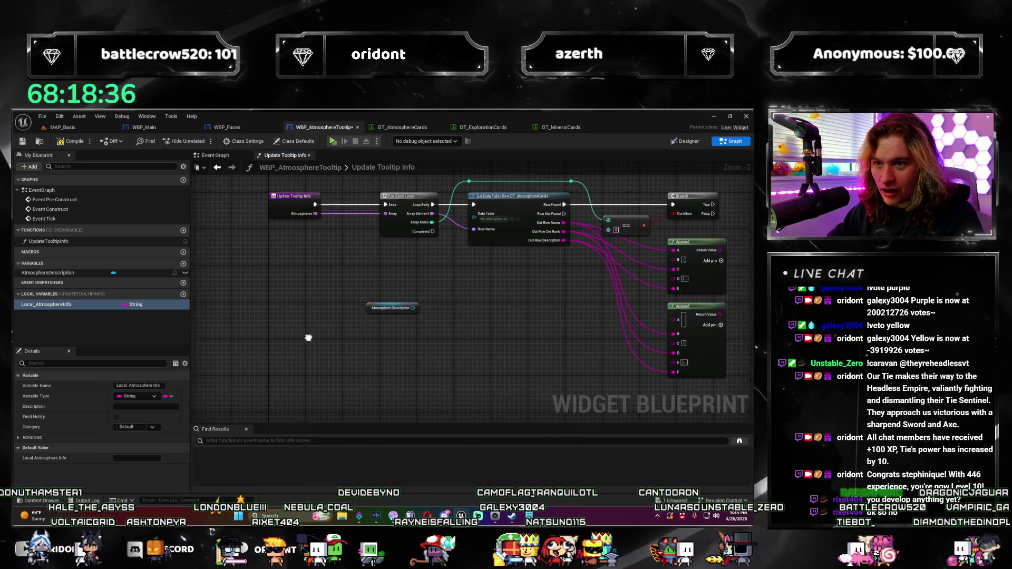
pyautogui.click(697, 242)
pyautogui.moveTo(696, 242)
pyautogui.mouseDown()
pyautogui.moveTo(475, 290)
pyautogui.moveTo(496, 308)
pyautogui.moveTo(498, 274)
pyautogui.mouseUp()
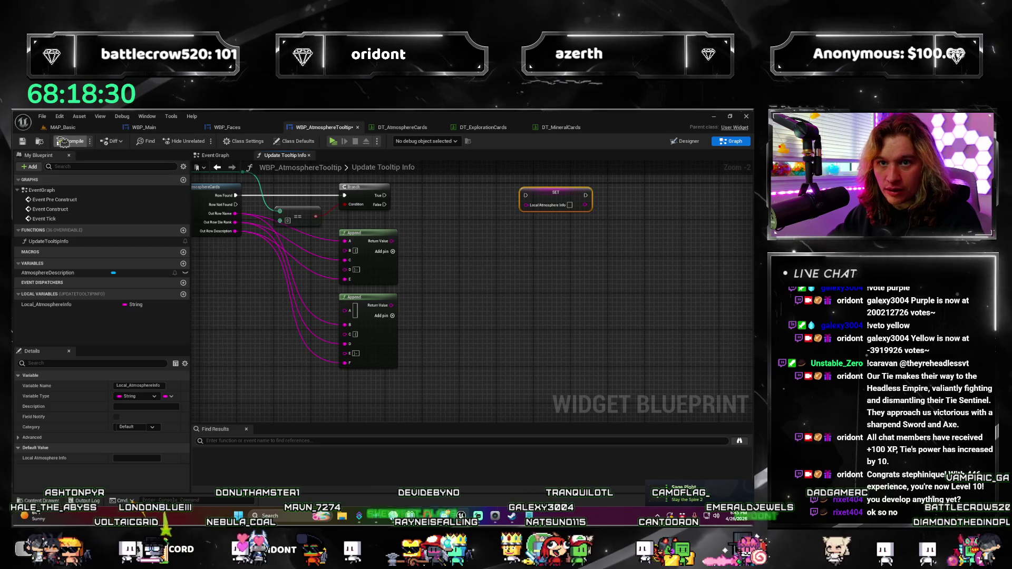
# Run the SET on Branch True, feeding it a Local_AtmosphereInfo getter through a new Append node.
pyautogui.scroll(2, 429, 289)
pyautogui.moveTo(294, 289)
pyautogui.mouseDown()
pyautogui.moveTo(383, 308)
pyautogui.moveTo(351, 310)
pyautogui.moveTo(527, 290)
pyautogui.mouseUp()
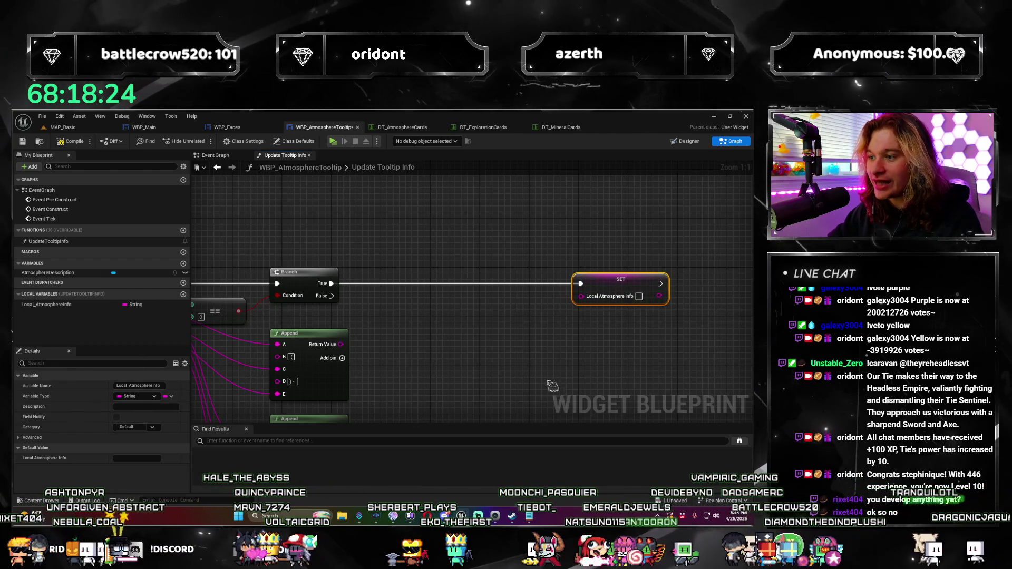
pyautogui.moveTo(136, 306); pyautogui.dragTo(523, 299)
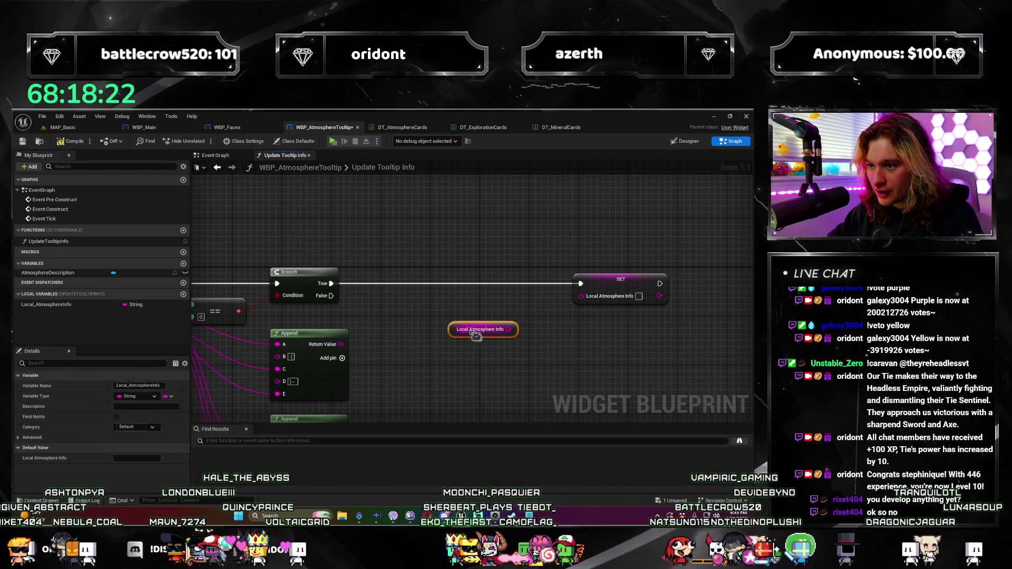
pyautogui.moveTo(507, 315); pyautogui.dragTo(539, 318)
pyautogui.write('append')
pyautogui.click(539, 330)
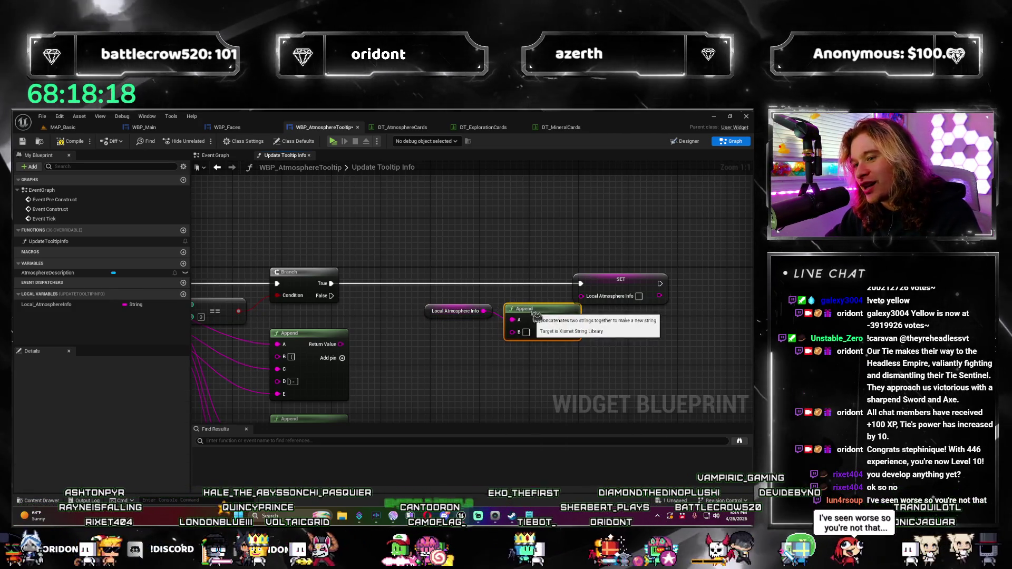
pyautogui.moveTo(431, 318)
pyautogui.mouseDown()
pyautogui.moveTo(418, 324)
pyautogui.moveTo(510, 355)
pyautogui.moveTo(511, 259)
pyautogui.mouseUp()
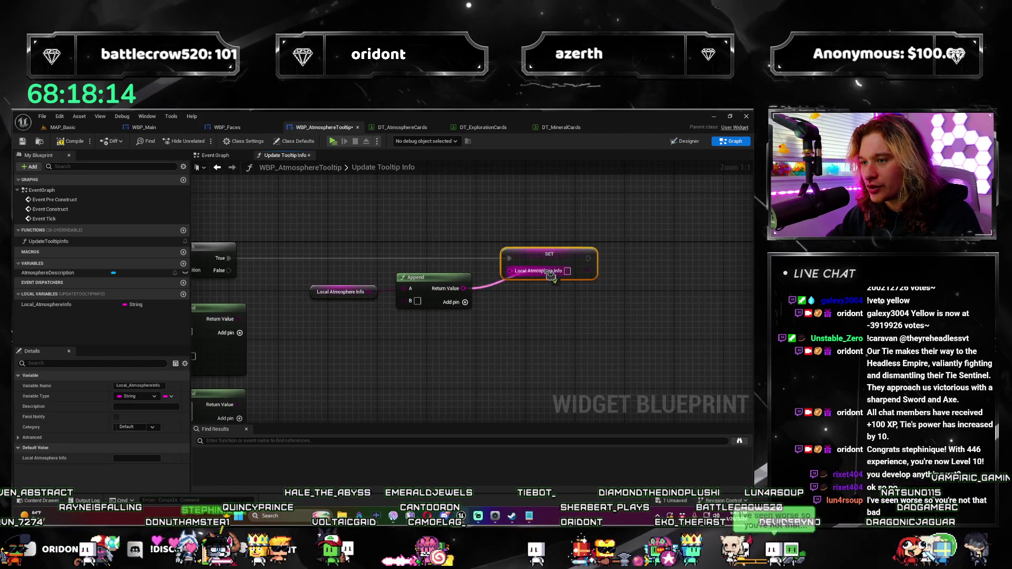
# Copy the getter, Append and SET for Branch False, appending the lower Append's result.
pyautogui.moveTo(318, 296); pyautogui.dragTo(471, 262)
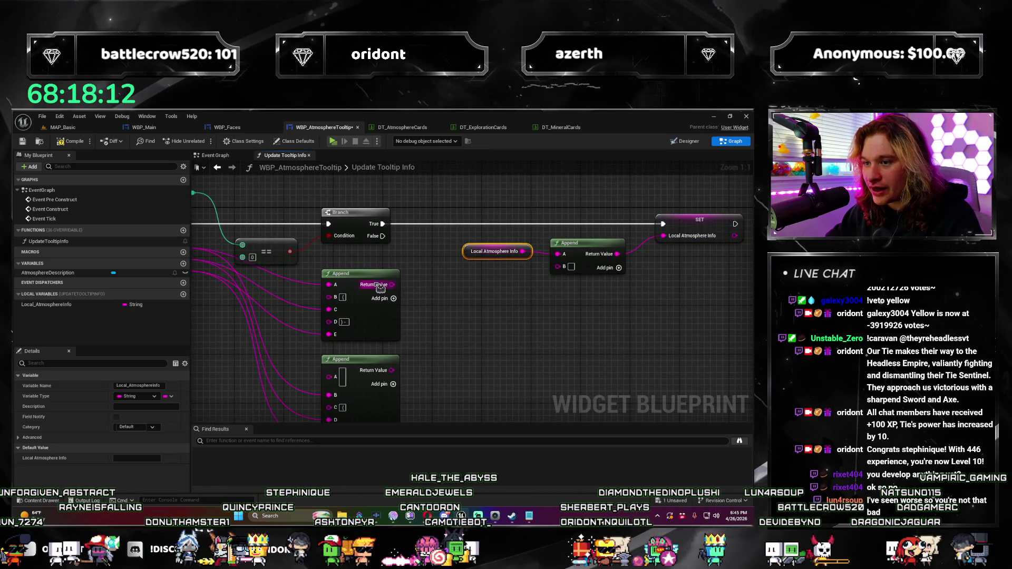
pyautogui.moveTo(605, 256)
pyautogui.mouseDown()
pyautogui.moveTo(603, 272)
pyautogui.moveTo(582, 275)
pyautogui.moveTo(593, 312)
pyautogui.mouseUp()
pyautogui.hotkey('ctrl', 'v')
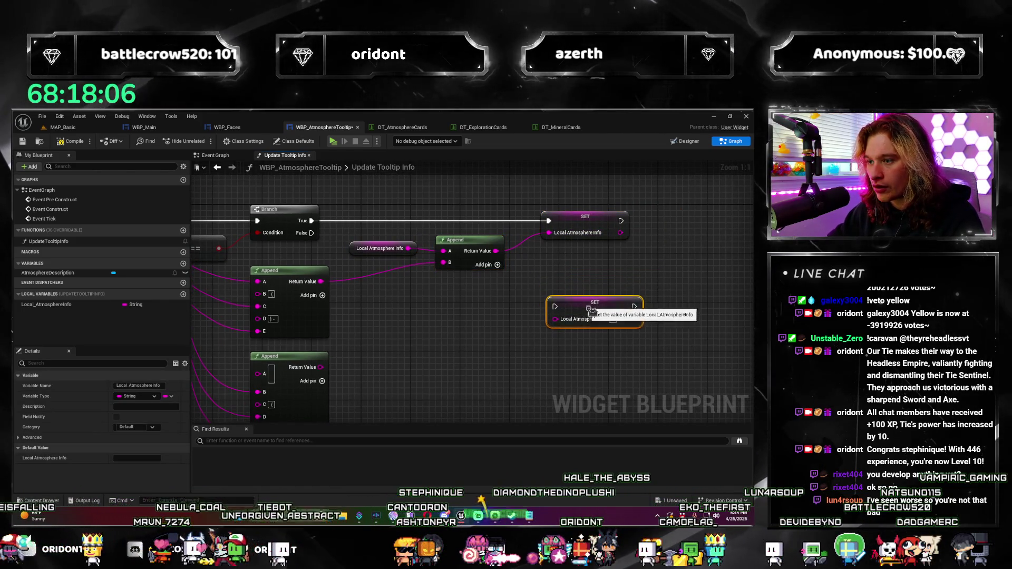
pyautogui.click(477, 255)
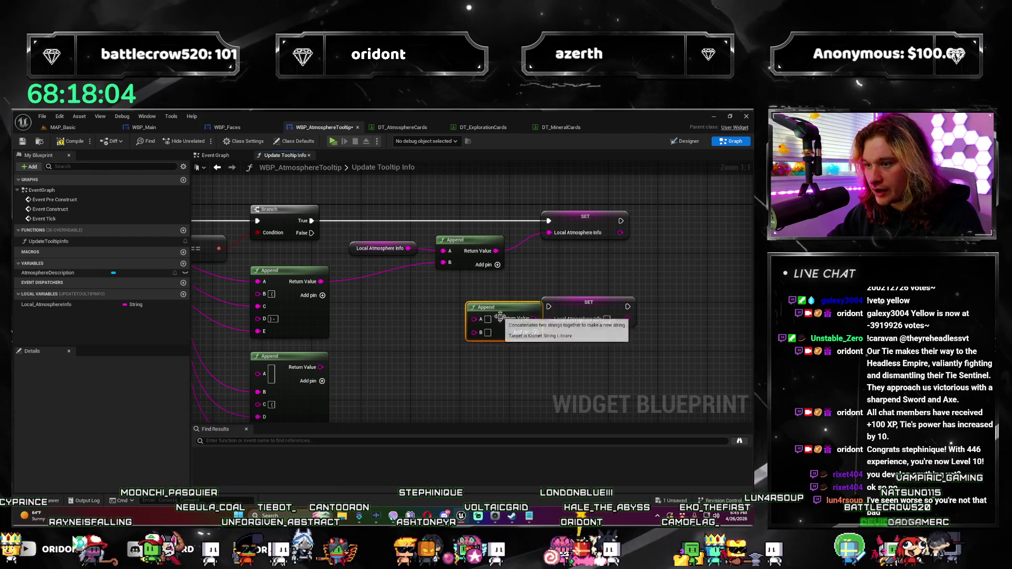
pyautogui.moveTo(500, 317); pyautogui.dragTo(473, 307)
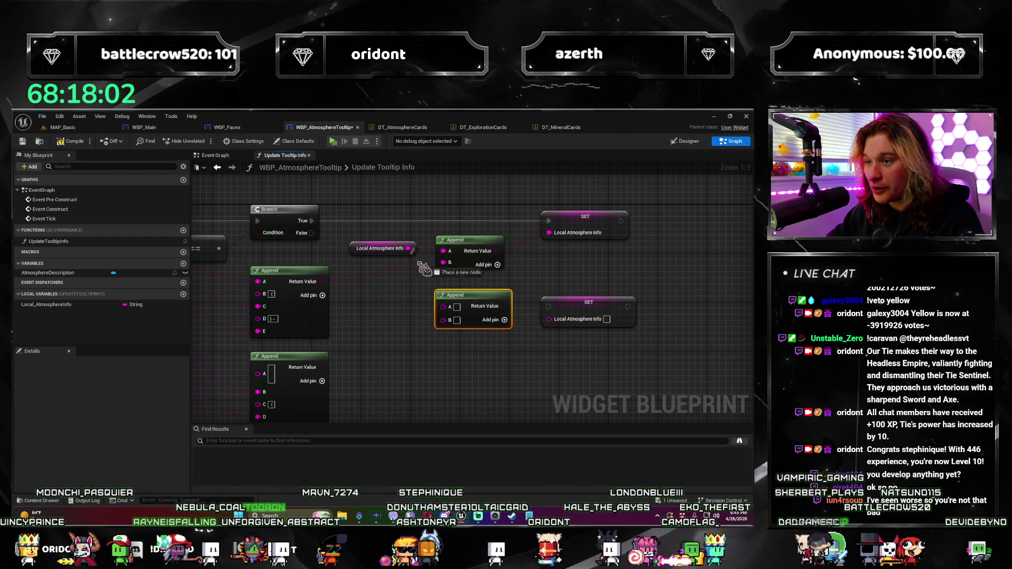
pyautogui.moveTo(449, 320); pyautogui.dragTo(322, 367)
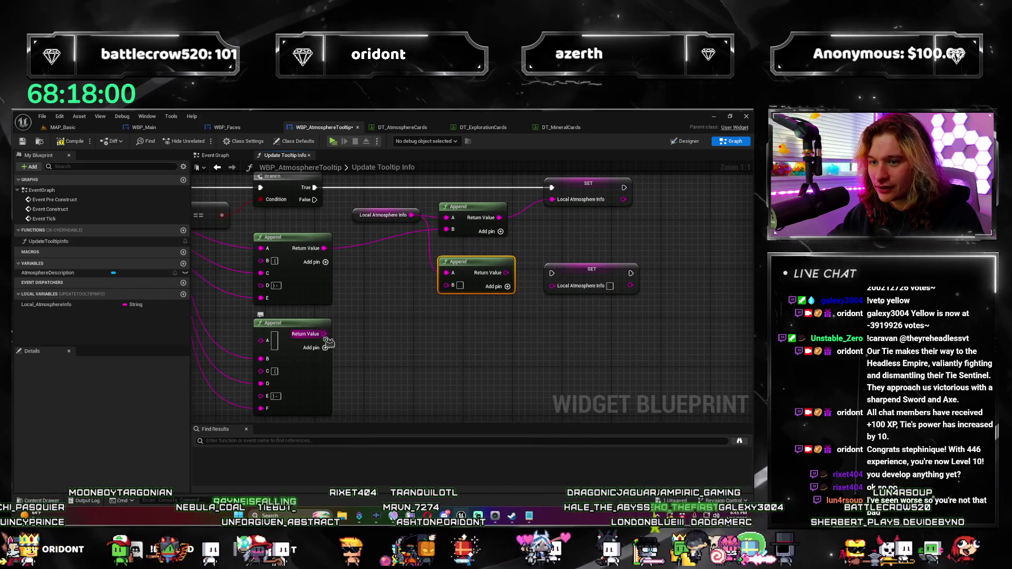
pyautogui.moveTo(438, 317); pyautogui.dragTo(497, 330)
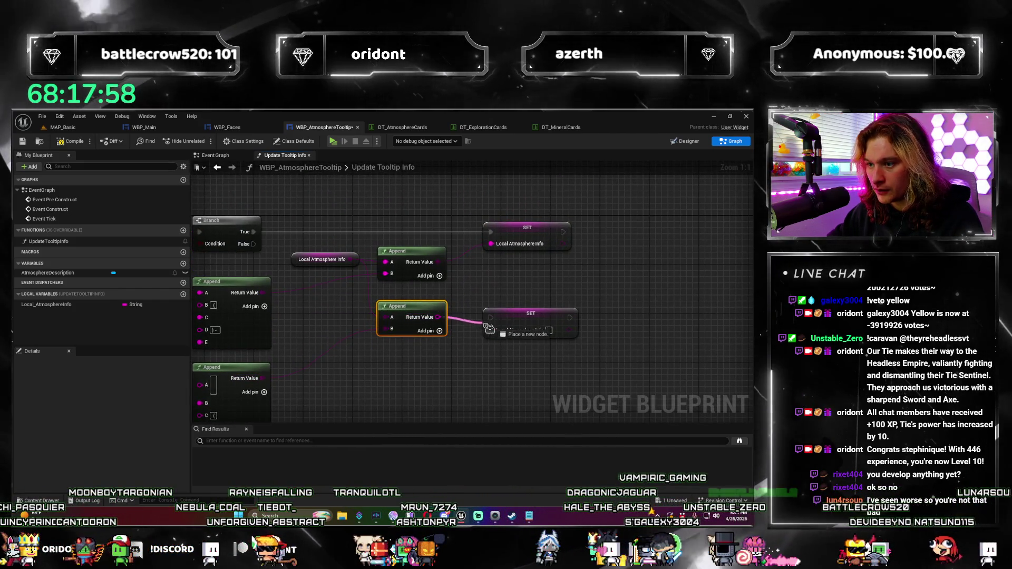
pyautogui.moveTo(254, 244); pyautogui.dragTo(489, 320)
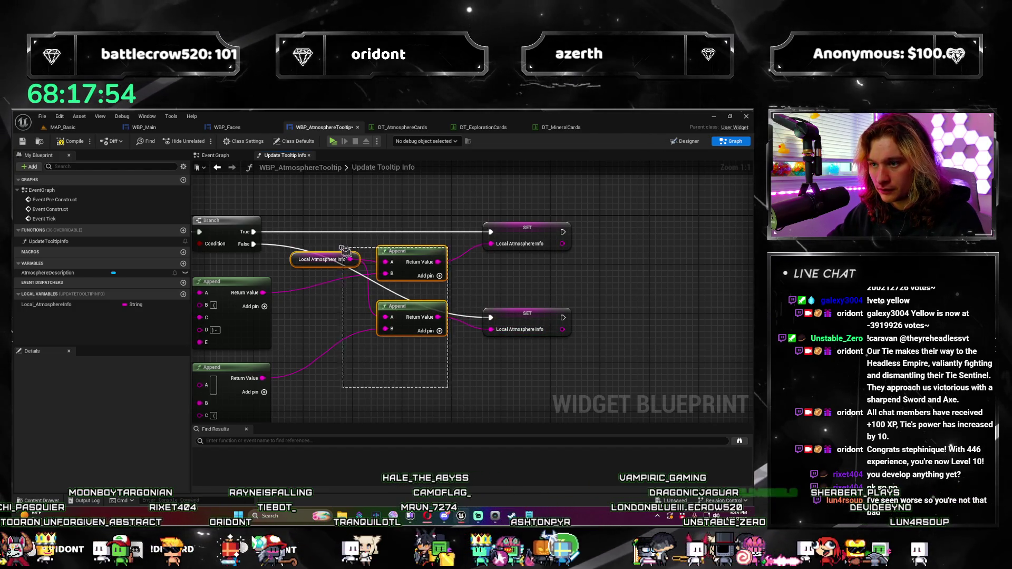
pyautogui.moveTo(413, 262)
pyautogui.mouseDown()
pyautogui.moveTo(415, 343)
pyautogui.moveTo(406, 280)
pyautogui.mouseUp()
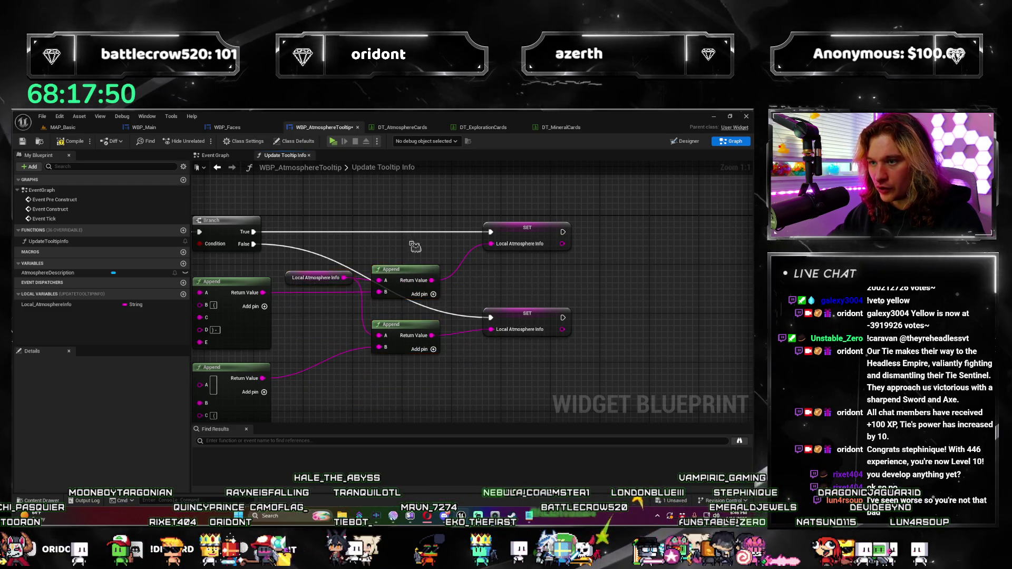
# Add a Set Tool Tip Text node after the SET nodes.
pyautogui.scroll(-3, 406, 282)
pyautogui.moveTo(463, 303)
pyautogui.mouseDown()
pyautogui.moveTo(463, 232)
pyautogui.moveTo(435, 300)
pyautogui.moveTo(449, 337)
pyautogui.moveTo(316, 332)
pyautogui.moveTo(353, 388)
pyautogui.moveTo(283, 354)
pyautogui.moveTo(574, 331)
pyautogui.mouseUp()
pyautogui.scroll(1, 449, 338)
pyautogui.scroll(-1, 449, 337)
pyautogui.scroll(-2, 353, 388)
pyautogui.scroll(2, 617, 340)
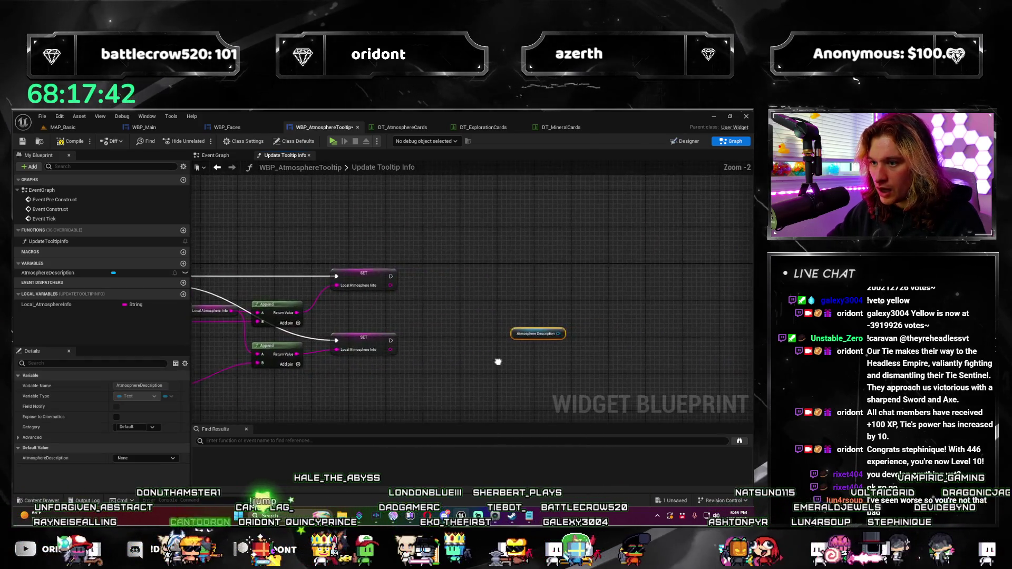
pyautogui.scroll(1, 573, 358)
pyautogui.moveTo(573, 358); pyautogui.dragTo(204, 432)
pyautogui.moveTo(350, 284); pyautogui.dragTo(442, 287)
pyautogui.write('set text')
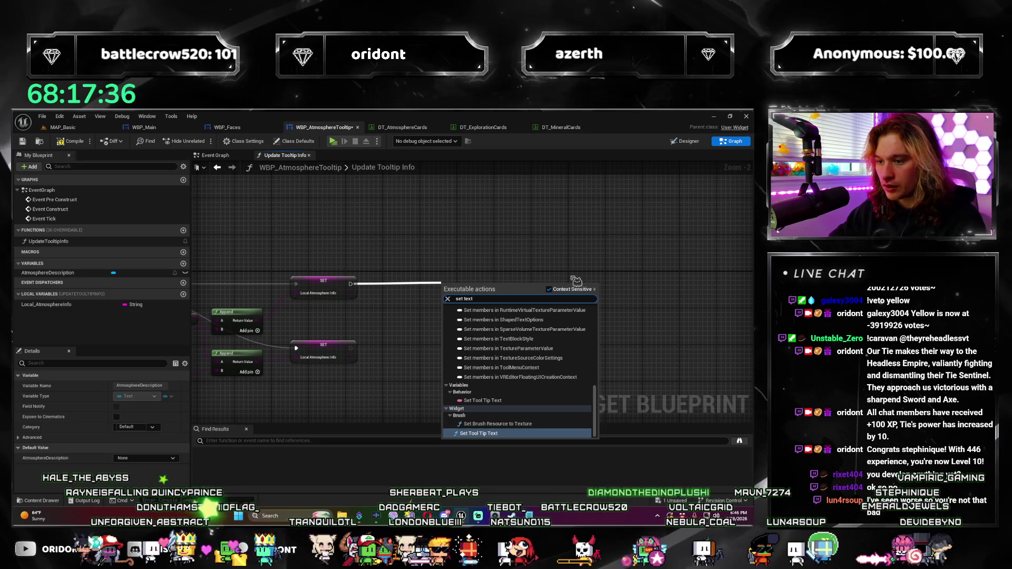
pyautogui.click(479, 433)
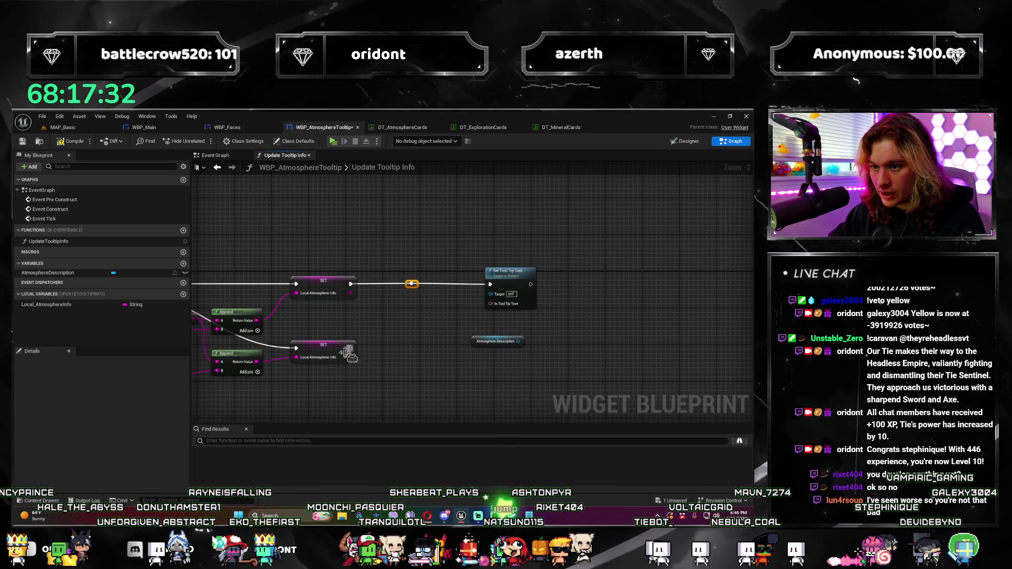
# Target Atmosphere Description, run it on loop Completed, and place a Local_AtmosphereInfo getter.
pyautogui.scroll(2, 666, 316)
pyautogui.moveTo(464, 349)
pyautogui.mouseDown()
pyautogui.moveTo(429, 289)
pyautogui.moveTo(458, 272)
pyautogui.moveTo(574, 271)
pyautogui.mouseUp()
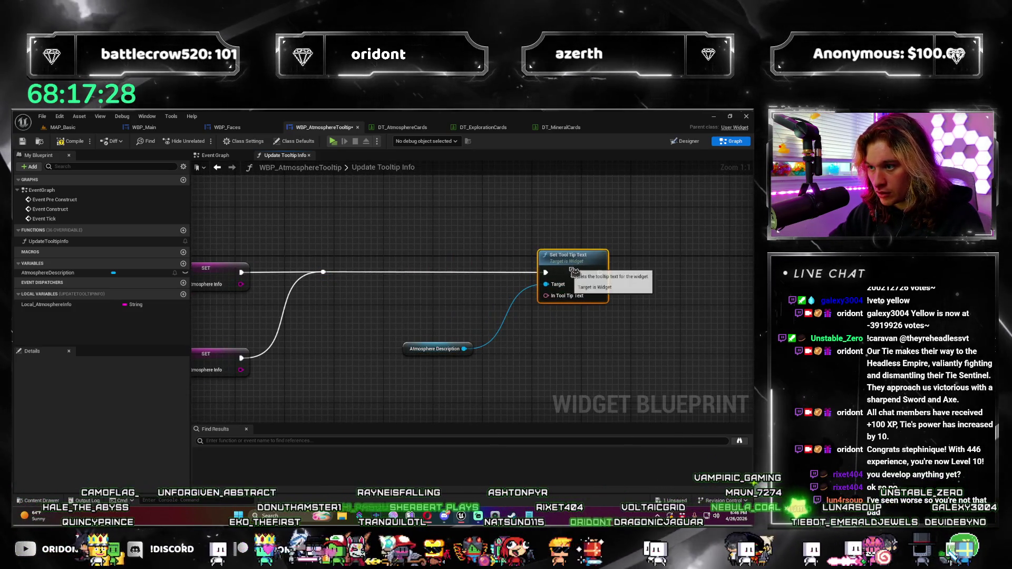
pyautogui.moveTo(417, 354); pyautogui.dragTo(439, 294)
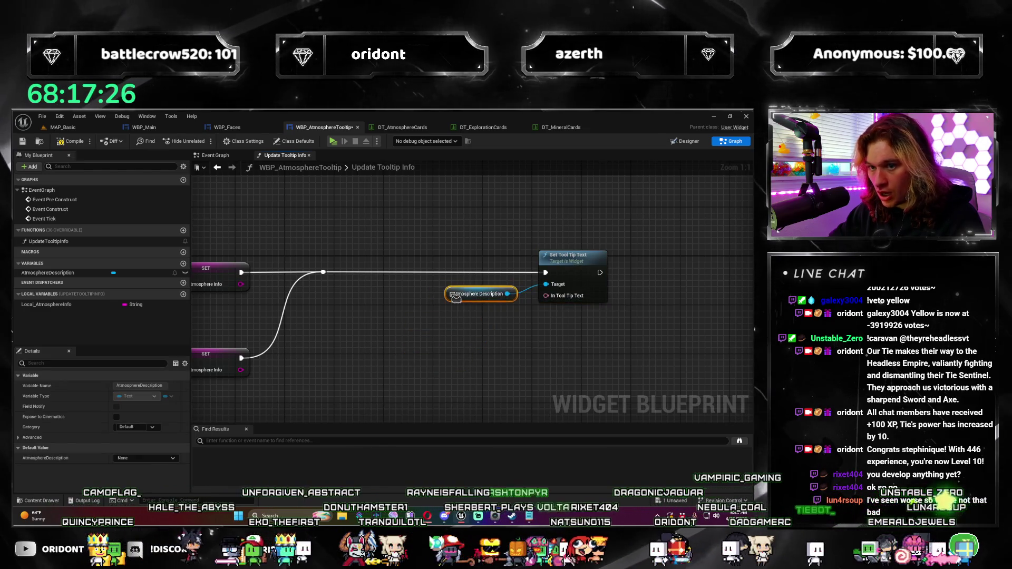
pyautogui.moveTo(397, 383); pyautogui.dragTo(461, 338)
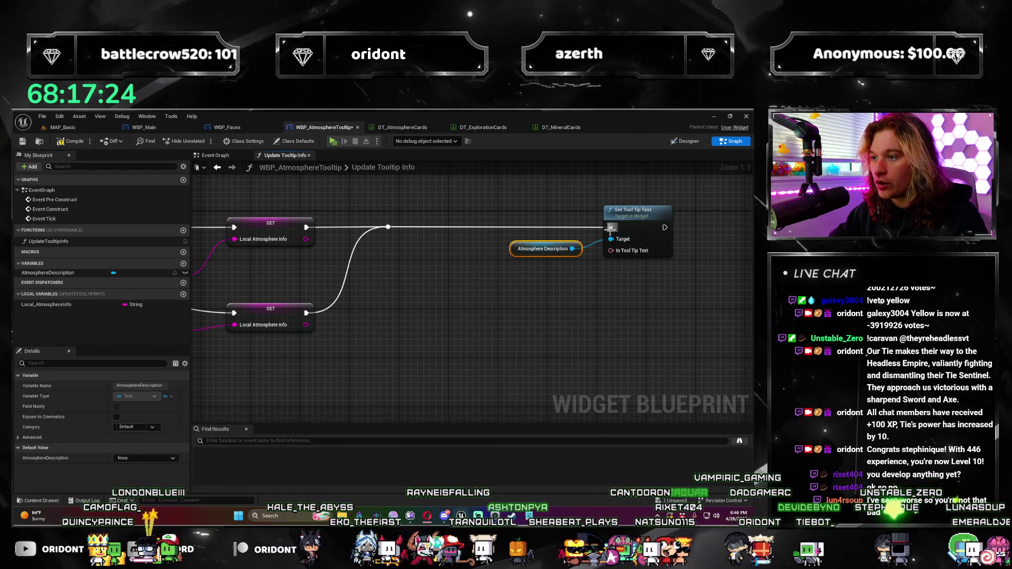
pyautogui.scroll(-6, 392, 223)
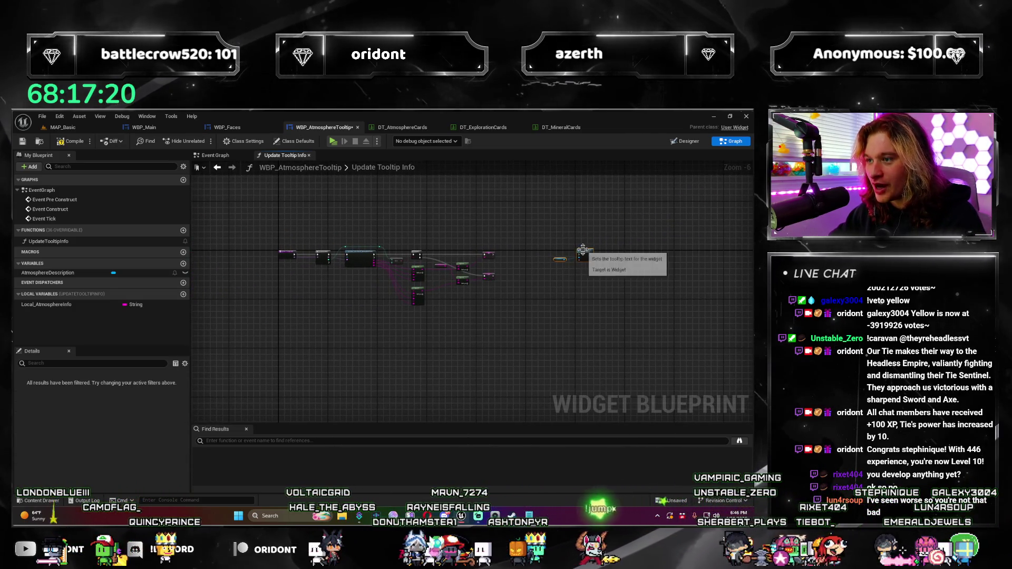
pyautogui.scroll(3, 582, 268)
pyautogui.moveTo(328, 221); pyautogui.dragTo(395, 256)
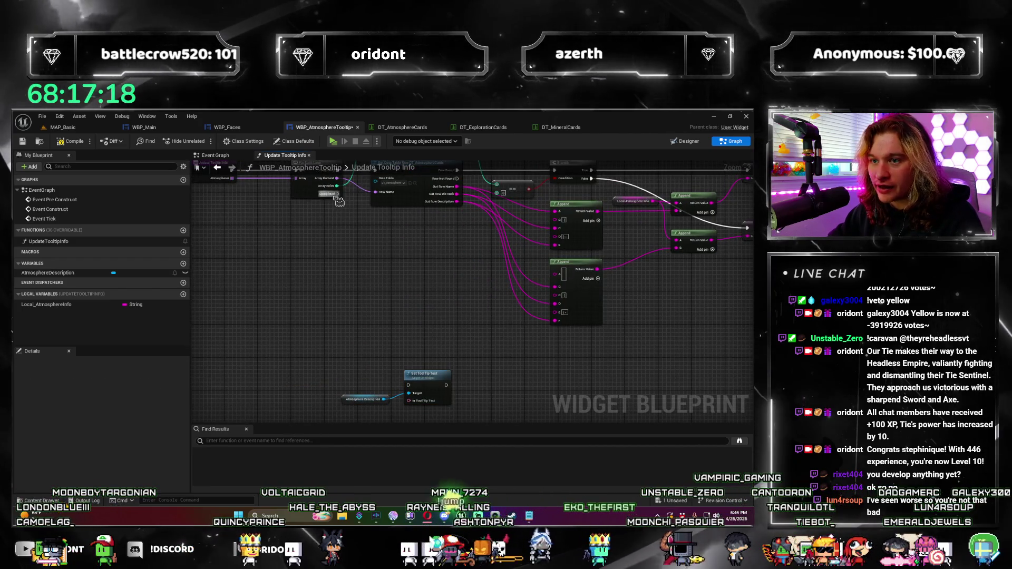
pyautogui.moveTo(337, 194); pyautogui.dragTo(408, 385)
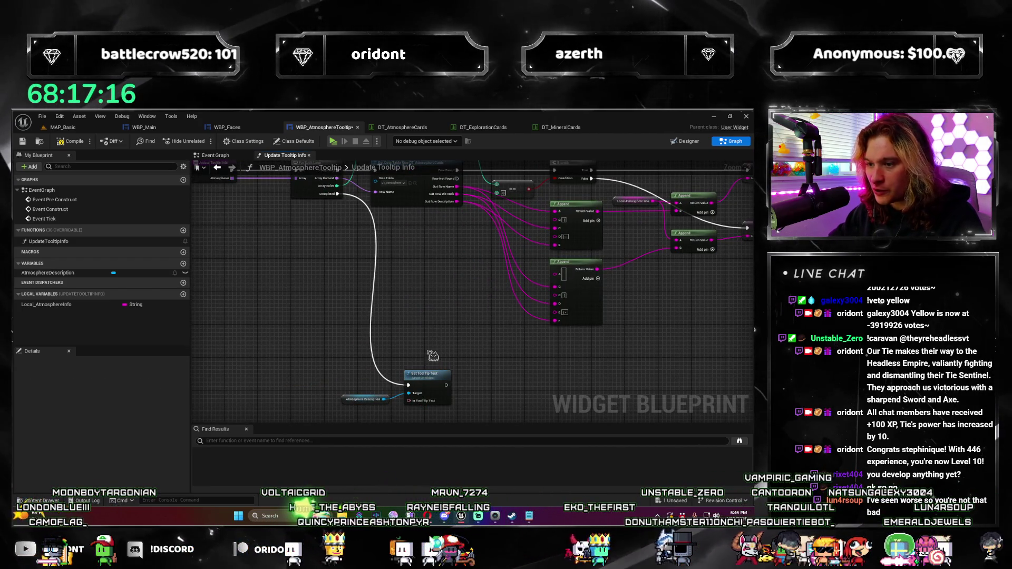
pyautogui.scroll(3, 433, 356)
pyautogui.moveTo(22, 308); pyautogui.dragTo(534, 303)
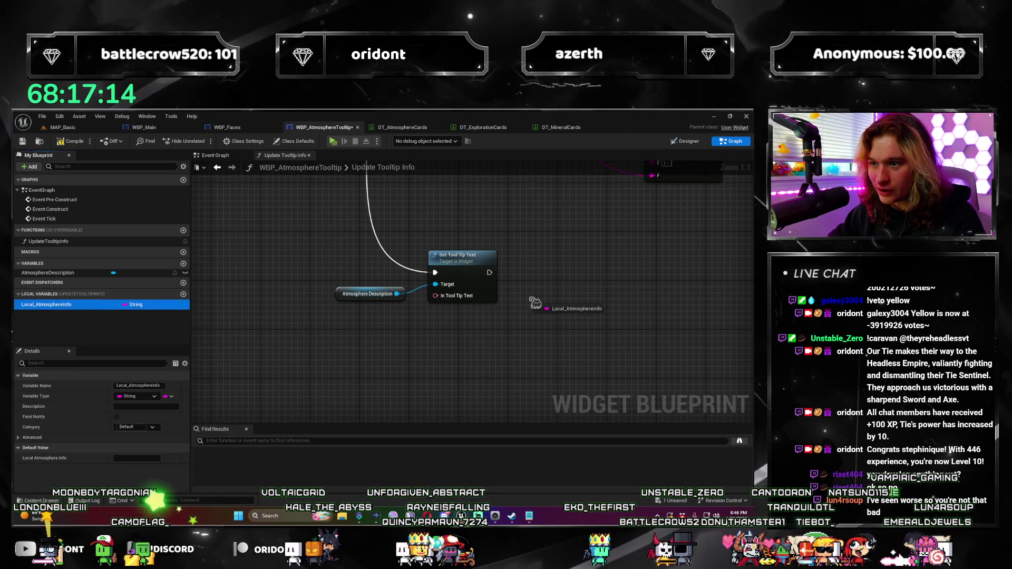
# Wire Local_AtmosphereInfo through a To Text conversion into the In Tool Tip Text pin and tidy the nodes.
pyautogui.moveTo(468, 300); pyautogui.dragTo(468, 300)
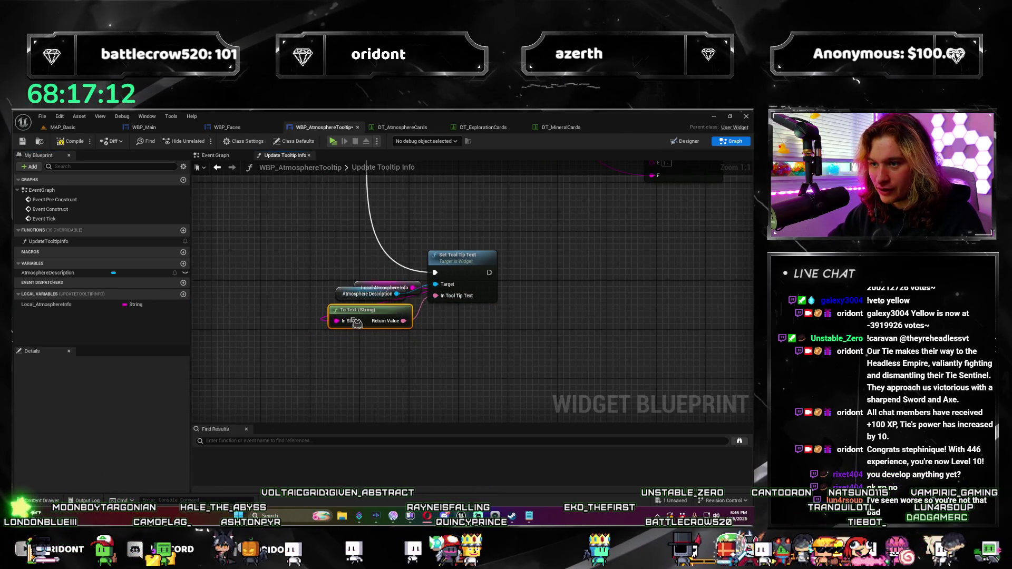
pyautogui.moveTo(364, 288)
pyautogui.mouseDown()
pyautogui.moveTo(249, 318)
pyautogui.moveTo(257, 324)
pyautogui.mouseUp()
pyautogui.keyDown('ctrl'); pyautogui.click(349, 310); pyautogui.keyUp('ctrl')
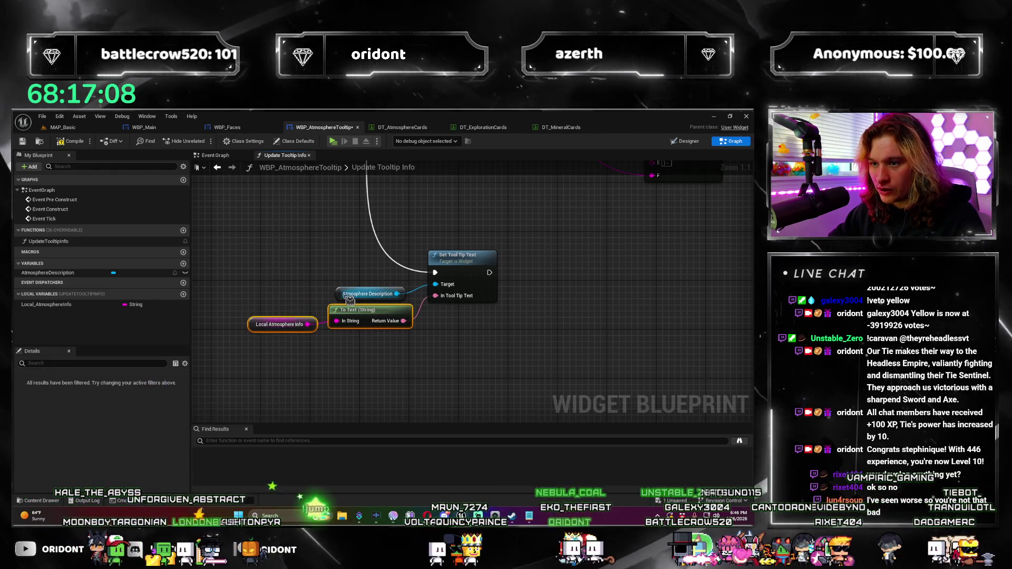
pyautogui.scroll(-4, 400, 396)
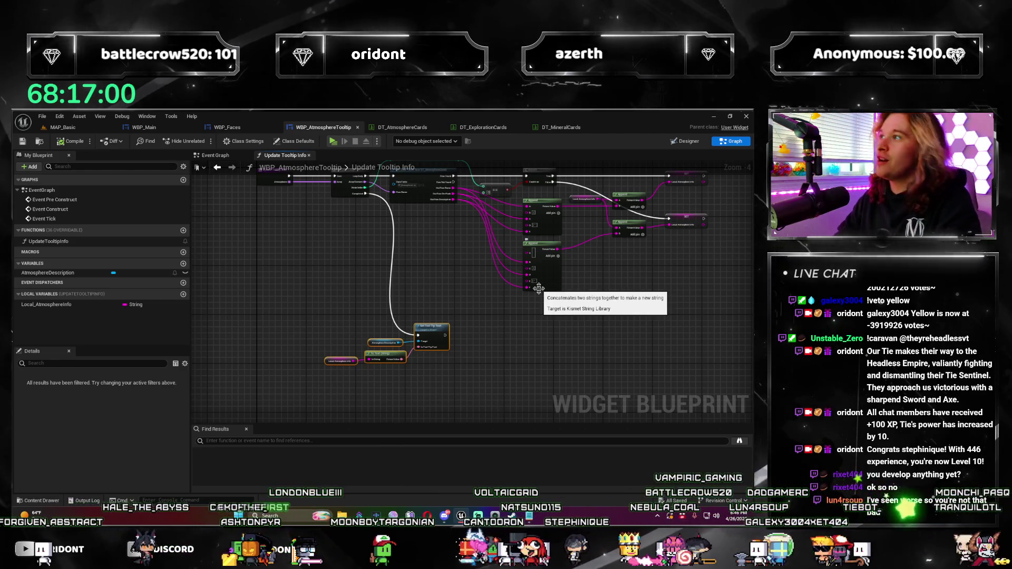
pyautogui.moveTo(428, 323)
pyautogui.mouseDown()
pyautogui.moveTo(406, 287)
pyautogui.moveTo(364, 310)
pyautogui.moveTo(405, 321)
pyautogui.moveTo(392, 296)
pyautogui.moveTo(471, 304)
pyautogui.moveTo(447, 402)
pyautogui.moveTo(401, 337)
pyautogui.moveTo(343, 306)
pyautogui.mouseUp()
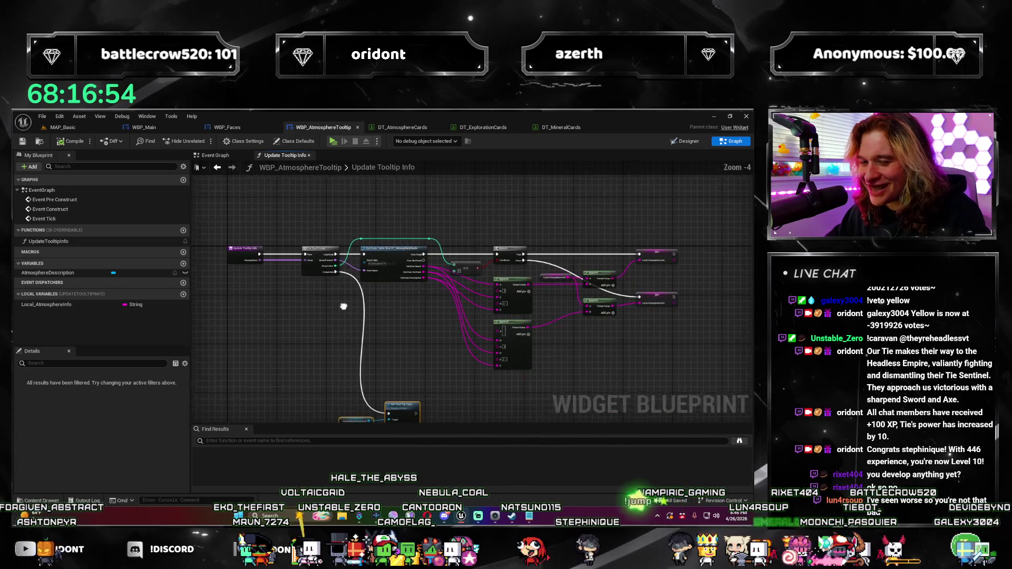
pyautogui.click(215, 155)
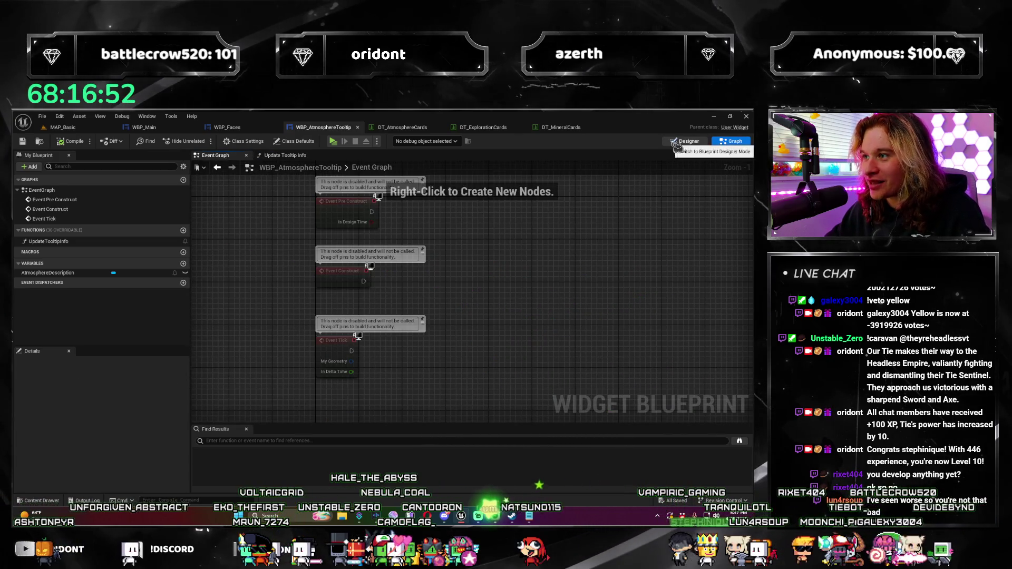
# Set the AtmosphereDescription text block's default text to 'Description' and save WBP_AtmosphereTooltip.
pyautogui.click(677, 143)
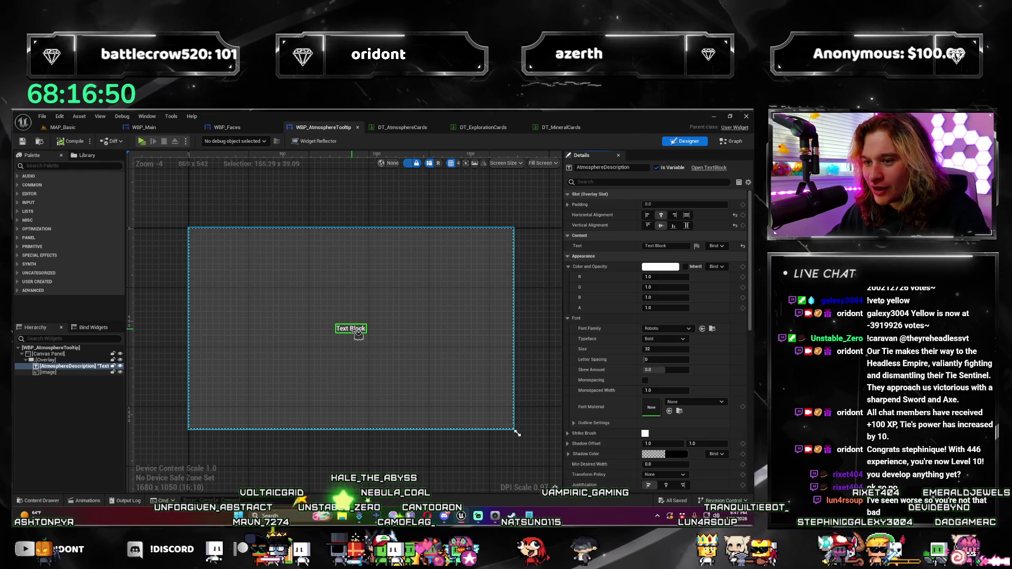
pyautogui.click(678, 246)
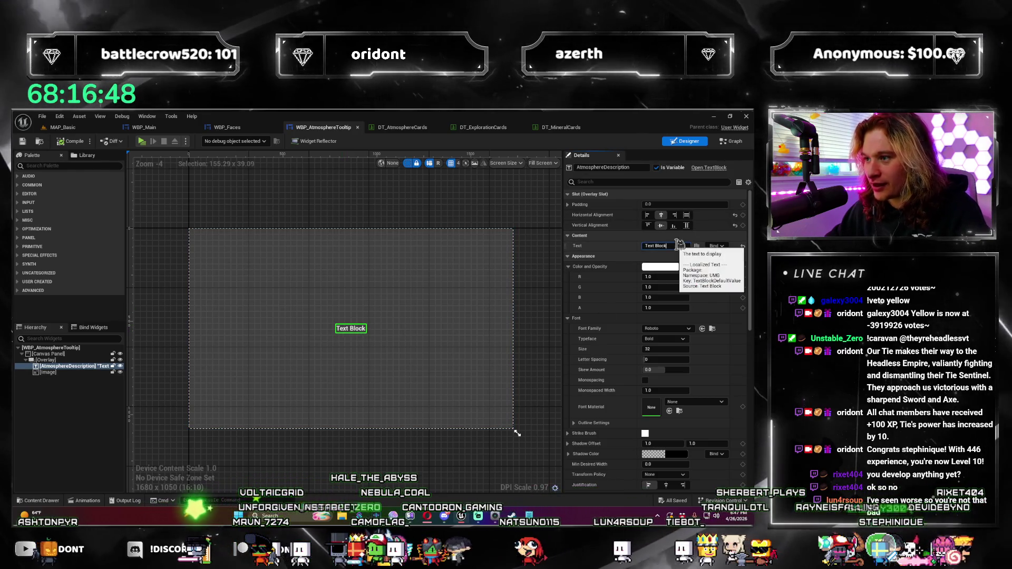
pyautogui.write('Description')
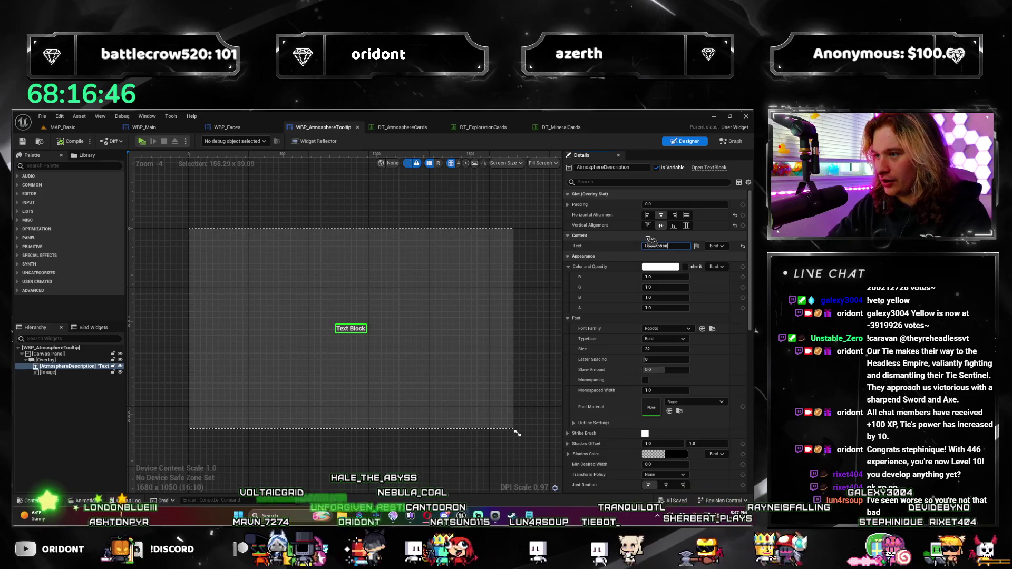
pyautogui.click(507, 210)
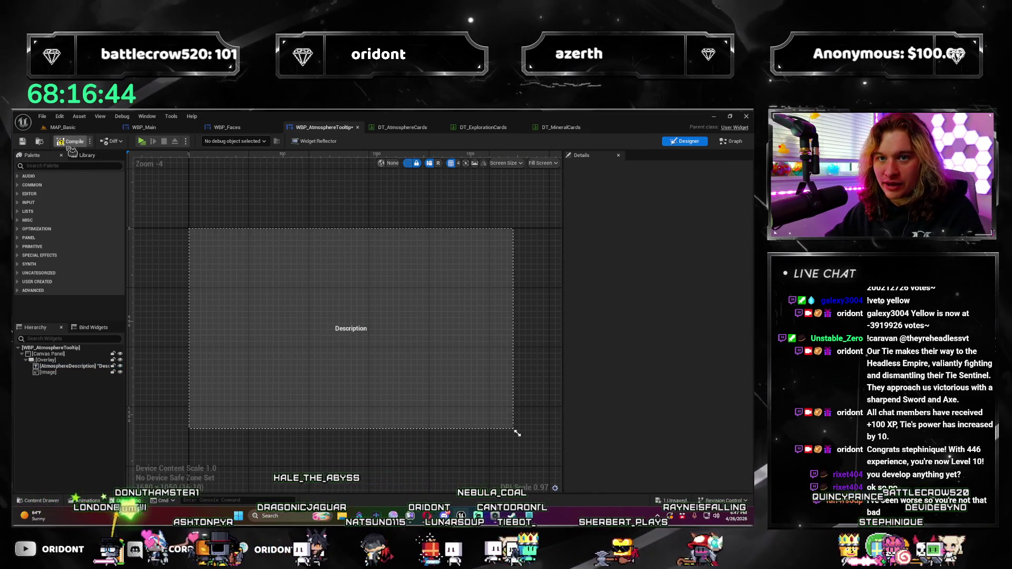
pyautogui.hotkey('ctrl', 's')
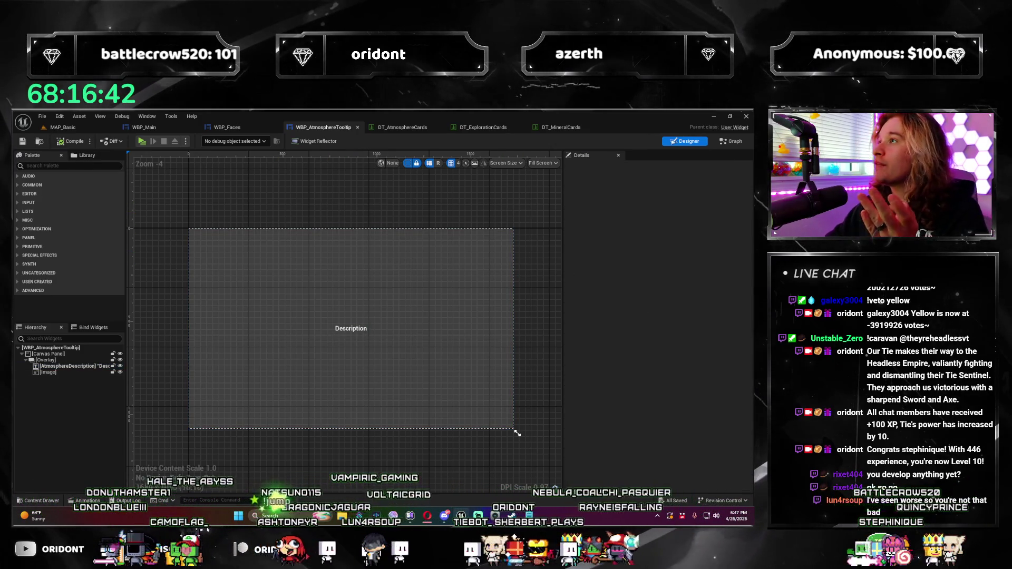
pyautogui.click(144, 128)
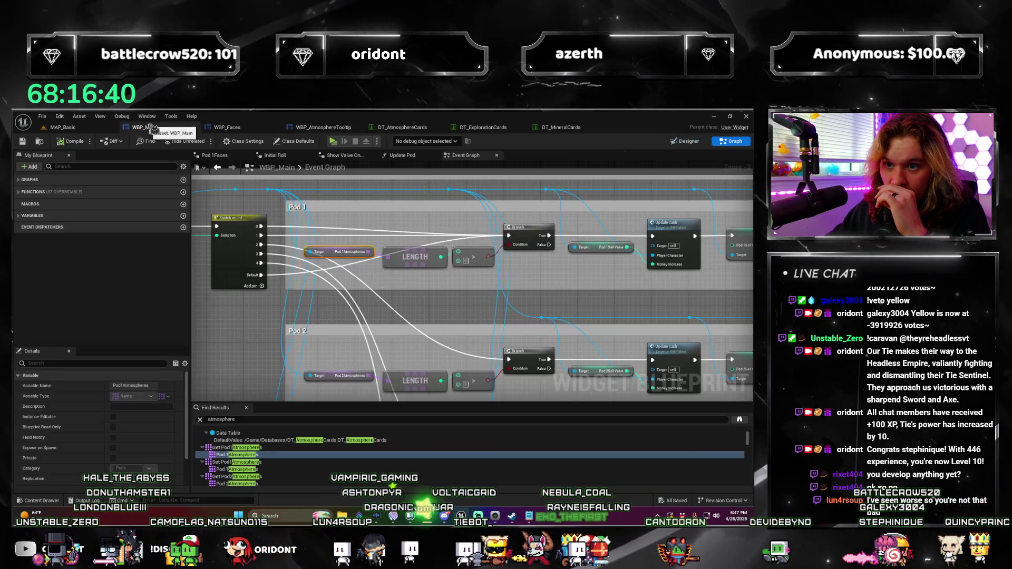
# Browse the Update Pod and Initial Roll graphs, then move the Event Graph tab to first position.
pyautogui.click(402, 154)
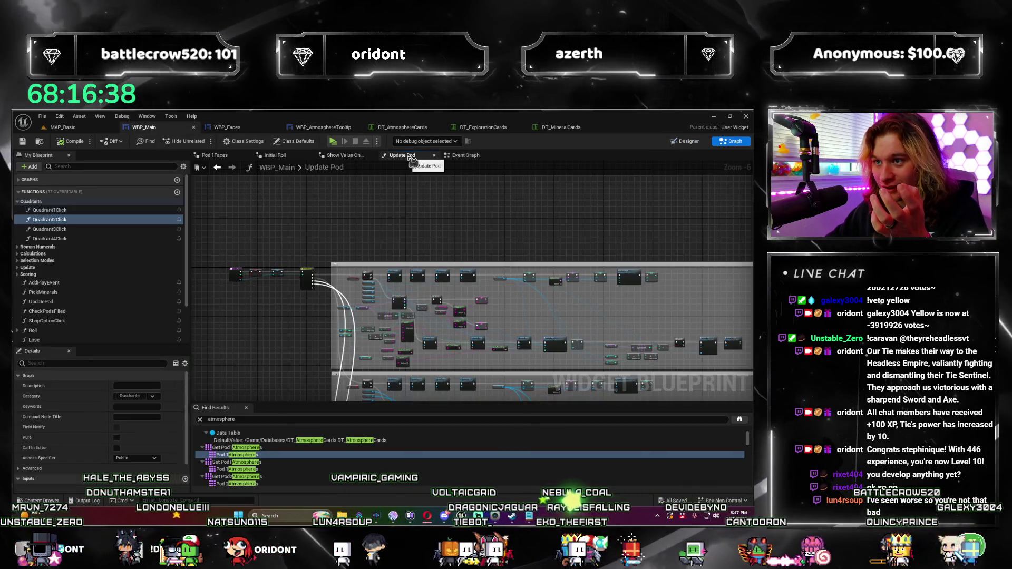
pyautogui.scroll(3, 329, 253)
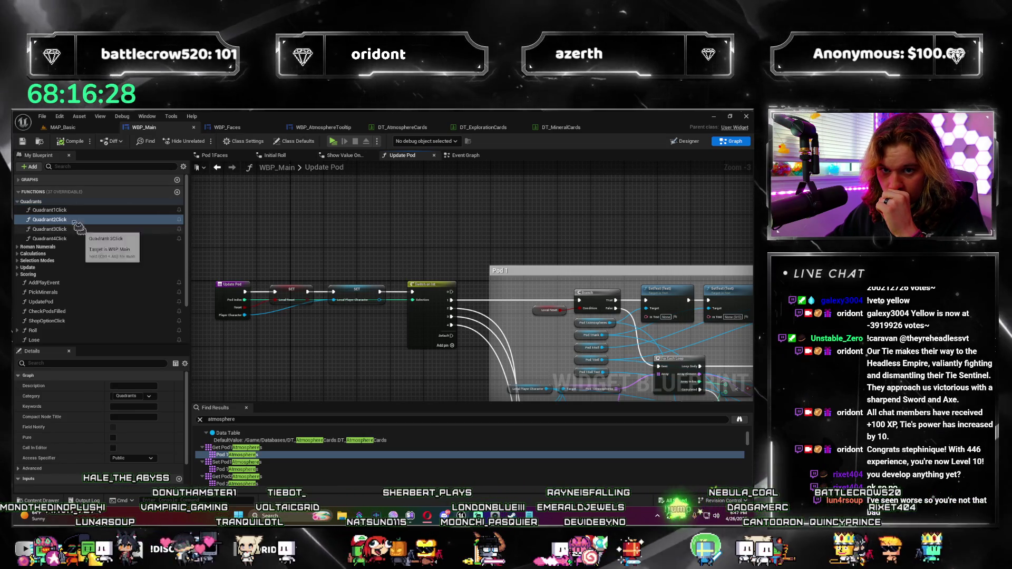
pyautogui.scroll(-3, 79, 231)
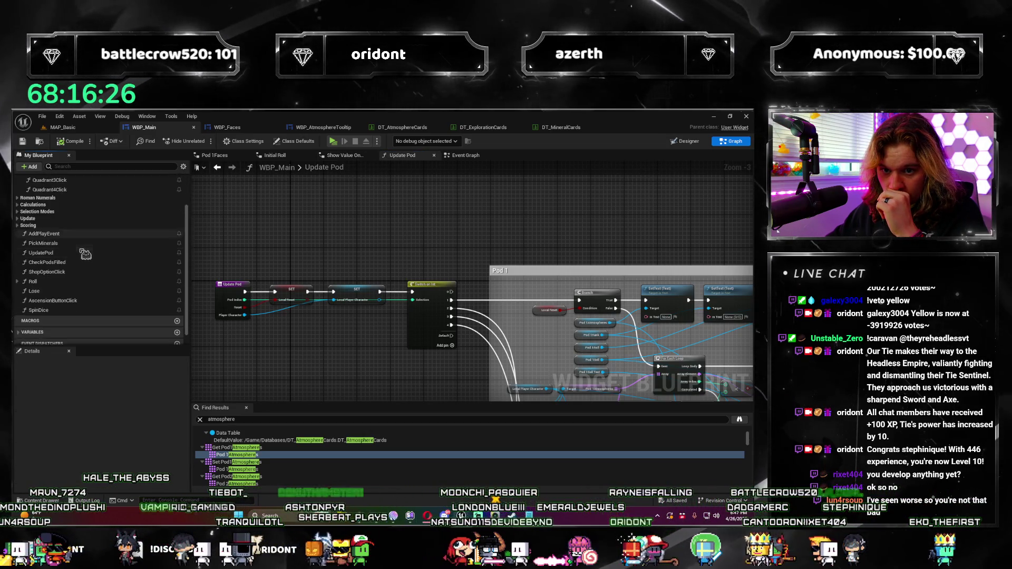
pyautogui.scroll(-1, 85, 254)
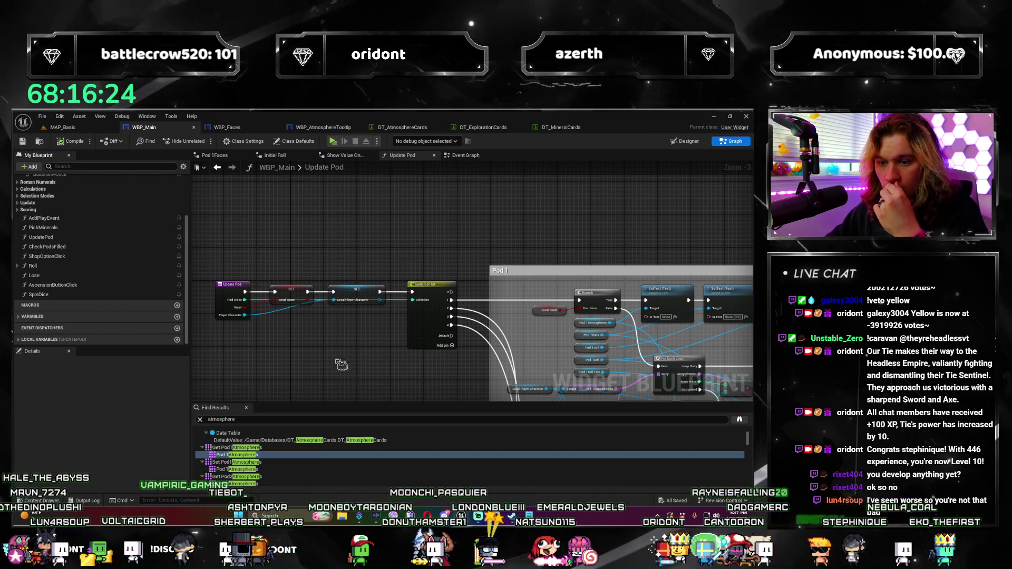
pyautogui.scroll(-5, 267, 384)
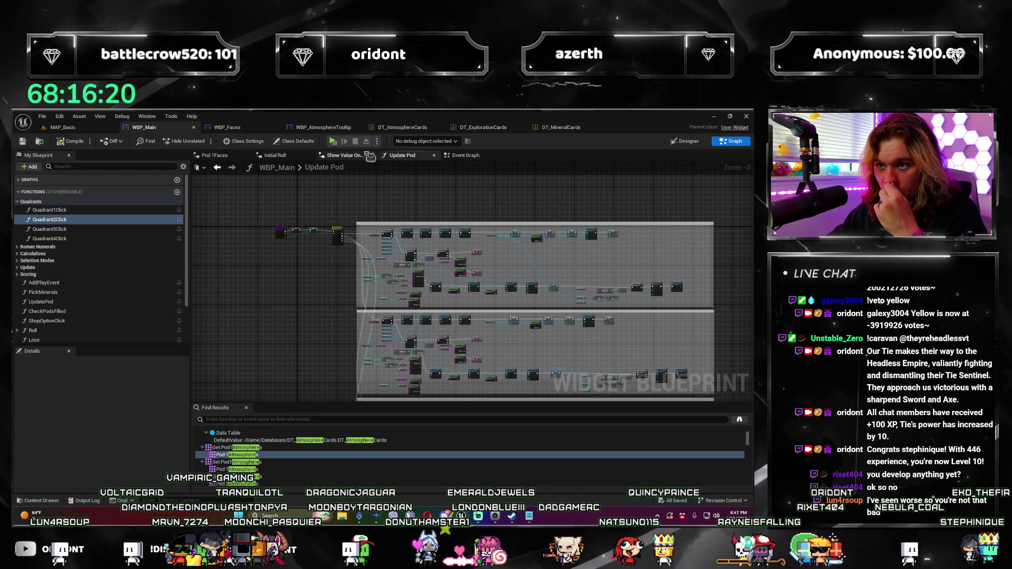
pyautogui.click(342, 155)
pyautogui.click(275, 155)
pyautogui.moveTo(461, 155); pyautogui.dragTo(212, 163)
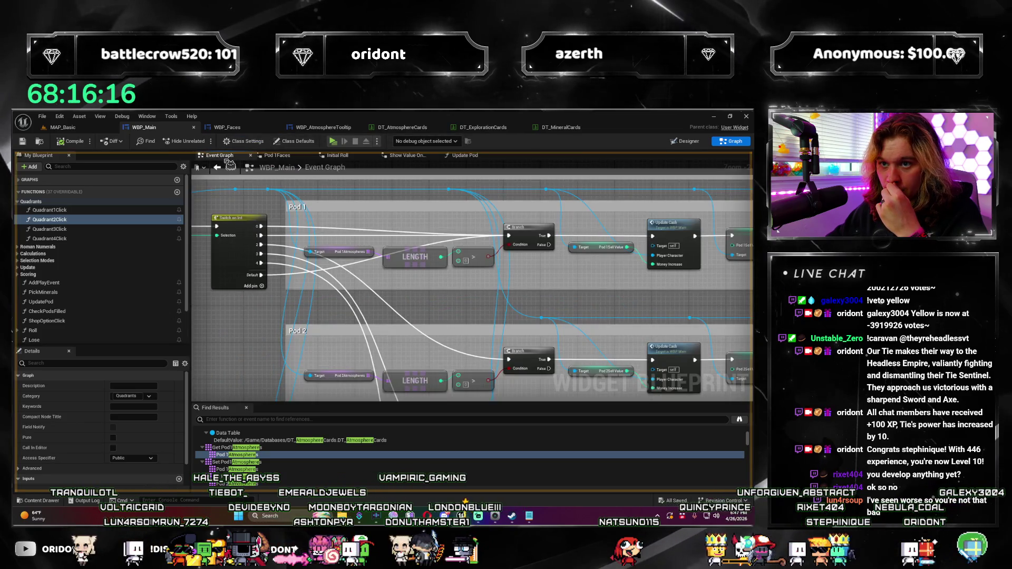
# Survey the Event Graph's Event Construct, On Pressed, Purchase Mineral Pack and Branch nodes.
pyautogui.scroll(-5, 447, 343)
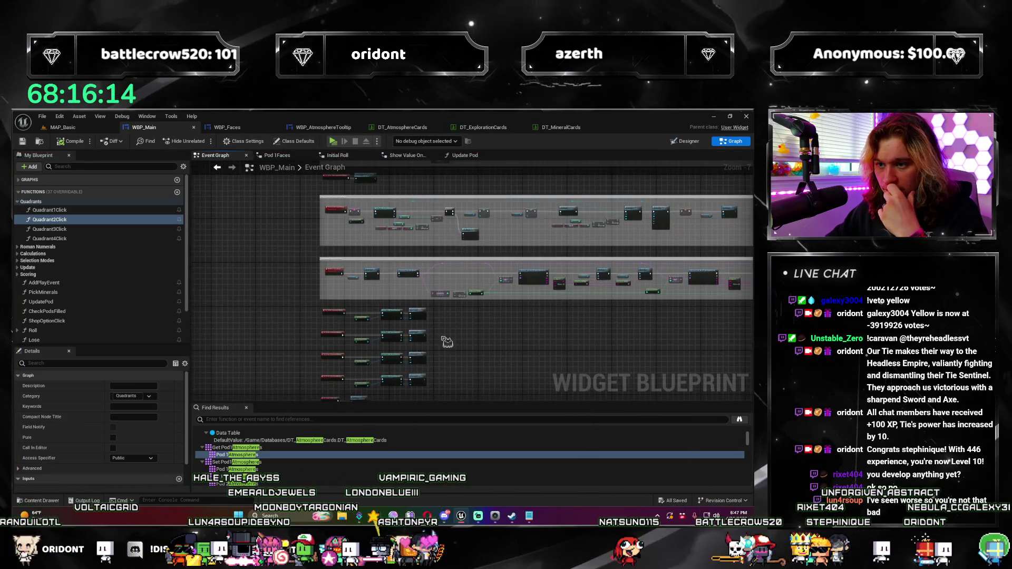
pyautogui.scroll(2, 418, 350)
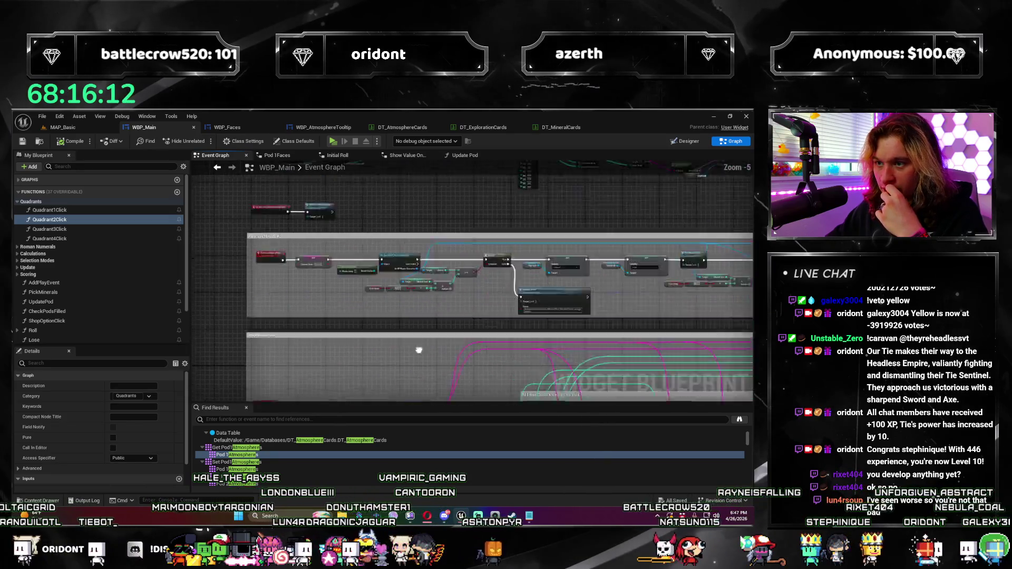
pyautogui.scroll(2, 325, 353)
pyautogui.moveTo(340, 345); pyautogui.dragTo(479, 348)
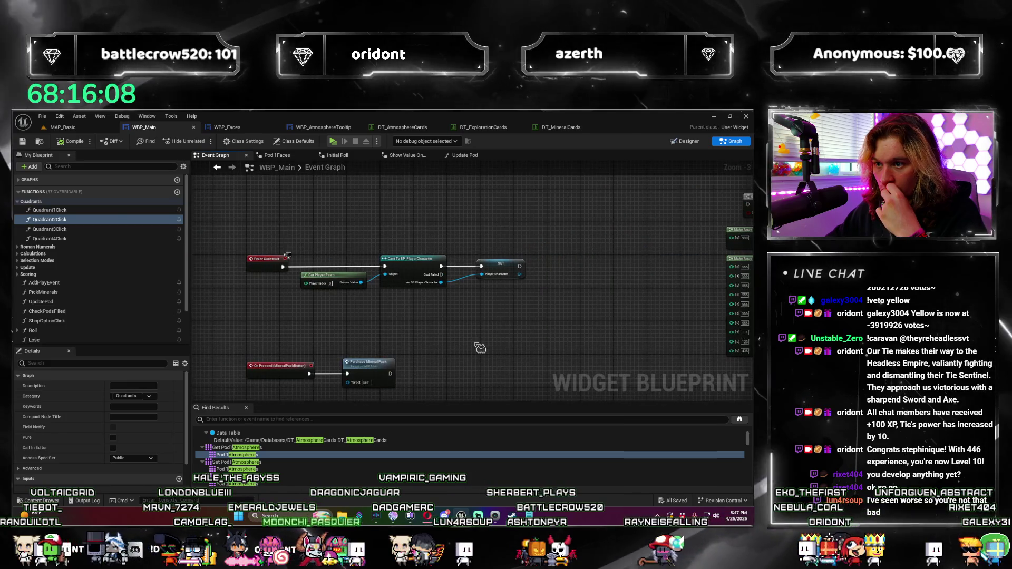
pyautogui.scroll(-1, 287, 255)
pyautogui.moveTo(287, 255); pyautogui.dragTo(417, 231)
pyautogui.scroll(2, 320, 295)
pyautogui.moveTo(320, 295); pyautogui.dragTo(424, 307)
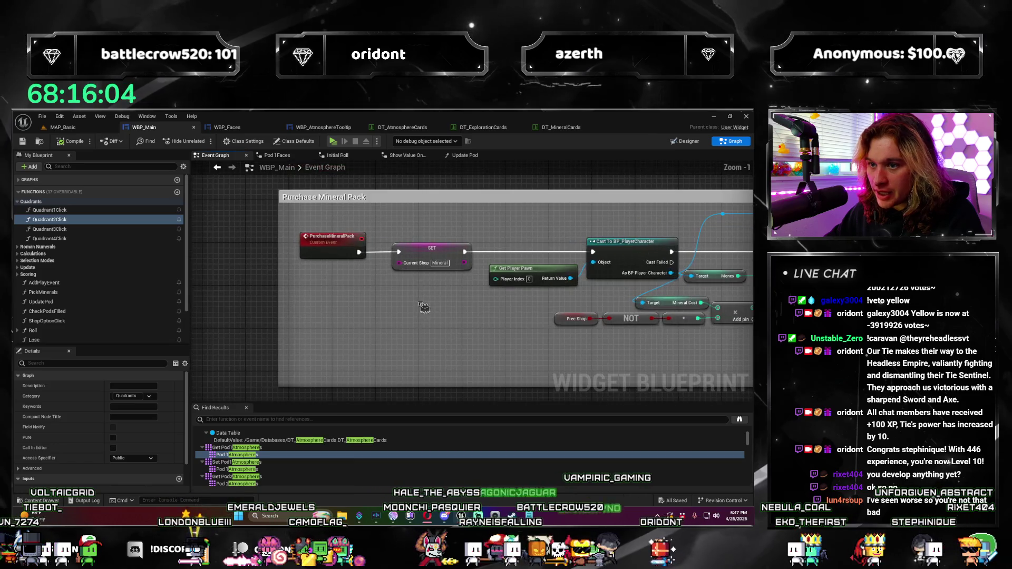
pyautogui.moveTo(494, 320)
pyautogui.mouseDown()
pyautogui.moveTo(383, 316)
pyautogui.moveTo(678, 268)
pyautogui.moveTo(570, 298)
pyautogui.moveTo(475, 274)
pyautogui.moveTo(437, 289)
pyautogui.moveTo(439, 226)
pyautogui.moveTo(442, 305)
pyautogui.moveTo(438, 232)
pyautogui.mouseUp()
pyautogui.scroll(-3, 383, 316)
pyautogui.scroll(2, 679, 267)
pyautogui.scroll(-2, 571, 299)
pyautogui.scroll(2, 474, 274)
# Inspect the Quadrant OnClicked, Check Pods Filled and Cast rows, and briefly view DT_AtmosphereCards.
pyautogui.moveTo(406, 297); pyautogui.dragTo(407, 251)
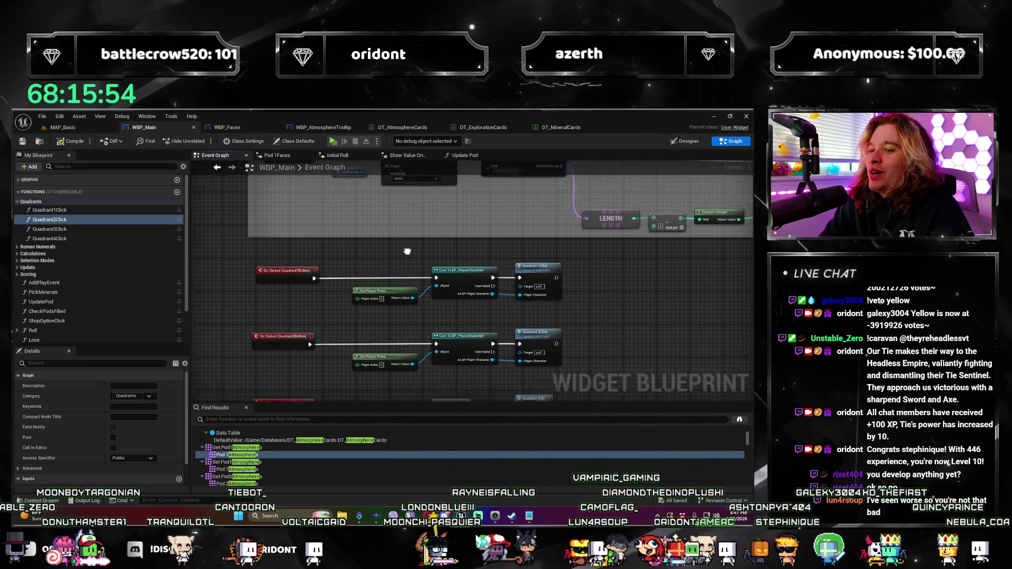
pyautogui.moveTo(595, 203)
pyautogui.mouseDown()
pyautogui.moveTo(579, 174)
pyautogui.moveTo(503, 250)
pyautogui.moveTo(521, 257)
pyautogui.mouseUp()
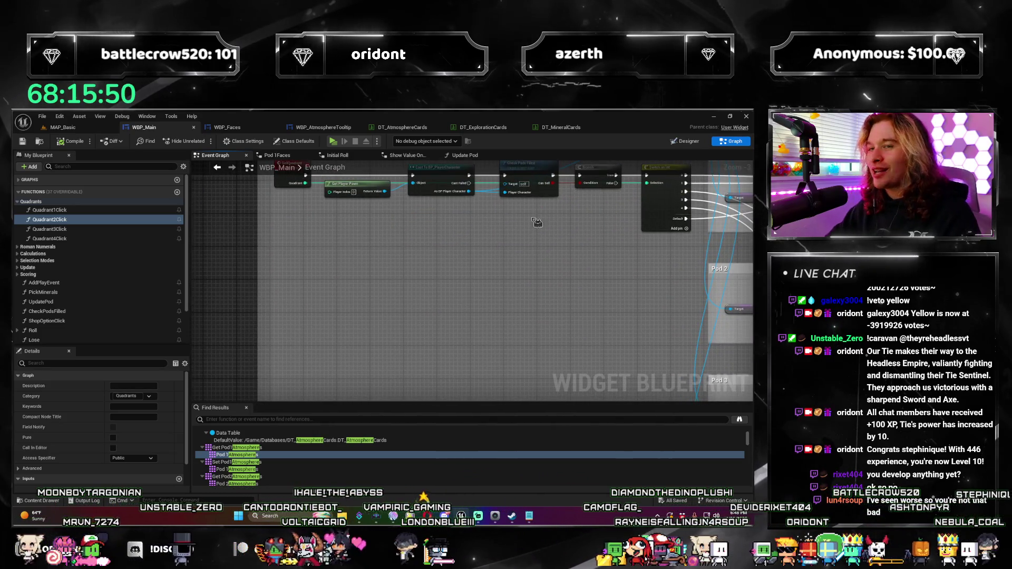
pyautogui.scroll(-2, 536, 223)
pyautogui.moveTo(537, 223); pyautogui.dragTo(436, 253)
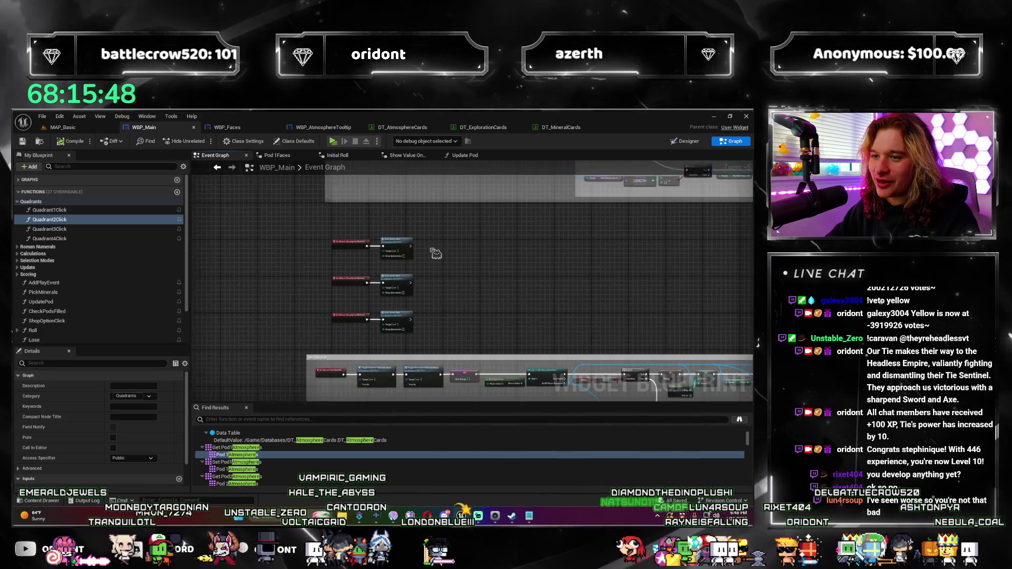
pyautogui.scroll(3, 436, 253)
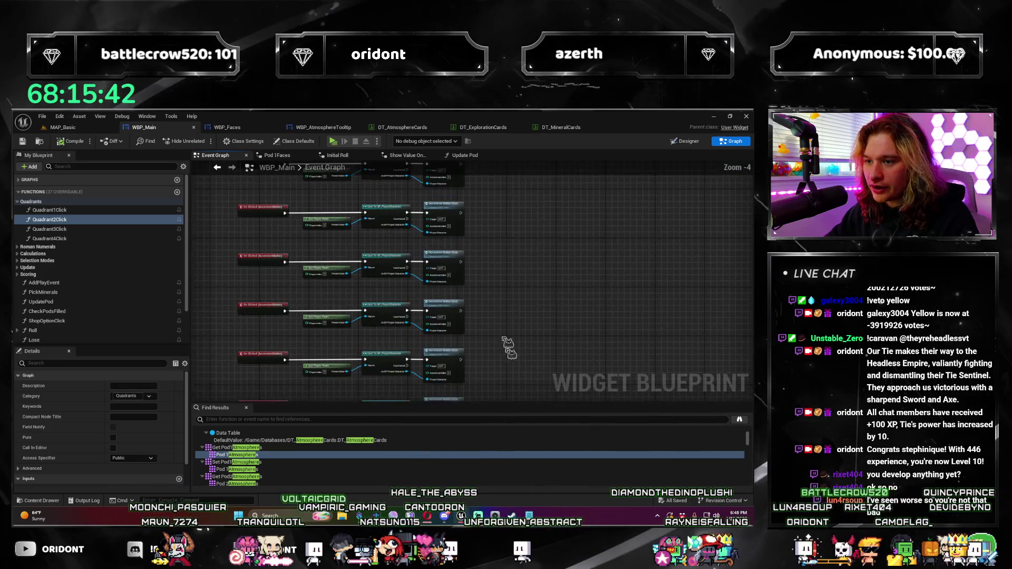
pyautogui.moveTo(470, 299); pyautogui.dragTo(363, 169)
pyautogui.scroll(-2, 363, 168)
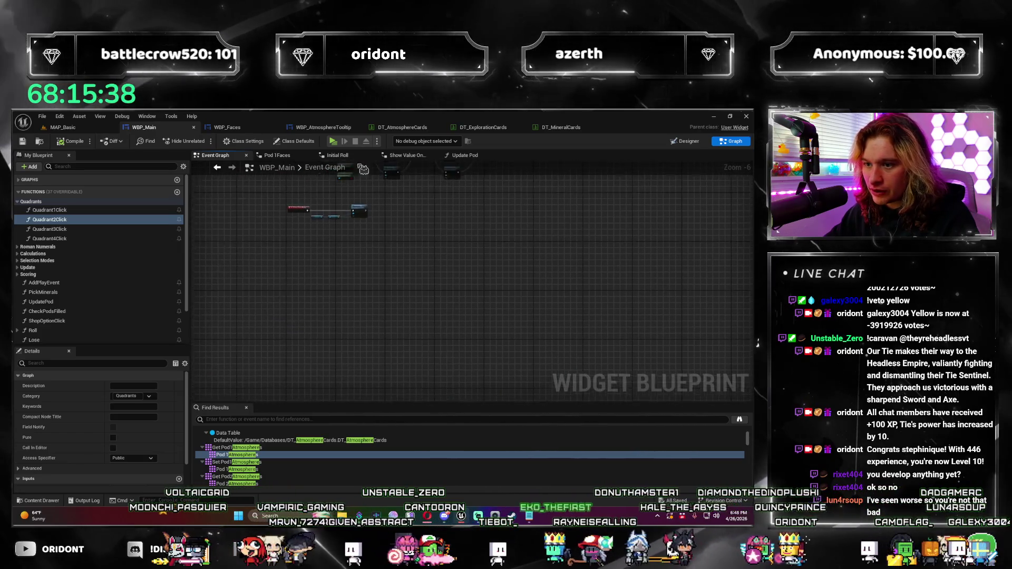
pyautogui.scroll(4, 363, 168)
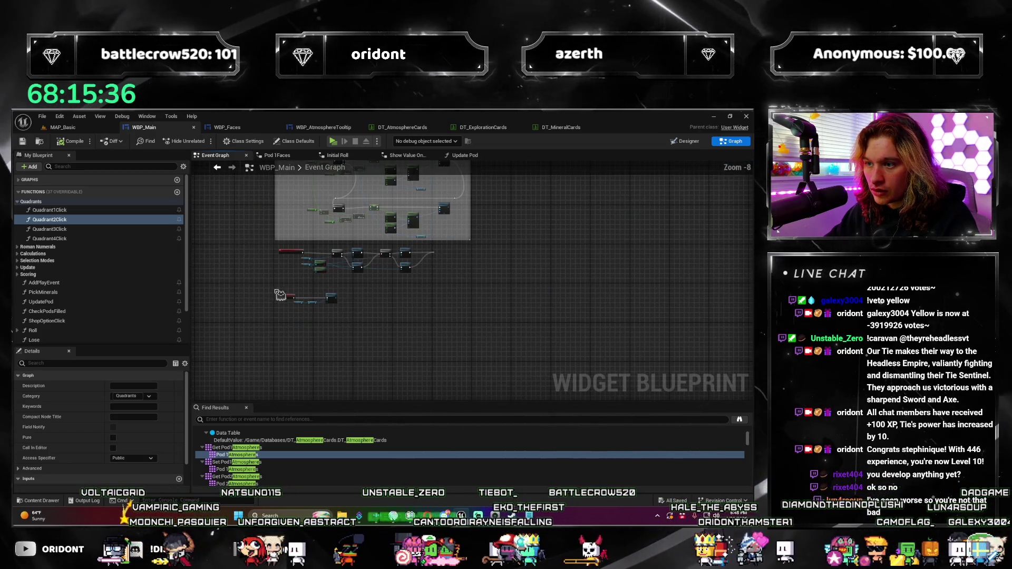
pyautogui.scroll(7, 280, 295)
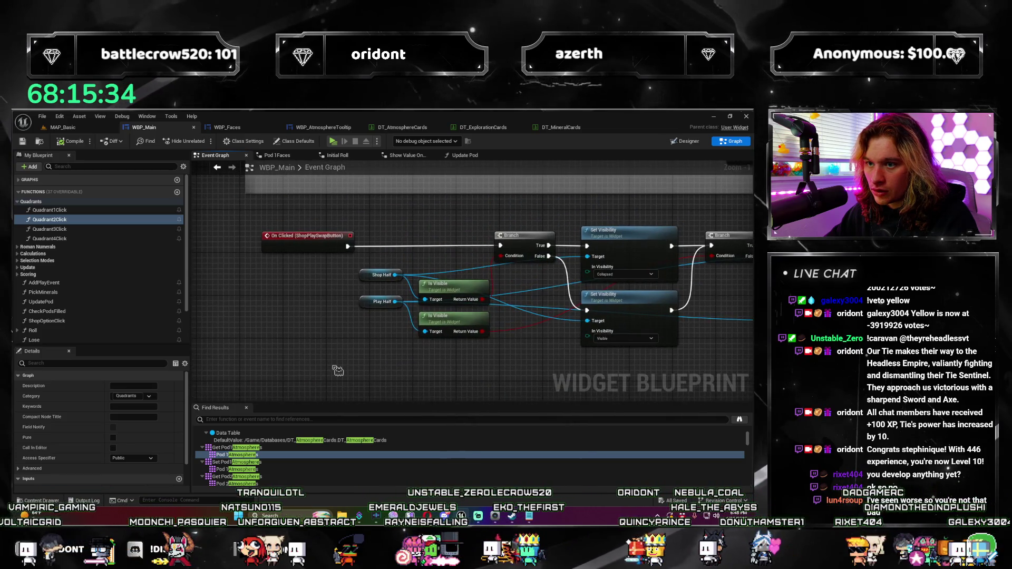
pyautogui.scroll(-3, 337, 371)
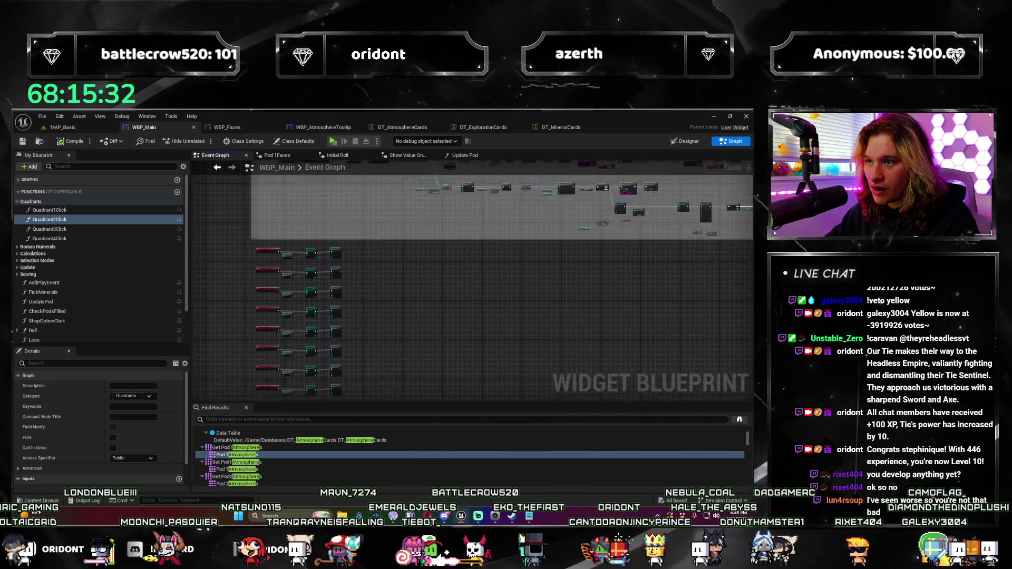
pyautogui.click(402, 127)
pyautogui.click(144, 127)
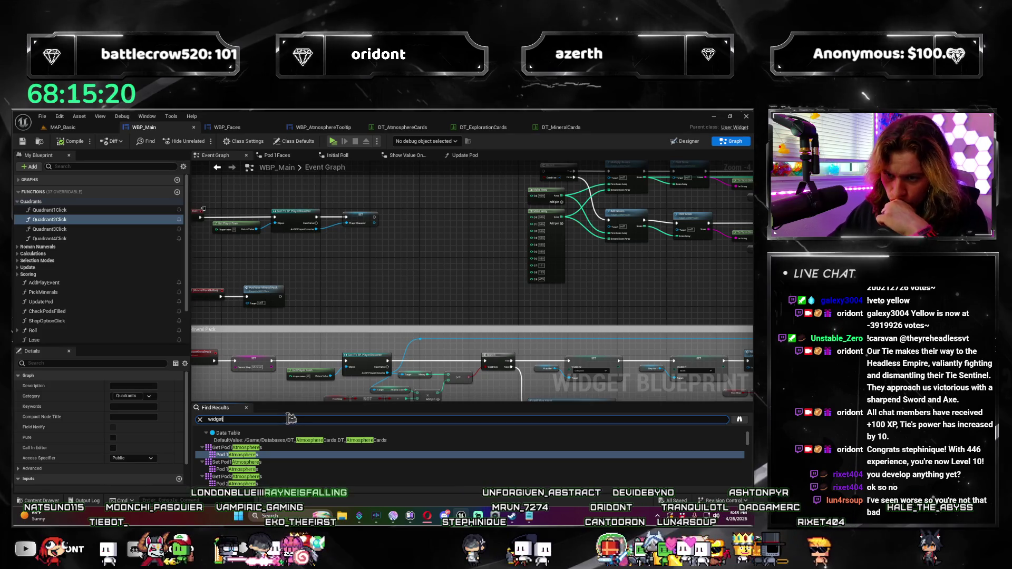
# Run the 'widget' blueprint search and jump to Add Play Event's Create Widget node.
pyautogui.press('Return')
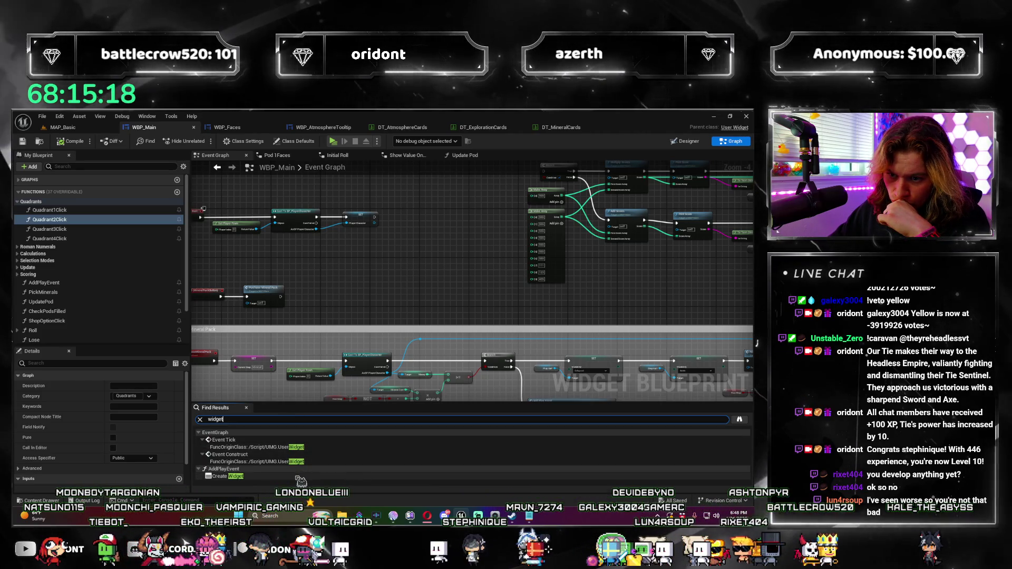
pyautogui.doubleClick(298, 476)
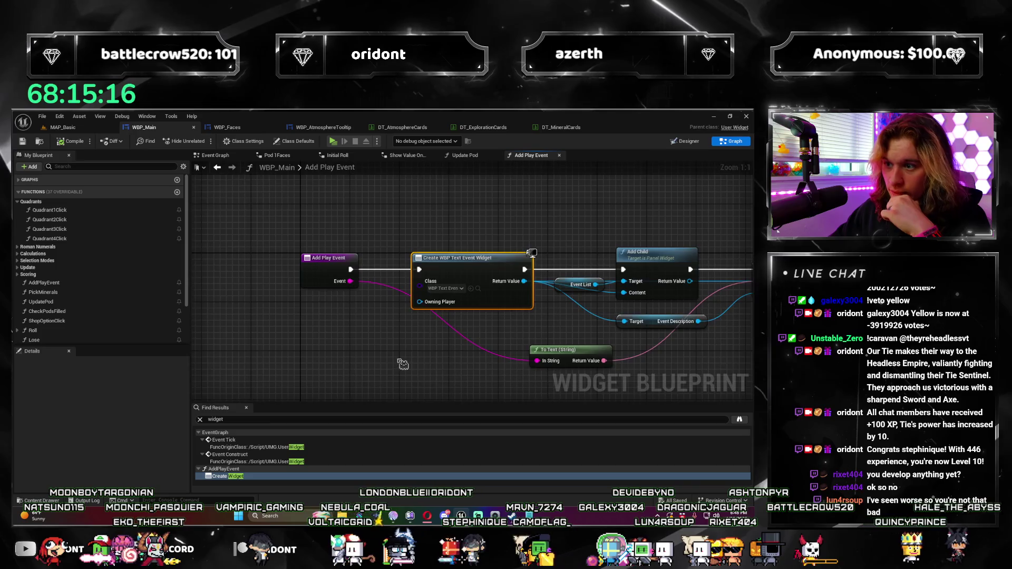
pyautogui.moveTo(403, 364); pyautogui.dragTo(343, 369)
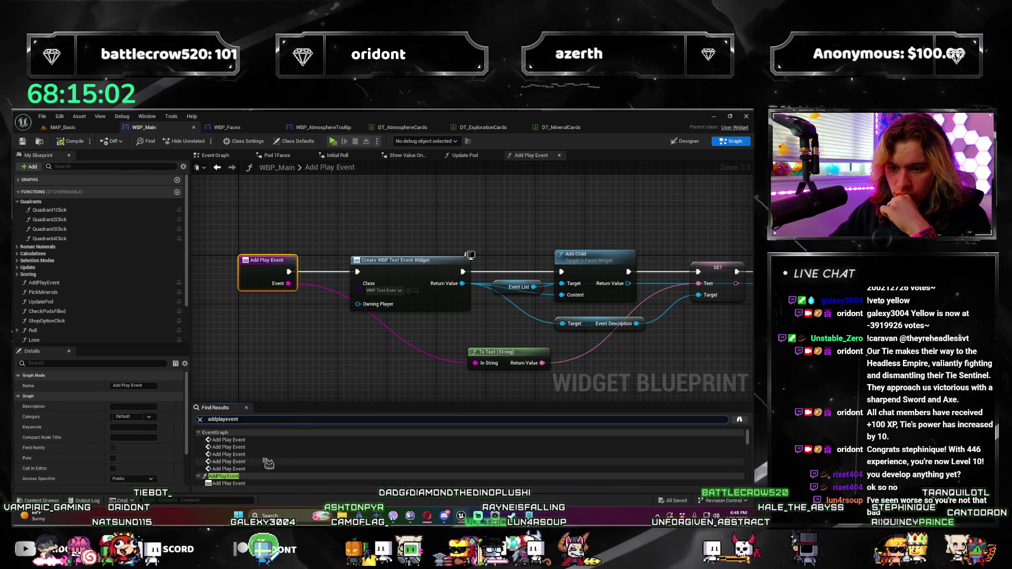
# Find the Add Play Event call and open its function graph to view the whole chain.
pyautogui.doubleClick(249, 441)
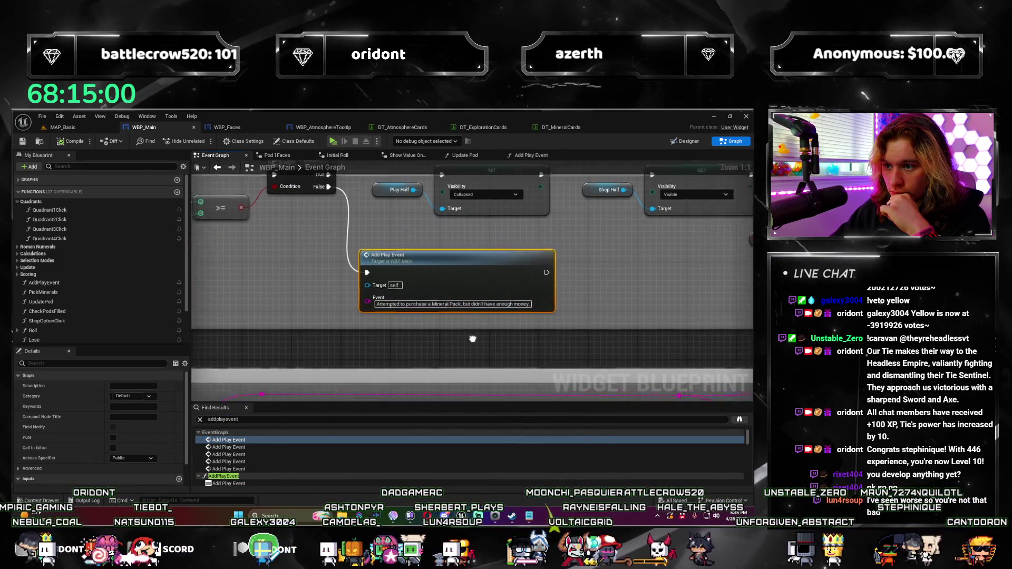
pyautogui.scroll(-5, 451, 348)
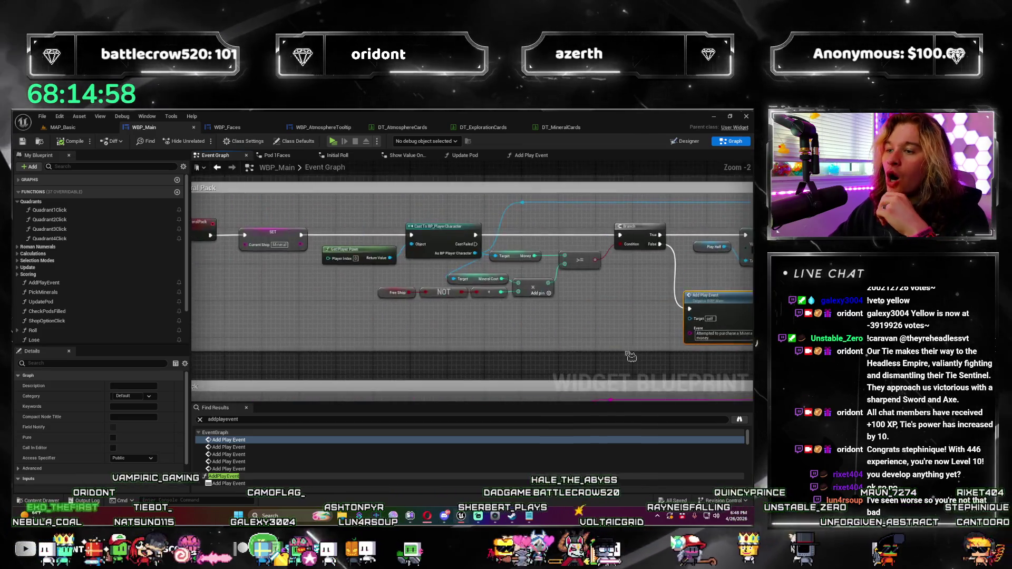
pyautogui.scroll(-2, 235, 467)
pyautogui.scroll(3, 428, 355)
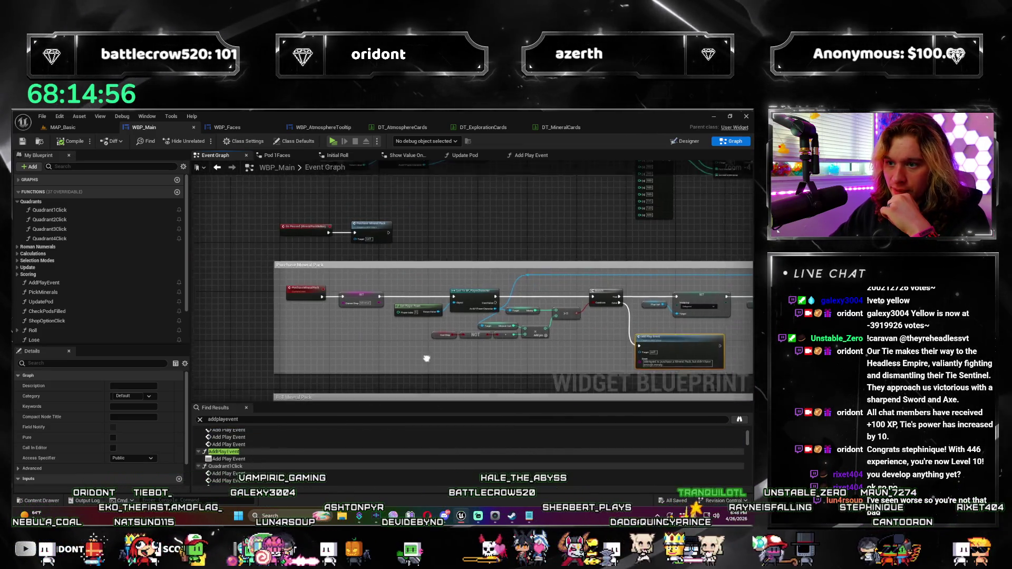
pyautogui.moveTo(427, 354); pyautogui.dragTo(372, 277)
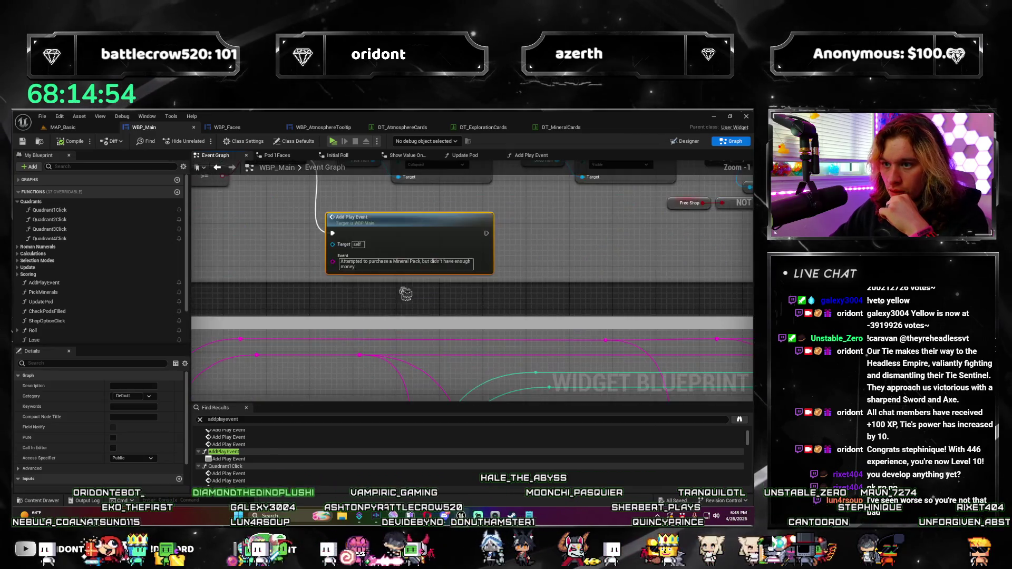
pyautogui.doubleClick(371, 277)
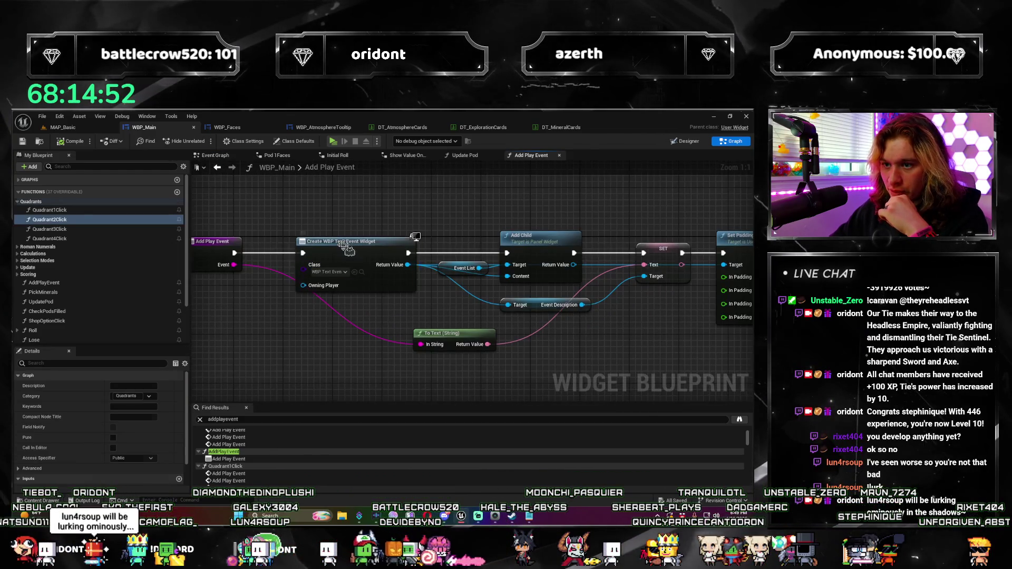
pyautogui.moveTo(516, 383); pyautogui.dragTo(435, 312)
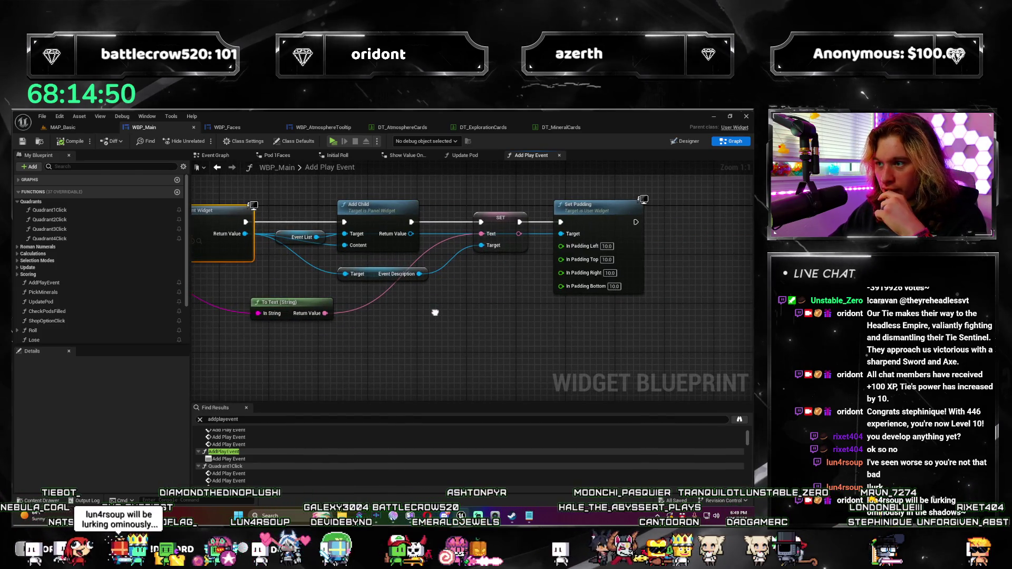
pyautogui.scroll(-2, 435, 313)
pyautogui.moveTo(479, 242)
pyautogui.mouseDown()
pyautogui.moveTo(548, 307)
pyautogui.moveTo(488, 306)
pyautogui.mouseUp()
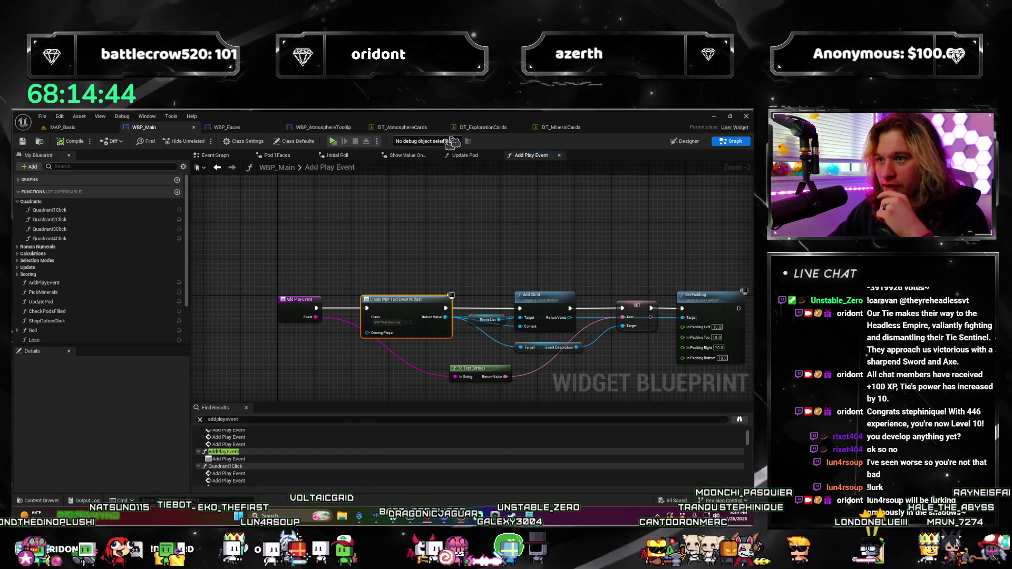
# Close the Add Play Event, Show Value On Pod and Pod 1 Faces tabs.
pyautogui.click(562, 158)
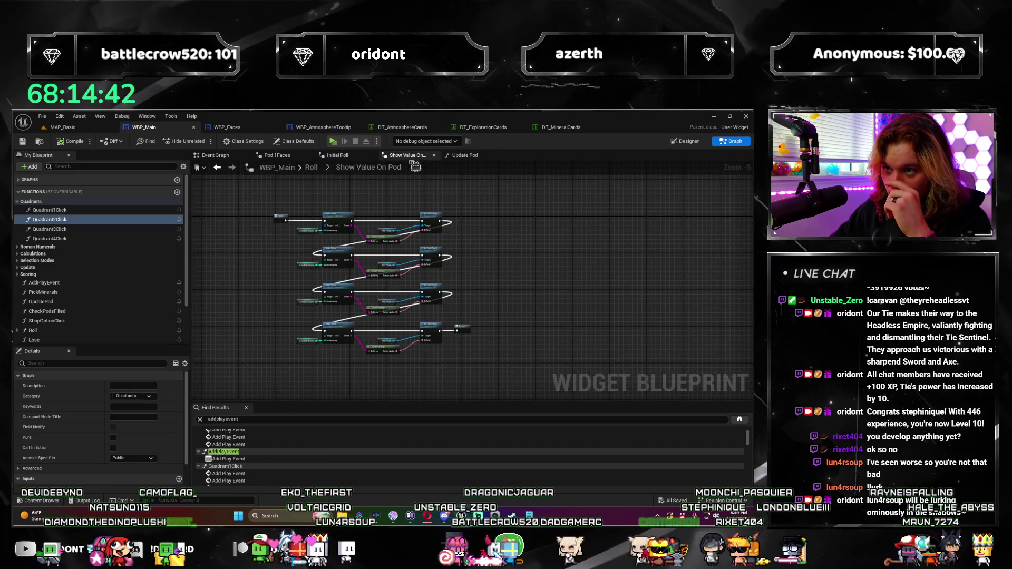
pyautogui.click(435, 155)
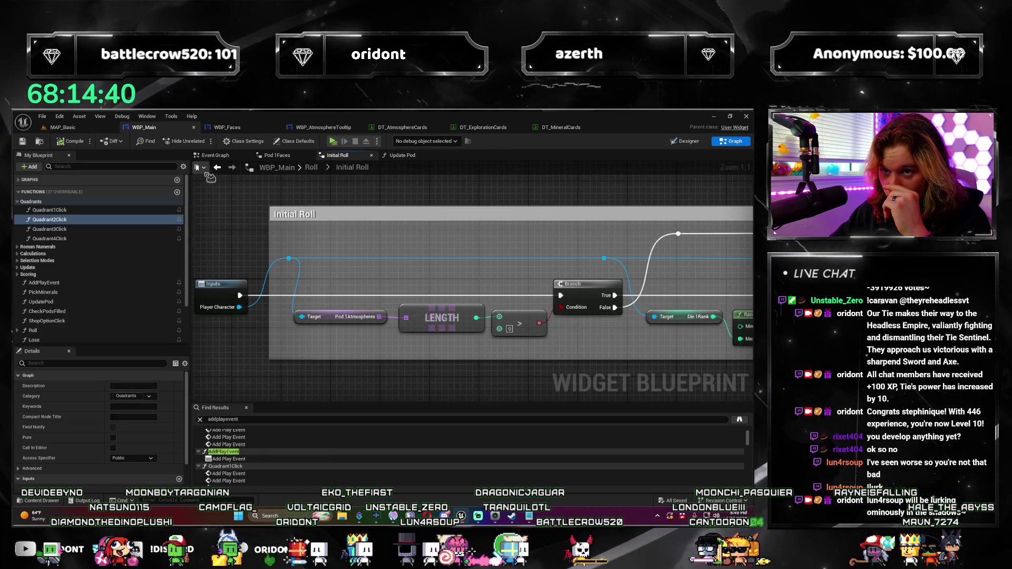
pyautogui.click(279, 155)
pyautogui.click(309, 155)
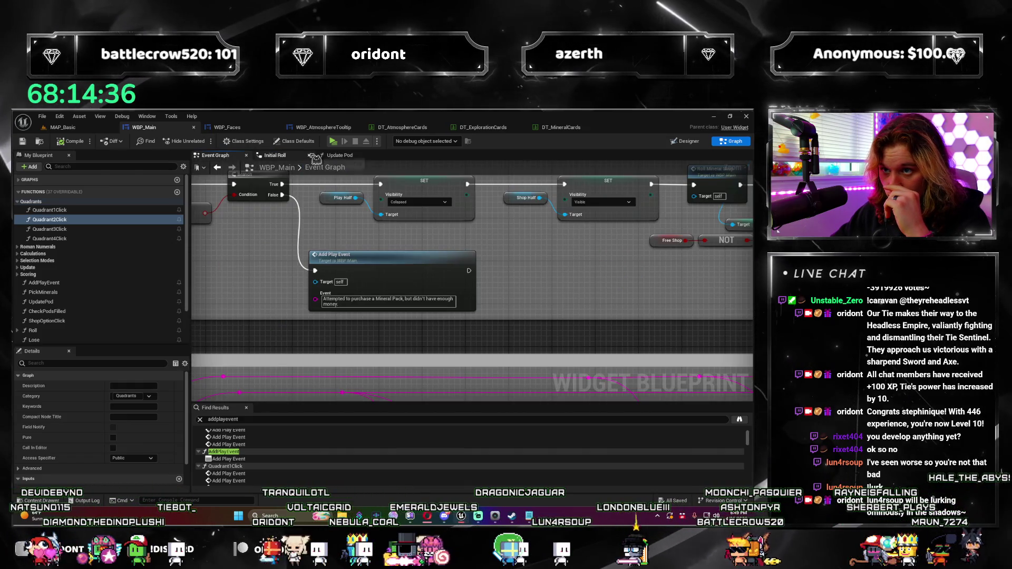
# Zoom around the Event Graph and centre the Make Array nodes.
pyautogui.scroll(-3, 337, 277)
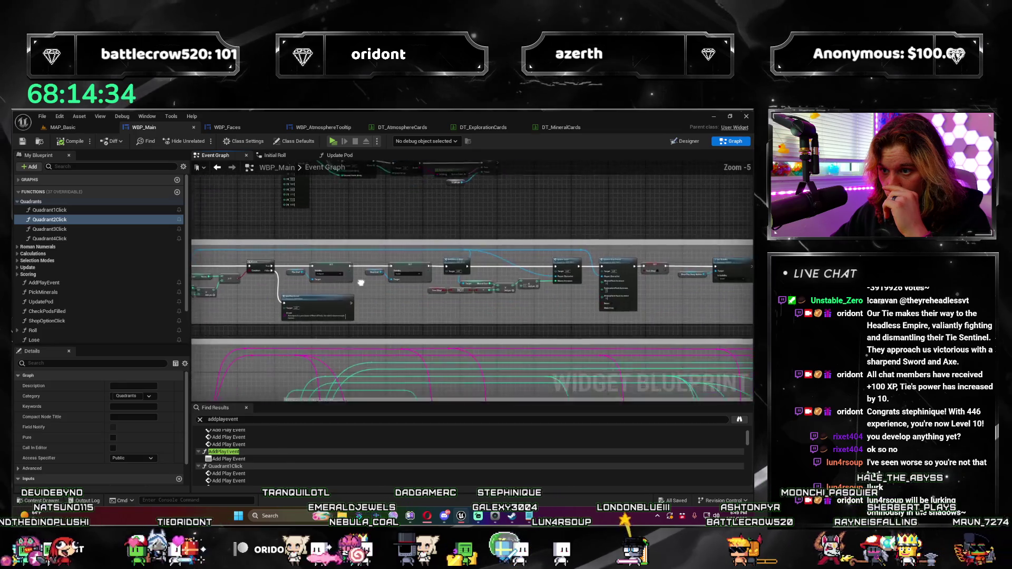
pyautogui.scroll(-1, 338, 276)
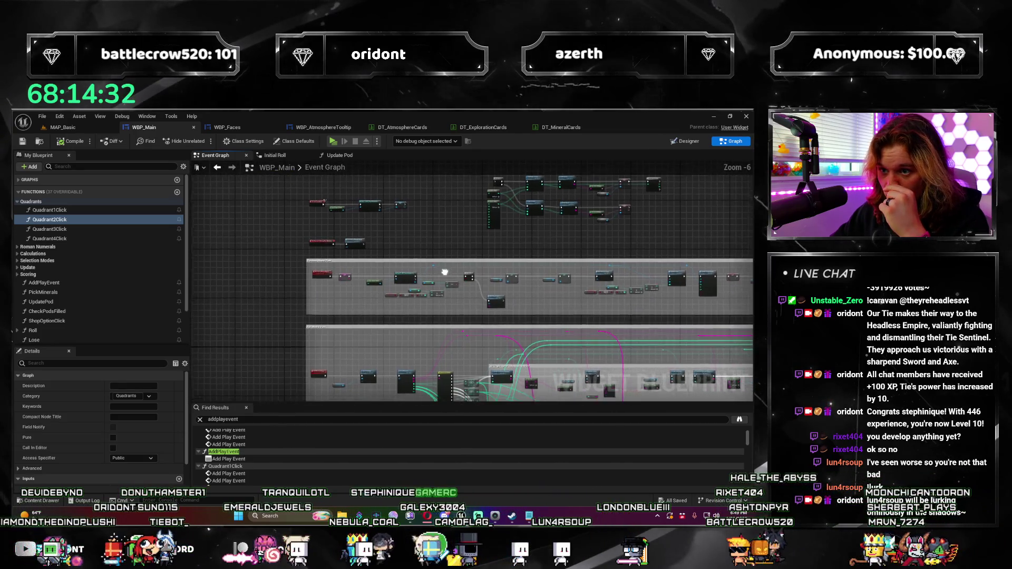
pyautogui.scroll(2, 468, 276)
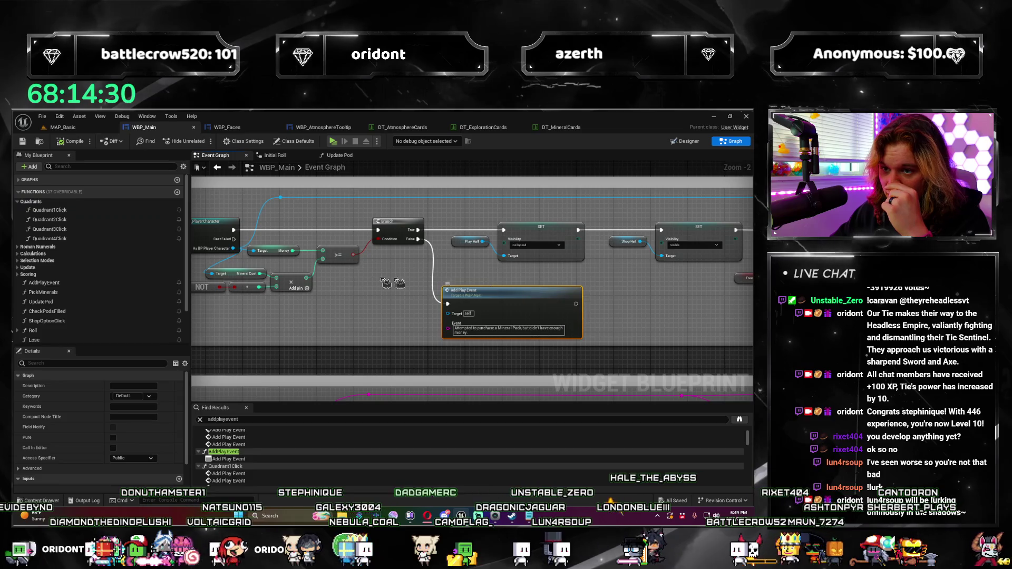
pyautogui.scroll(-4, 393, 284)
pyautogui.scroll(3, 460, 307)
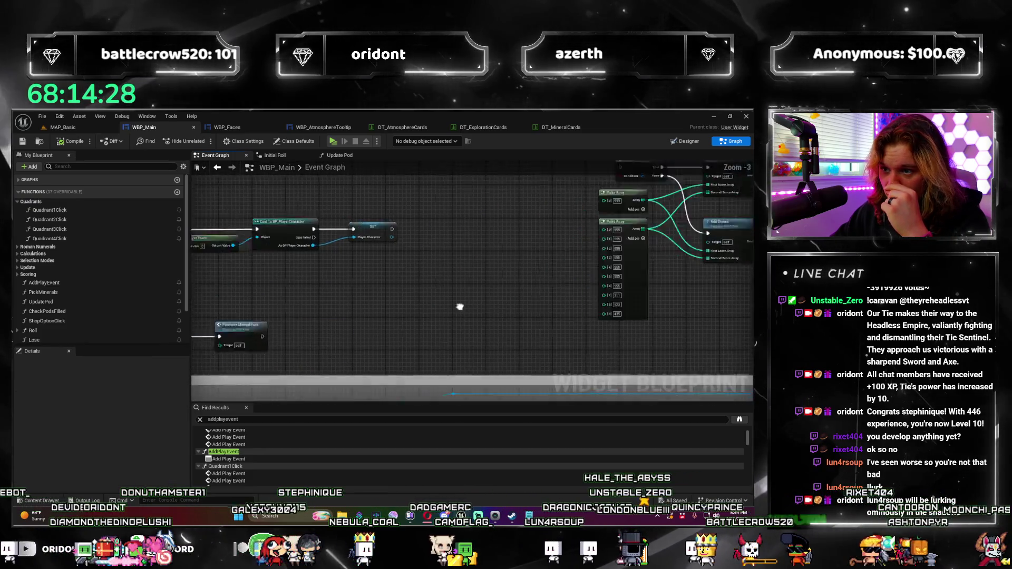
pyautogui.moveTo(459, 307)
pyautogui.mouseDown()
pyautogui.moveTo(440, 329)
pyautogui.moveTo(345, 354)
pyautogui.moveTo(503, 260)
pyautogui.mouseUp()
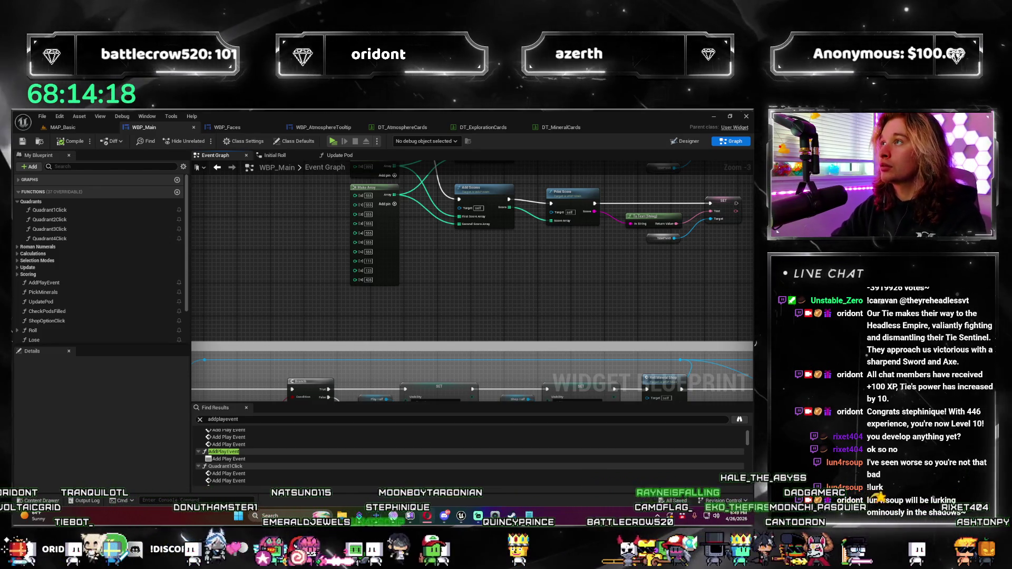
# Inspect the Branch, Add Play Event and purchase logic nodes, then switch to Designer.
pyautogui.moveTo(334, 331); pyautogui.dragTo(450, 232)
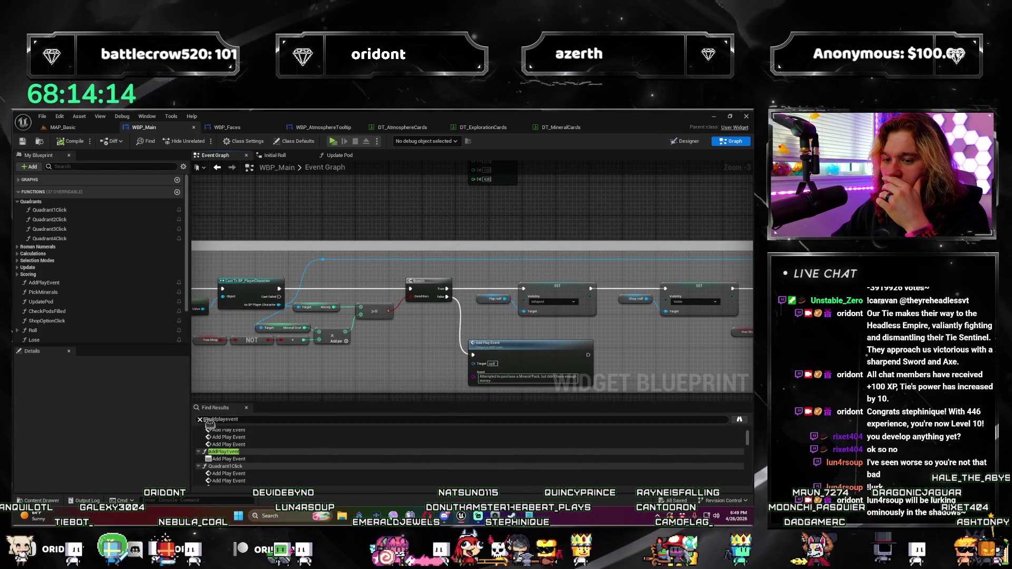
pyautogui.moveTo(368, 370); pyautogui.dragTo(472, 320)
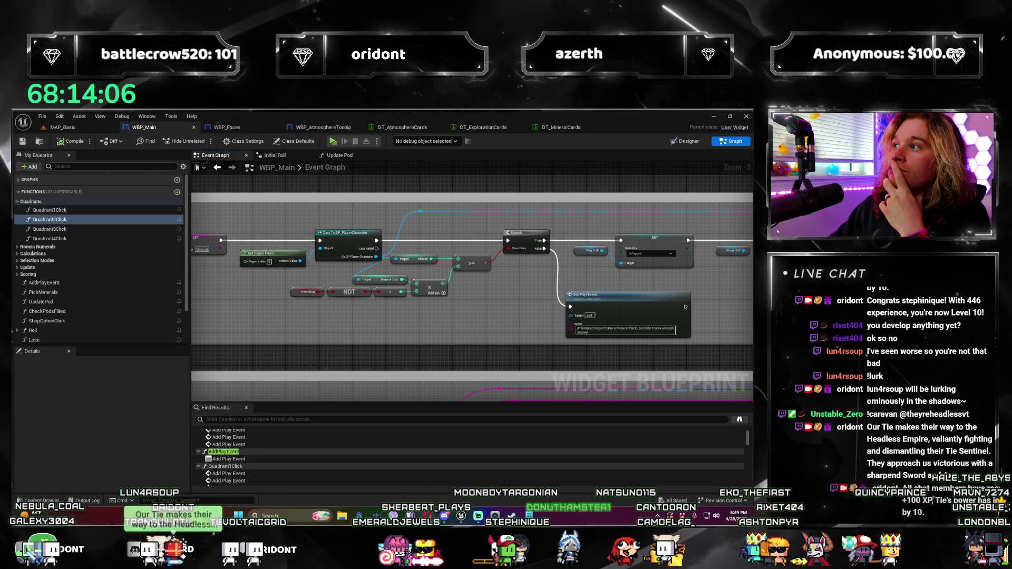
pyautogui.scroll(-3, 343, 253)
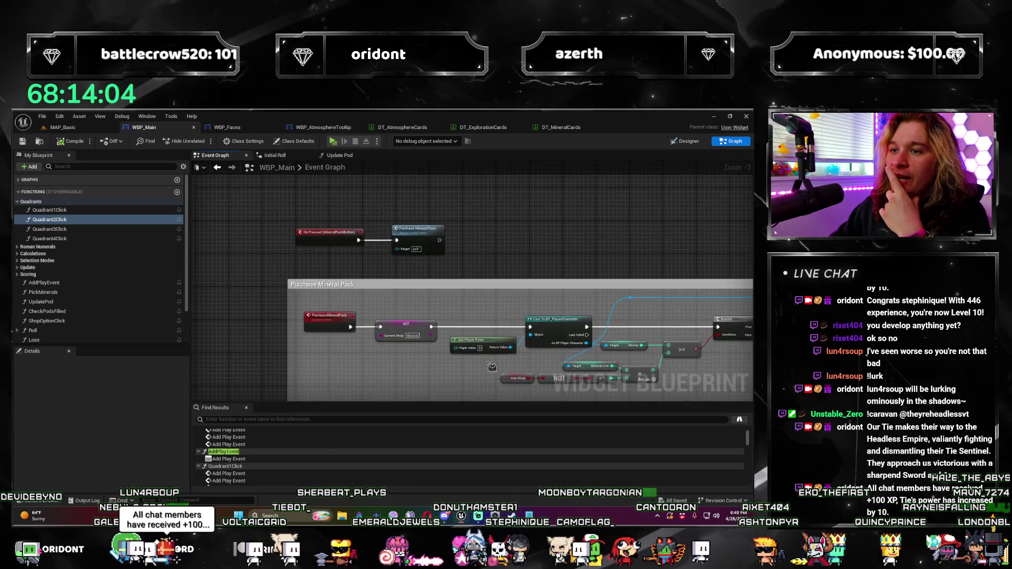
pyautogui.scroll(2, 343, 252)
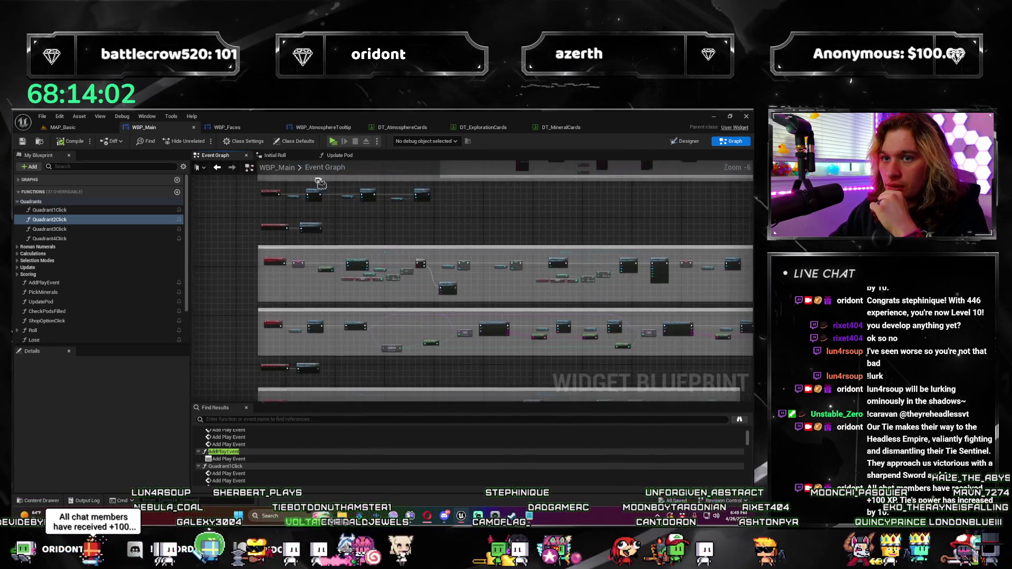
pyautogui.scroll(-2, 378, 264)
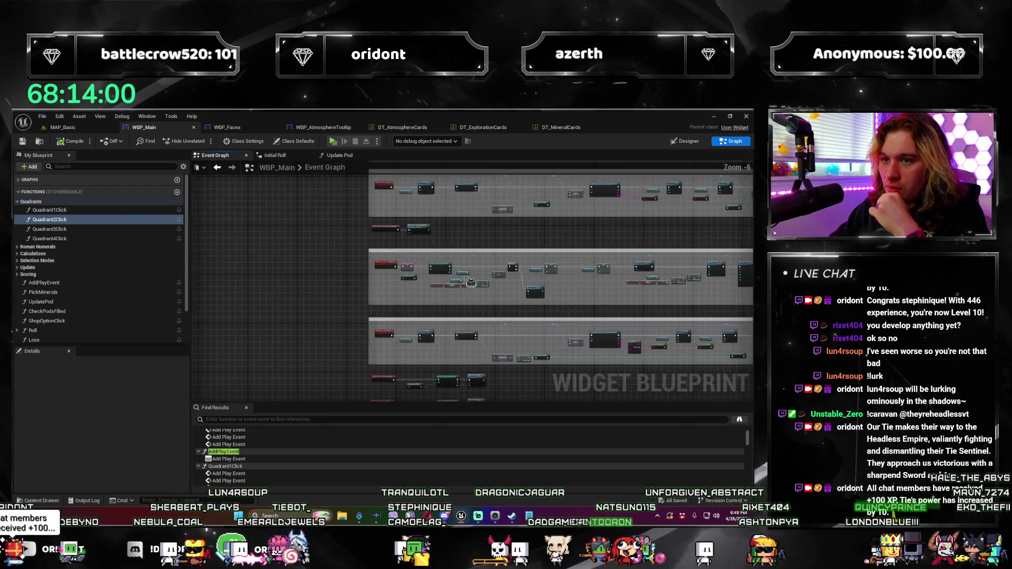
pyautogui.scroll(-1, 70, 281)
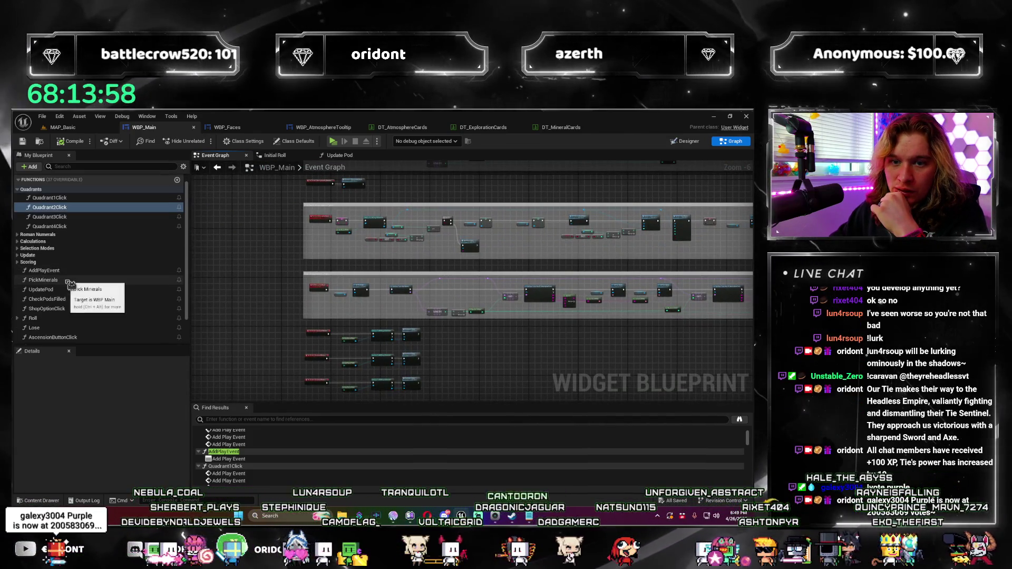
pyautogui.scroll(2, 343, 178)
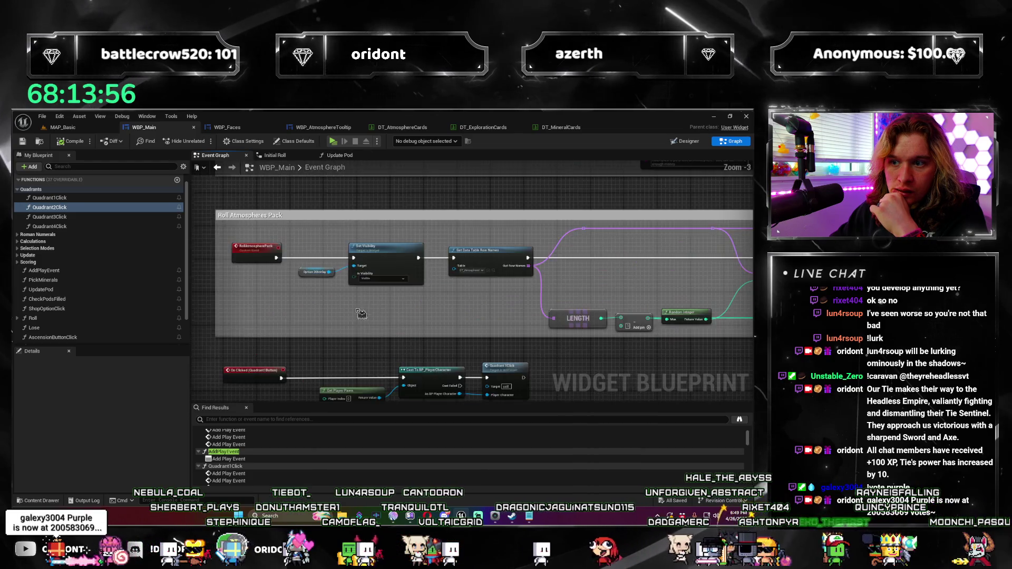
pyautogui.scroll(-4, 343, 177)
pyautogui.scroll(-2, 112, 272)
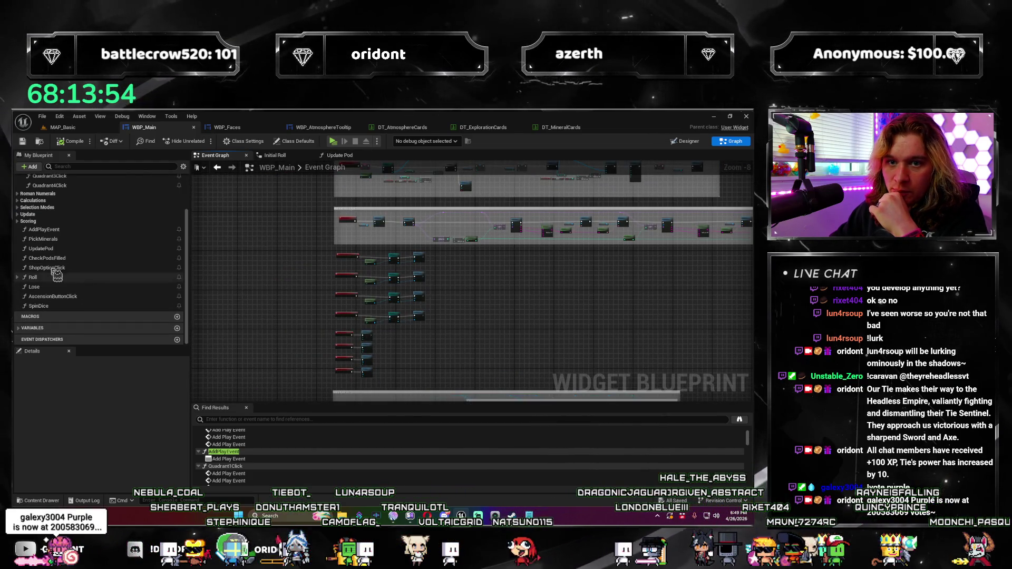
pyautogui.scroll(3, 32, 253)
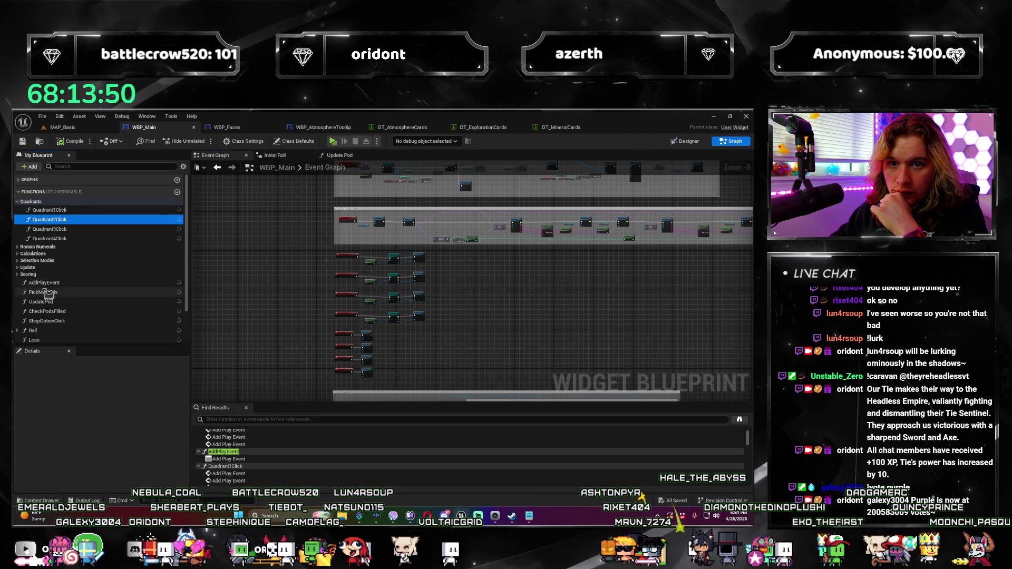
pyautogui.scroll(-6, 49, 293)
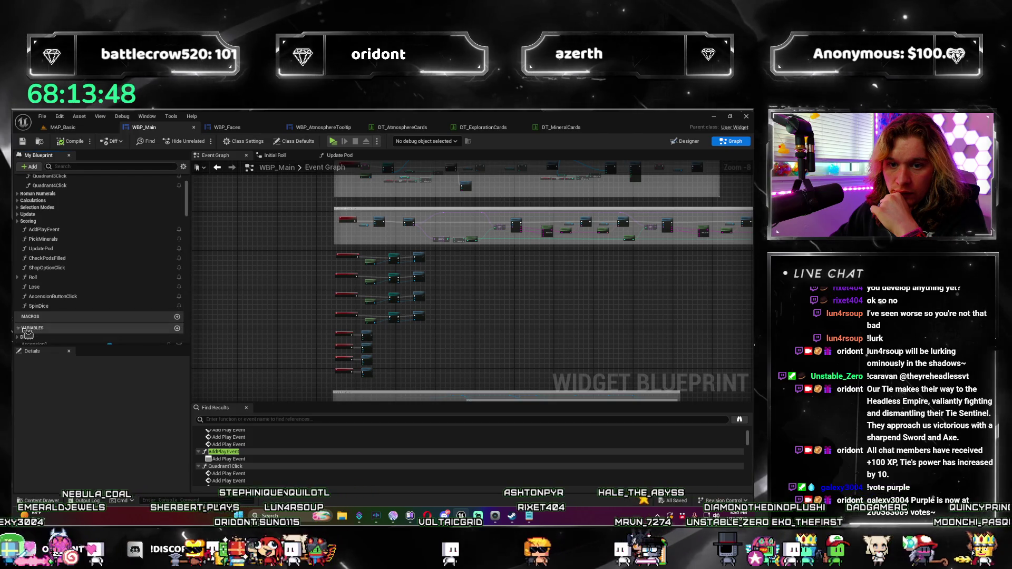
pyautogui.scroll(-8, 76, 293)
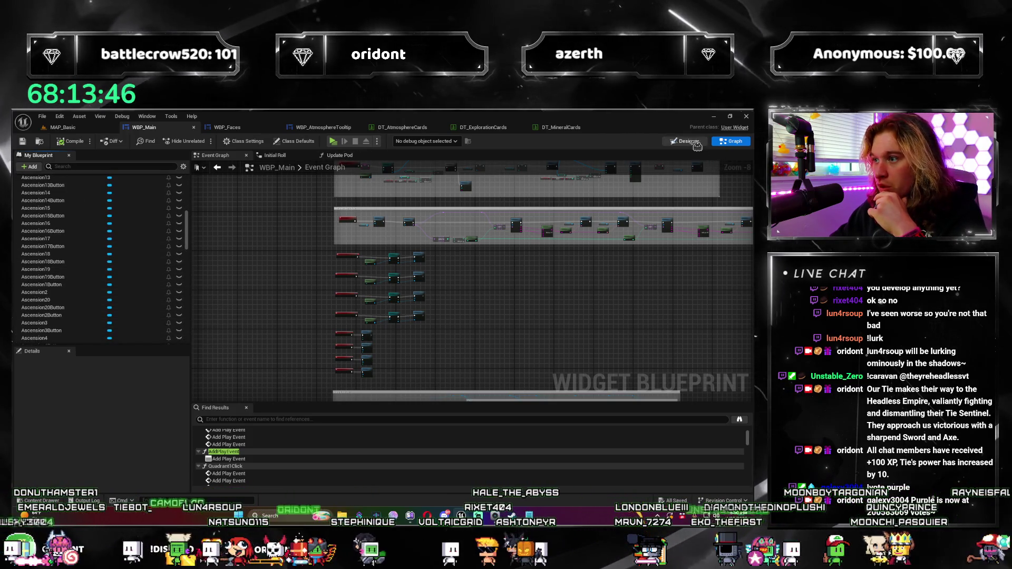
pyautogui.hotkey('ctrl', 'shift', 'd')
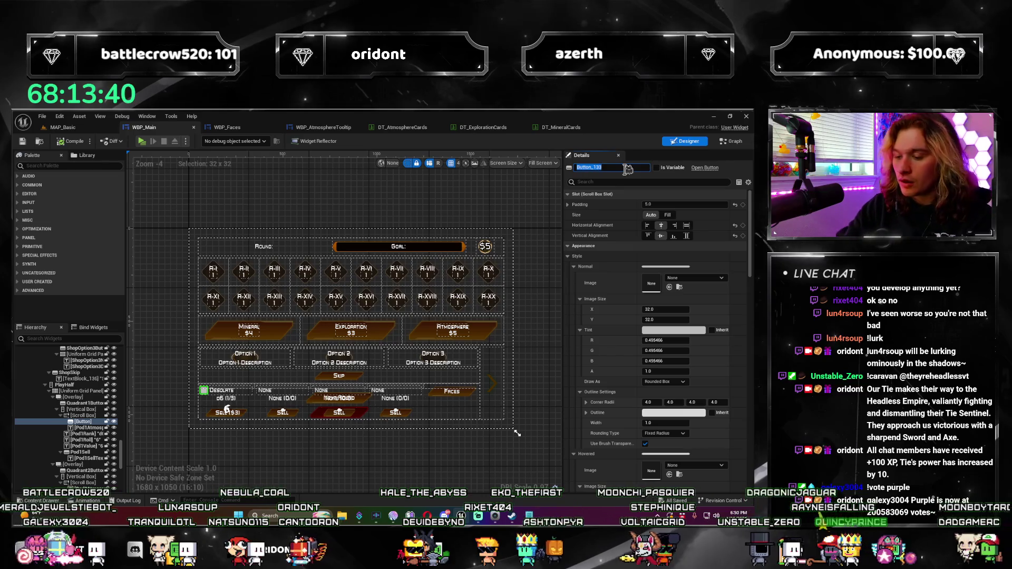
# Rename Button_133 to Pod1HoverDetails and return to the Graph view.
pyautogui.write('Pod1')
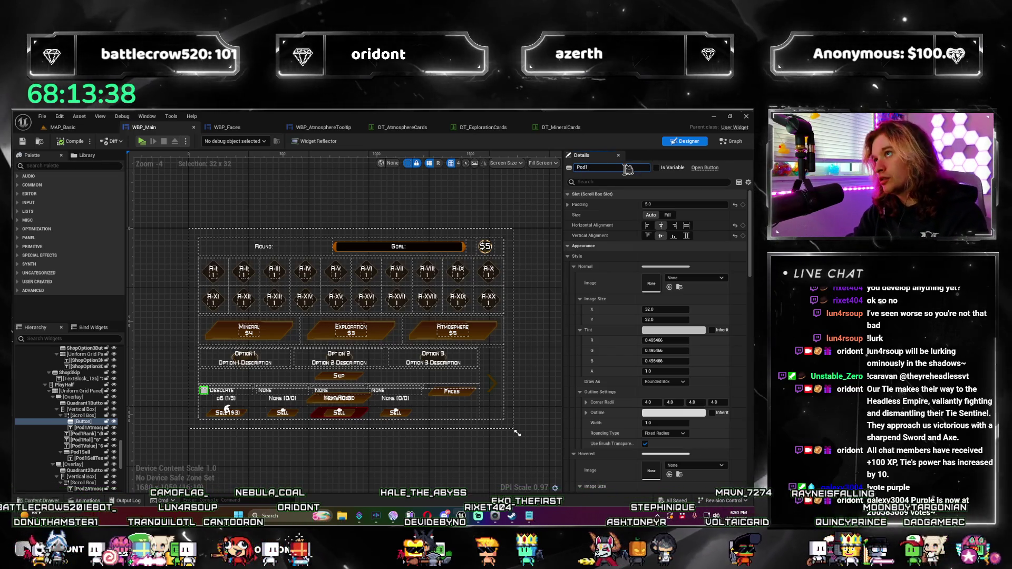
pyautogui.write('HoverDetails')
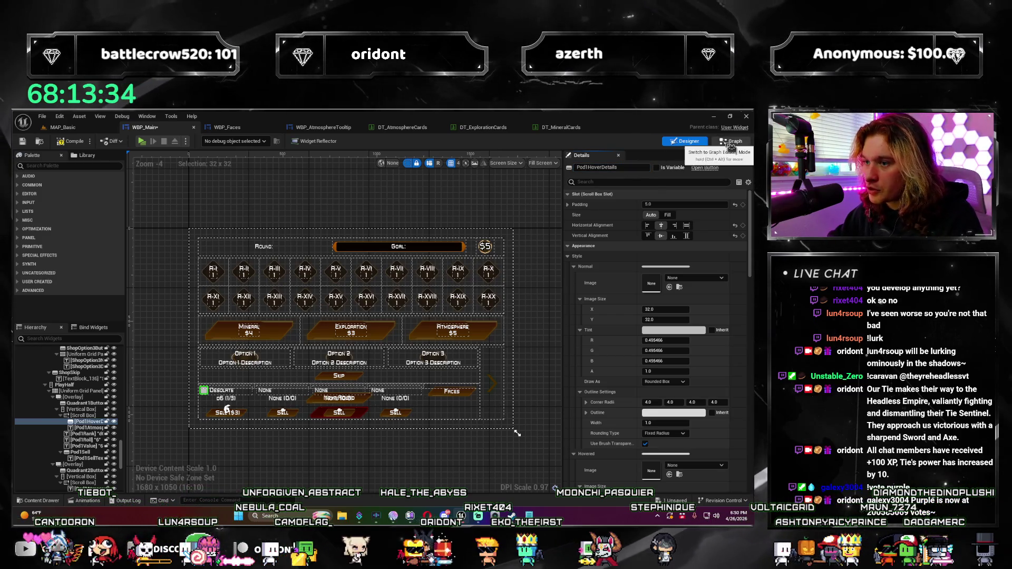
pyautogui.hotkey('shift', 'F4')
# Select the Pod1HoverDetails variable and add its On Hovered event to the Event Graph.
pyautogui.scroll(-10, 77, 273)
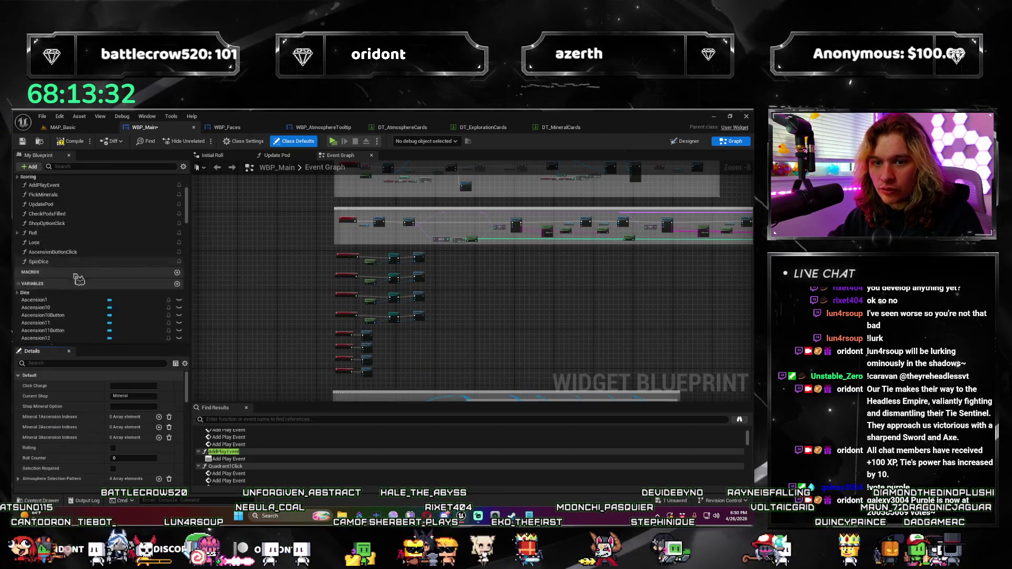
pyautogui.scroll(-3, 79, 280)
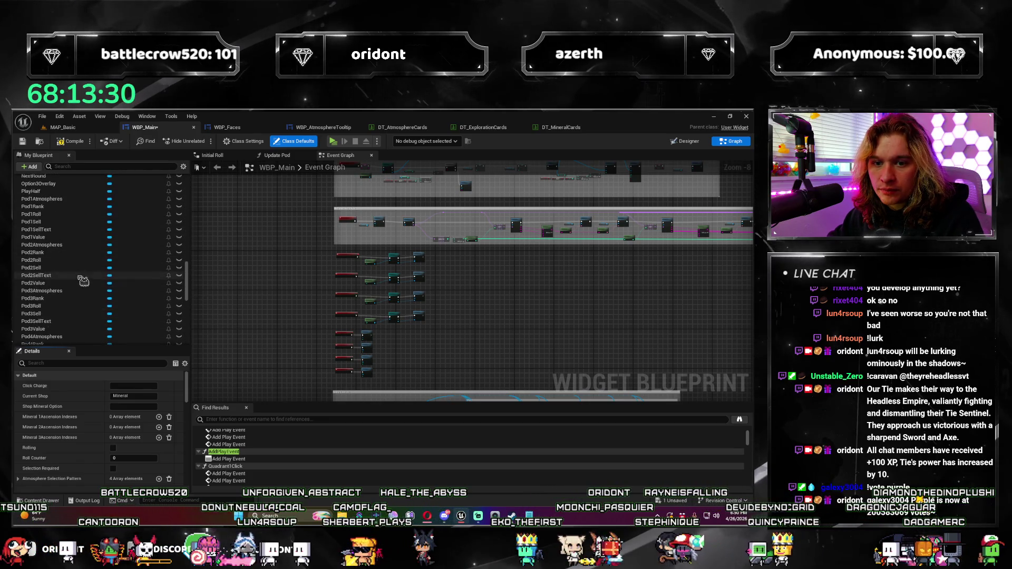
pyautogui.scroll(2, 84, 281)
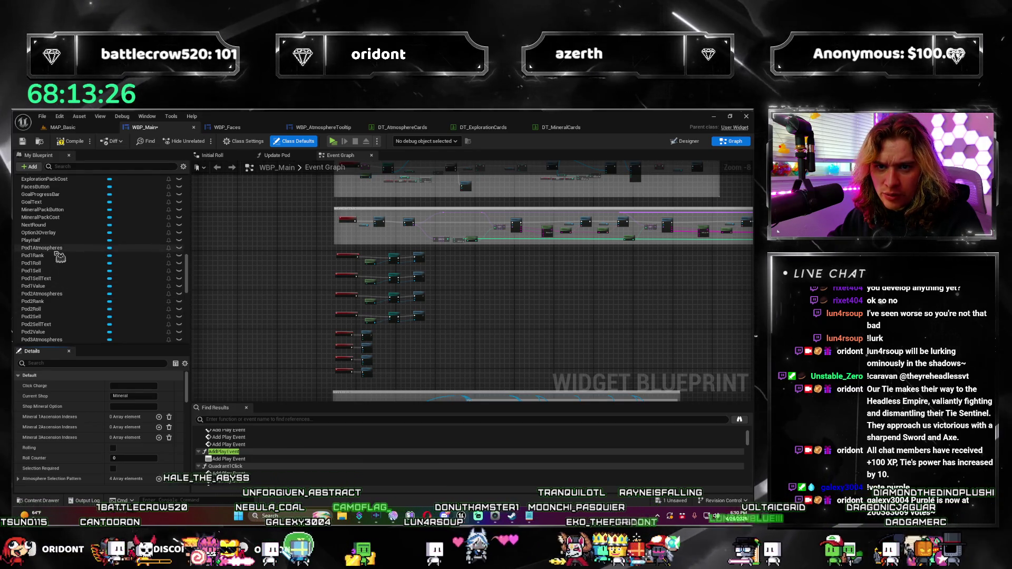
pyautogui.click(74, 247)
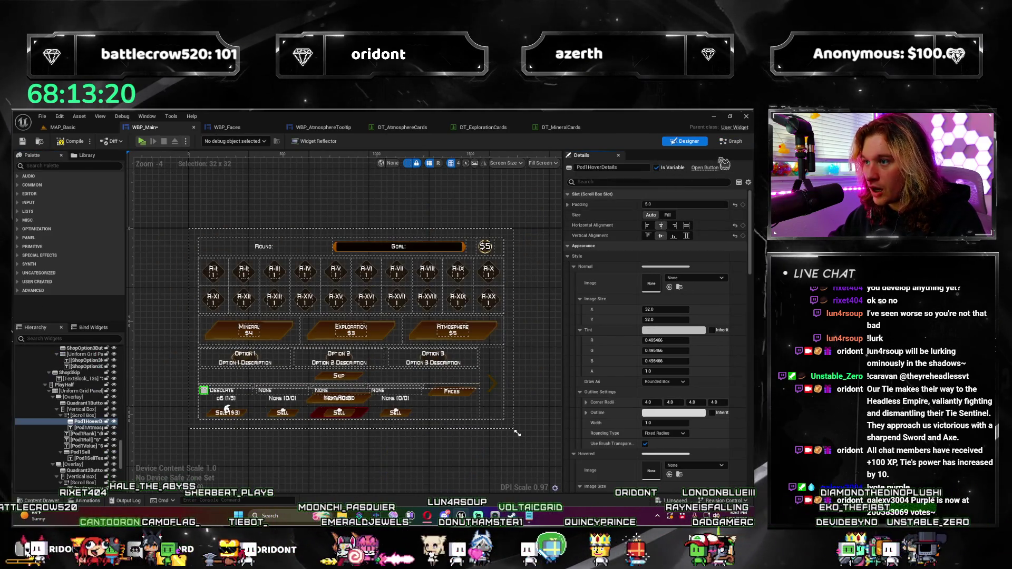
pyautogui.click(727, 142)
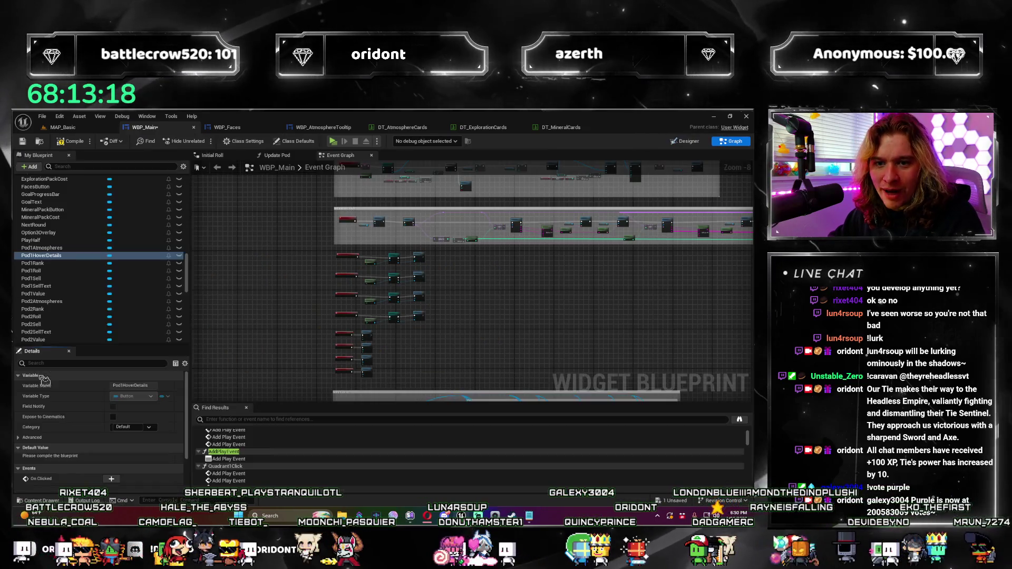
pyautogui.scroll(-2, 66, 461)
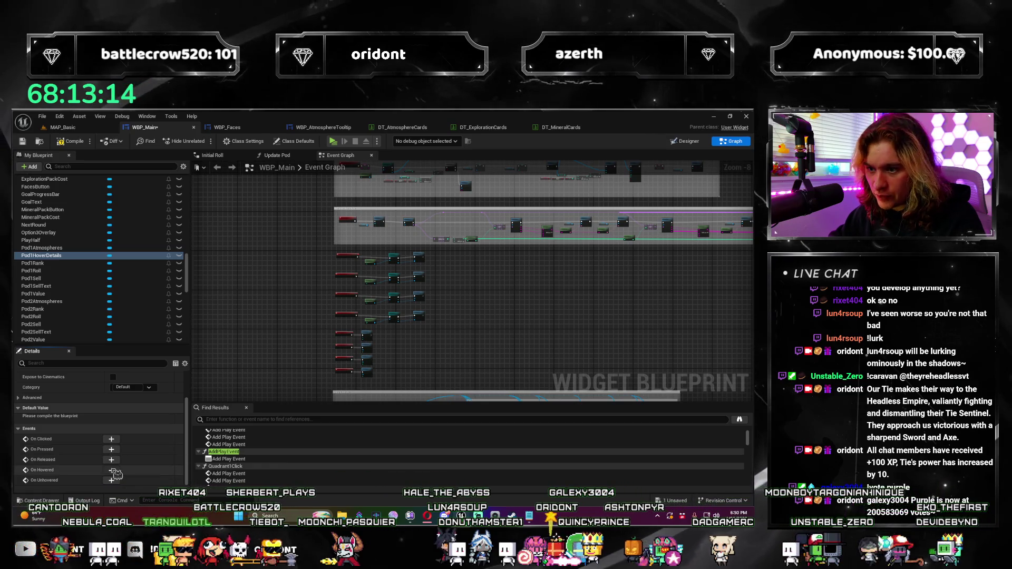
pyautogui.doubleClick(228, 459)
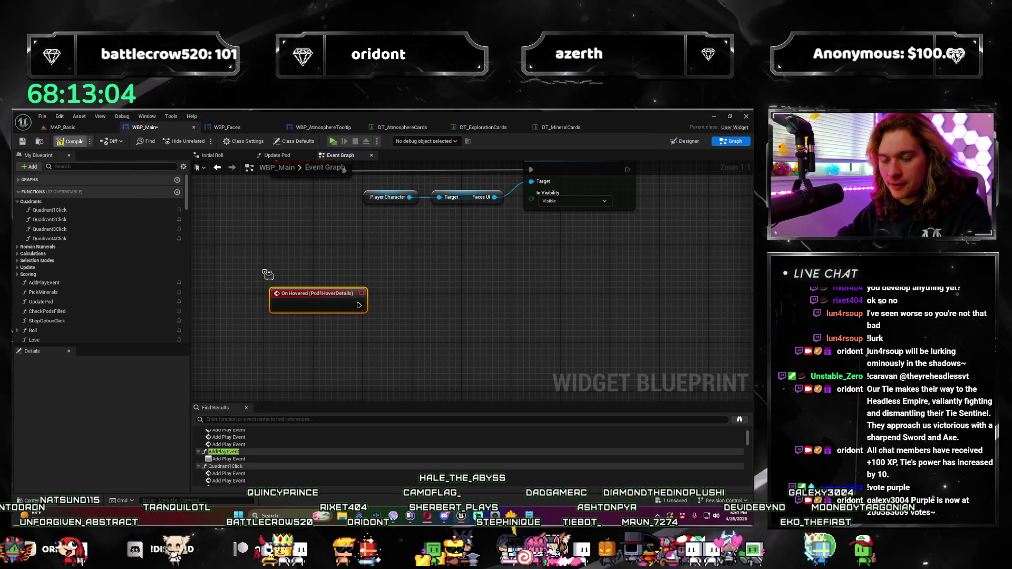
# Add a Create Widget node after On Hovered with class WBP_AtmosphereTooltip.
pyautogui.click(276, 279)
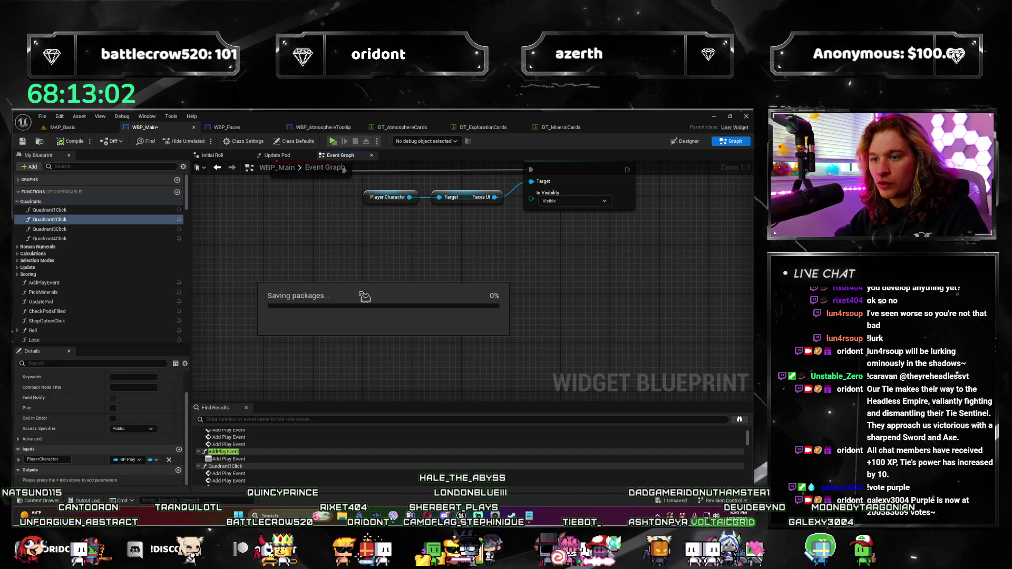
pyautogui.moveTo(382, 258)
pyautogui.mouseDown()
pyautogui.moveTo(358, 272)
pyautogui.moveTo(364, 283)
pyautogui.moveTo(369, 265)
pyautogui.mouseUp()
pyautogui.write('create widget')
pyautogui.press('Return')
pyautogui.click(403, 296)
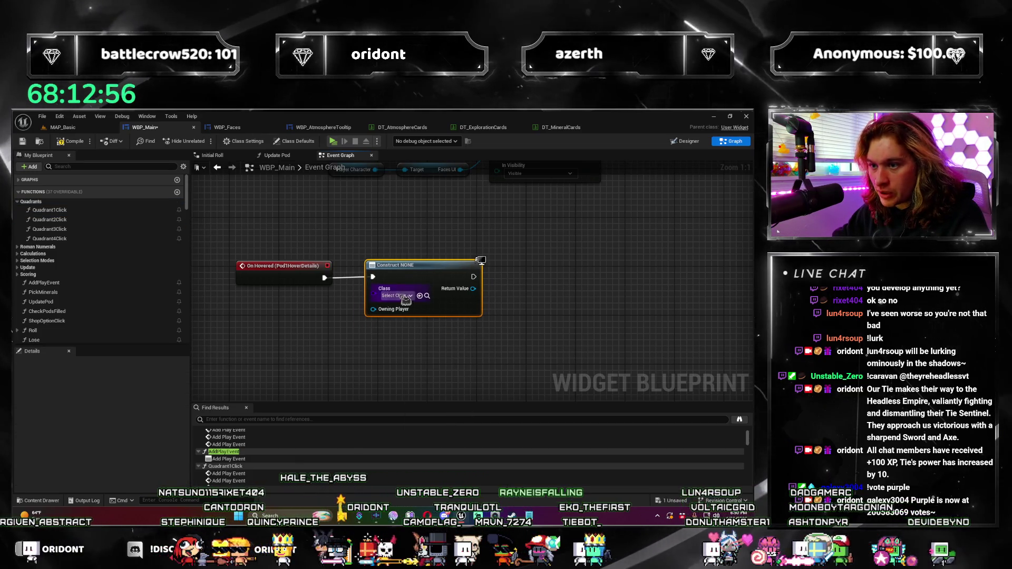
pyautogui.write('oltip')
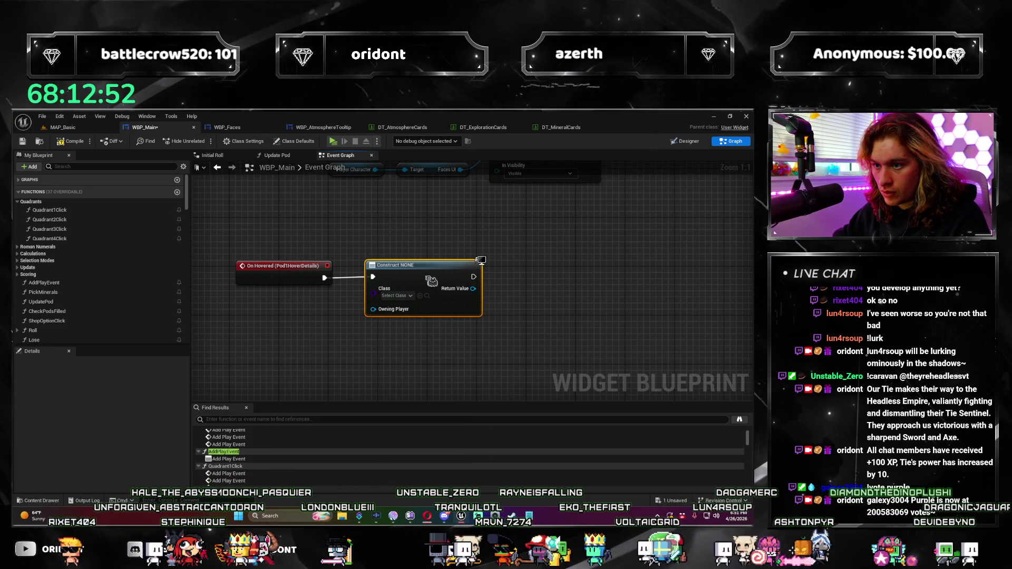
pyautogui.moveTo(431, 281); pyautogui.dragTo(467, 278)
# Feed Get Player Controller into Create Widget's Owning Player and arrange the nodes.
pyautogui.moveTo(387, 326); pyautogui.dragTo(388, 327)
pyautogui.write('se')
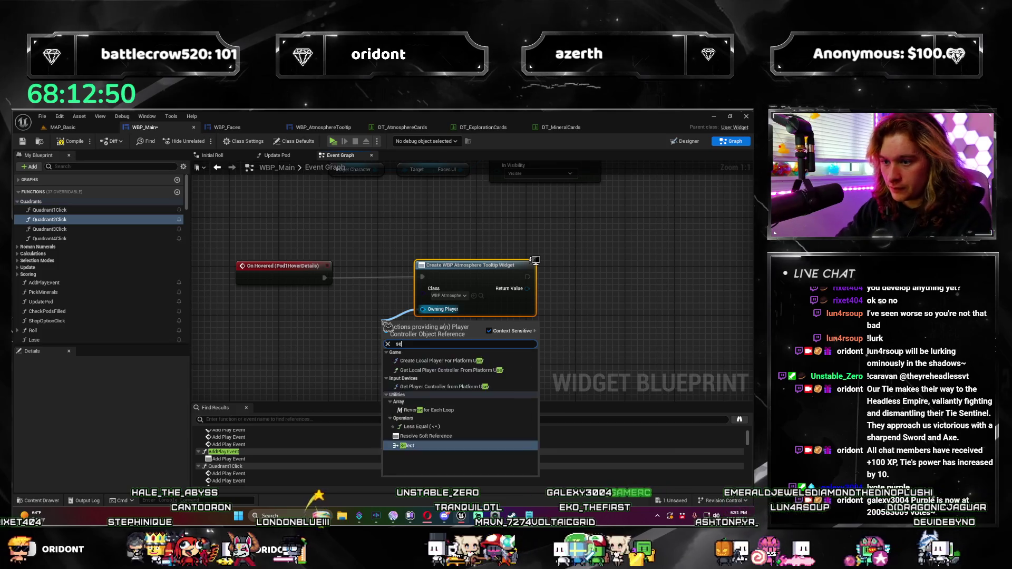
pyautogui.press('Escape')
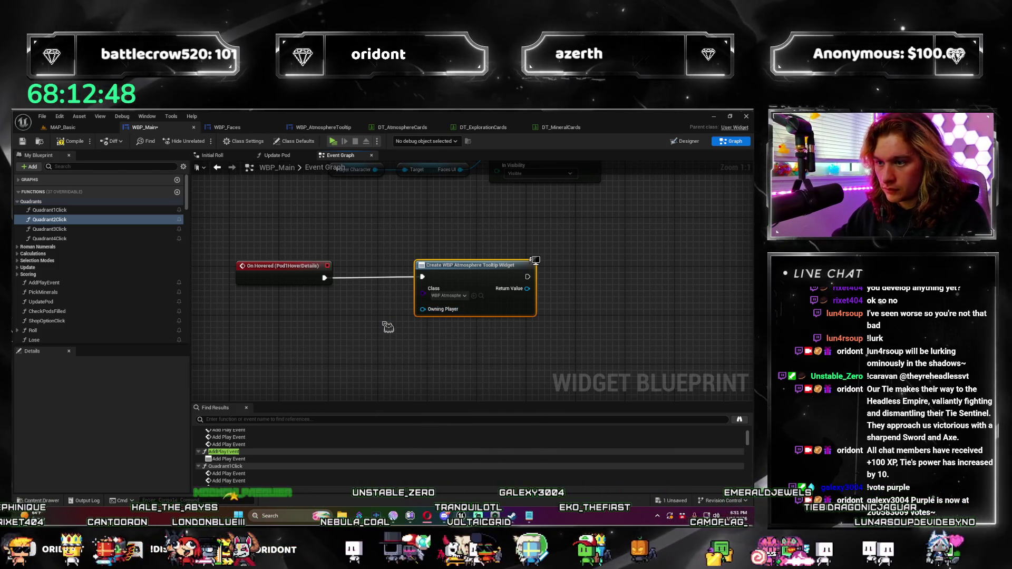
pyautogui.rightClick(383, 322)
pyautogui.write('self')
pyautogui.press('Return')
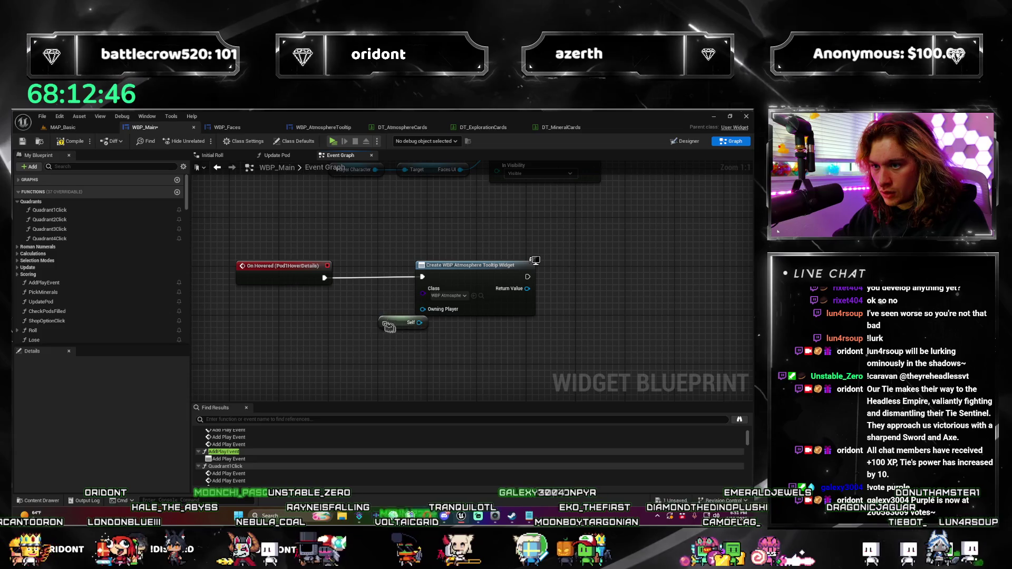
pyautogui.moveTo(383, 321); pyautogui.dragTo(370, 309)
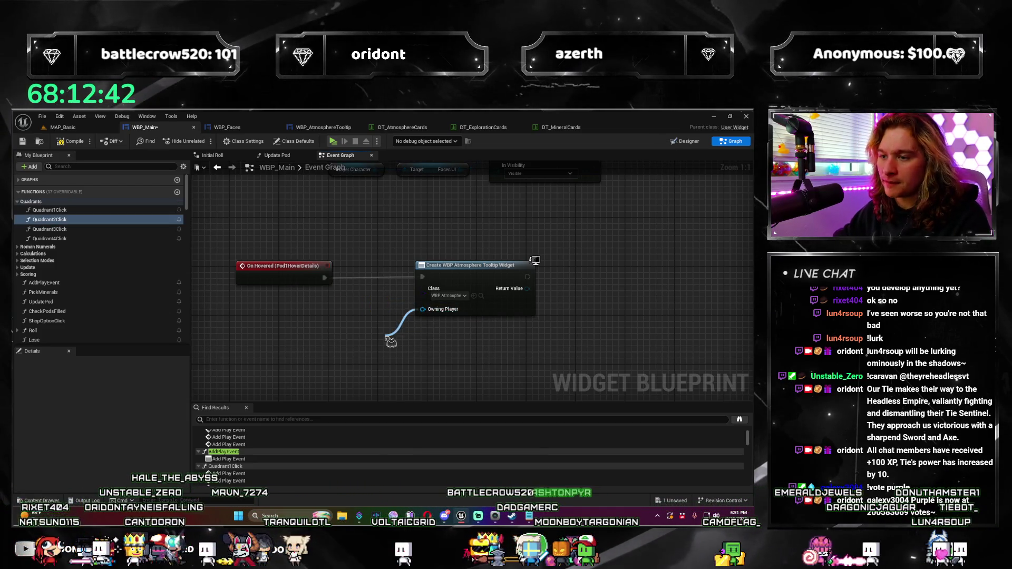
pyautogui.moveTo(391, 342); pyautogui.dragTo(389, 340)
pyautogui.write('get')
pyautogui.press('Return')
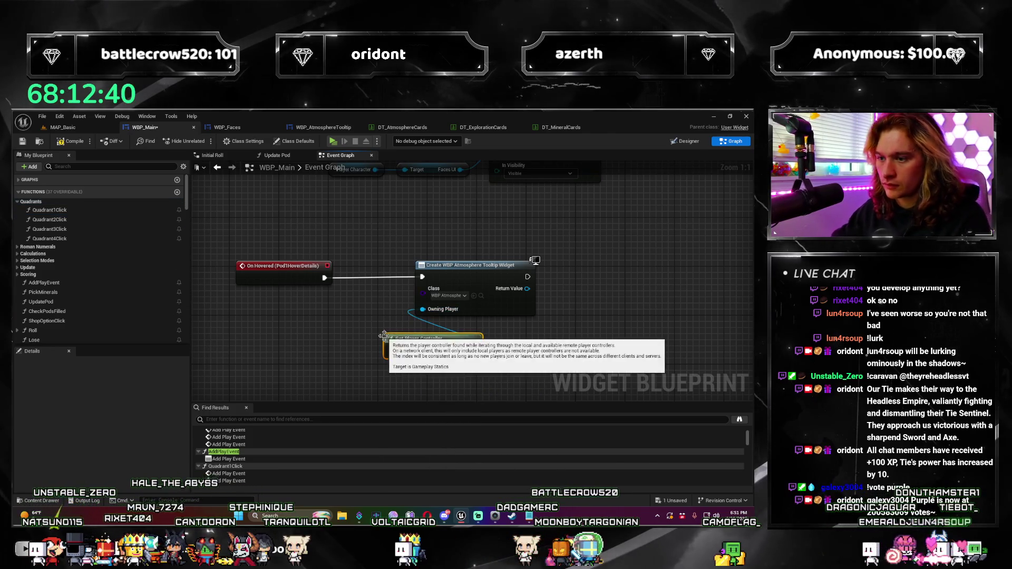
pyautogui.moveTo(448, 360)
pyautogui.mouseDown()
pyautogui.moveTo(401, 333)
pyautogui.moveTo(406, 304)
pyautogui.moveTo(400, 311)
pyautogui.mouseUp()
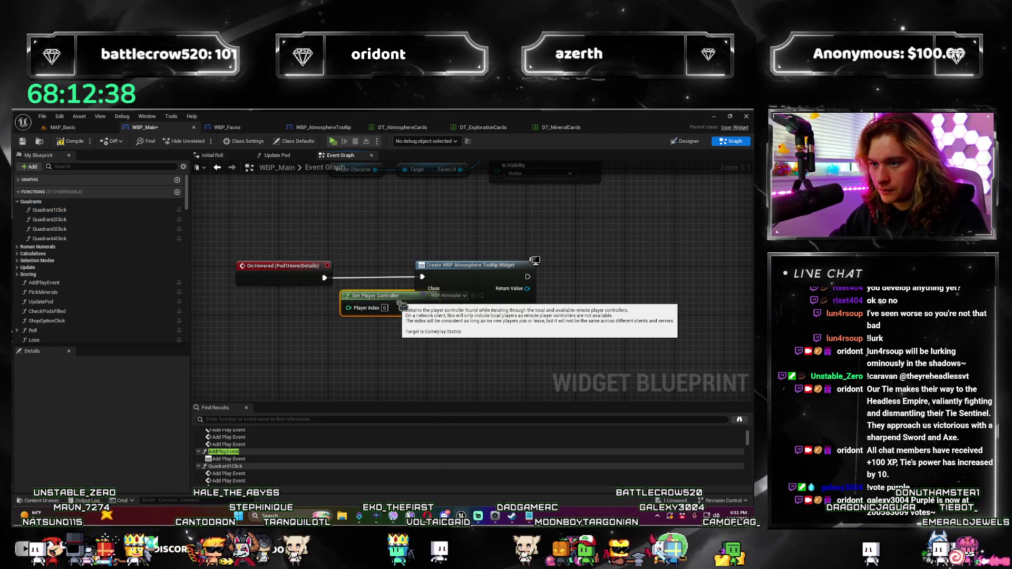
pyautogui.moveTo(484, 281); pyautogui.dragTo(526, 280)
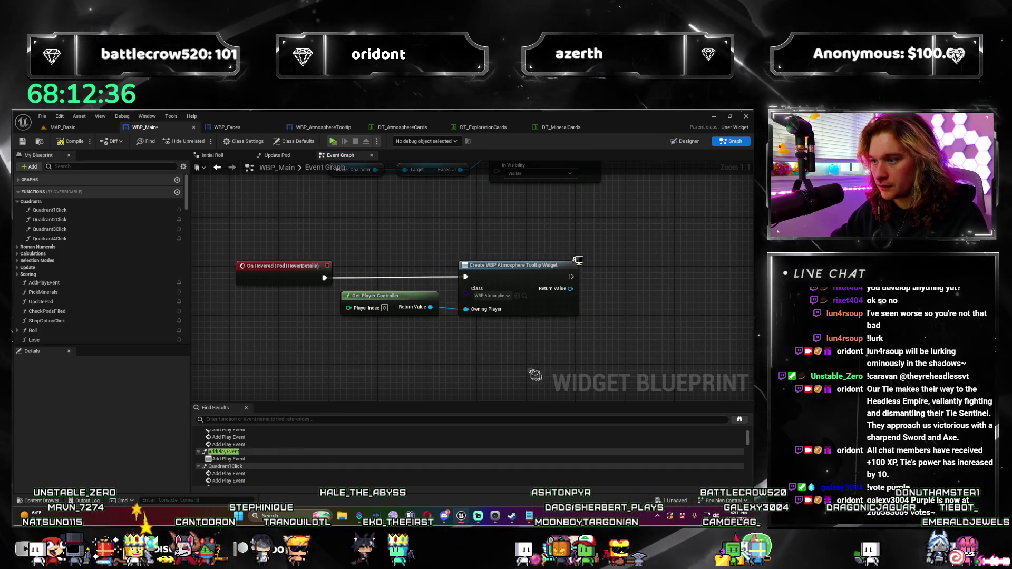
# Add an On Unhovered event for Pod1HoverDetails and place it beside Create Widget.
pyautogui.scroll(-2, 475, 316)
pyautogui.scroll(2, 299, 234)
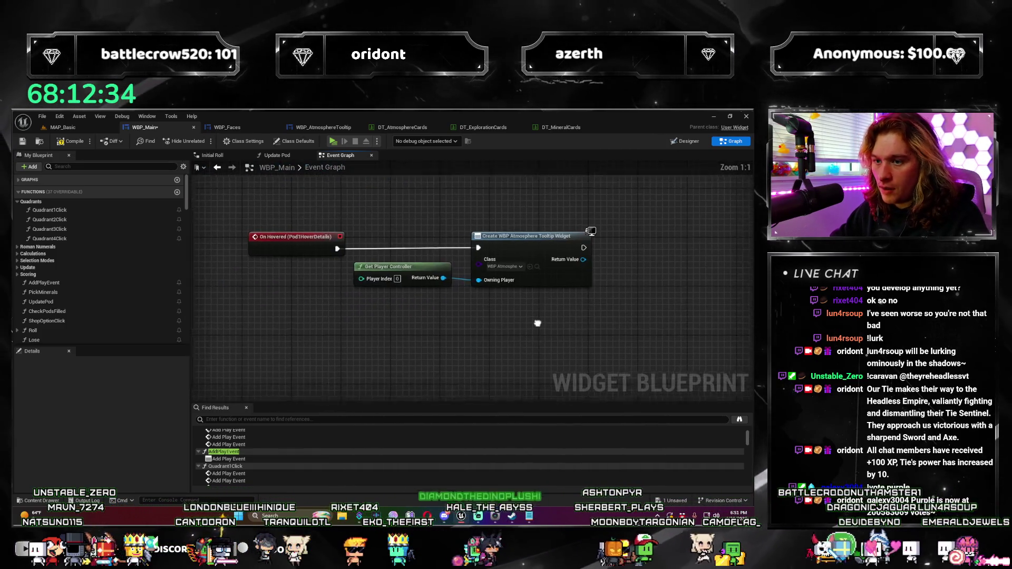
pyautogui.scroll(-10, 77, 332)
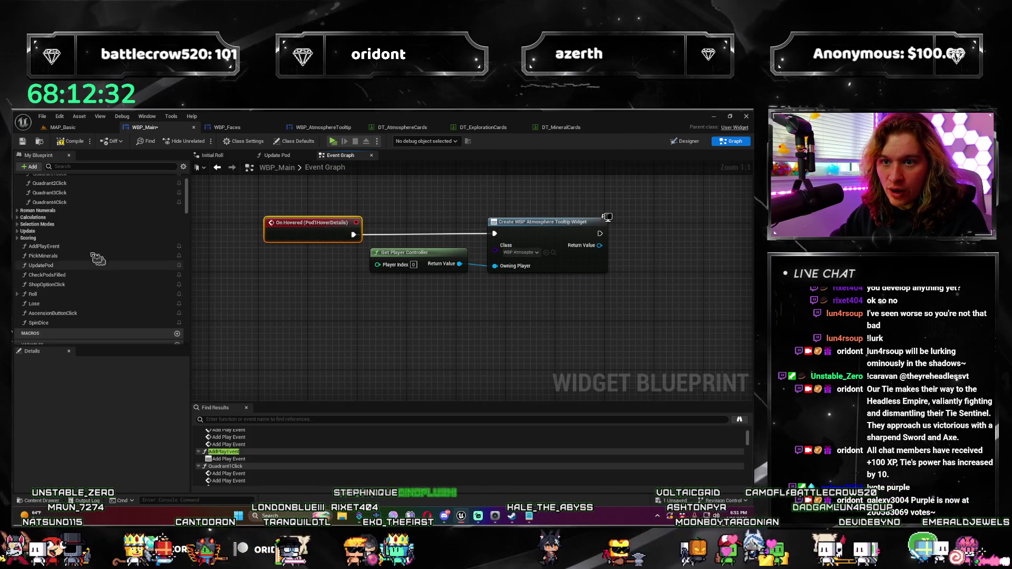
pyautogui.scroll(-10, 98, 271)
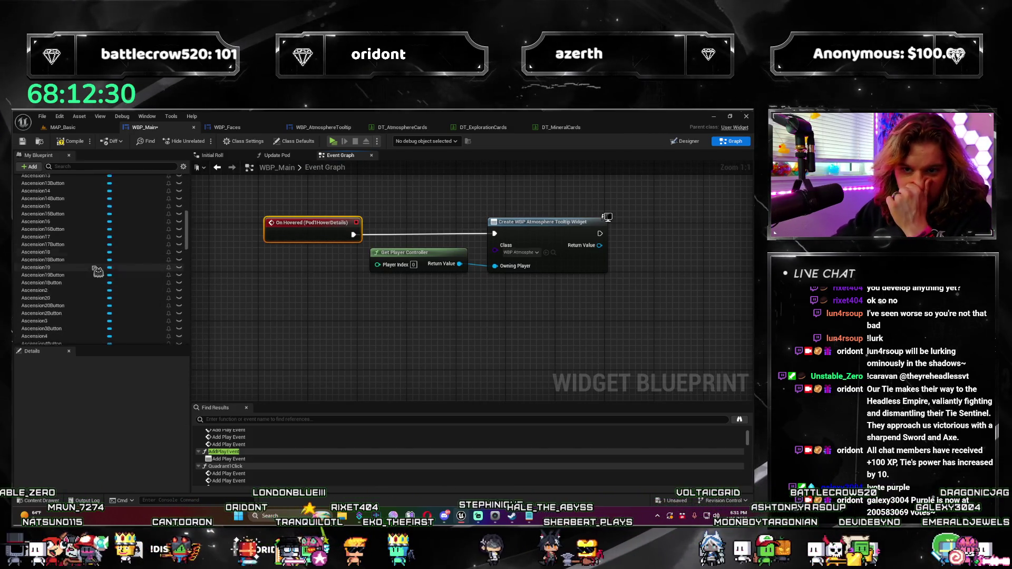
pyautogui.scroll(-5, 120, 254)
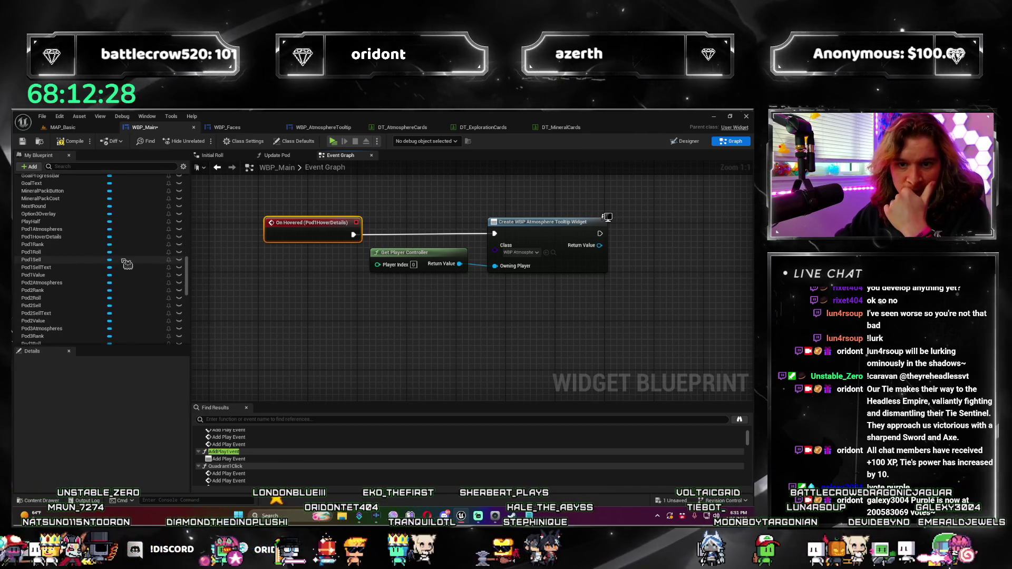
pyautogui.click(52, 236)
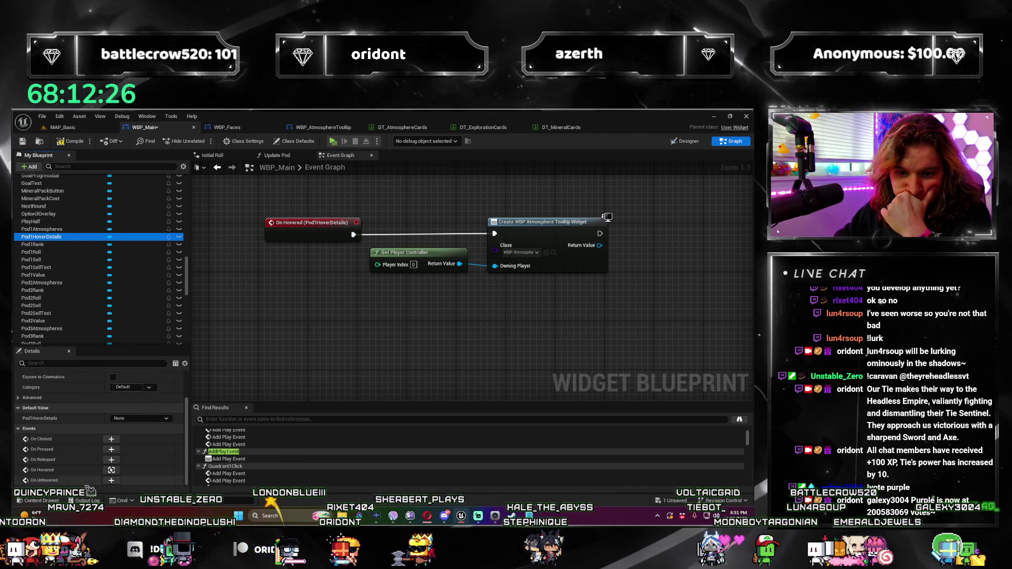
pyautogui.click(111, 480)
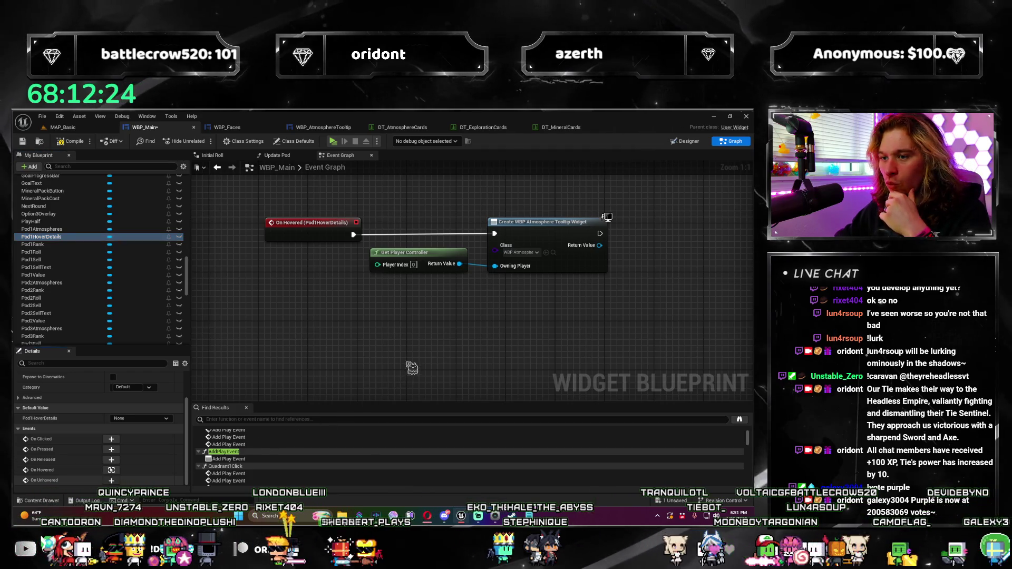
pyautogui.moveTo(343, 327); pyautogui.dragTo(662, 236)
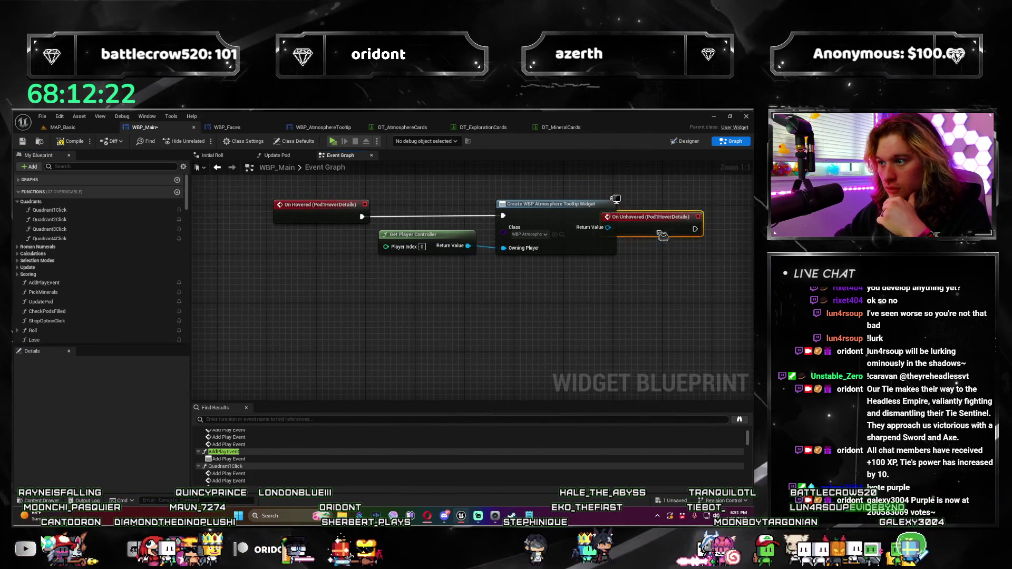
# After On Unhovered, add Get All Widgets Of Class set to the atmosphere tooltip class.
pyautogui.scroll(-1, 720, 221)
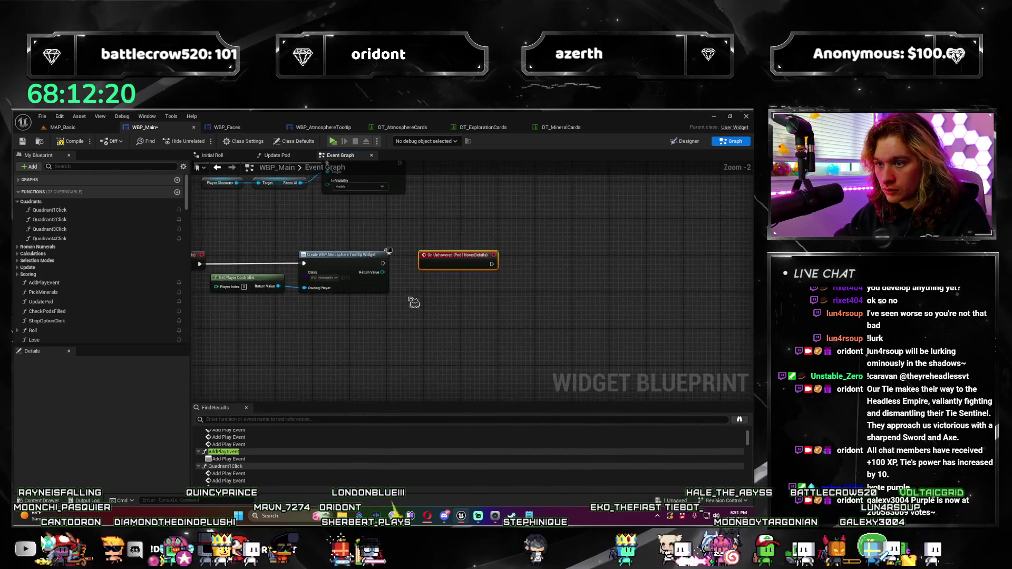
pyautogui.moveTo(413, 256)
pyautogui.mouseDown()
pyautogui.moveTo(355, 345)
pyautogui.moveTo(425, 339)
pyautogui.moveTo(467, 316)
pyautogui.moveTo(433, 343)
pyautogui.mouseUp()
pyautogui.click(384, 274)
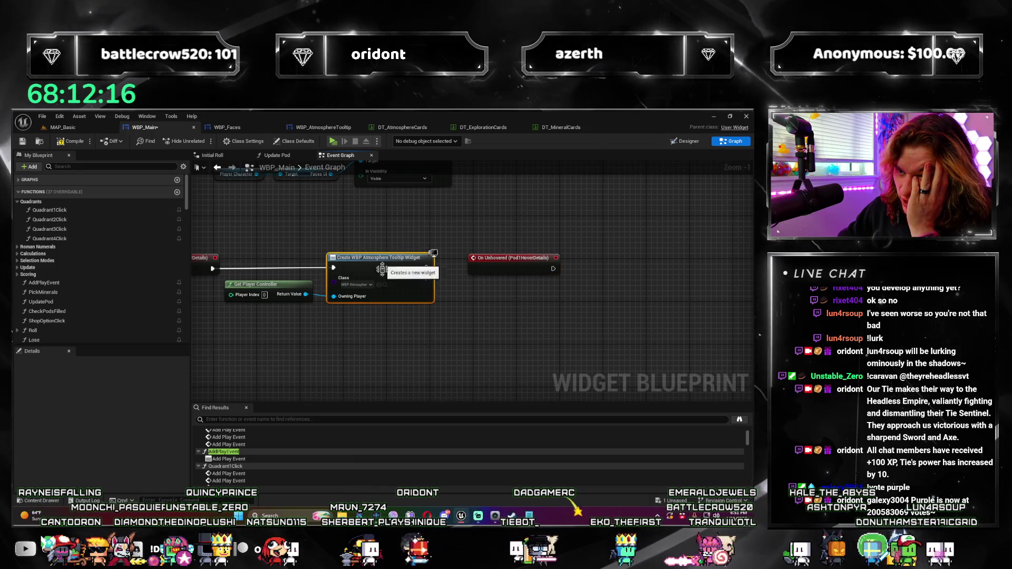
pyautogui.moveTo(373, 353); pyautogui.dragTo(427, 350)
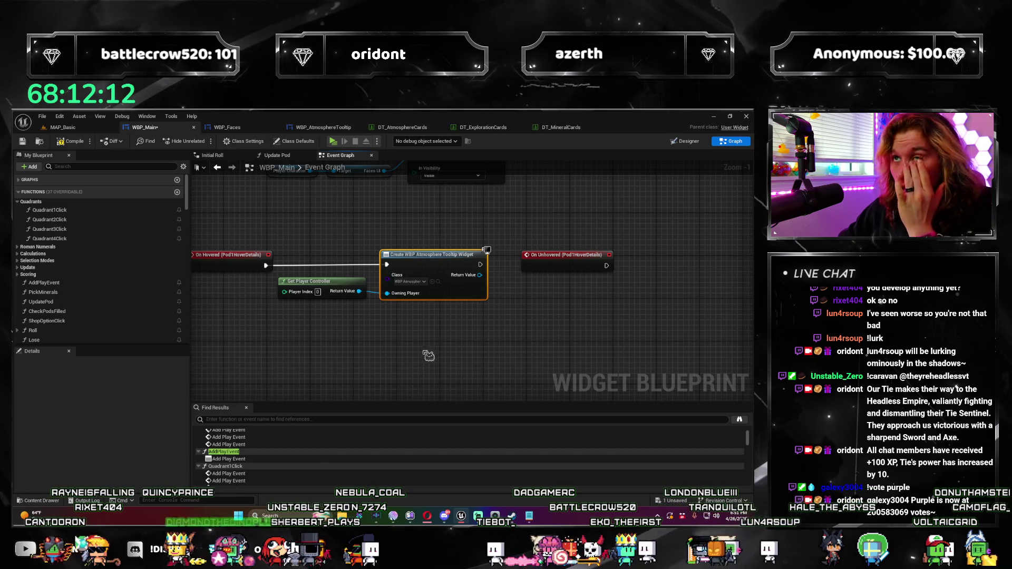
pyautogui.moveTo(427, 359); pyautogui.dragTo(716, 284)
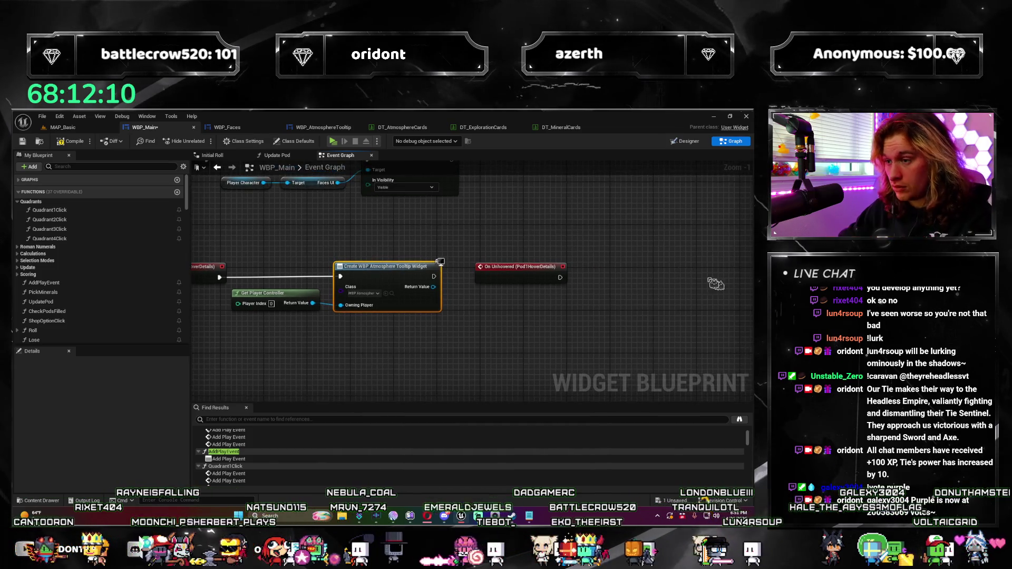
pyautogui.moveTo(601, 283); pyautogui.dragTo(603, 283)
pyautogui.press('Escape')
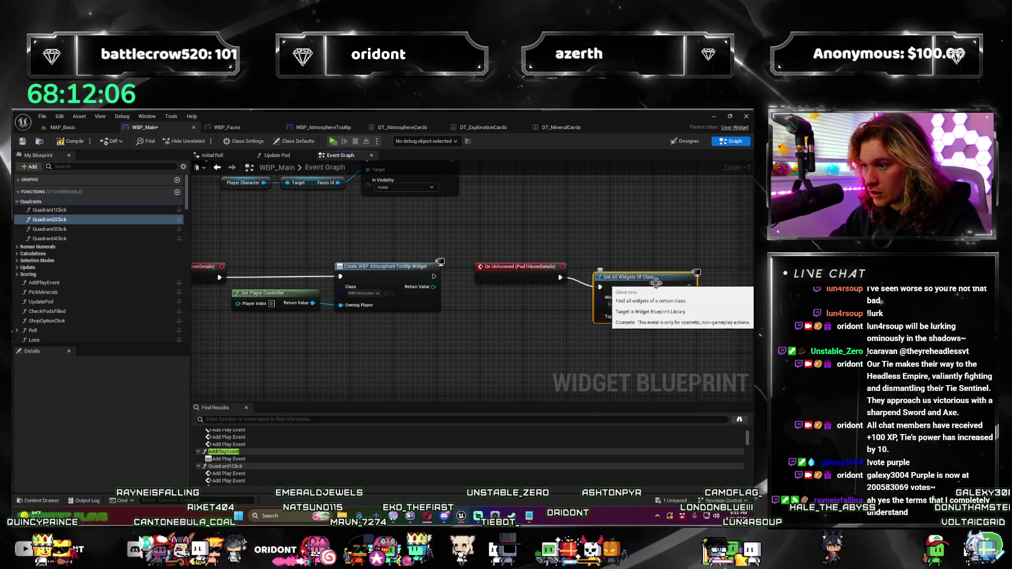
pyautogui.click(622, 278)
pyautogui.moveTo(494, 417); pyautogui.dragTo(454, 411)
pyautogui.click(582, 290)
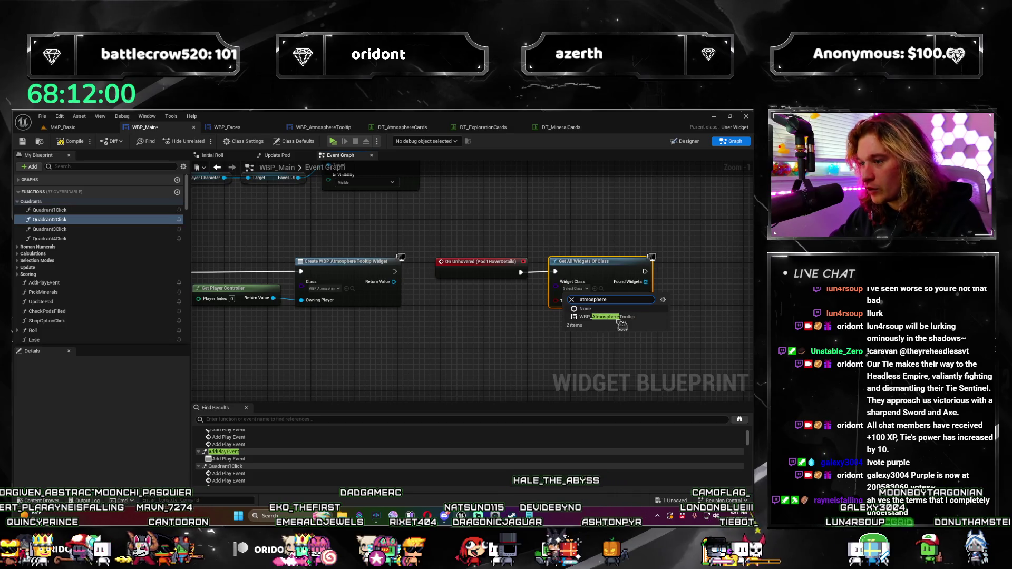
pyautogui.click(601, 308)
# Loop over Found Widgets with For Each Loop, calling Remove from Parent on each element.
pyautogui.moveTo(550, 342)
pyautogui.mouseDown()
pyautogui.moveTo(430, 342)
pyautogui.moveTo(441, 342)
pyautogui.mouseUp()
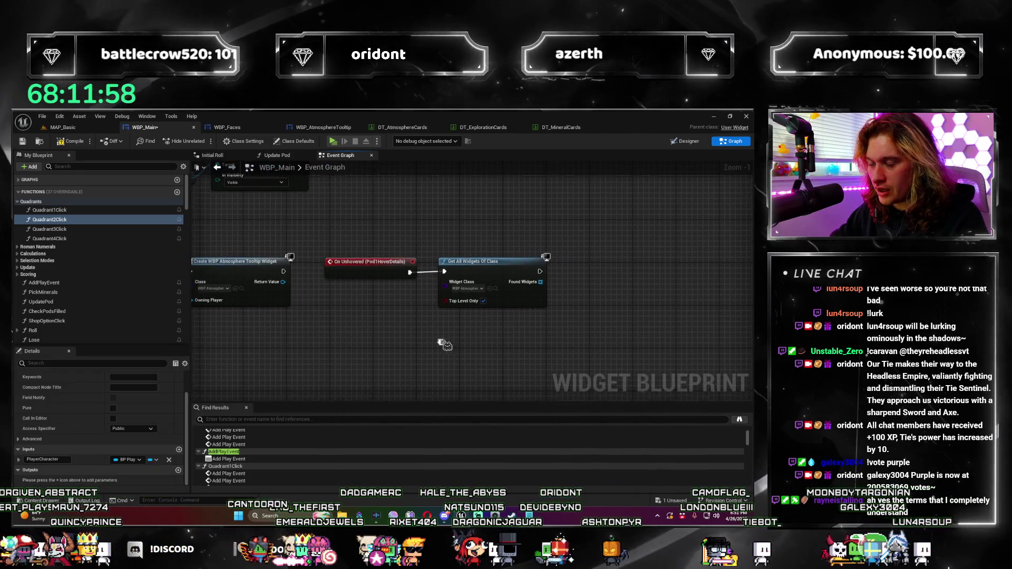
pyautogui.moveTo(540, 280); pyautogui.dragTo(575, 281)
pyautogui.write('for each')
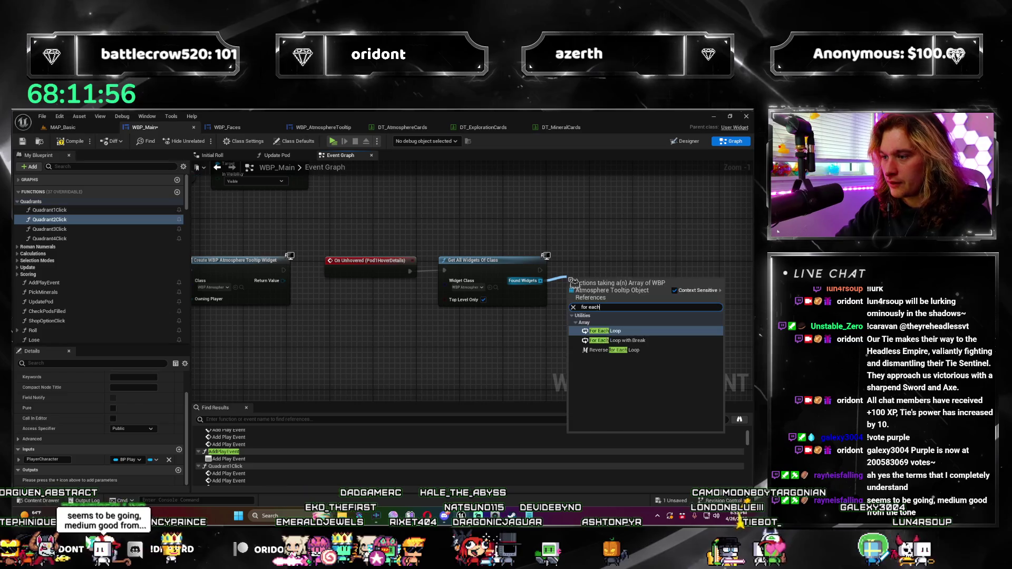
pyautogui.press('Return')
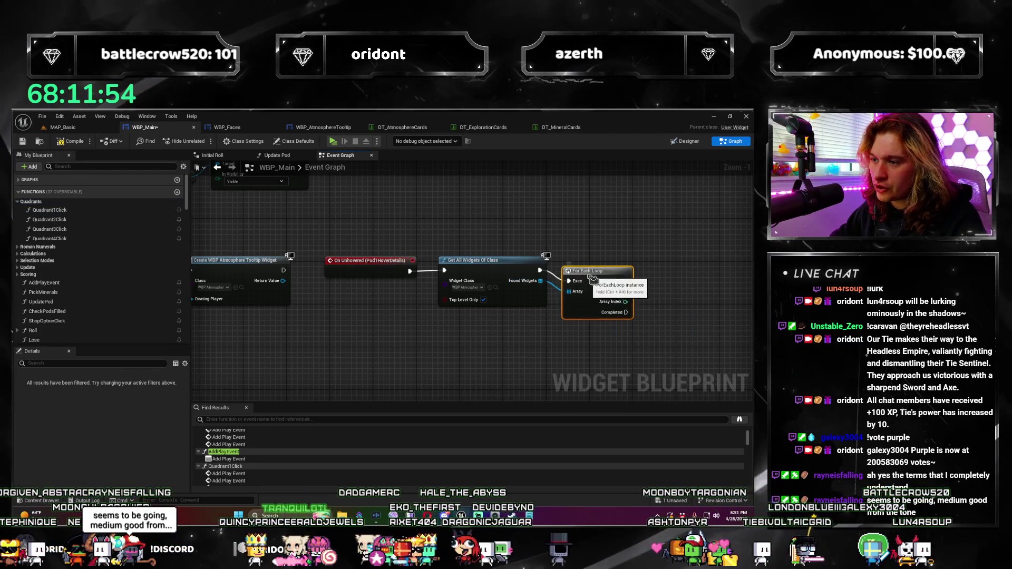
pyautogui.moveTo(595, 272)
pyautogui.mouseDown()
pyautogui.moveTo(503, 278)
pyautogui.moveTo(520, 287)
pyautogui.mouseUp()
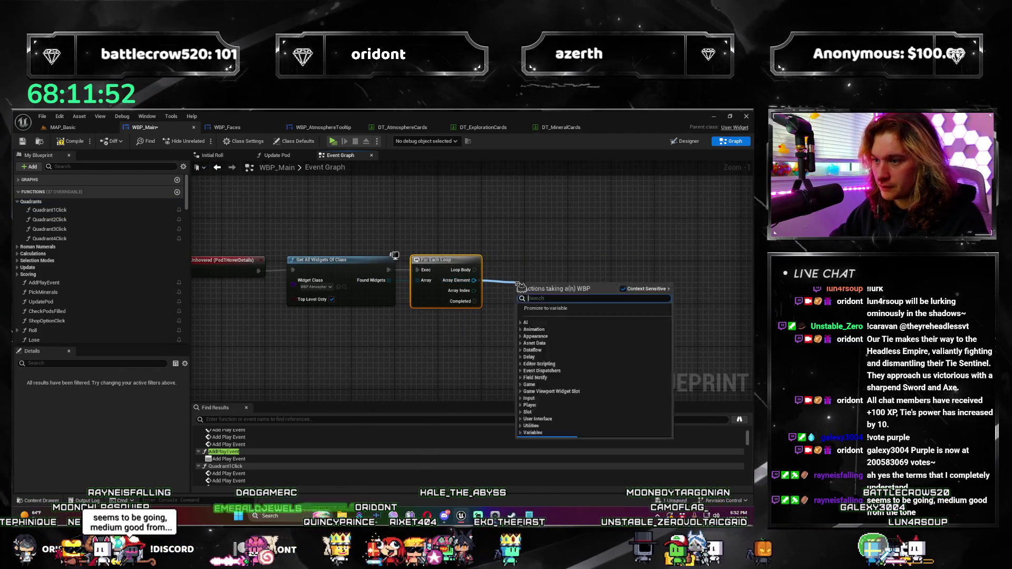
pyautogui.write('remove from')
pyautogui.press('Return')
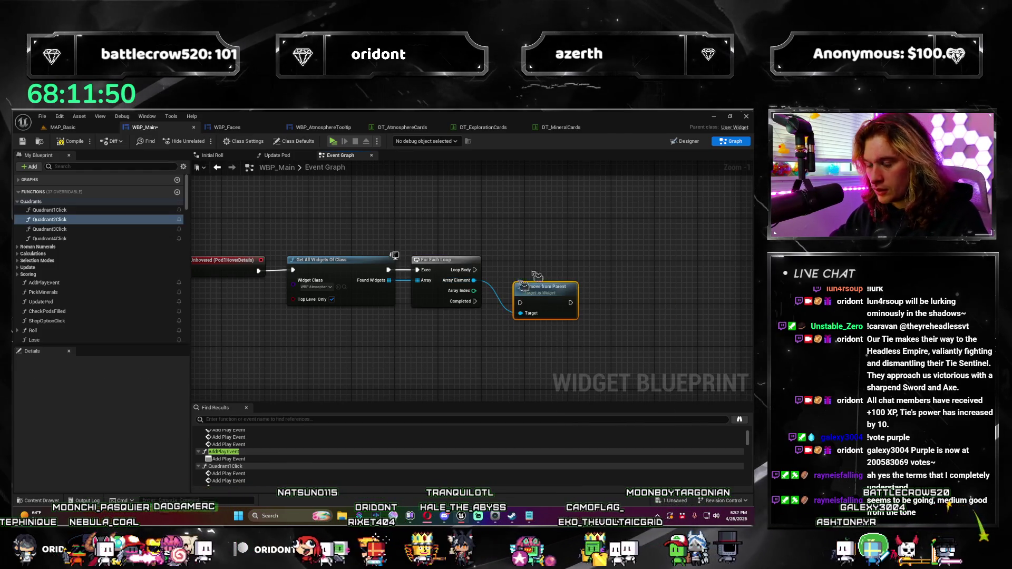
pyautogui.moveTo(550, 298)
pyautogui.mouseDown()
pyautogui.moveTo(533, 267)
pyautogui.moveTo(498, 278)
pyautogui.moveTo(503, 271)
pyautogui.mouseUp()
pyautogui.scroll(-2, 566, 343)
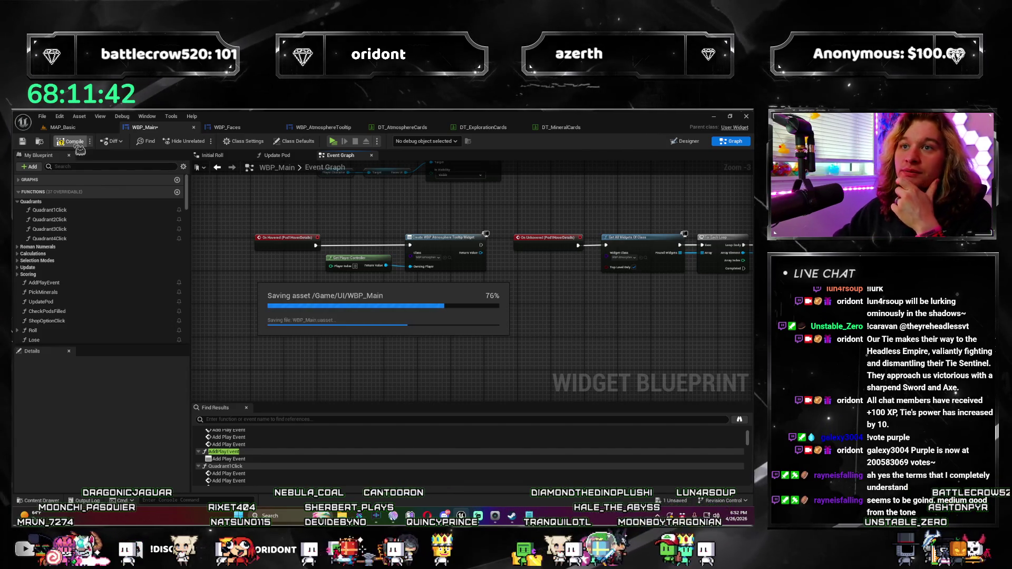
# Compile and save WBP_Main, play-test the tooltip in the game preview, then exit it.
pyautogui.click(158, 219)
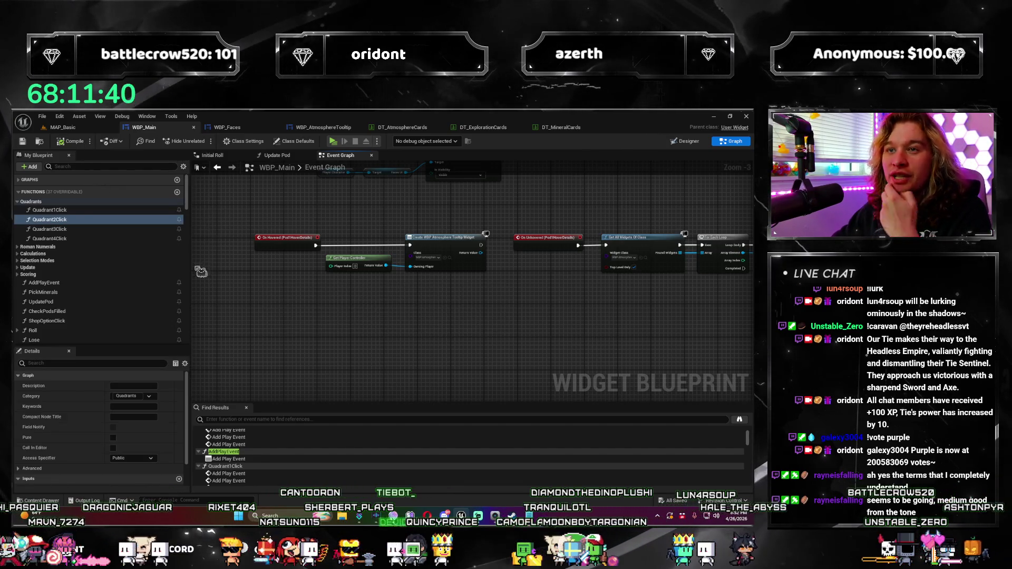
pyautogui.click(332, 141)
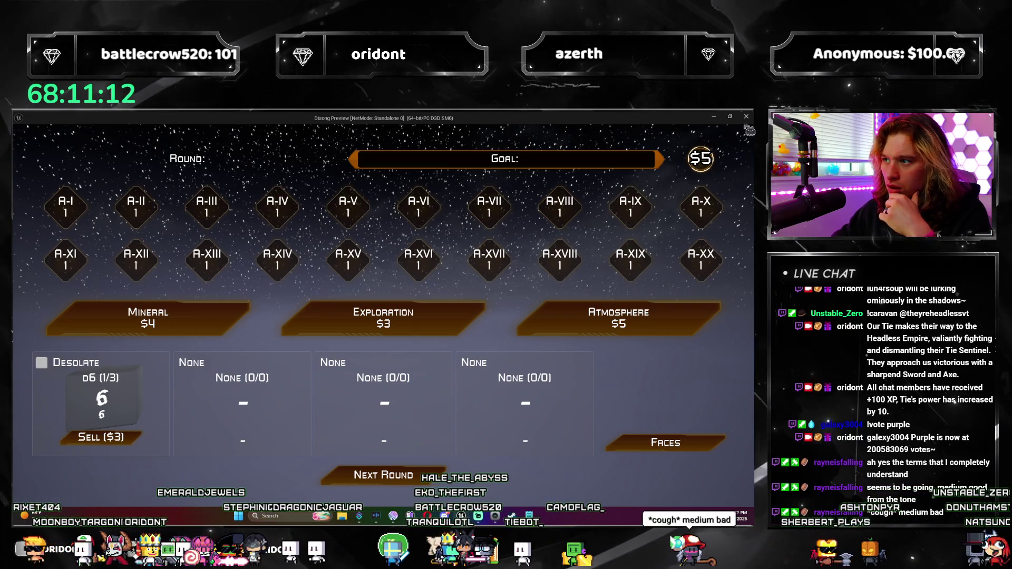
pyautogui.press('Escape')
pyautogui.scroll(2, 358, 353)
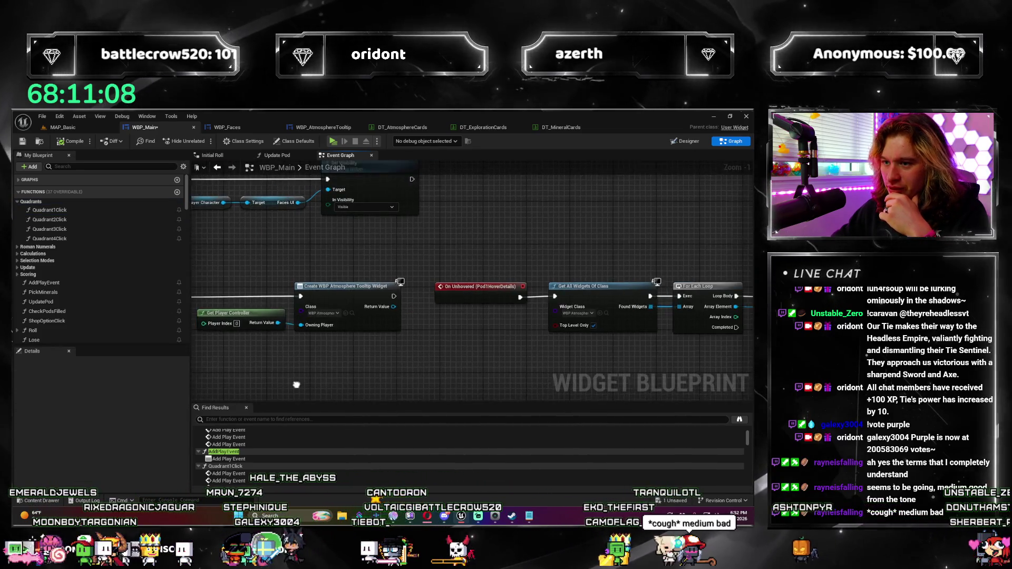
pyautogui.moveTo(367, 285); pyautogui.dragTo(371, 285)
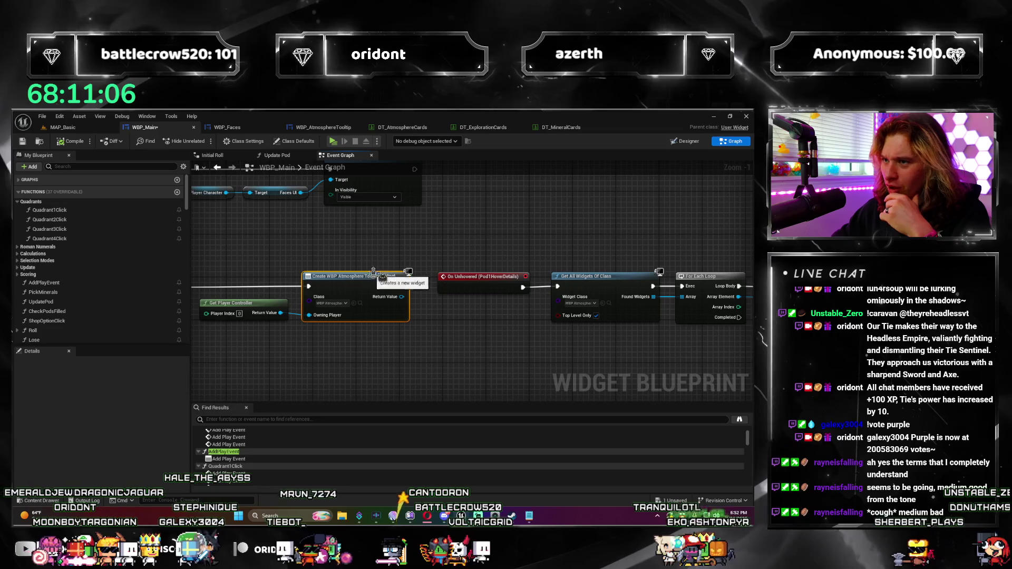
pyautogui.click(340, 129)
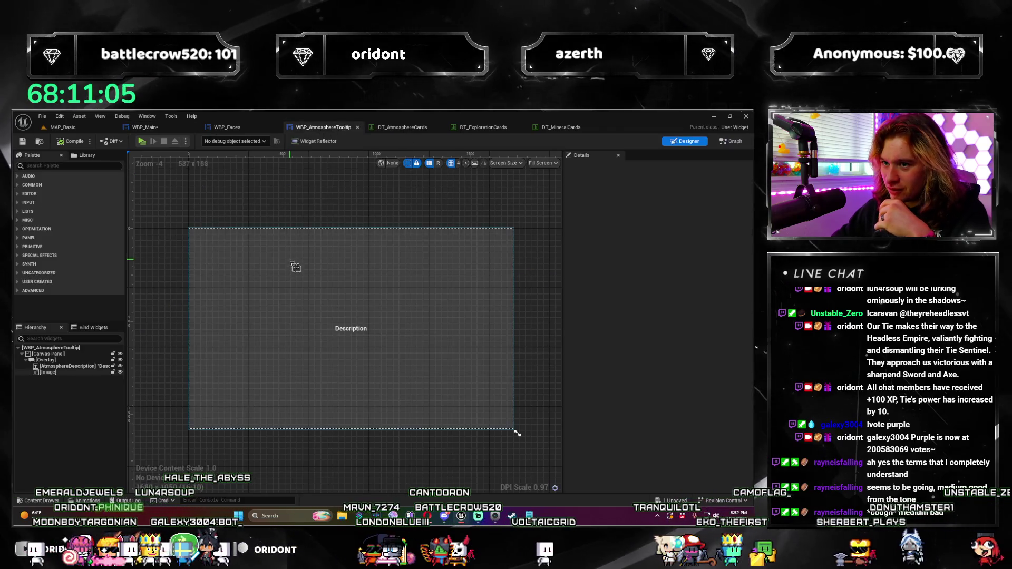
pyautogui.click(317, 320)
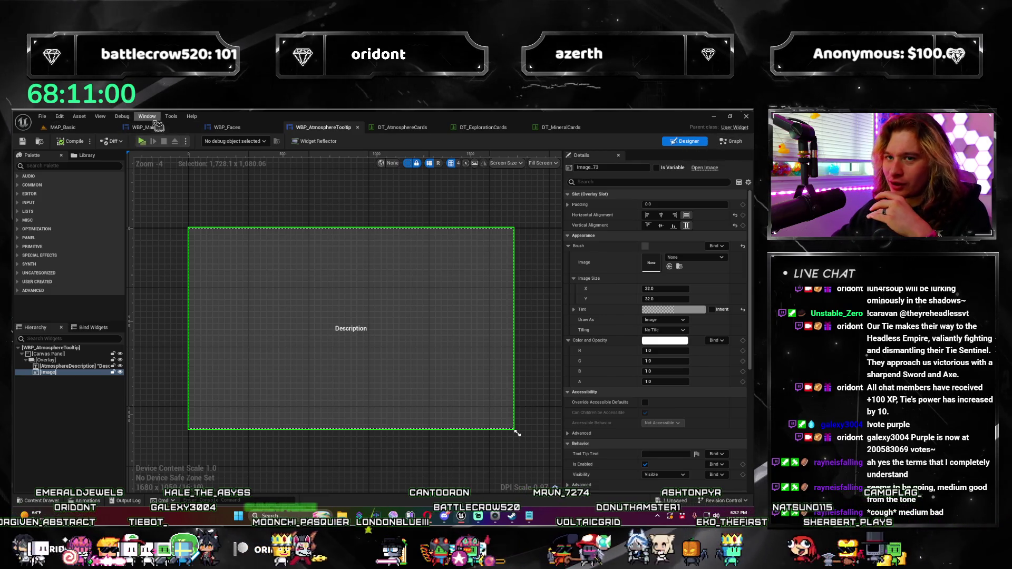
pyautogui.click(157, 127)
pyautogui.moveTo(524, 291); pyautogui.dragTo(430, 262)
pyautogui.write('on begin pl')
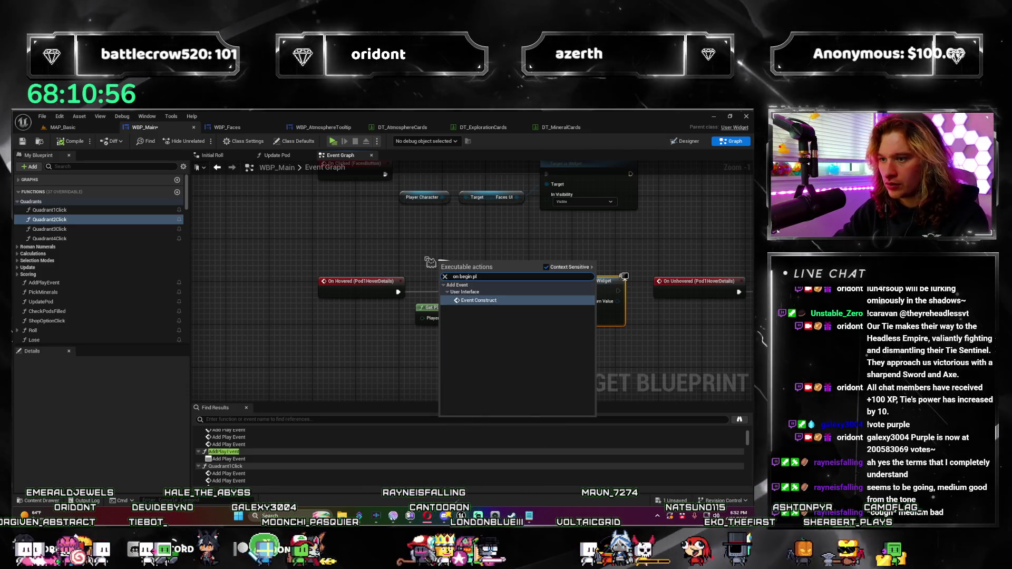
pyautogui.press('Escape')
pyautogui.scroll(-8, 429, 260)
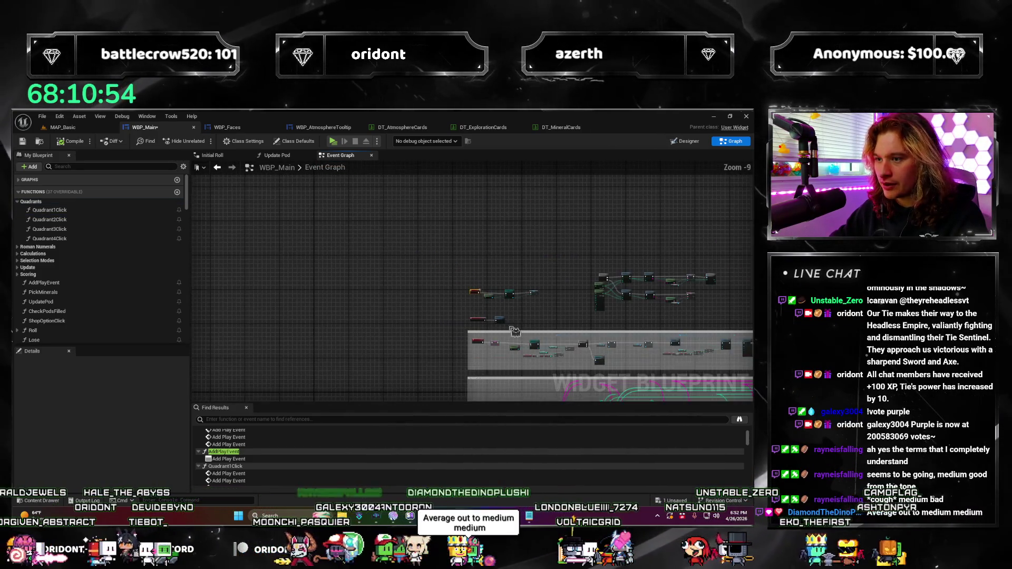
pyautogui.scroll(10, 515, 331)
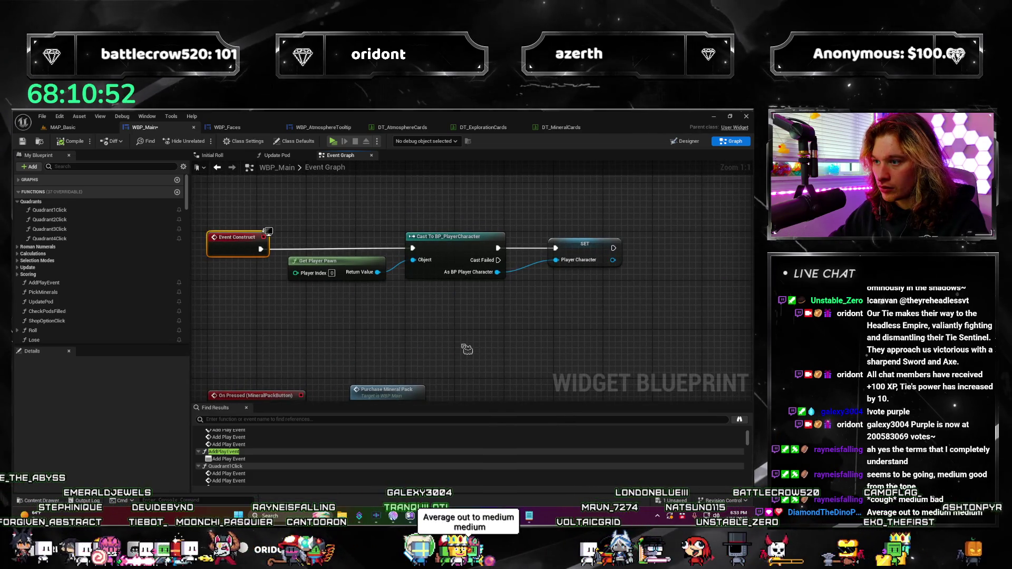
pyautogui.click(579, 246)
pyautogui.scroll(-12, 476, 342)
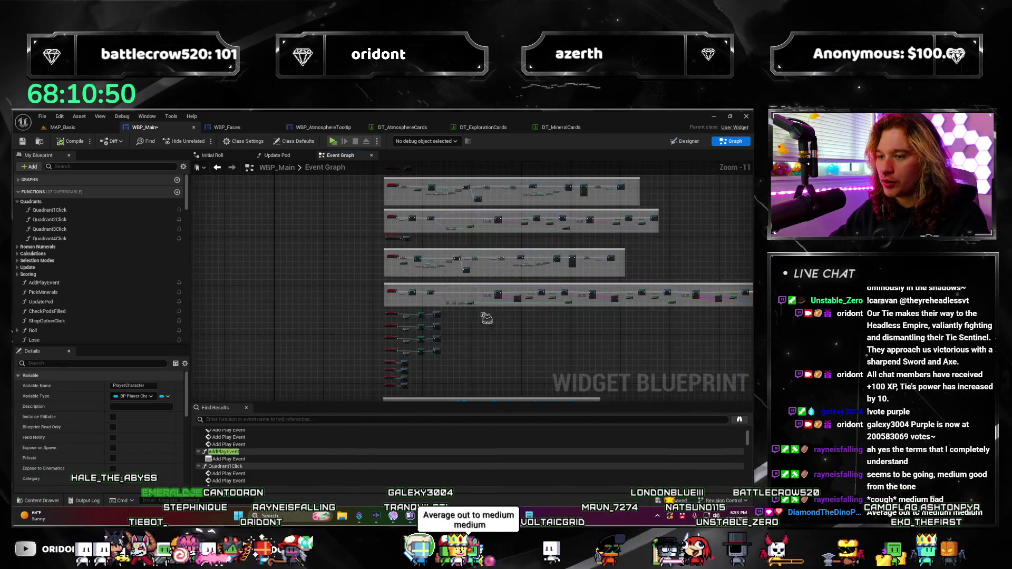
pyautogui.scroll(9, 476, 341)
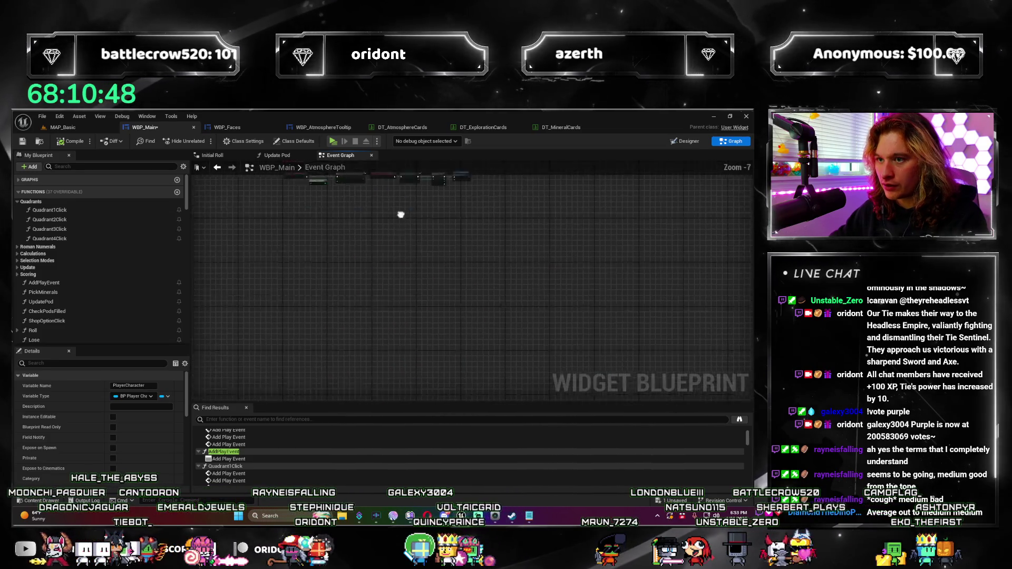
pyautogui.scroll(3, 453, 377)
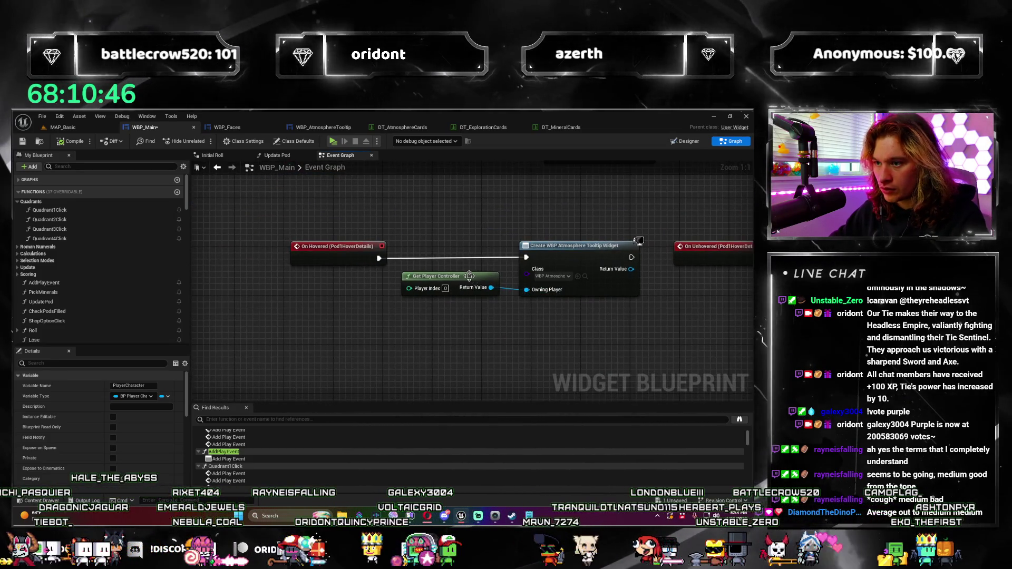
# Delete the old Get Player Controller and wire a Player Character getter into Owning Player.
pyautogui.press('Delete')
pyautogui.moveTo(527, 289); pyautogui.dragTo(453, 315)
pyautogui.write('get player c')
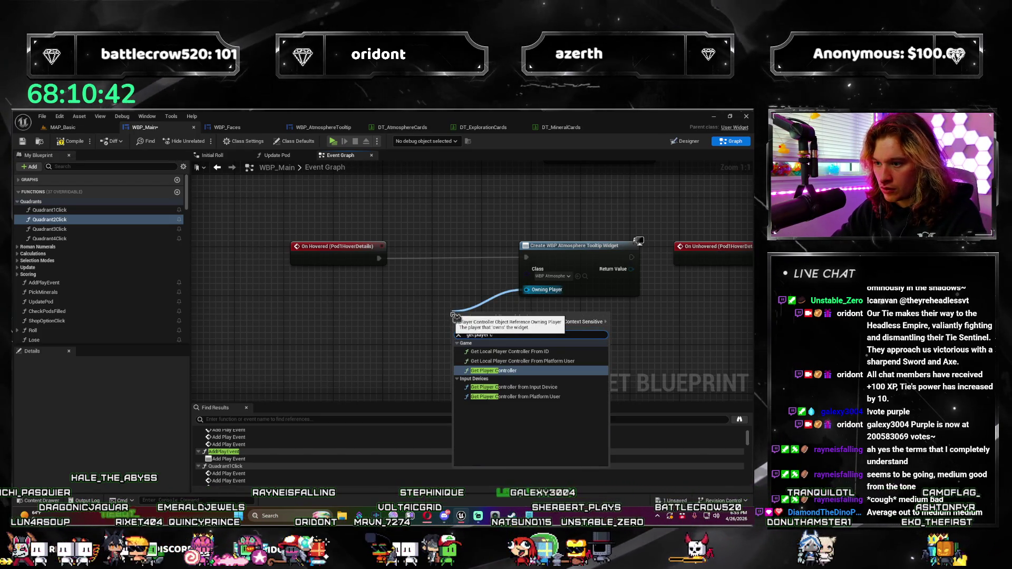
pyautogui.press('Escape')
pyautogui.rightClick(431, 291)
pyautogui.write('get player chara')
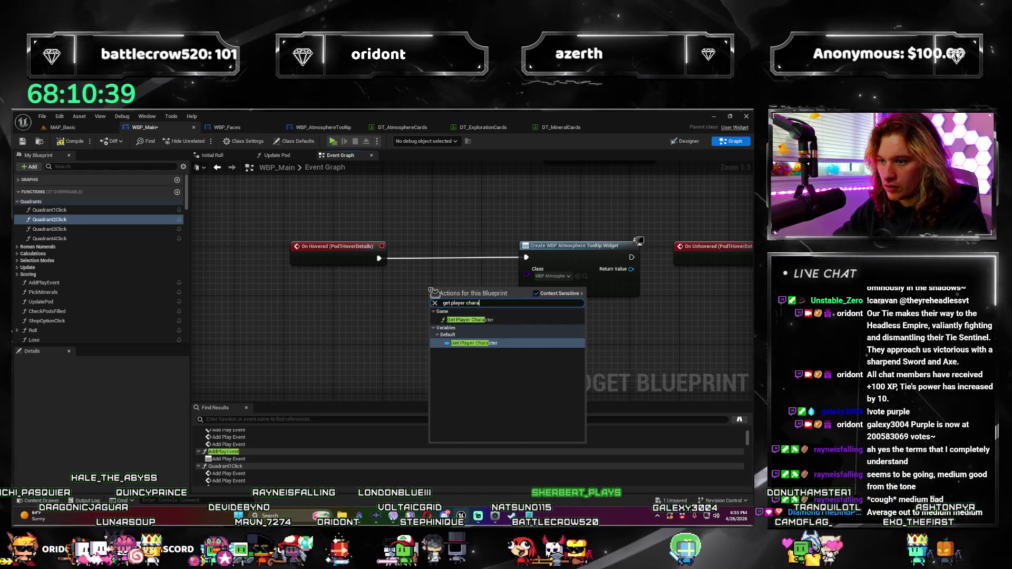
pyautogui.click(474, 343)
pyautogui.moveTo(472, 290)
pyautogui.mouseDown()
pyautogui.moveTo(546, 288)
pyautogui.moveTo(464, 313)
pyautogui.mouseUp()
# Replace the Player Character getter with a new Get Player Controller as the Owning Player.
pyautogui.press('Delete')
pyautogui.write('get player c')
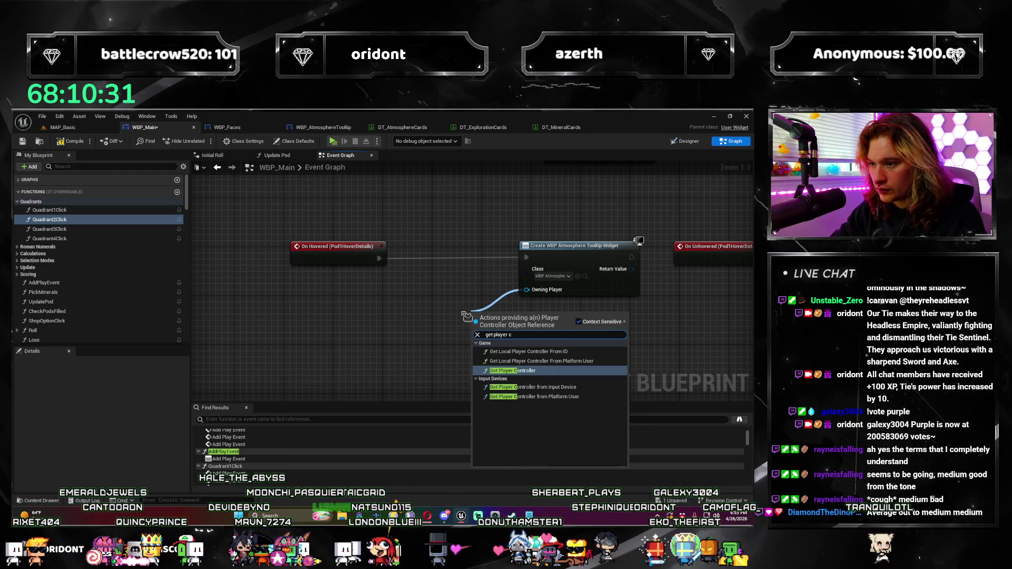
pyautogui.press('Return')
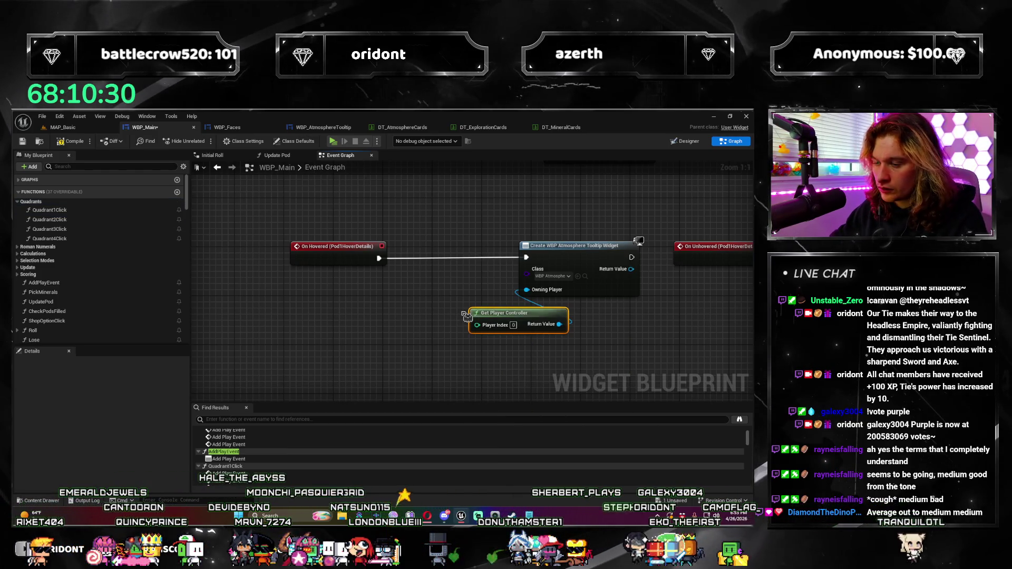
pyautogui.scroll(-2, 464, 295)
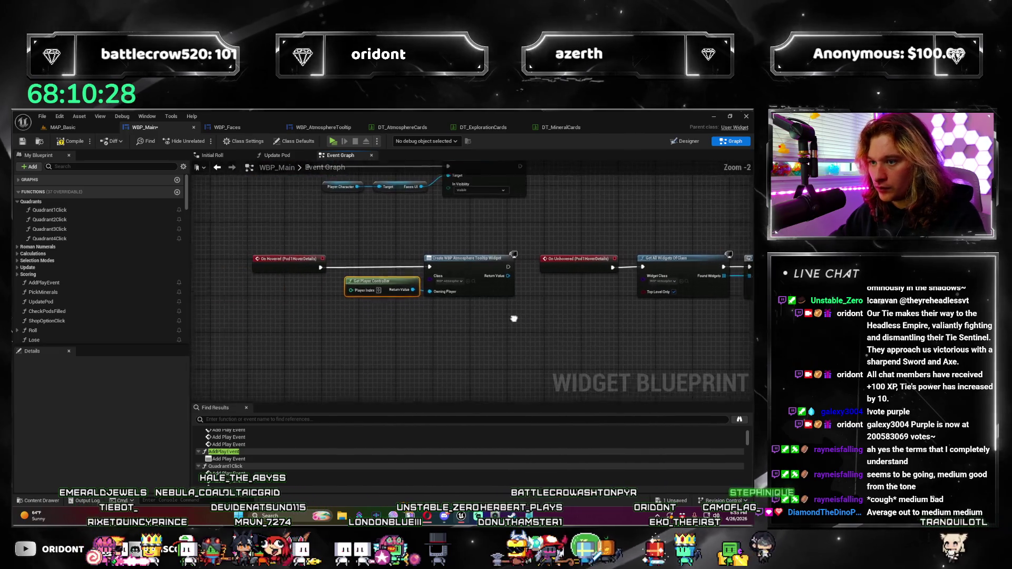
pyautogui.moveTo(401, 279); pyautogui.dragTo(397, 279)
pyautogui.click(406, 355)
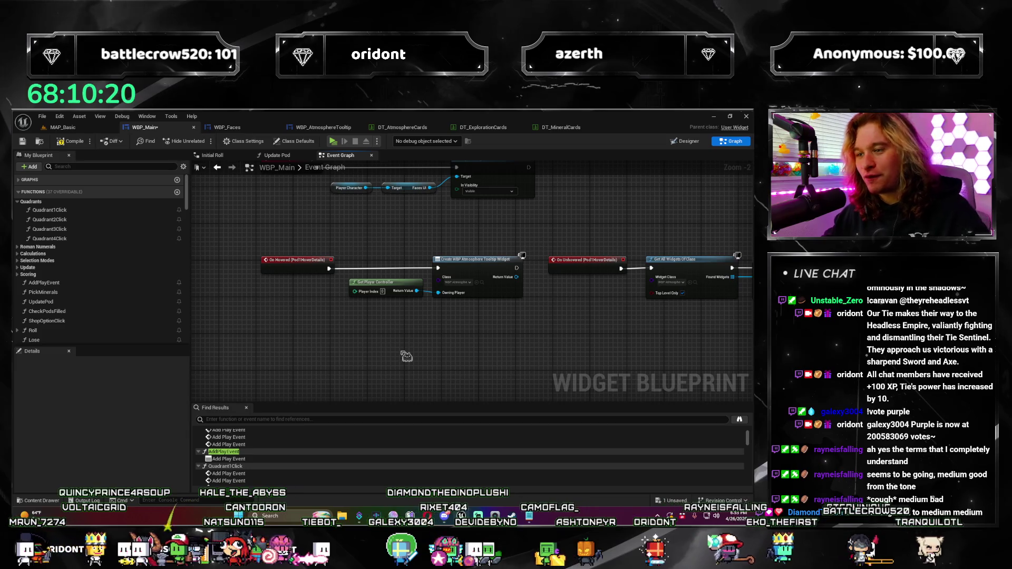
# Shift the four unhover nodes further right to make room.
pyautogui.scroll(2, 419, 343)
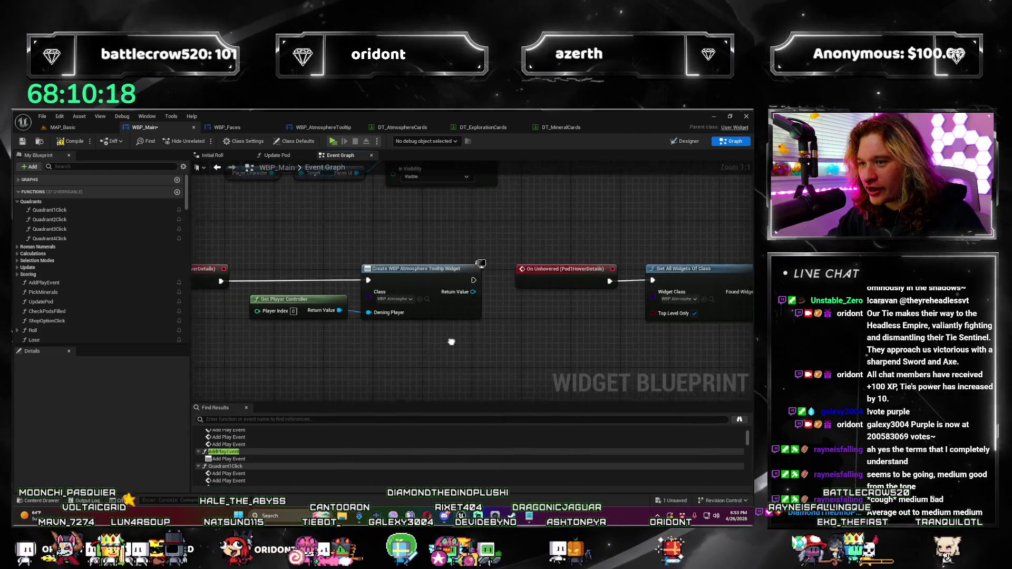
pyautogui.scroll(-4, 519, 375)
pyautogui.moveTo(519, 375)
pyautogui.mouseDown()
pyautogui.moveTo(299, 309)
pyautogui.moveTo(529, 249)
pyautogui.mouseUp()
pyautogui.moveTo(372, 293); pyautogui.dragTo(631, 295)
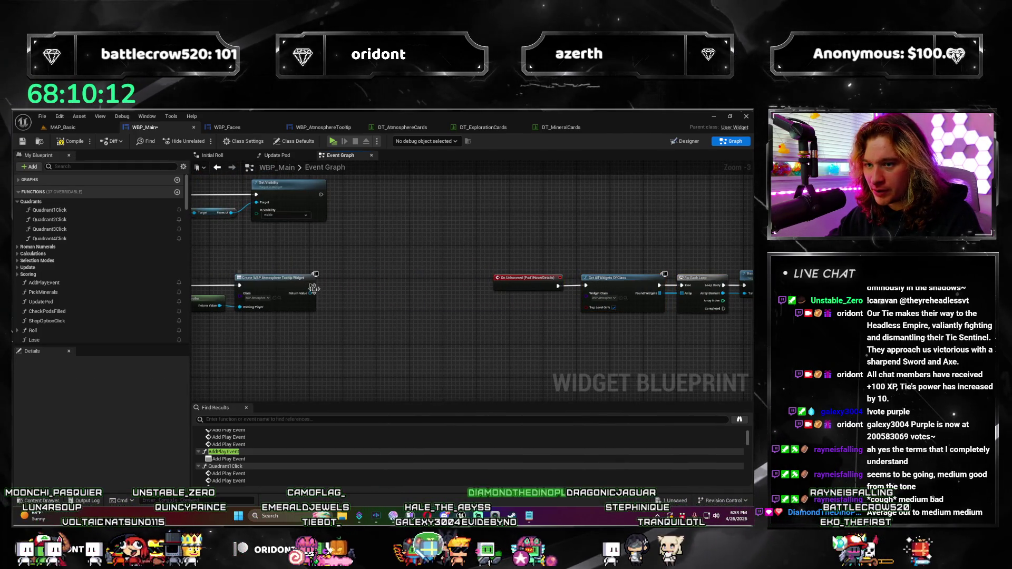
# Add the created tooltip to the viewport with Add to Viewport, save, and launch Play.
pyautogui.moveTo(316, 297); pyautogui.dragTo(340, 299)
pyautogui.write('viewport')
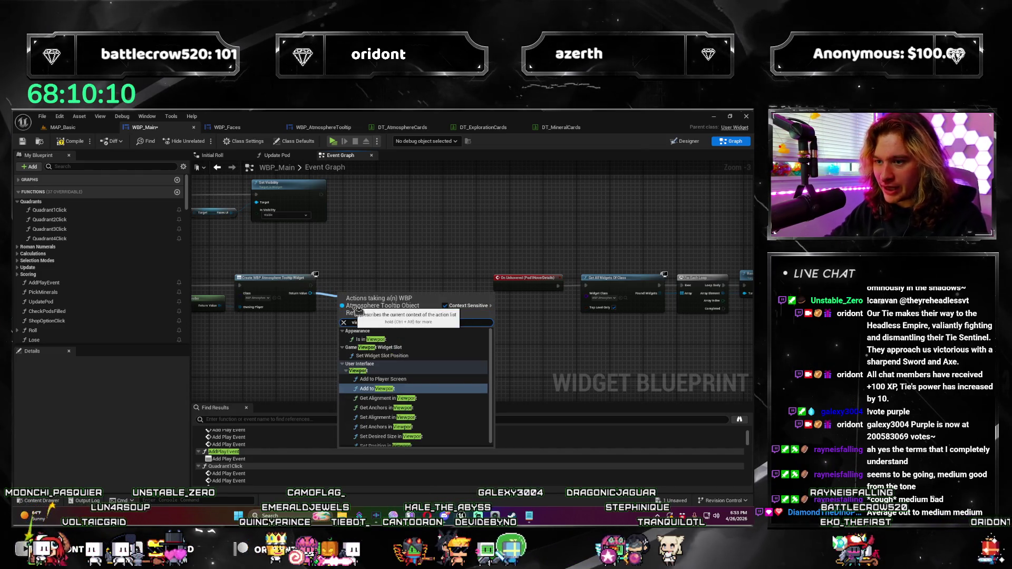
pyautogui.press('Return')
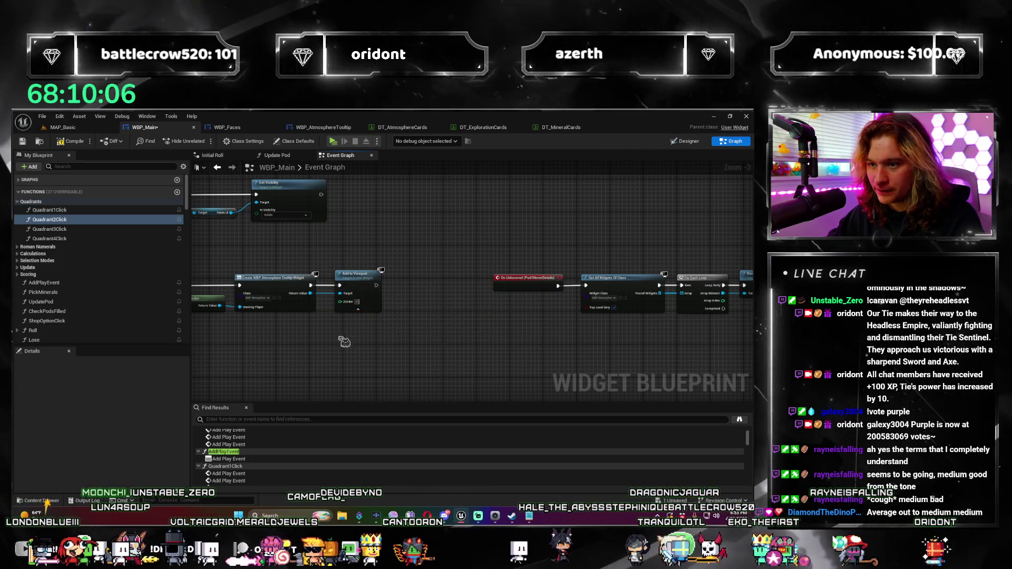
pyautogui.scroll(3, 378, 340)
pyautogui.click(413, 327)
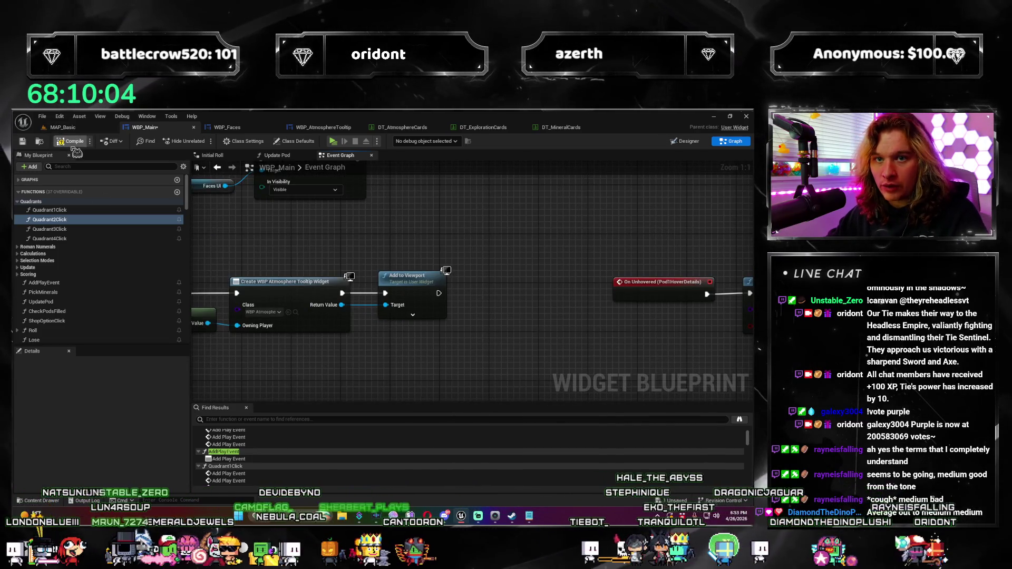
pyautogui.hotkey('ctrl', 's')
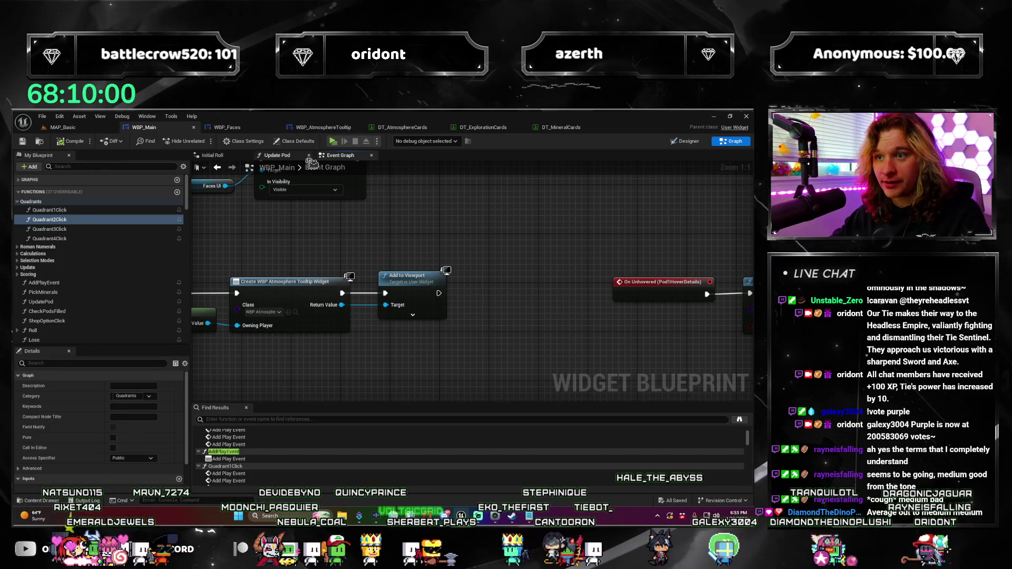
pyautogui.click(333, 144)
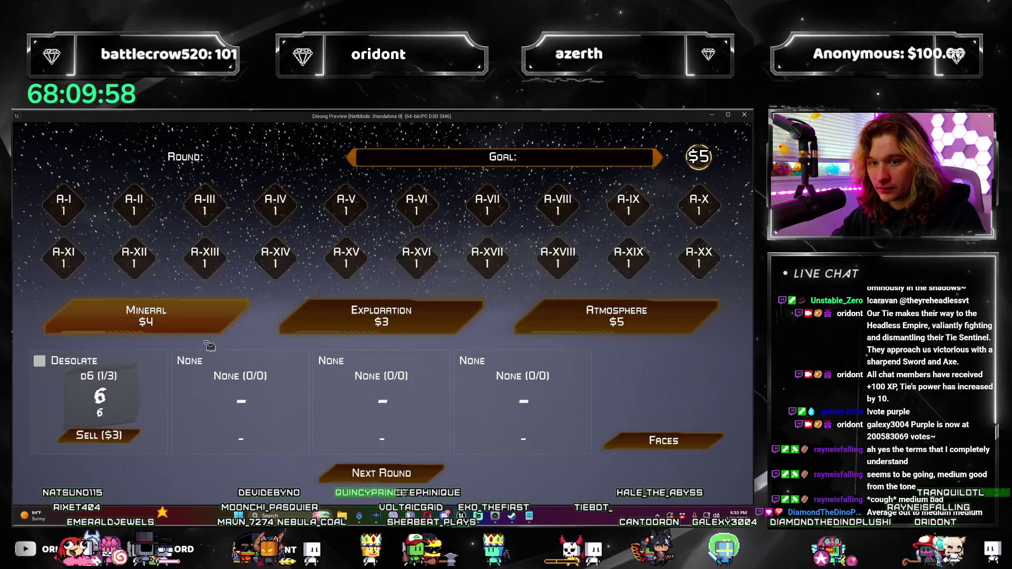
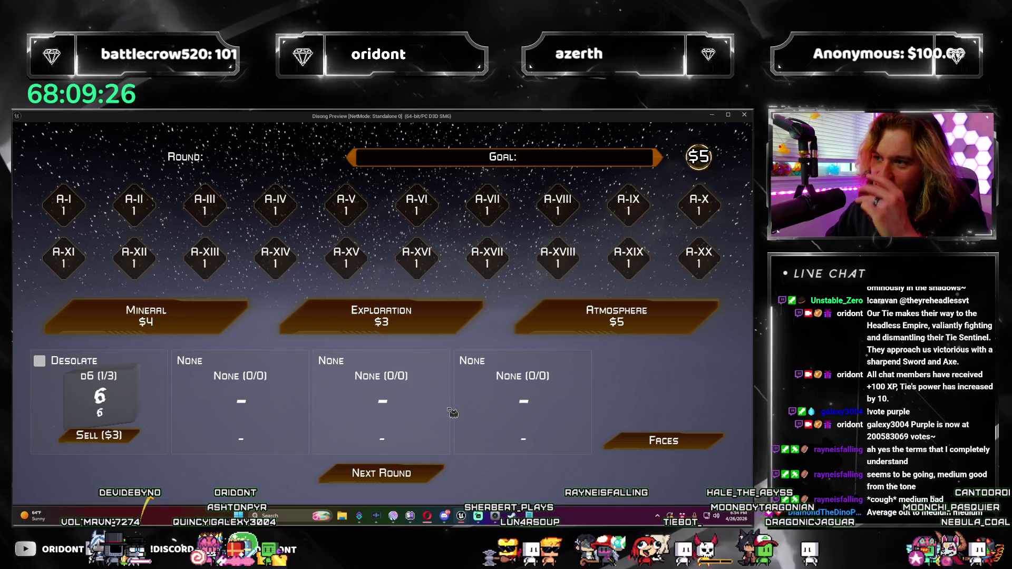
# Close the game preview, open WBP_AtmosphereTooltip, and switch the image's alignment to centred, then back to fill.
pyautogui.click(744, 114)
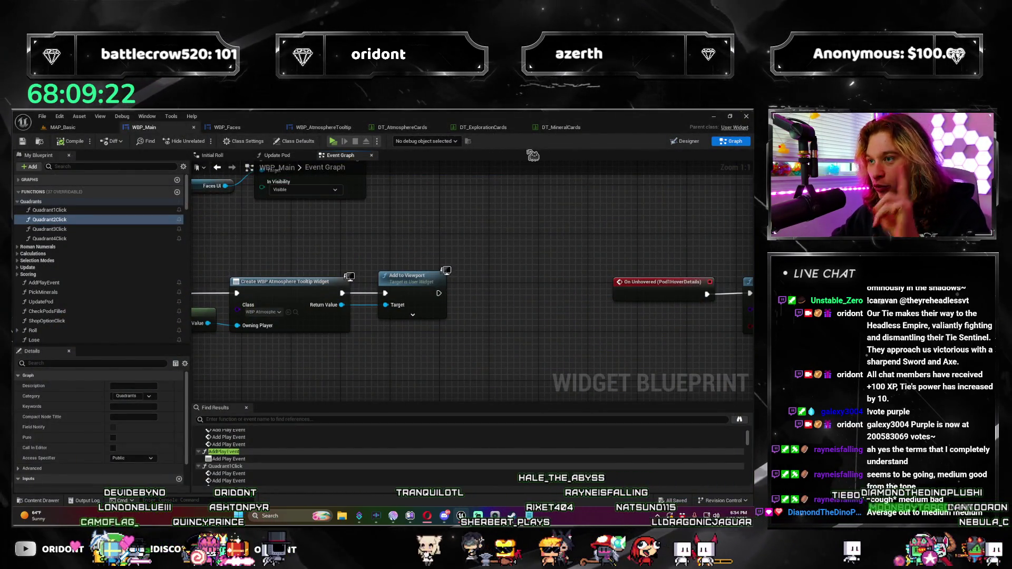
pyautogui.click(323, 127)
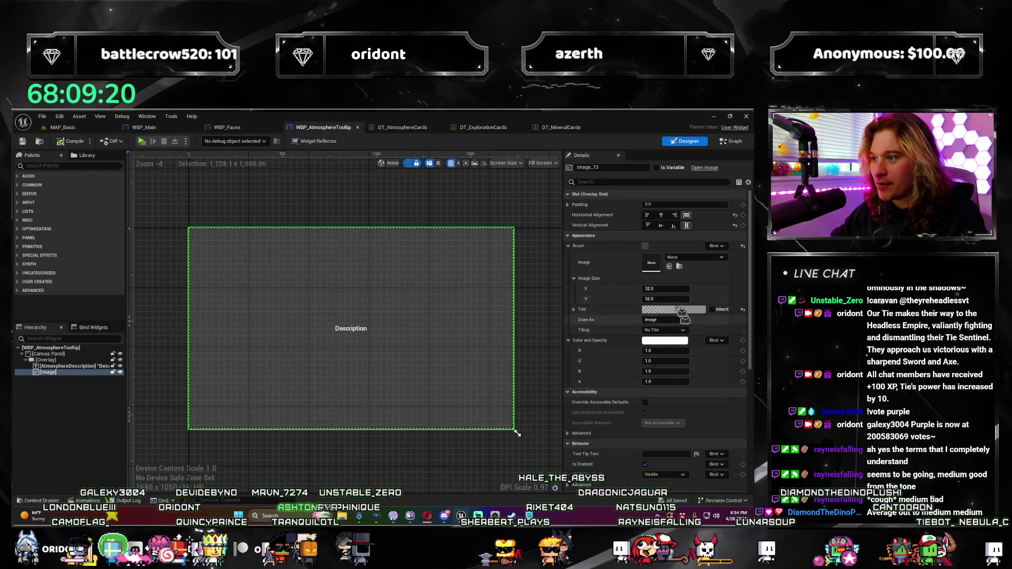
pyautogui.click(661, 215)
pyautogui.click(660, 225)
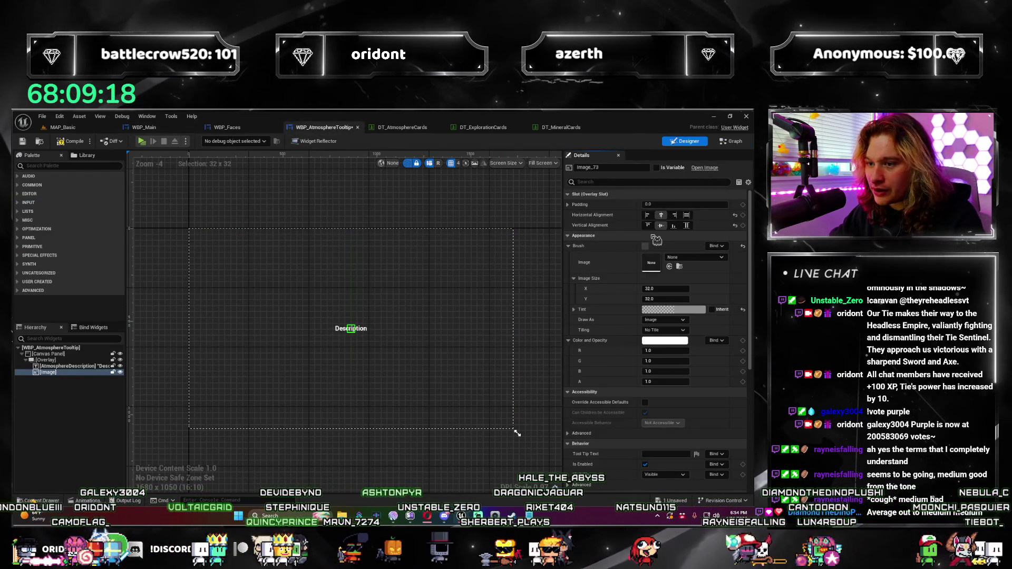
pyautogui.click(686, 215)
pyautogui.click(686, 225)
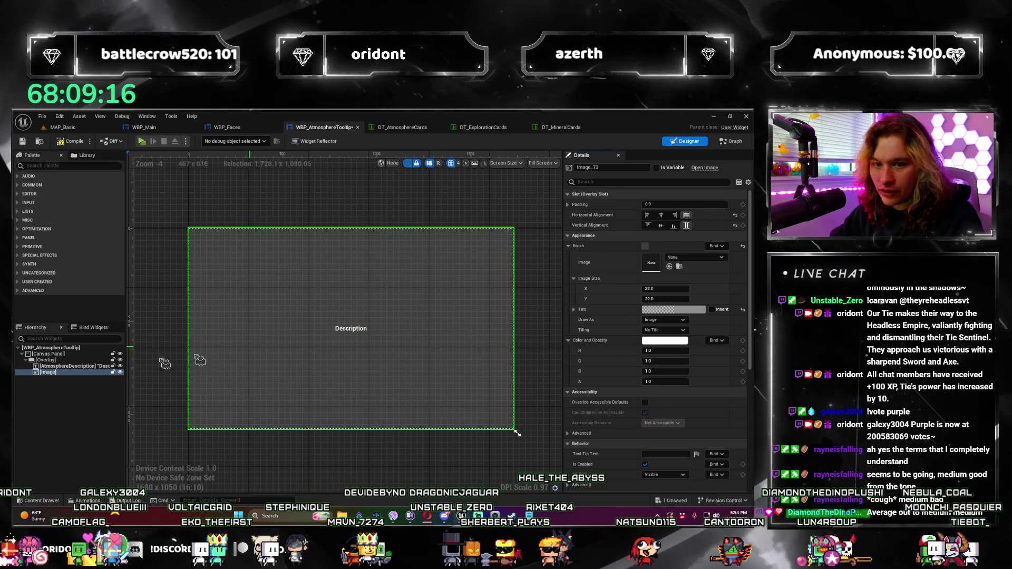
# Anchor the tooltip overlay to the centre preset of the canvas.
pyautogui.click(45, 360)
pyautogui.click(681, 210)
pyautogui.click(682, 254)
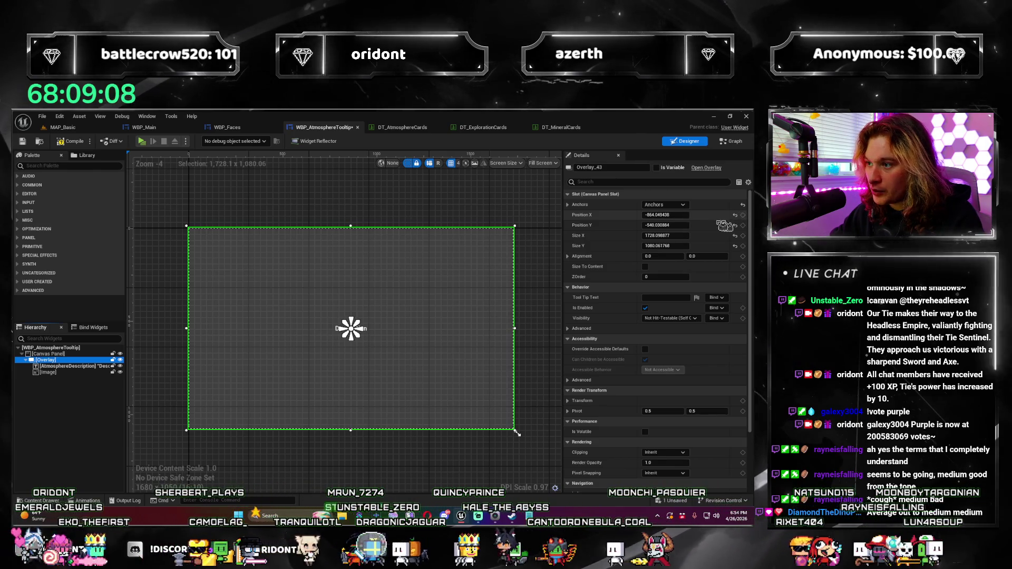
pyautogui.click(682, 214)
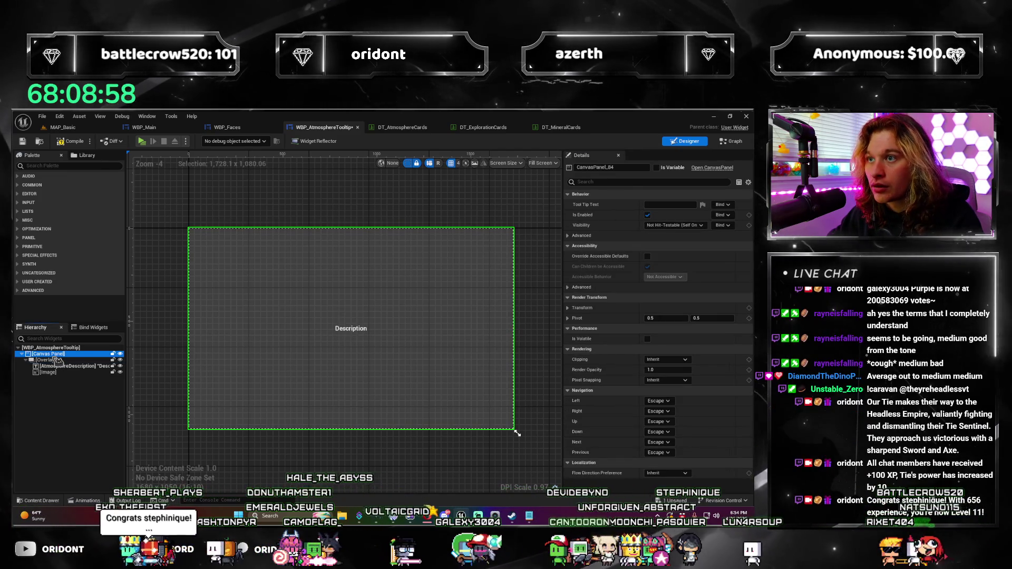
pyautogui.click(52, 360)
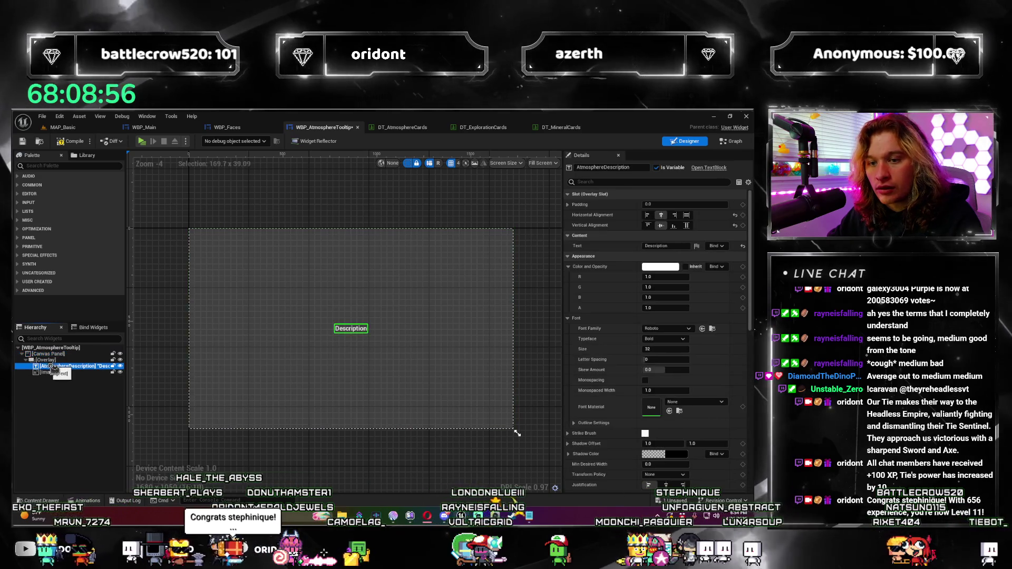
# Resize the tooltip overlay to 192 wide (1920/10) by 108 high.
pyautogui.click(665, 214)
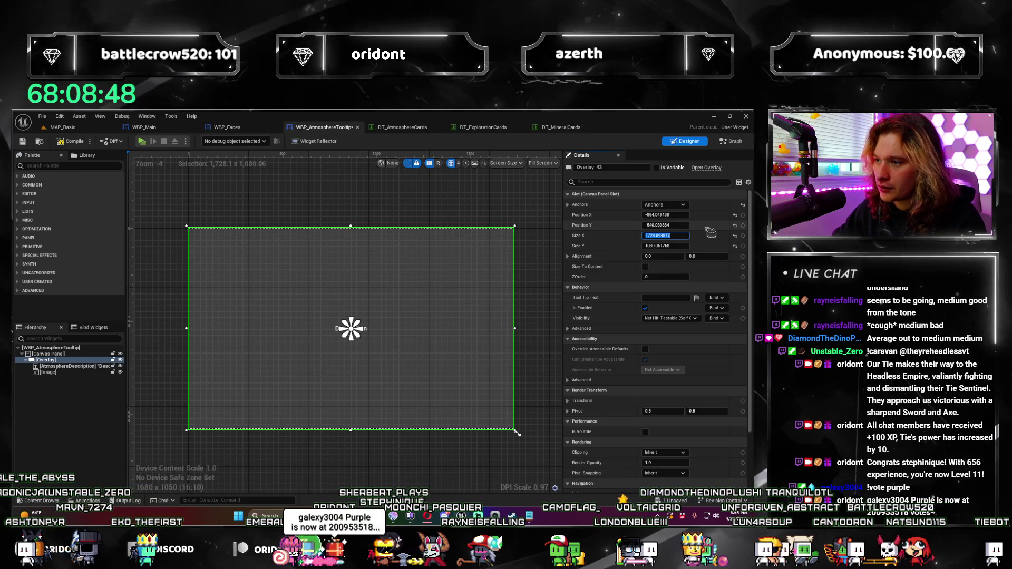
pyautogui.write('1920/')
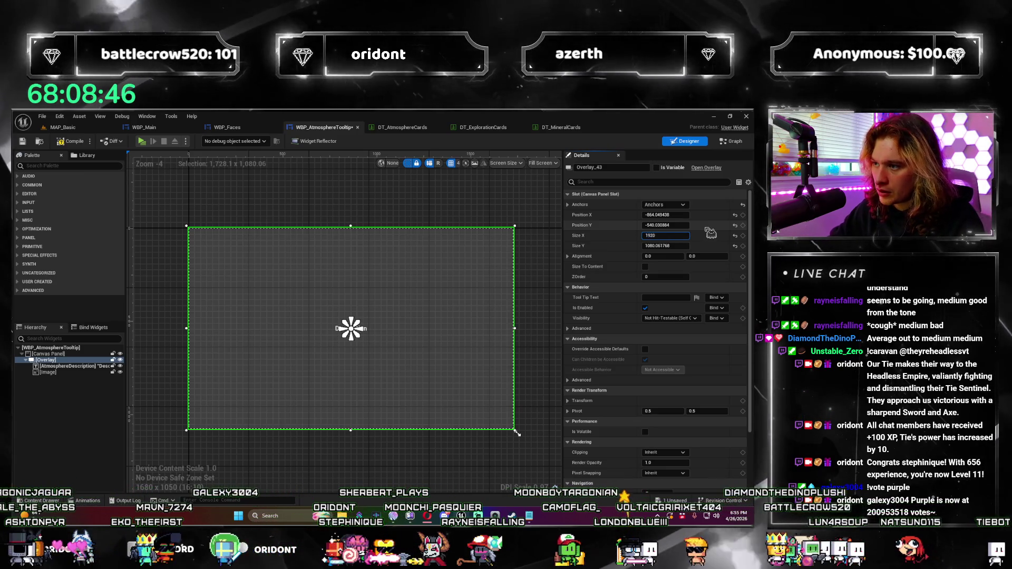
pyautogui.write('10')
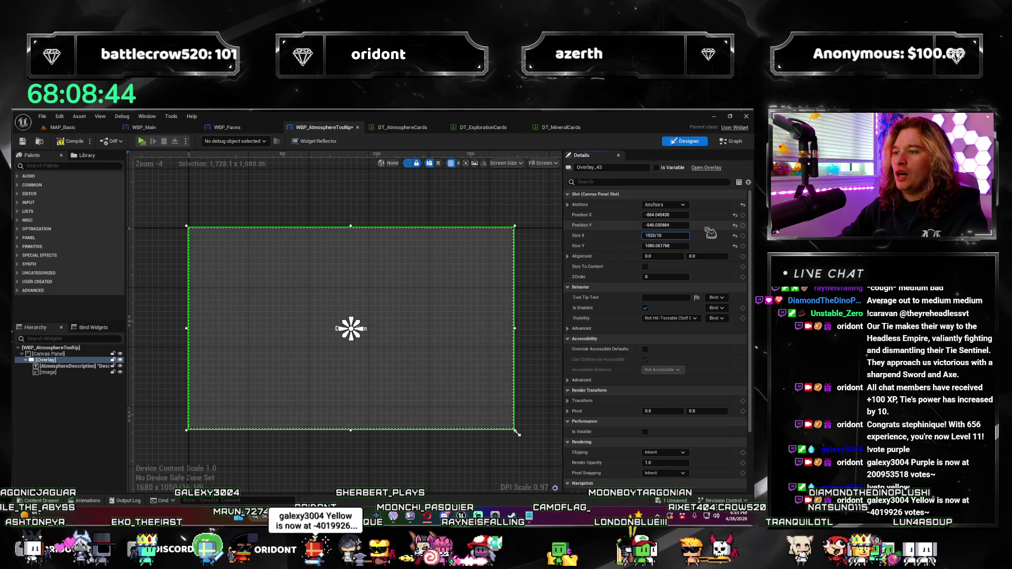
pyautogui.press('Tab')
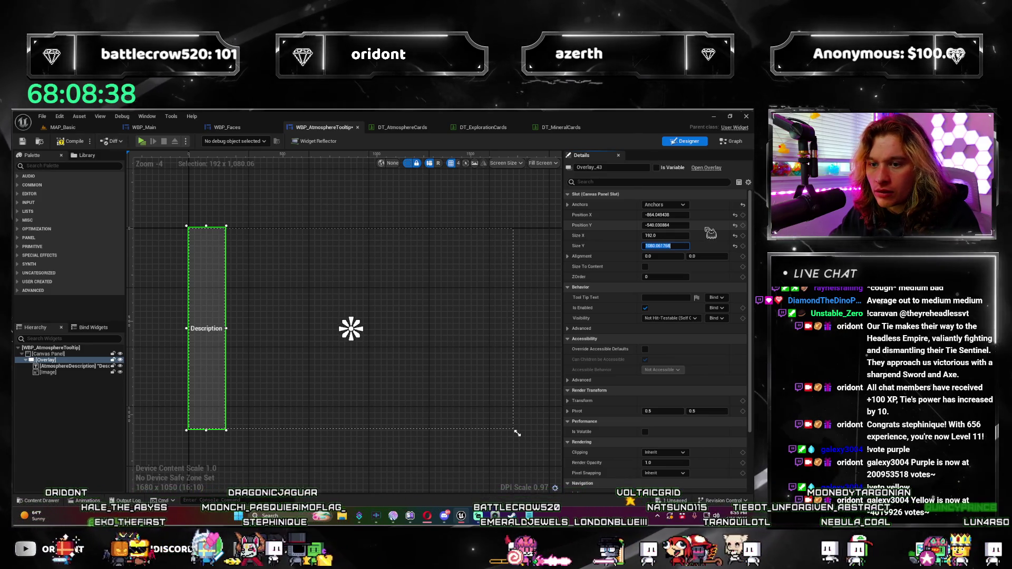
pyautogui.write('1080/')
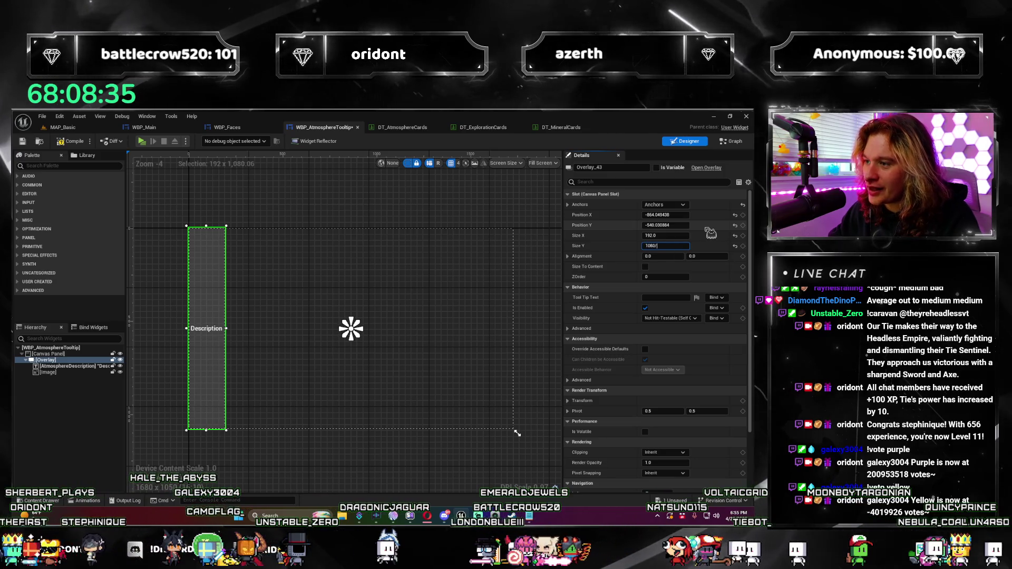
pyautogui.press('Return')
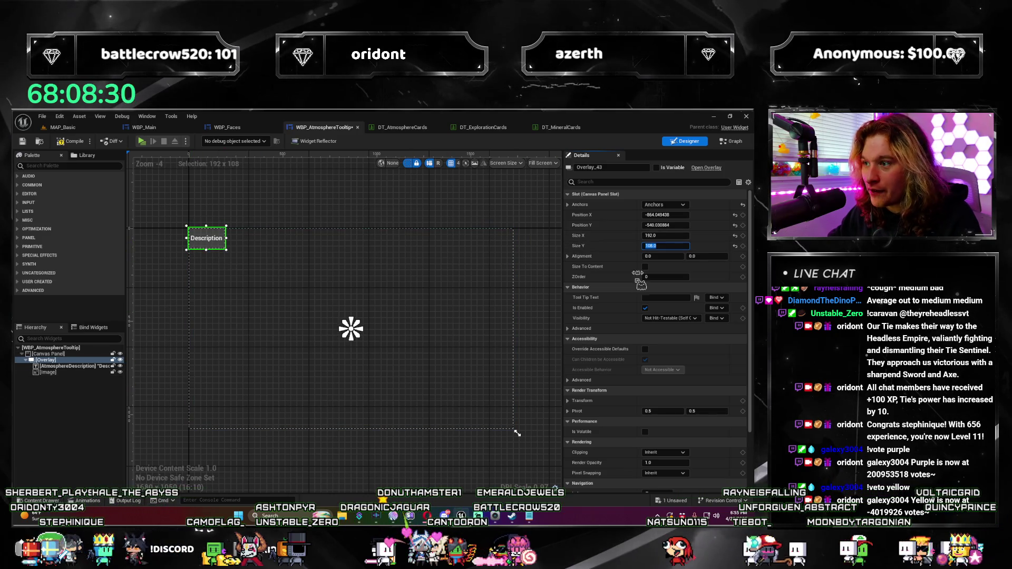
# Anchor the overlay top-left, save the tooltip widget, and launch the game preview.
pyautogui.click(685, 204)
pyautogui.click(652, 217)
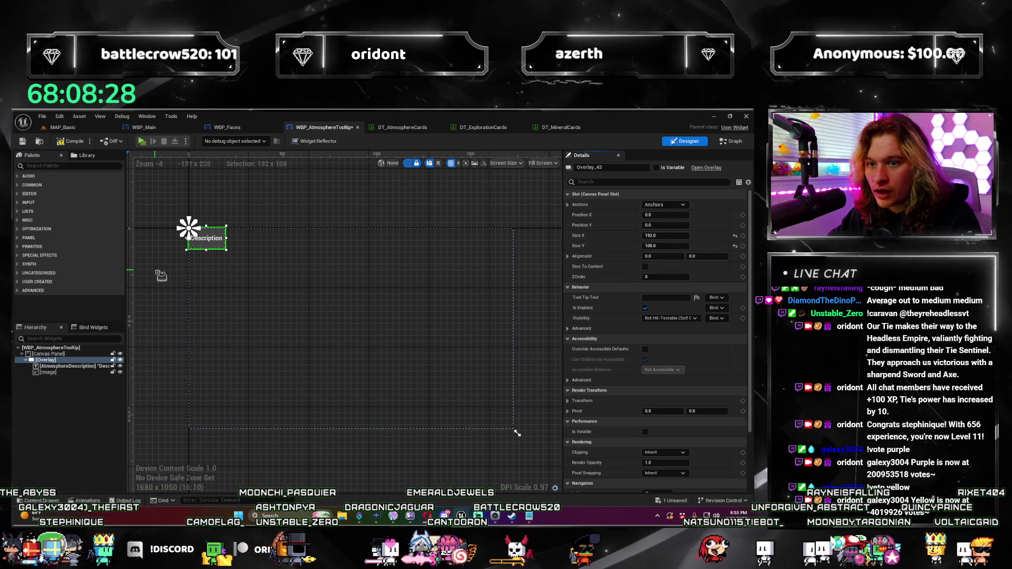
pyautogui.hotkey('ctrl', 's')
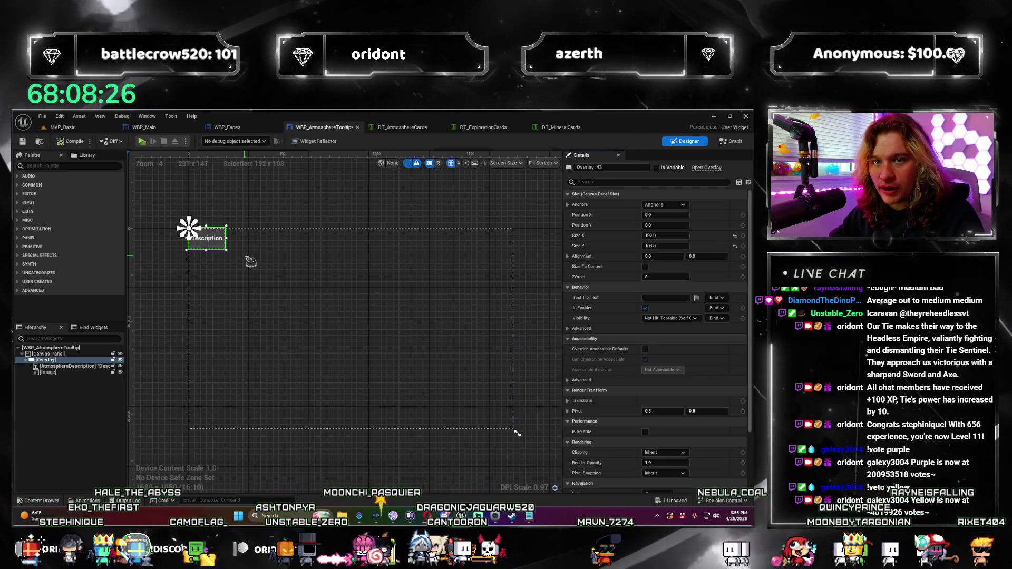
pyautogui.hotkey('alt', 'p')
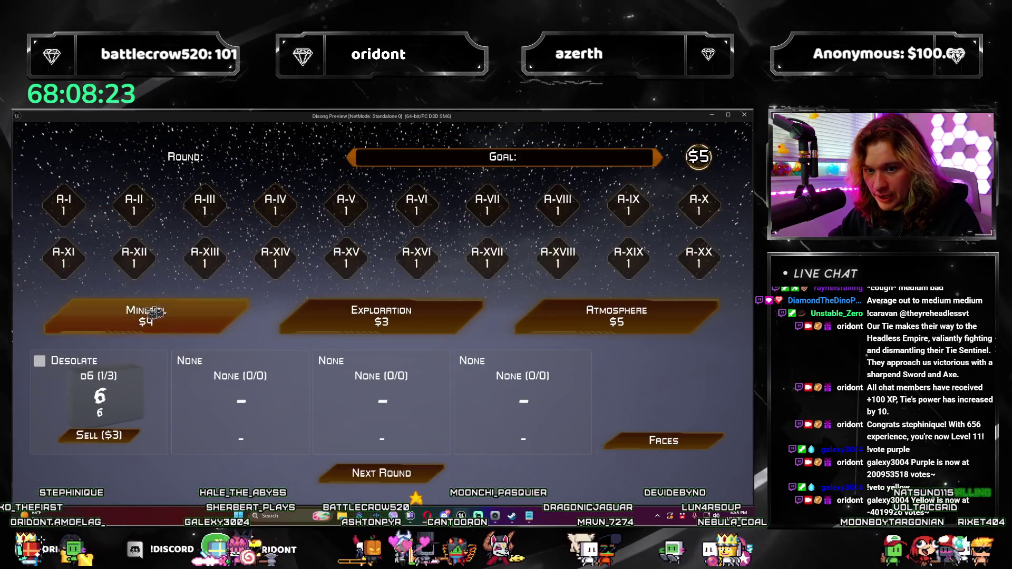
# Check the Desolate pod's tooltip in game, stop the preview, and return to WBP_AtmosphereTooltip.
pyautogui.moveTo(47, 364)
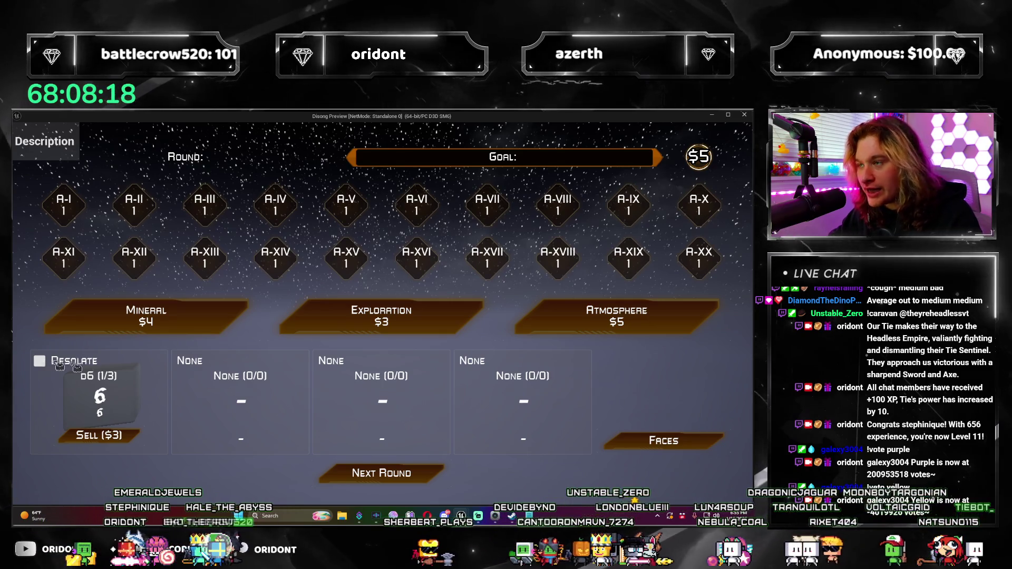
pyautogui.press('Escape')
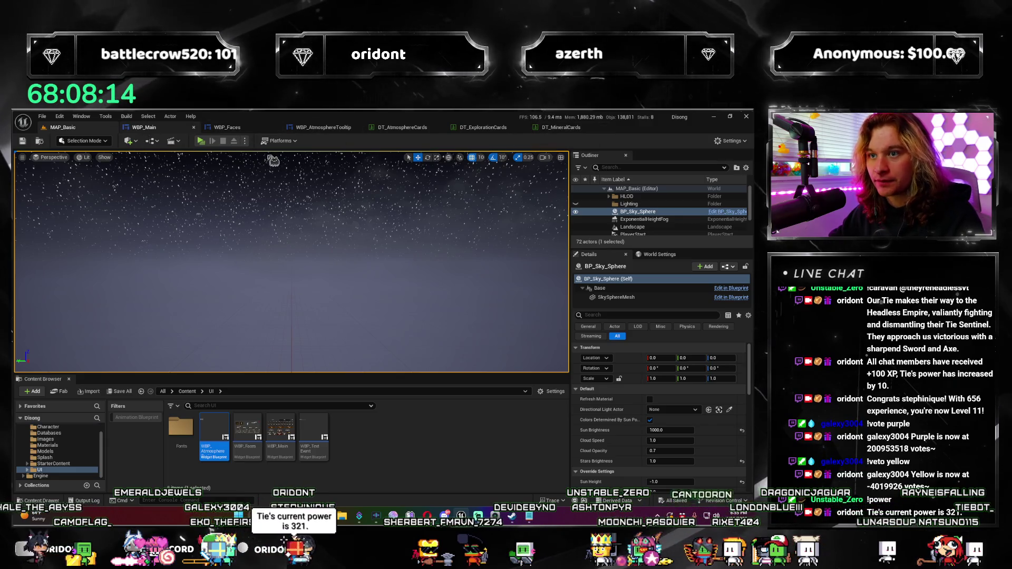
pyautogui.click(147, 128)
pyautogui.click(242, 128)
pyautogui.click(323, 127)
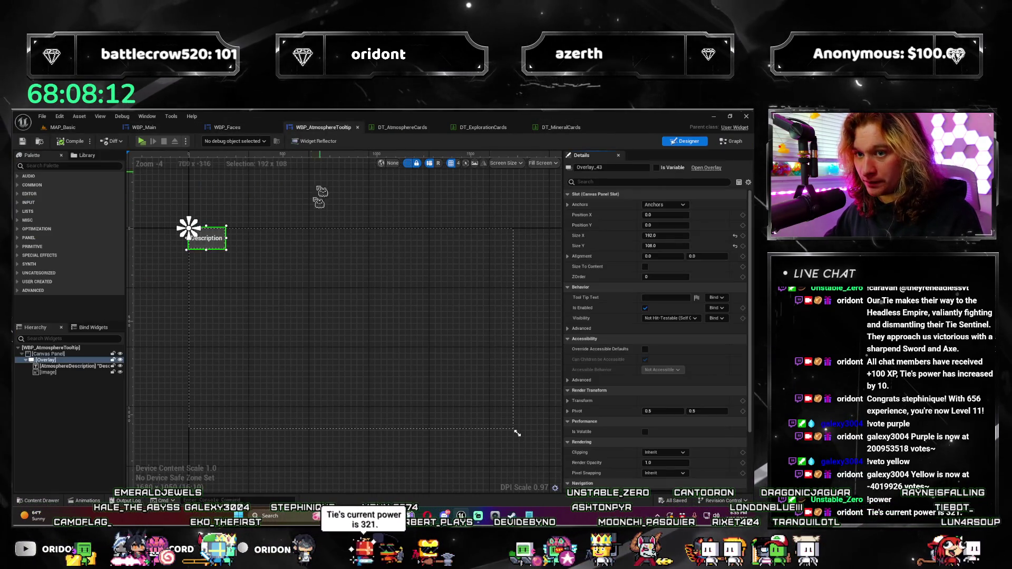
# Show WBP_AtmosphereTooltip's Event Graph and try a 'set' node search from Event Tick, cancelling it.
pyautogui.click(737, 142)
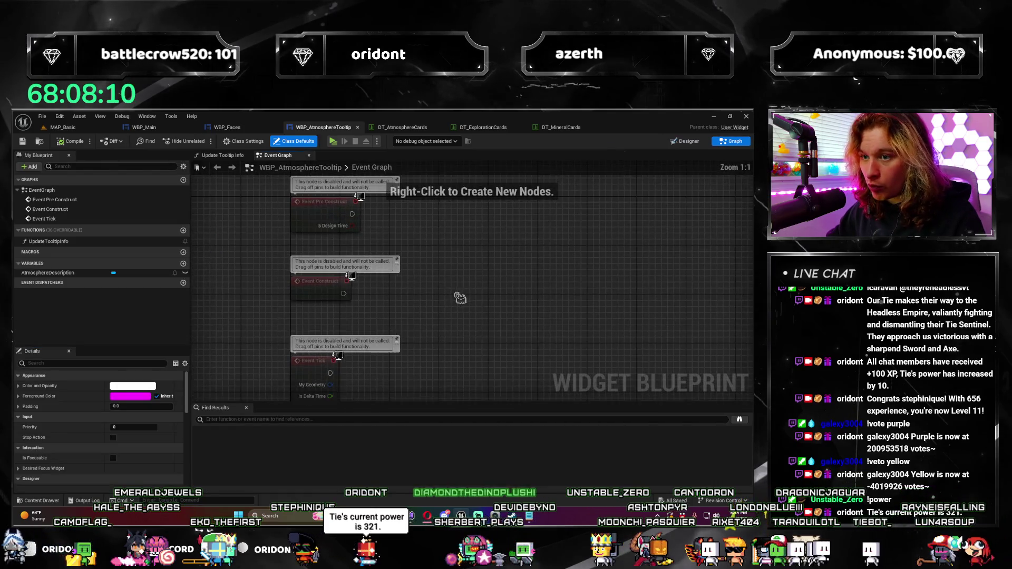
pyautogui.scroll(2, 390, 254)
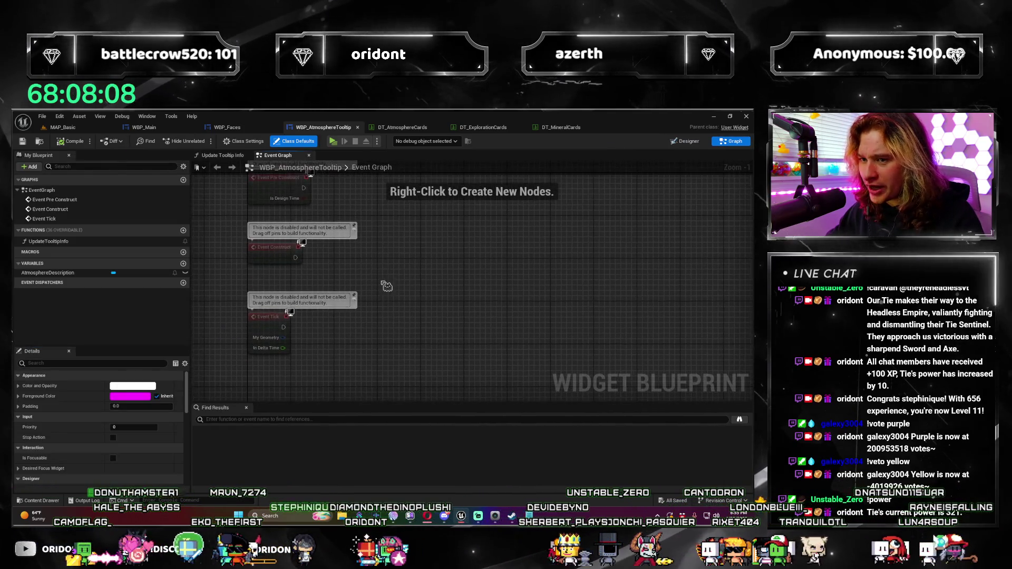
pyautogui.moveTo(327, 300); pyautogui.dragTo(476, 309)
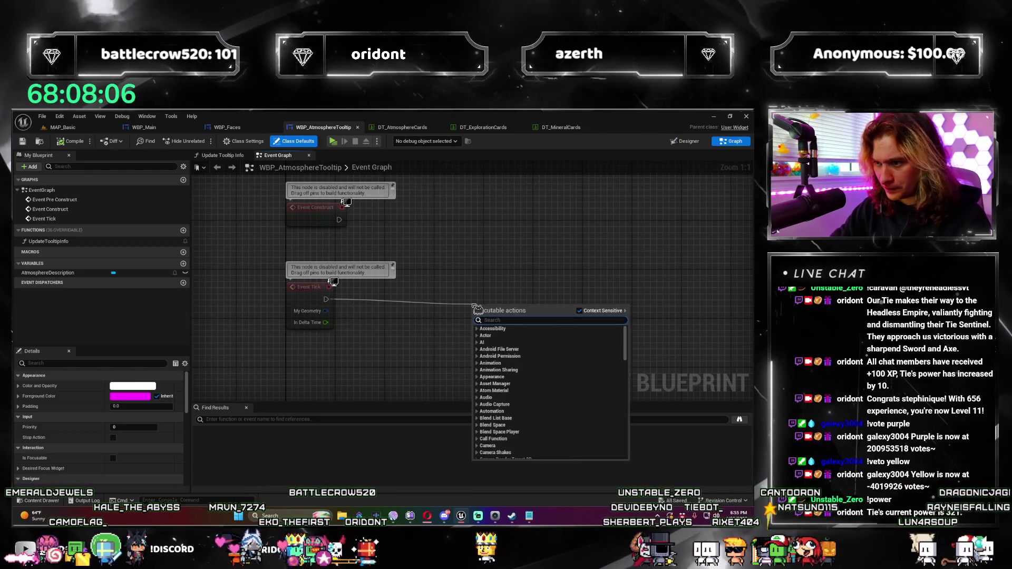
pyautogui.write('set')
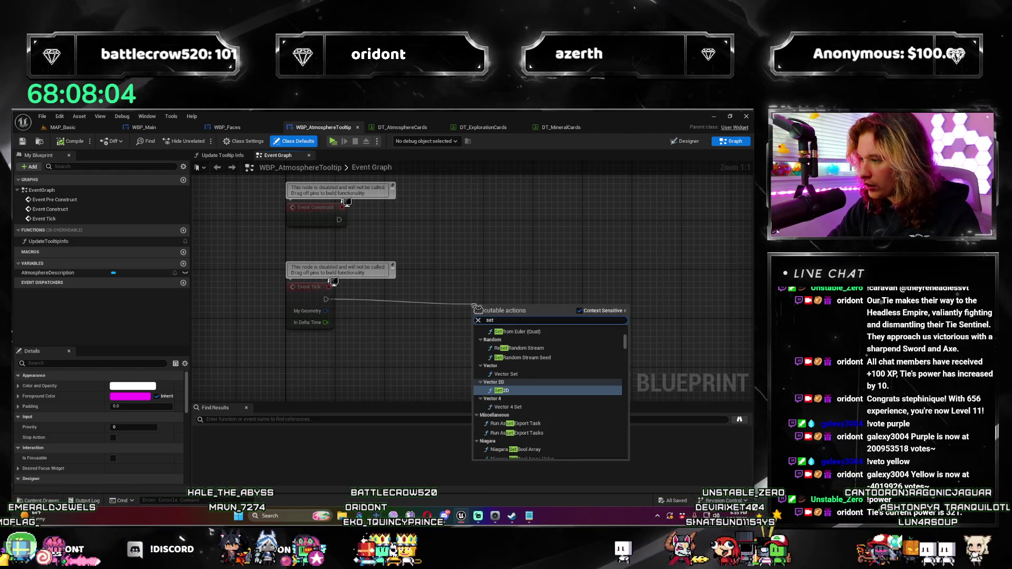
pyautogui.press('Escape')
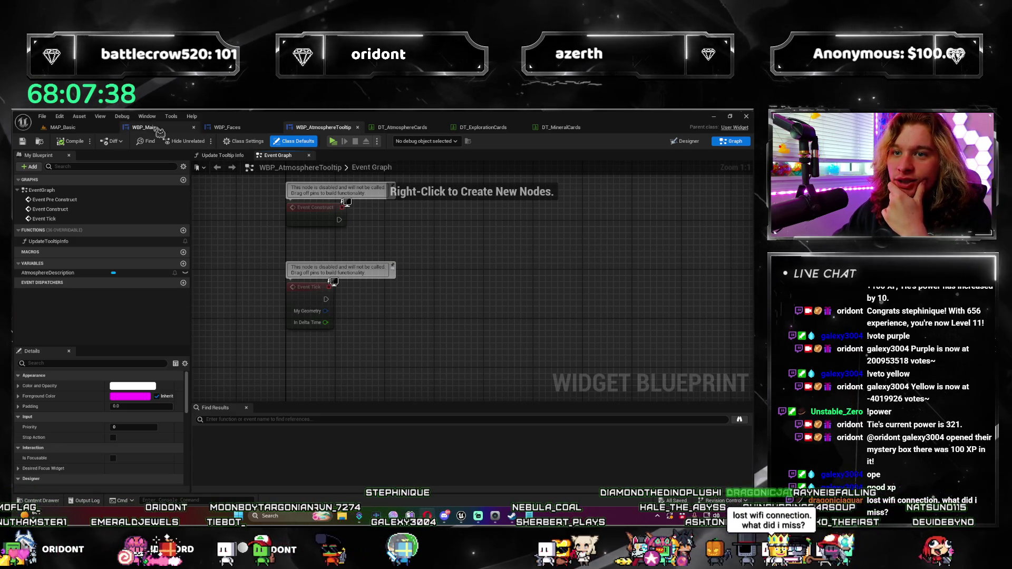
# In WBP_Main, set the pod hover button's Tool Tip Text to 'This is a tooltip.'.
pyautogui.click(227, 127)
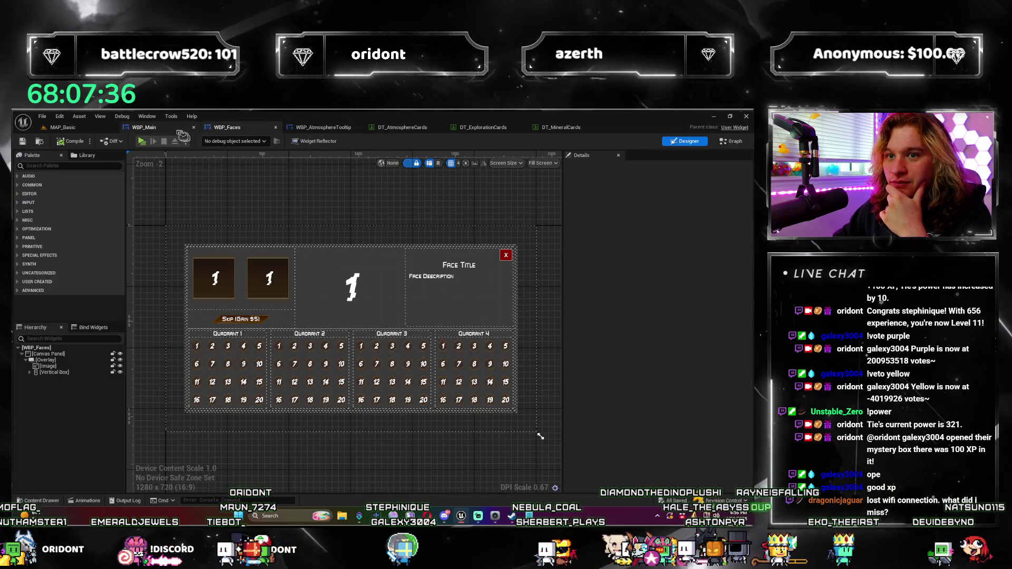
pyautogui.click(144, 127)
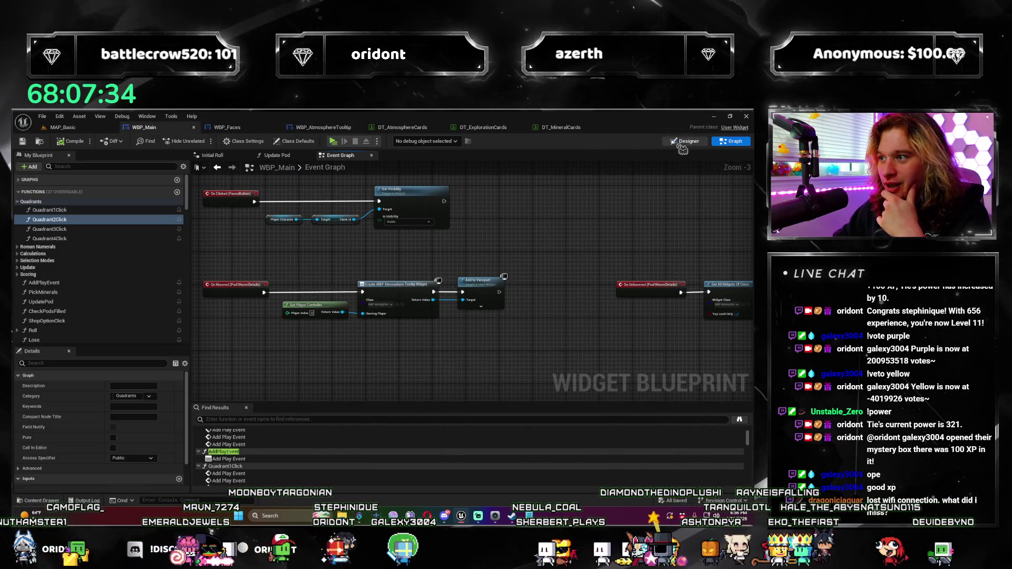
pyautogui.click(685, 141)
pyautogui.write('tooltip')
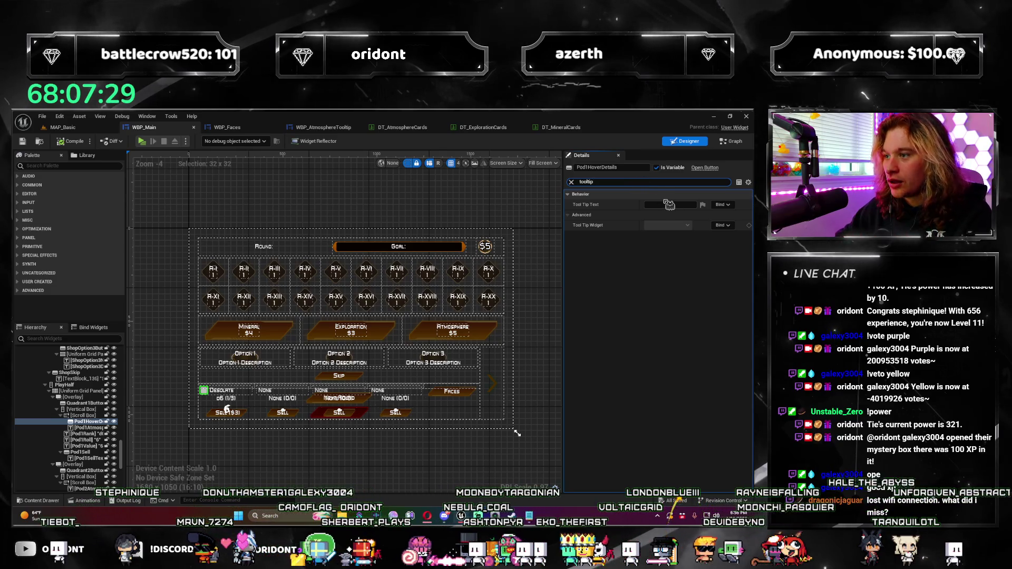
pyautogui.click(668, 204)
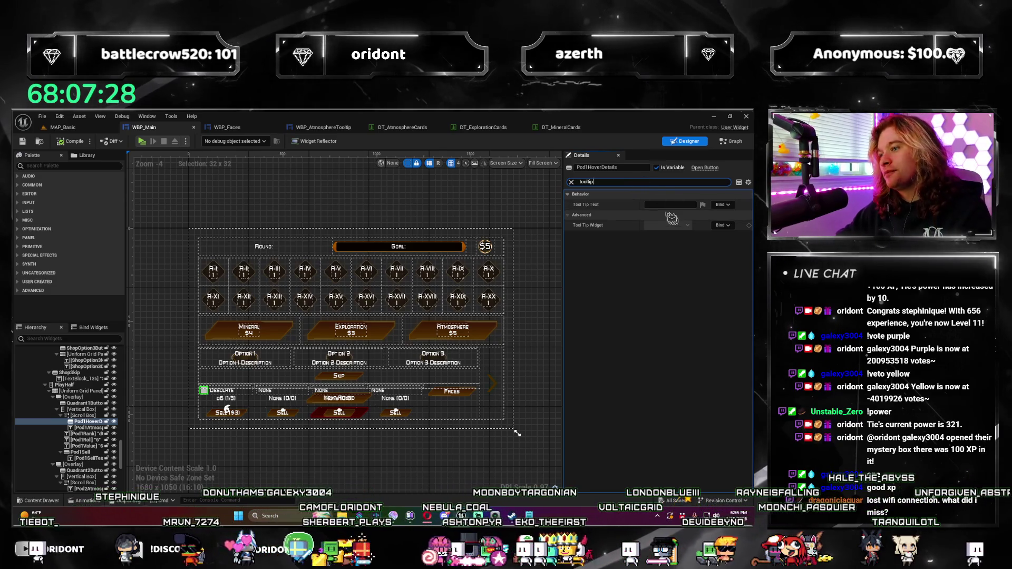
pyautogui.write('This is a tooltip.')
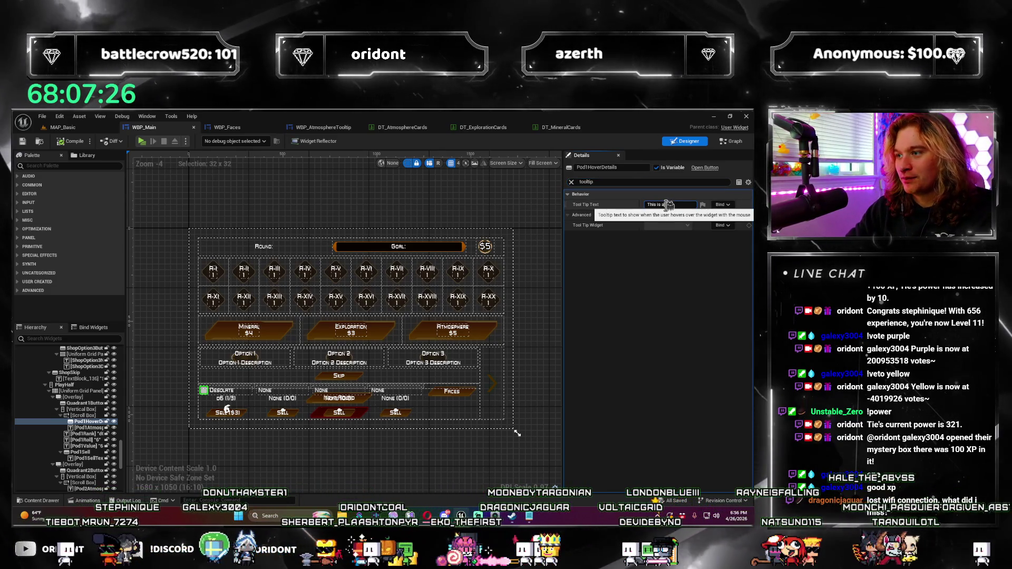
pyautogui.press('Return')
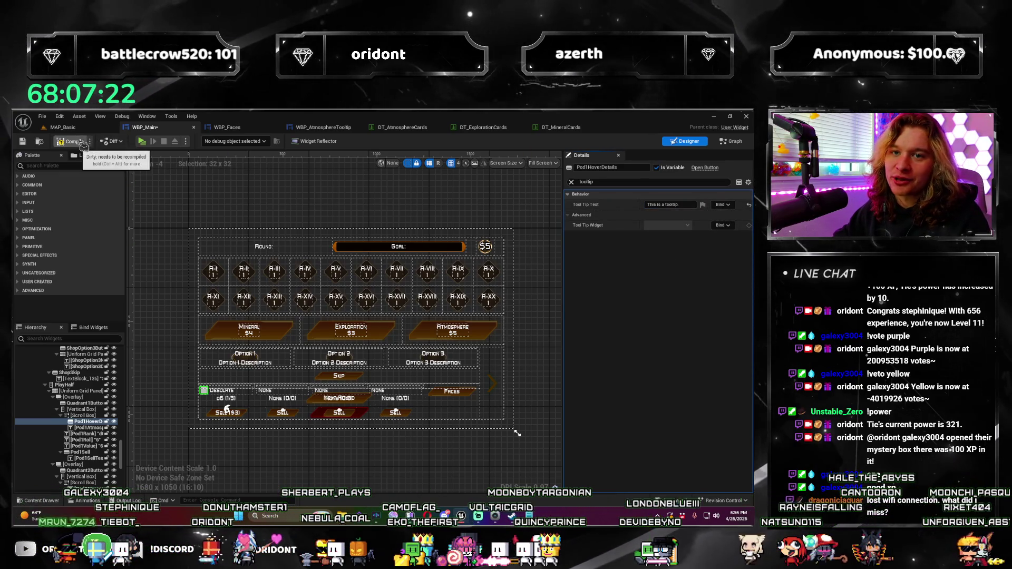
# Save WBP_Main and start the game preview from the MAP_Basic level.
pyautogui.hotkey('ctrl', 's')
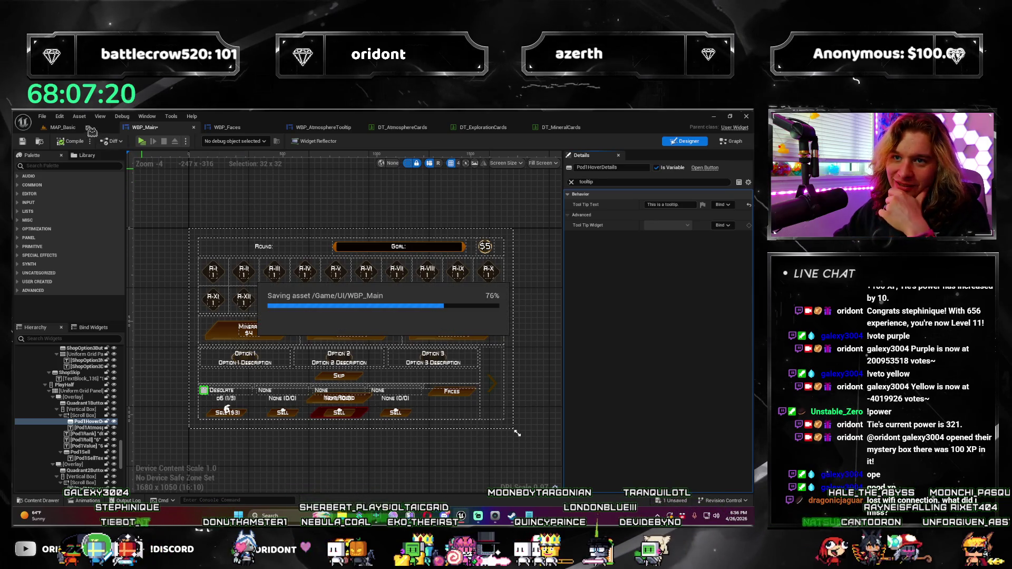
pyautogui.click(91, 130)
pyautogui.click(203, 142)
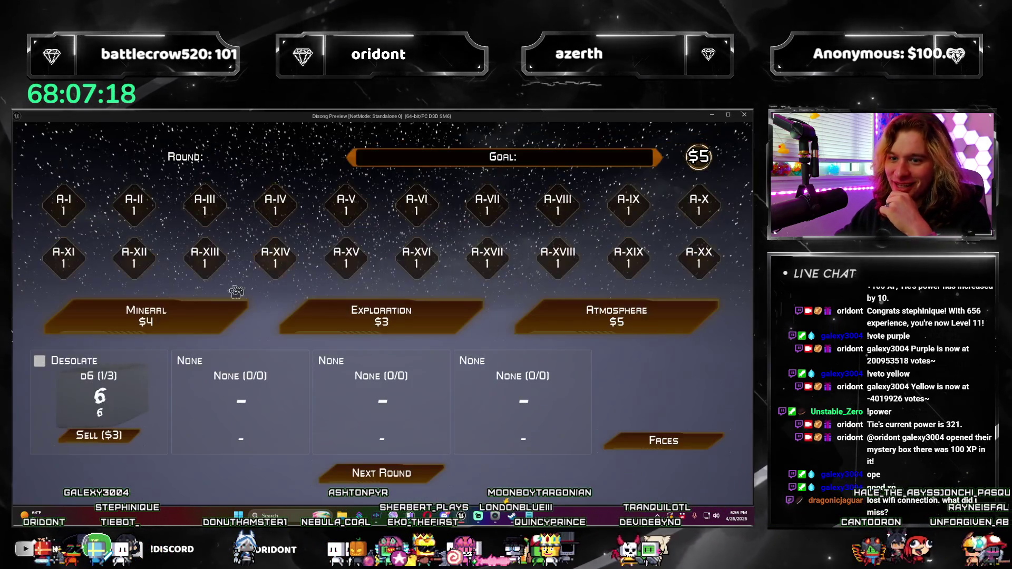
# View the test tooltip over the Desolate pod, then close the game preview.
pyautogui.moveTo(42, 363)
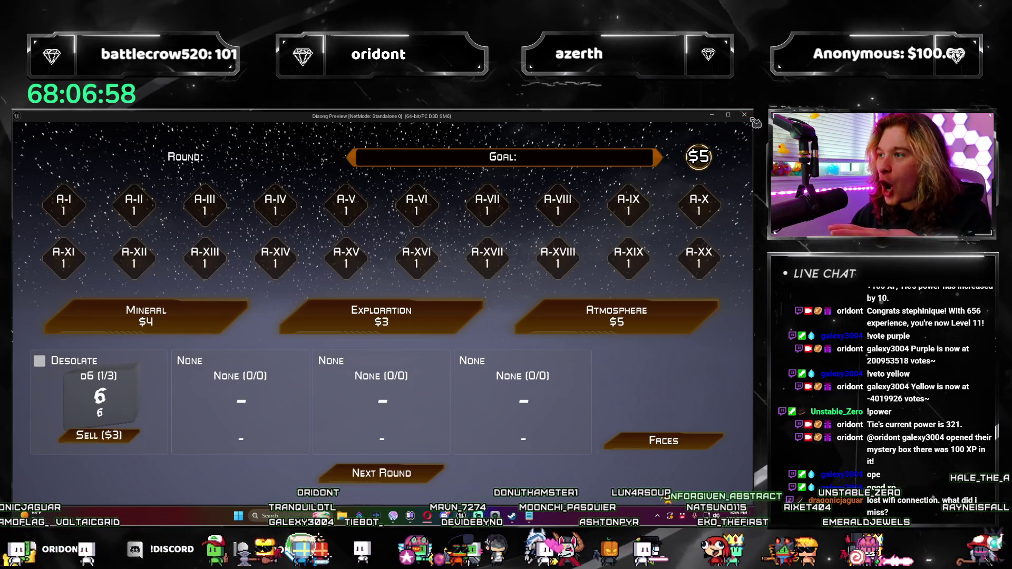
pyautogui.click(744, 115)
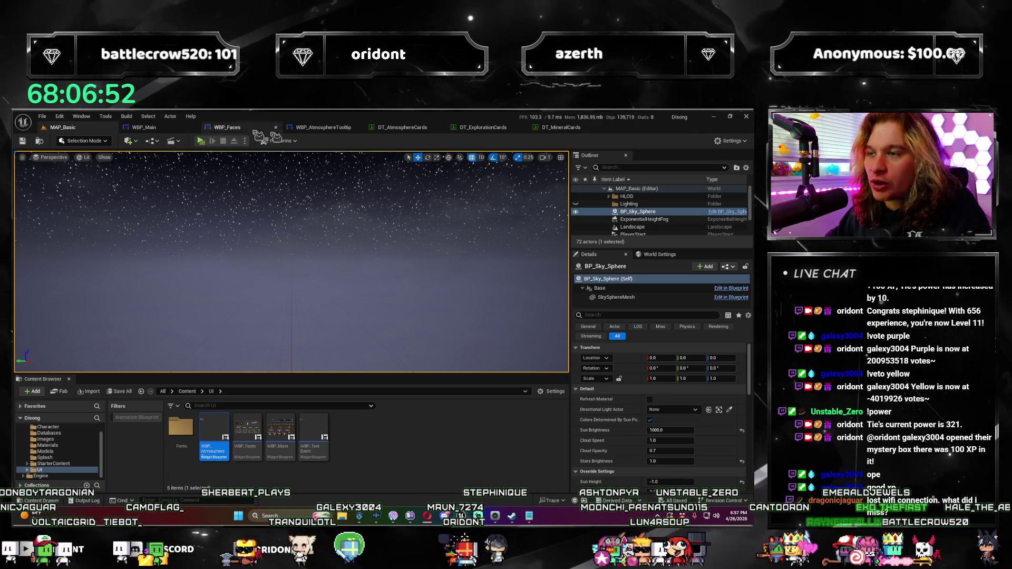
# Look through WBP_Main and WBP_Faces, then show WBP_AtmosphereTooltip in Designer view.
pyautogui.click(323, 127)
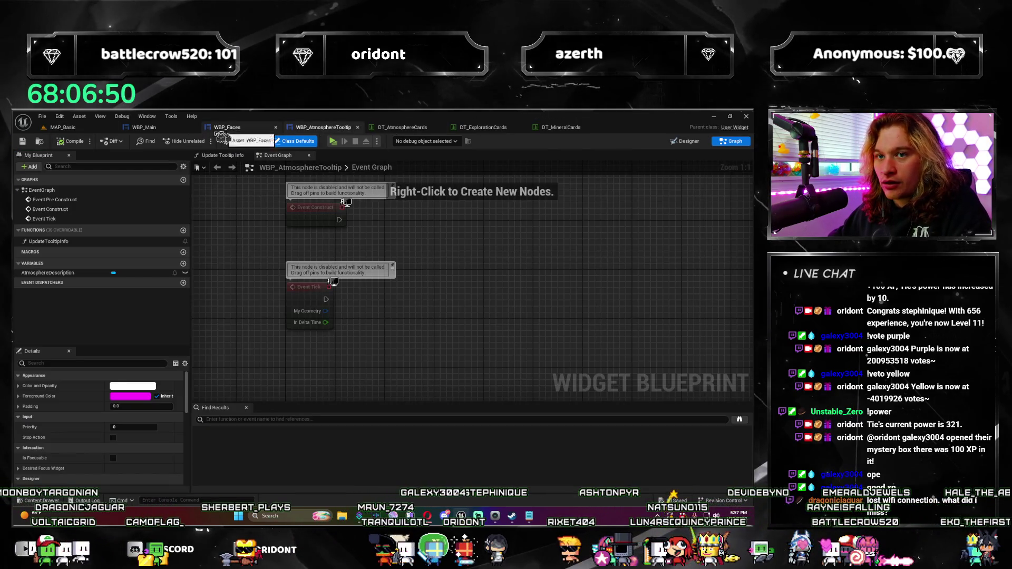
pyautogui.click(142, 131)
pyautogui.click(262, 128)
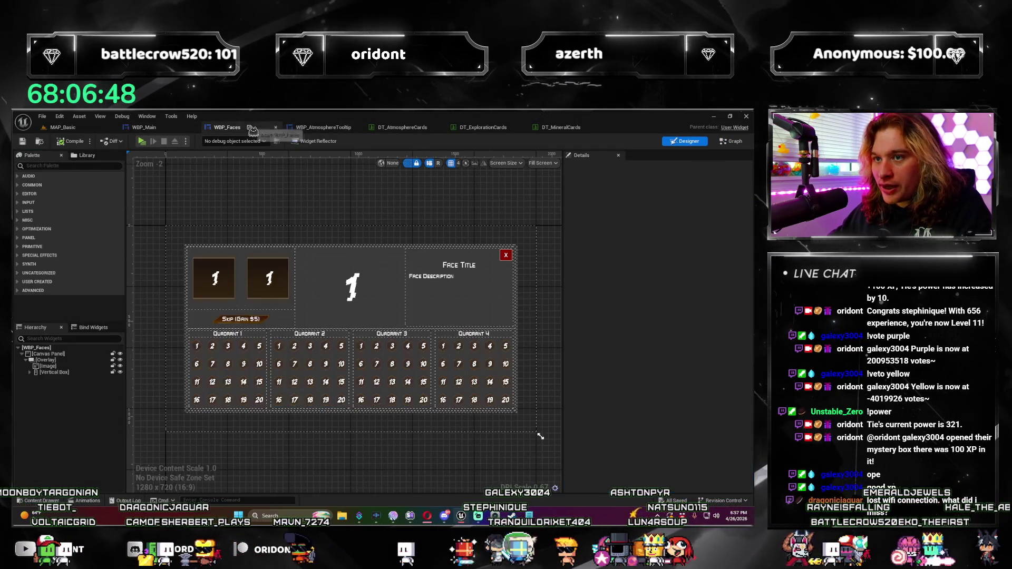
pyautogui.click(323, 127)
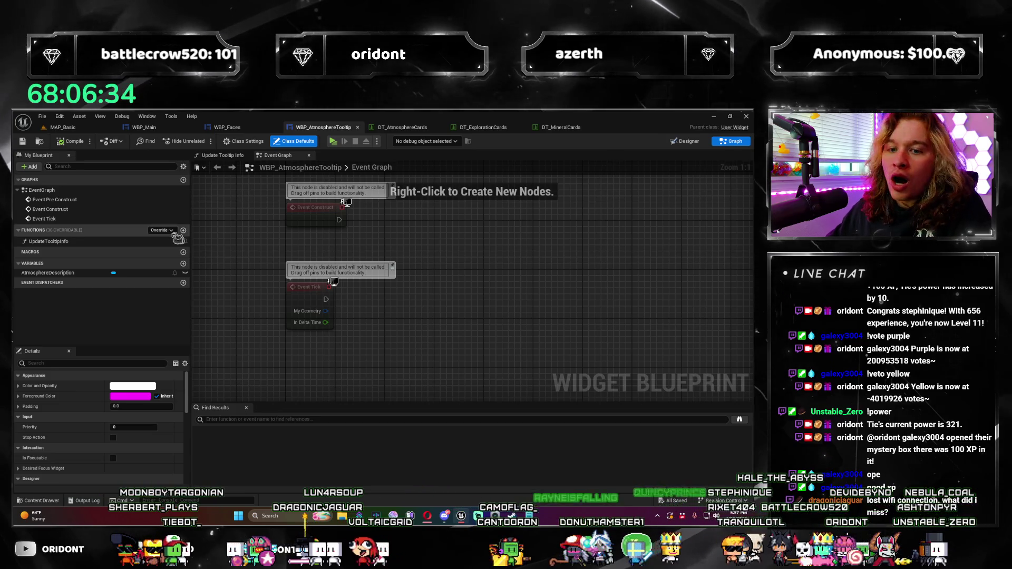
pyautogui.click(696, 143)
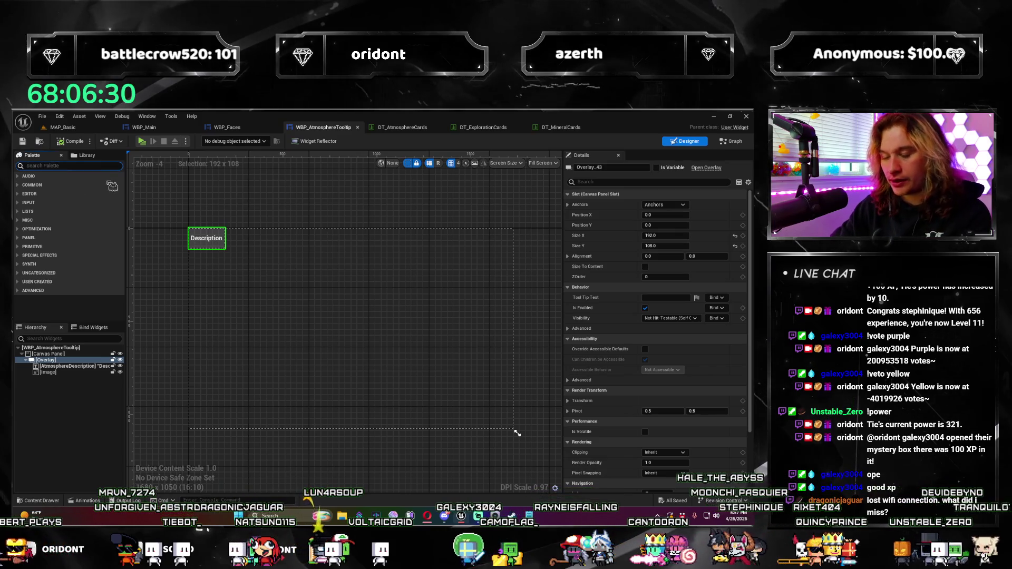
# Drag a Size Box from the palette onto the tooltip's Canvas Panel.
pyautogui.write('sizebox')
pyautogui.moveTo(74, 185)
pyautogui.mouseDown()
pyautogui.moveTo(156, 371)
pyautogui.moveTo(67, 358)
pyautogui.moveTo(52, 375)
pyautogui.mouseUp()
pyautogui.moveTo(48, 360); pyautogui.dragTo(52, 358)
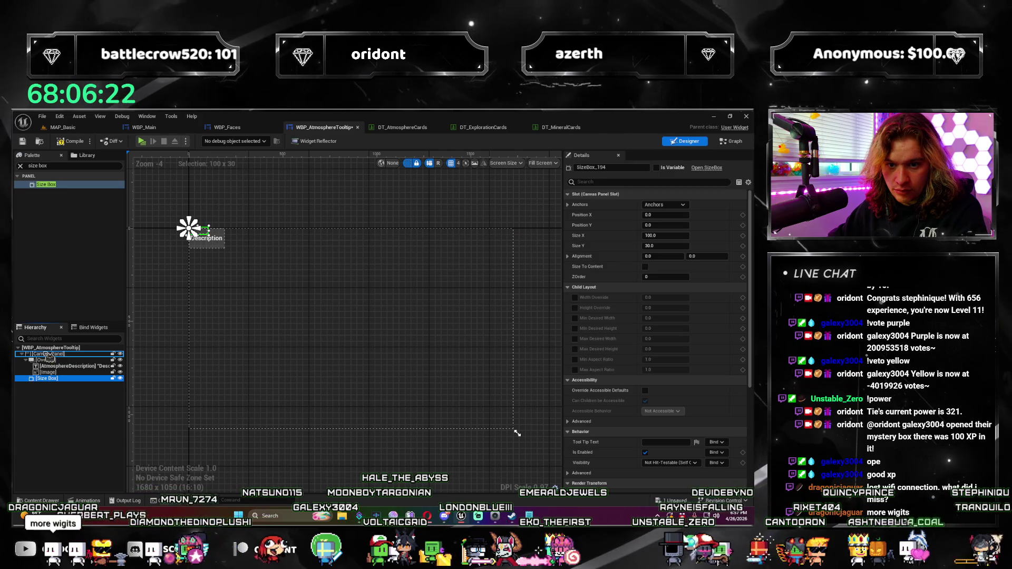
pyautogui.click(50, 356)
# Search Replace With on the Canvas Panel for a Size Box, then dismiss the list.
pyautogui.rightClick(52, 360)
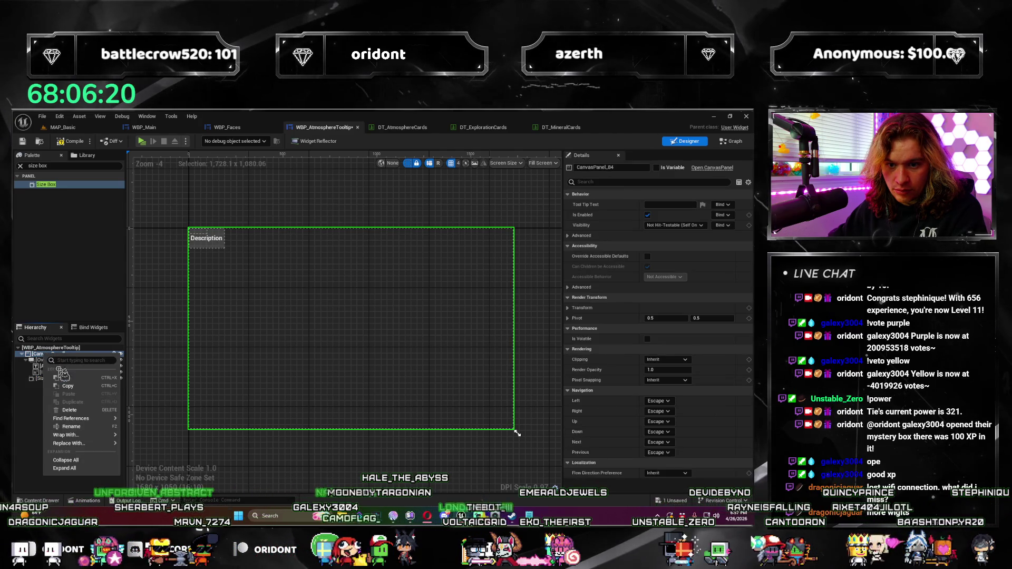
pyautogui.moveTo(90, 445)
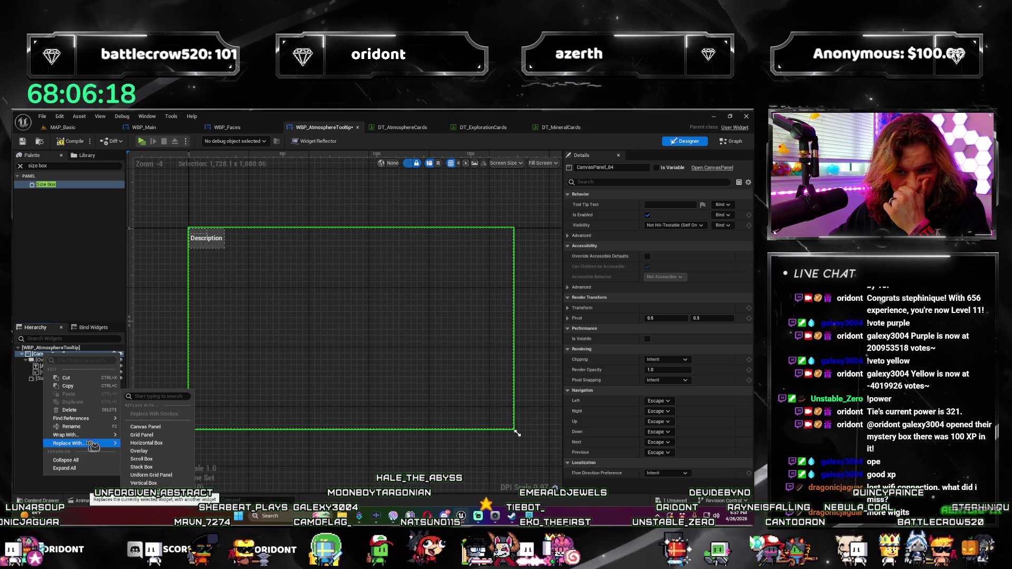
pyautogui.click(158, 395)
pyautogui.write('s')
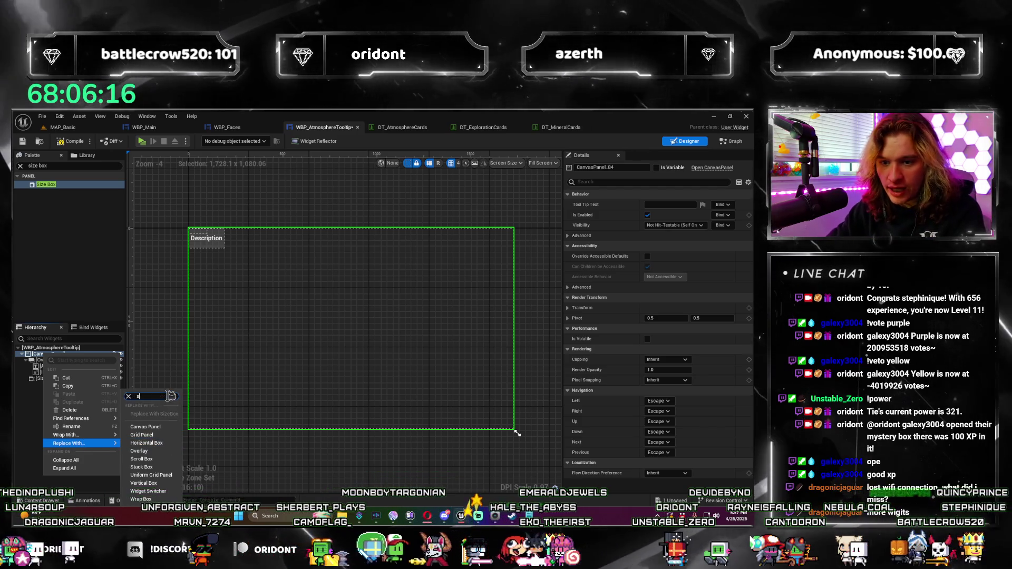
pyautogui.write('ize box')
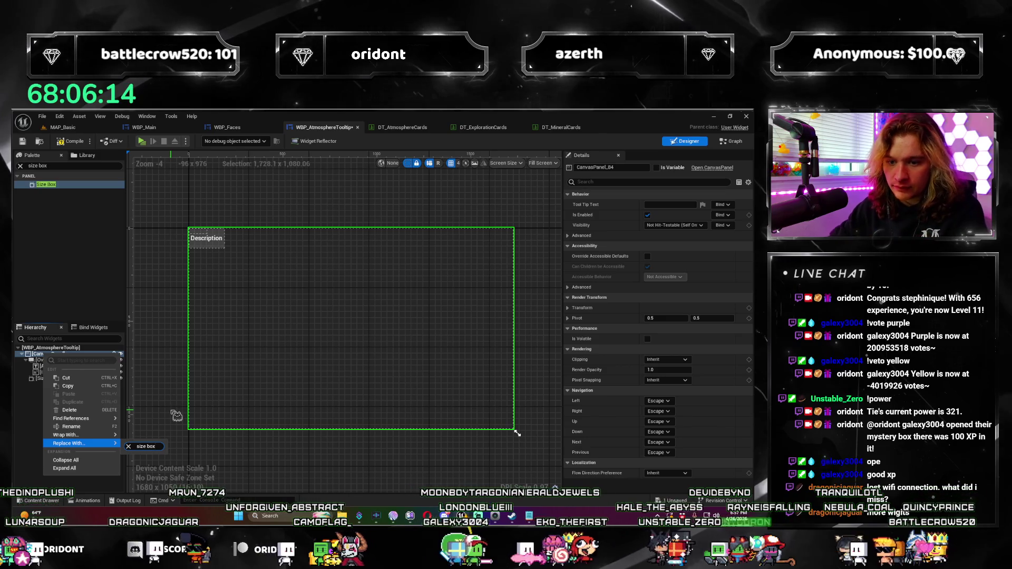
pyautogui.hotkey('ctrl', 'a')
pyautogui.write('box')
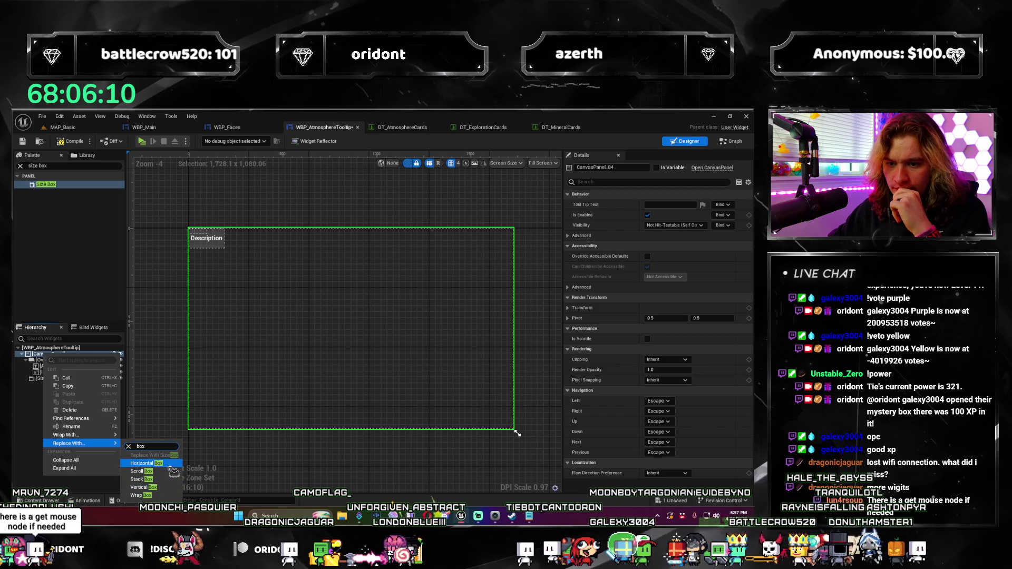
pyautogui.click(20, 437)
# Abandon a second Replace With attempt and cut the overlay holding the Description and image.
pyautogui.rightClick(56, 356)
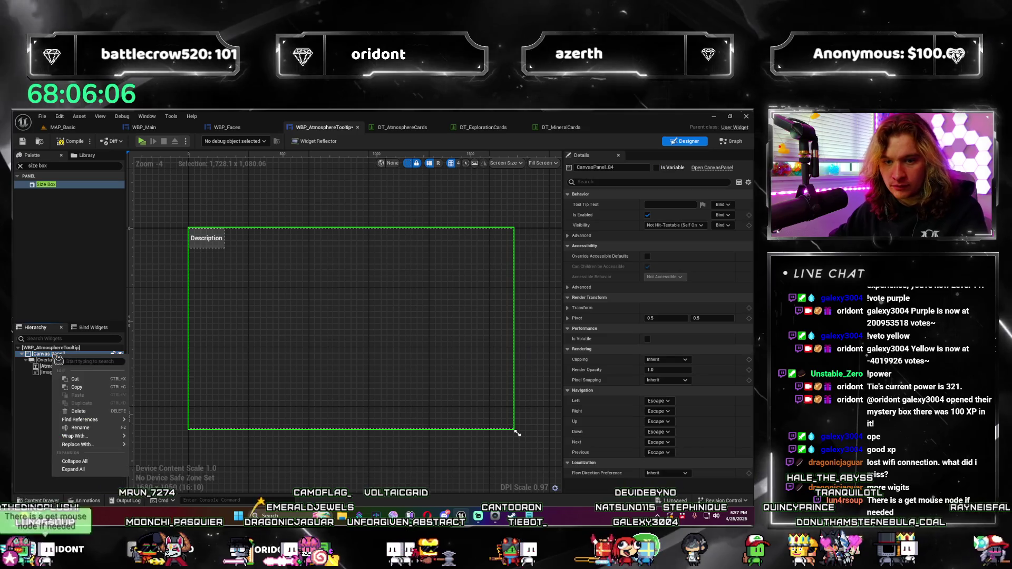
pyautogui.moveTo(111, 445)
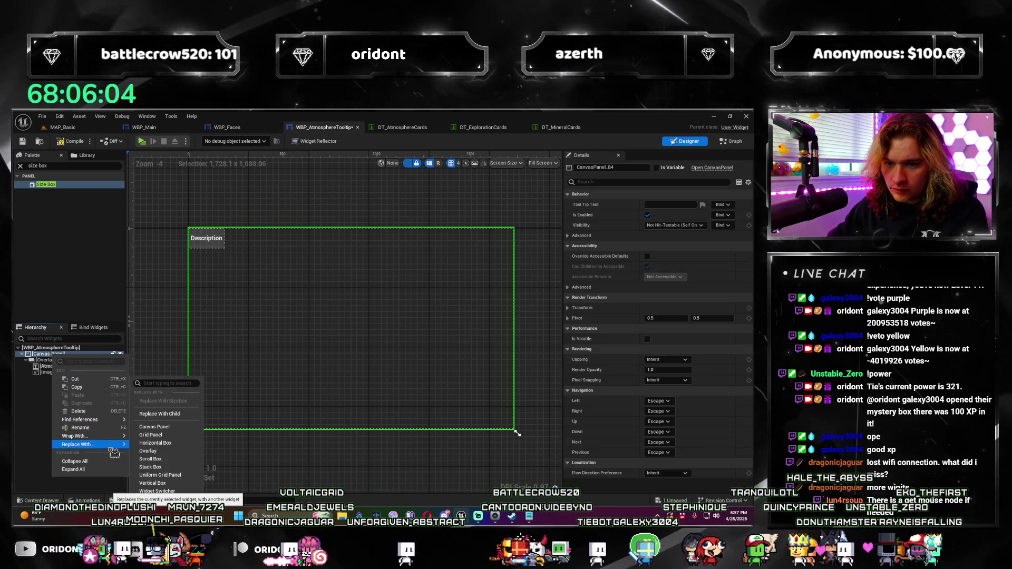
pyautogui.write('s')
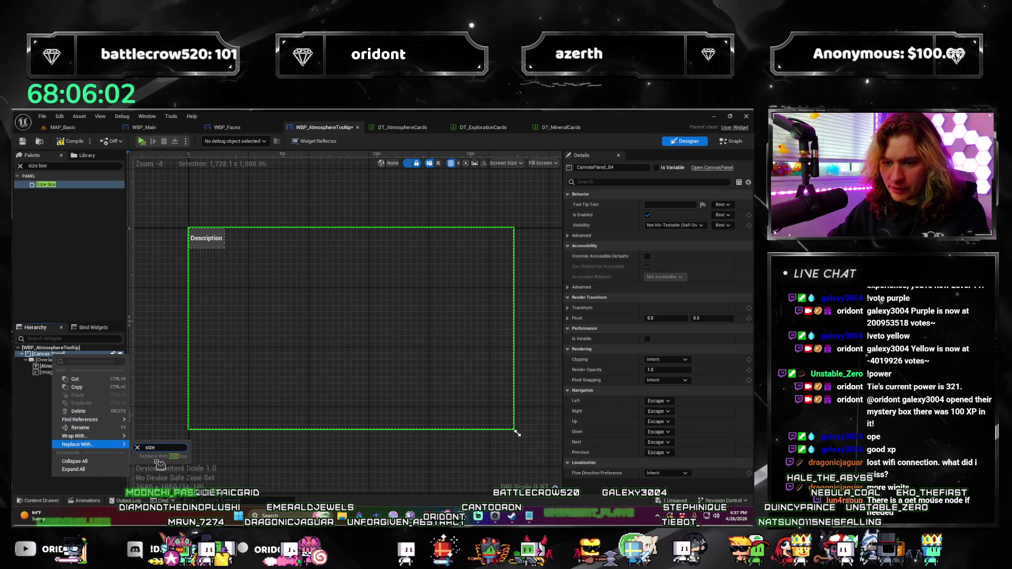
pyautogui.click(19, 452)
pyautogui.click(47, 360)
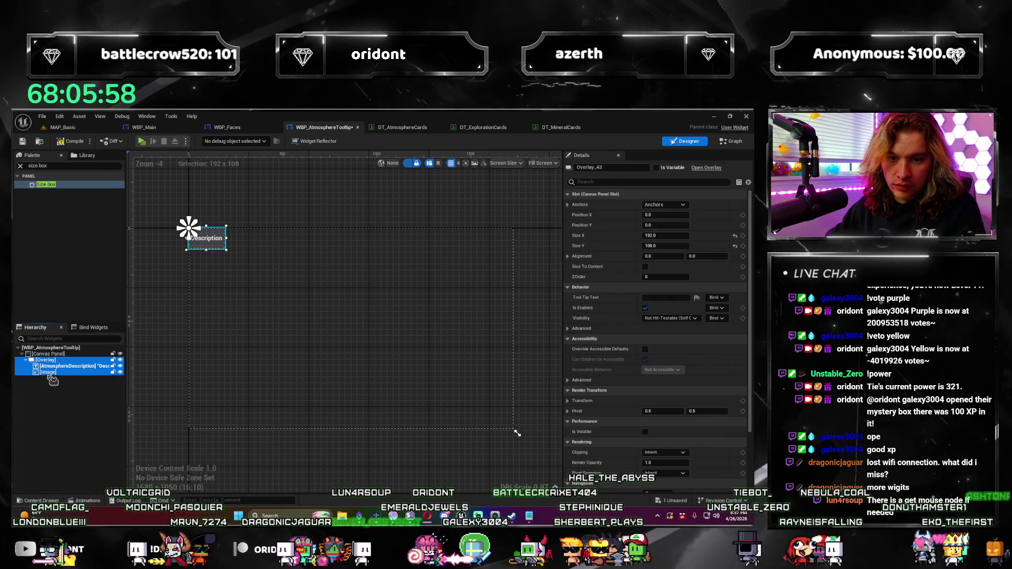
pyautogui.press('Delete')
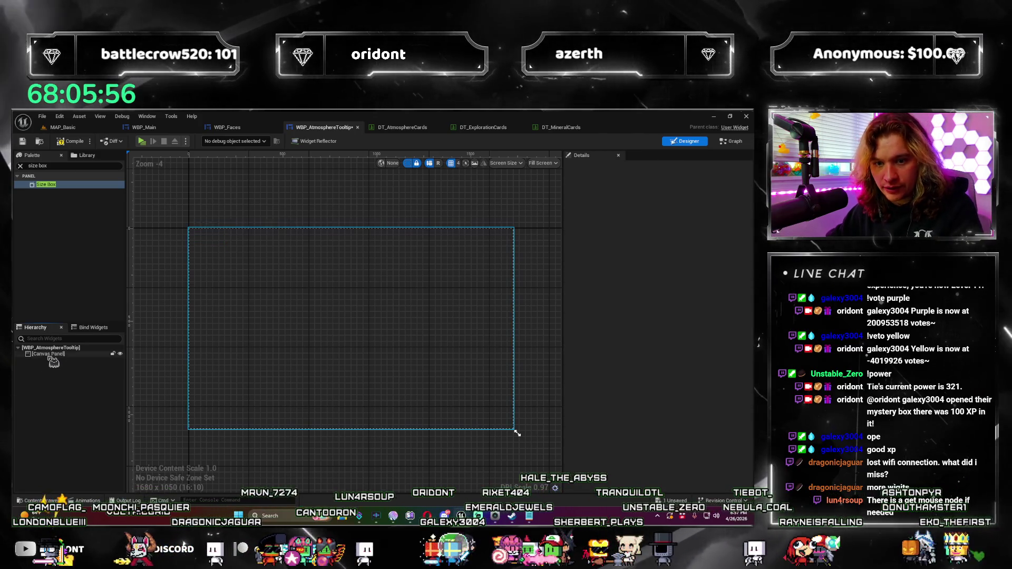
# Delete the Canvas Panel, place a Size Box as root, and paste the overlay into it.
pyautogui.click(52, 354)
pyautogui.press('Delete')
pyautogui.click(50, 347)
pyautogui.moveTo(66, 181); pyautogui.dragTo(125, 378)
pyautogui.moveTo(72, 353); pyautogui.dragTo(72, 352)
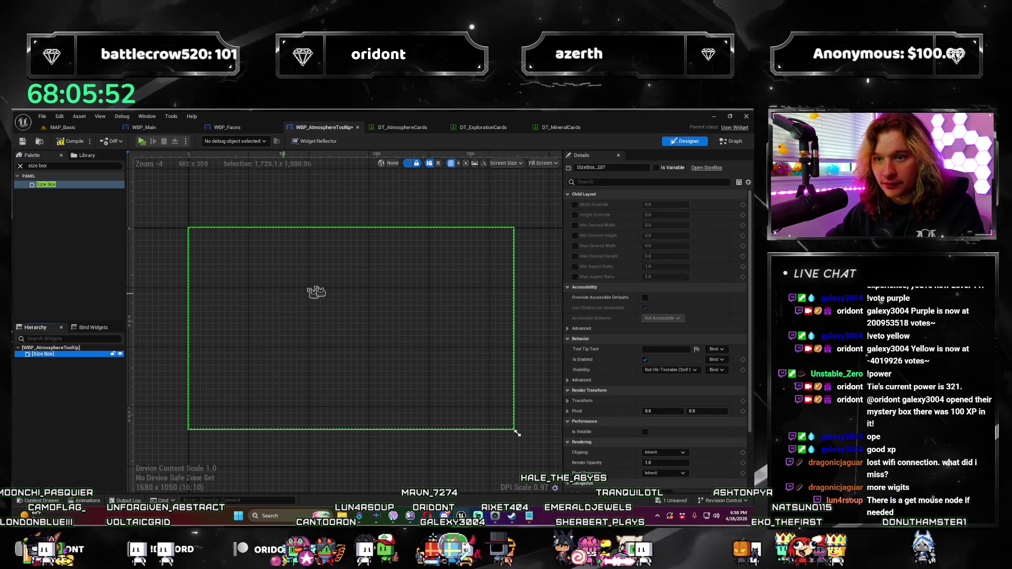
pyautogui.hotkey('ctrl', 'v')
# Inspect the AtmosphereDescription text, image, overlay and Size Box properties in turn.
pyautogui.click(59, 367)
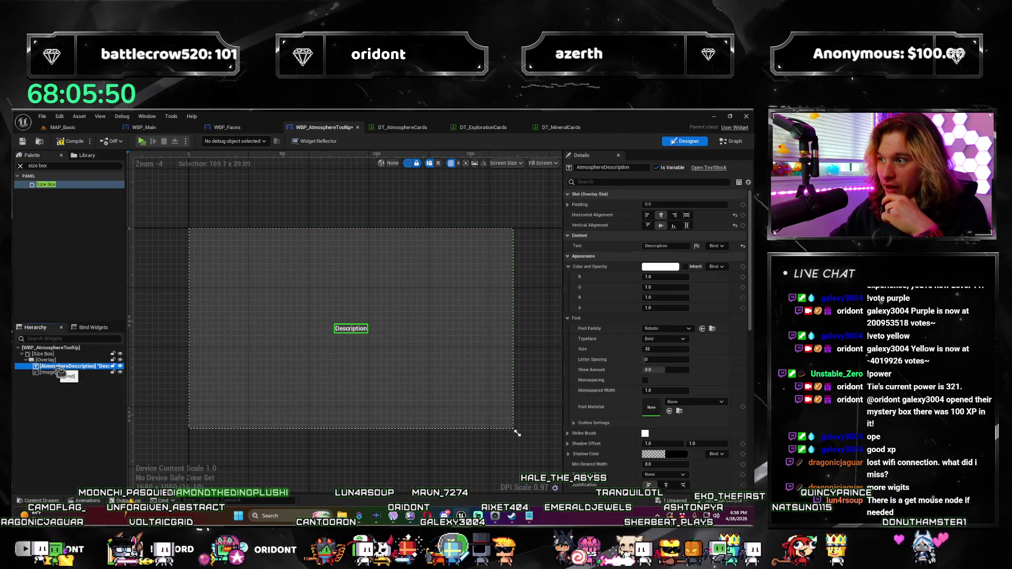
pyautogui.click(49, 372)
pyautogui.click(62, 358)
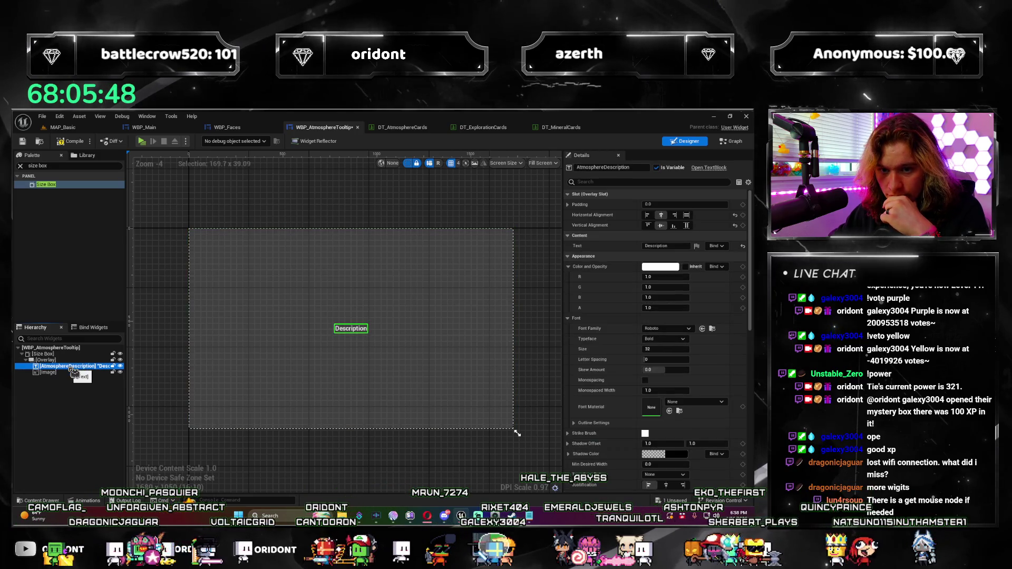
pyautogui.click(58, 353)
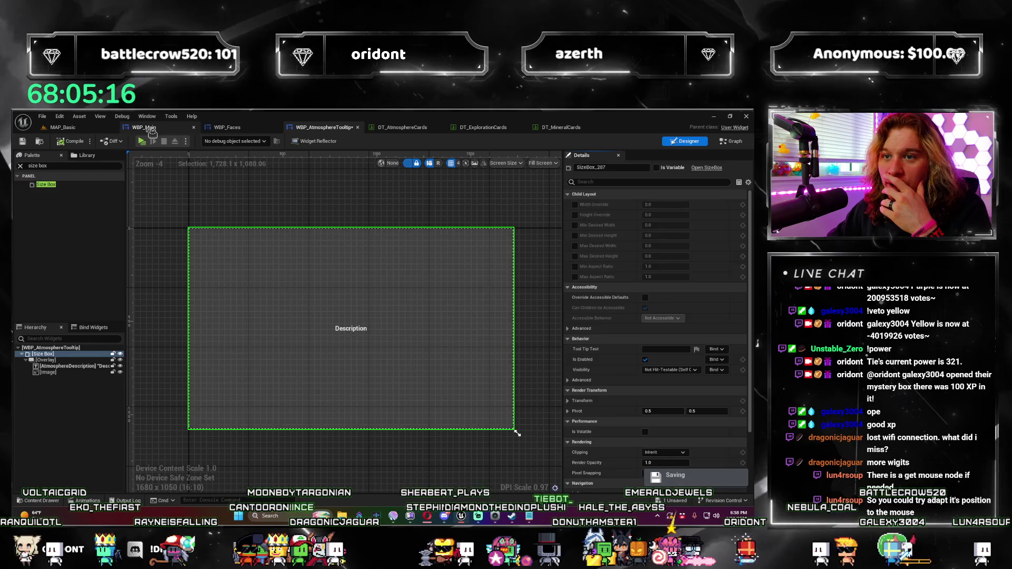
# In WBP_Main, clear the Details filter, collapse Style, and expose the advanced Tool Tip Widget setting.
pyautogui.click(152, 131)
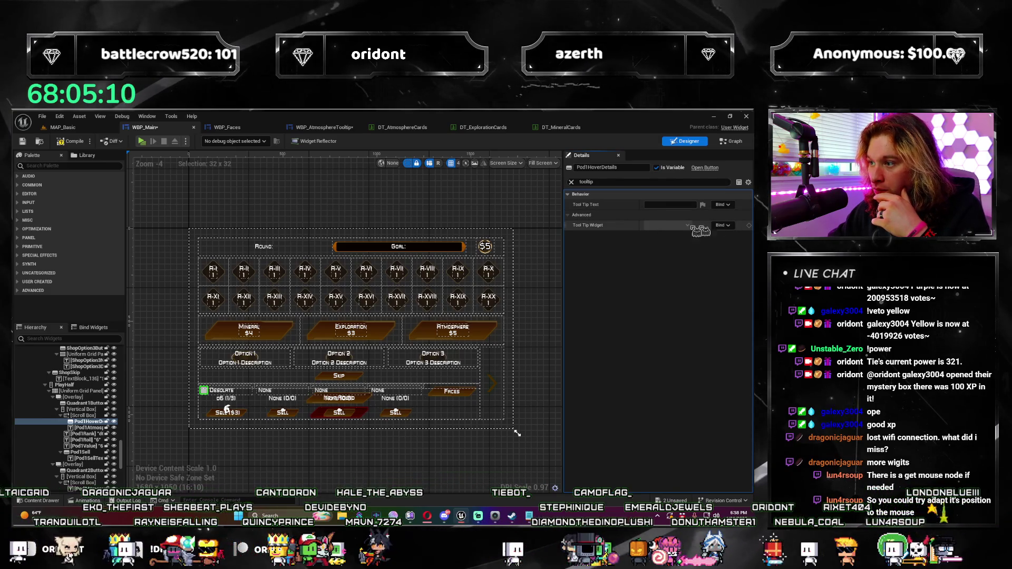
pyautogui.click(572, 182)
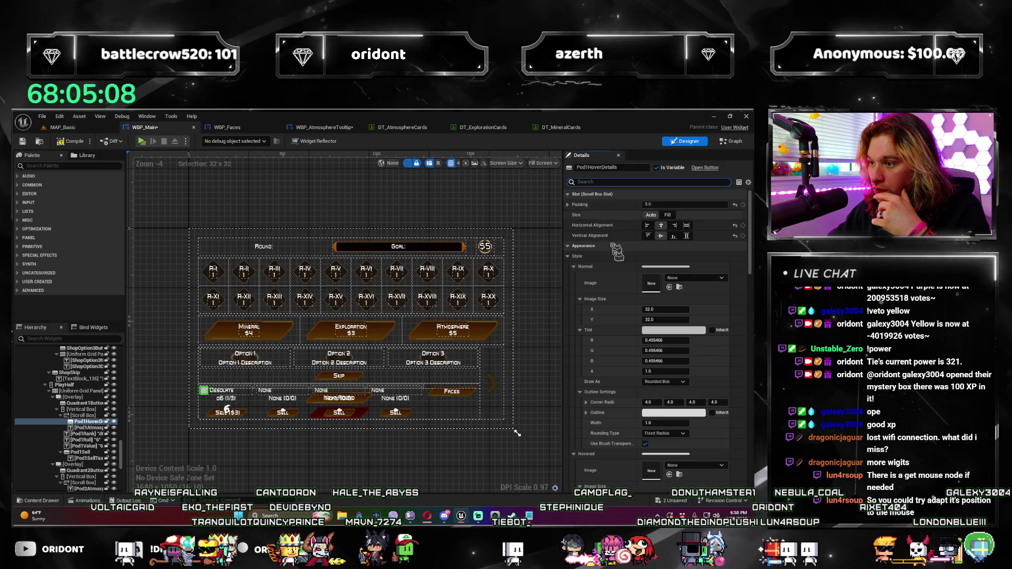
pyautogui.click(572, 256)
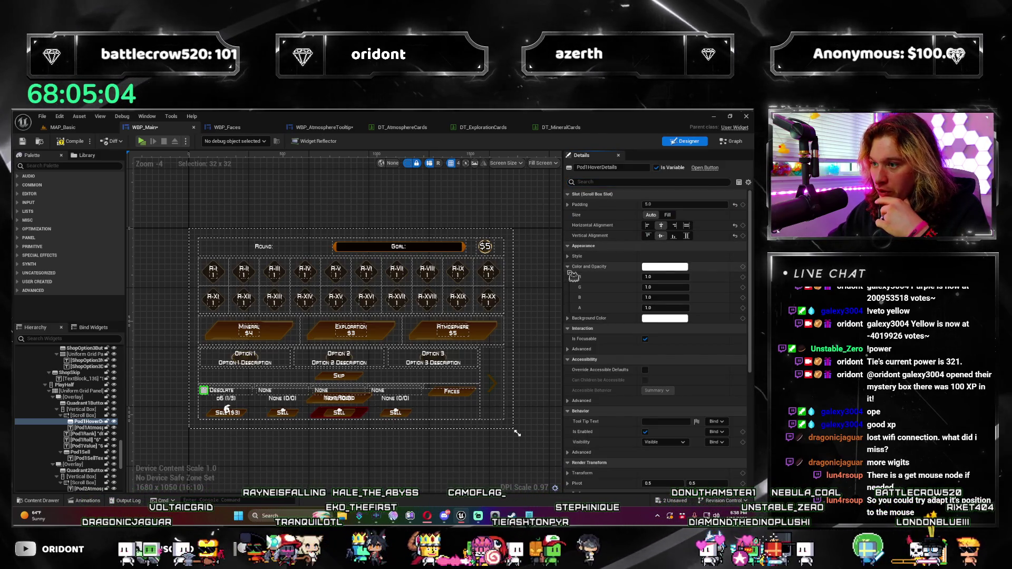
pyautogui.click(568, 267)
pyautogui.scroll(-2, 619, 357)
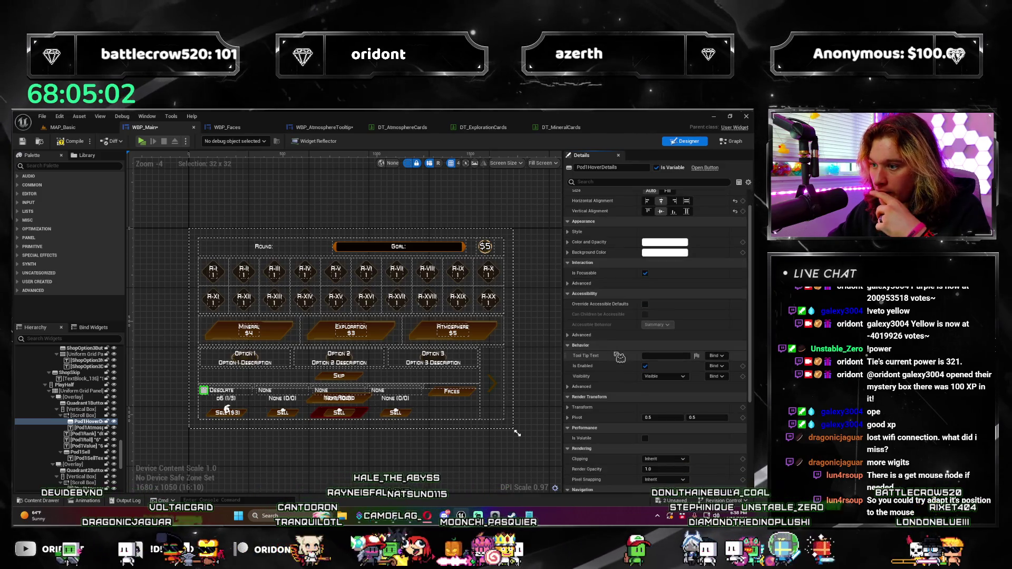
pyautogui.scroll(-1, 590, 390)
pyautogui.click(569, 375)
pyautogui.scroll(-1, 621, 358)
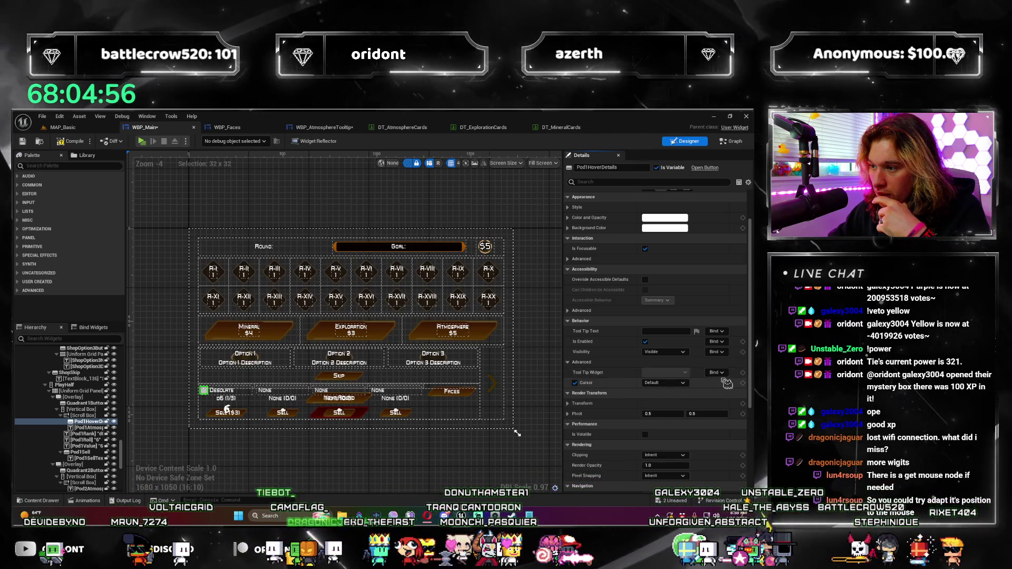
# Toggle the pod hover button disabled and back on, then switch to WBP_Main's event graph.
pyautogui.click(645, 341)
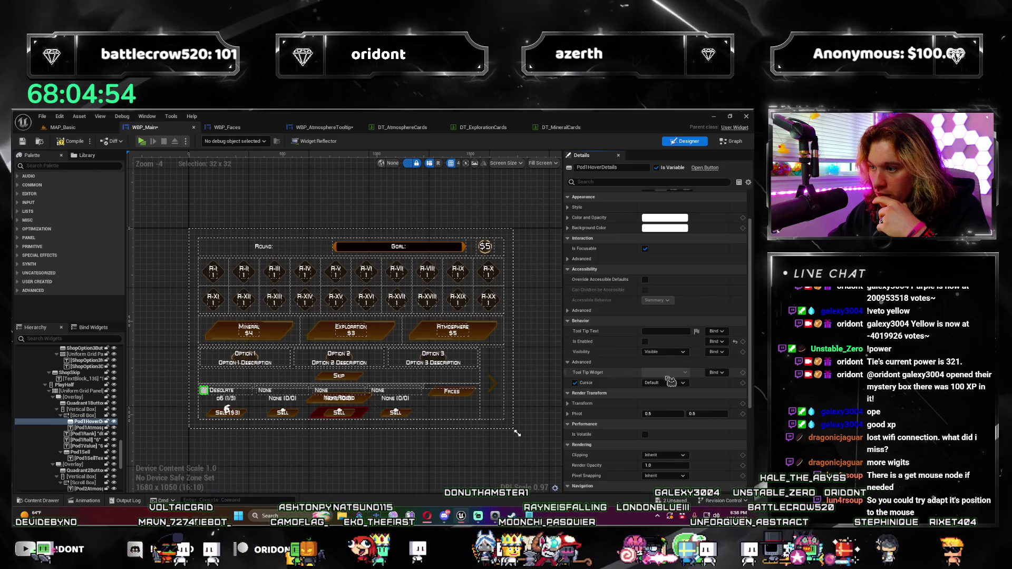
pyautogui.click(645, 341)
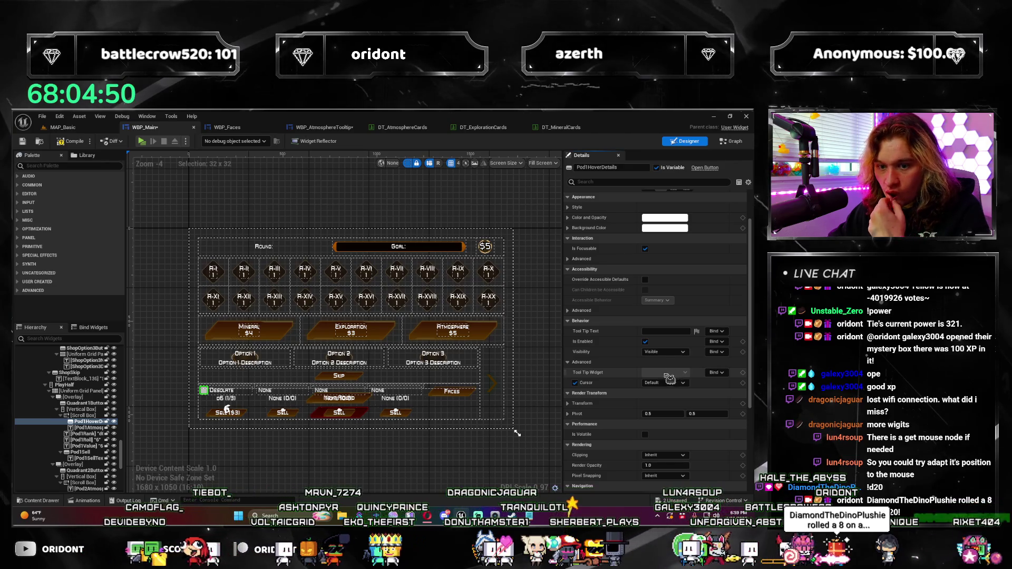
pyautogui.click(744, 144)
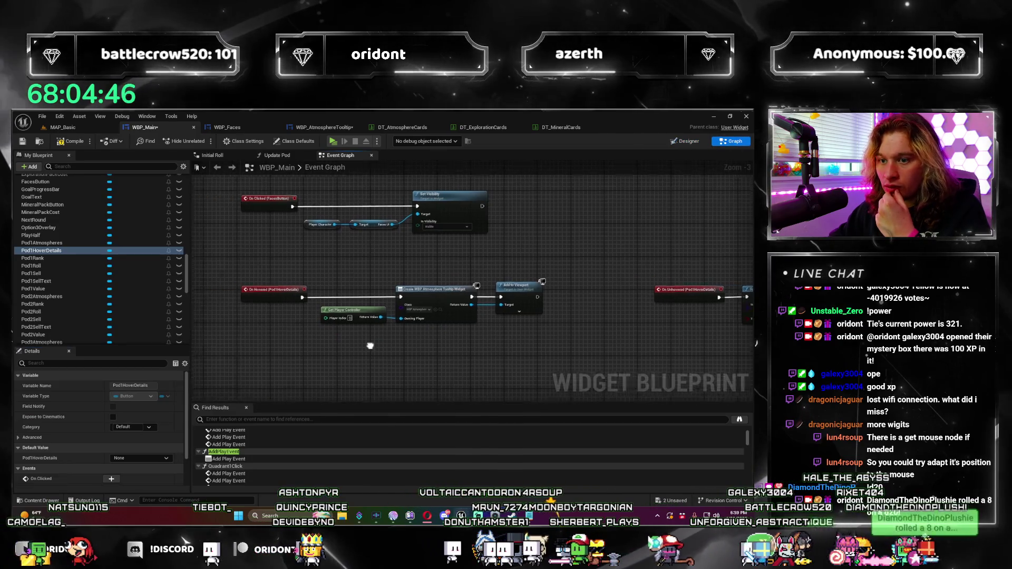
# Delete the bottom row of nodes from WBP_Main's Event Graph.
pyautogui.scroll(-4, 370, 346)
pyautogui.moveTo(519, 332); pyautogui.dragTo(283, 314)
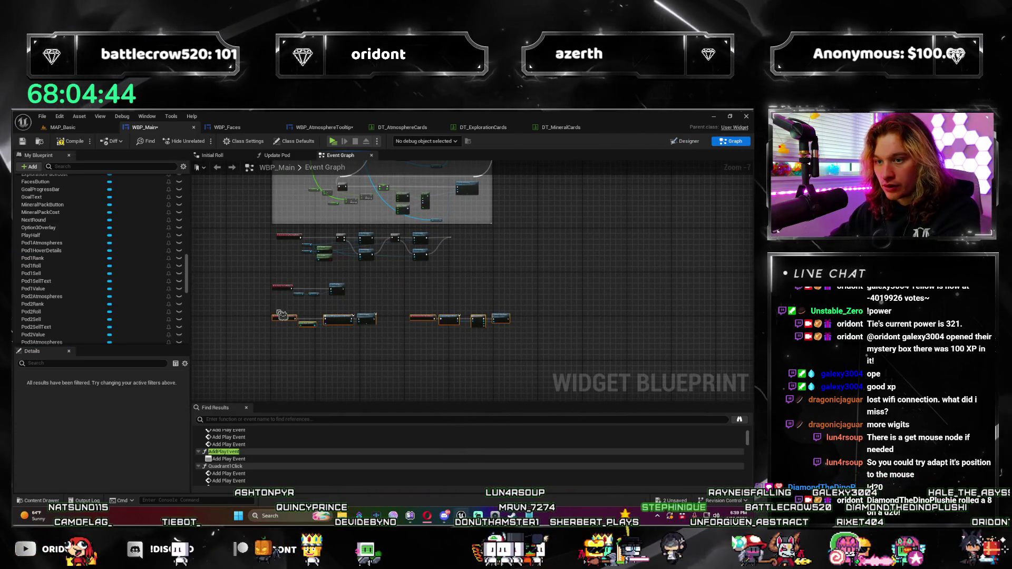
pyautogui.press('Delete')
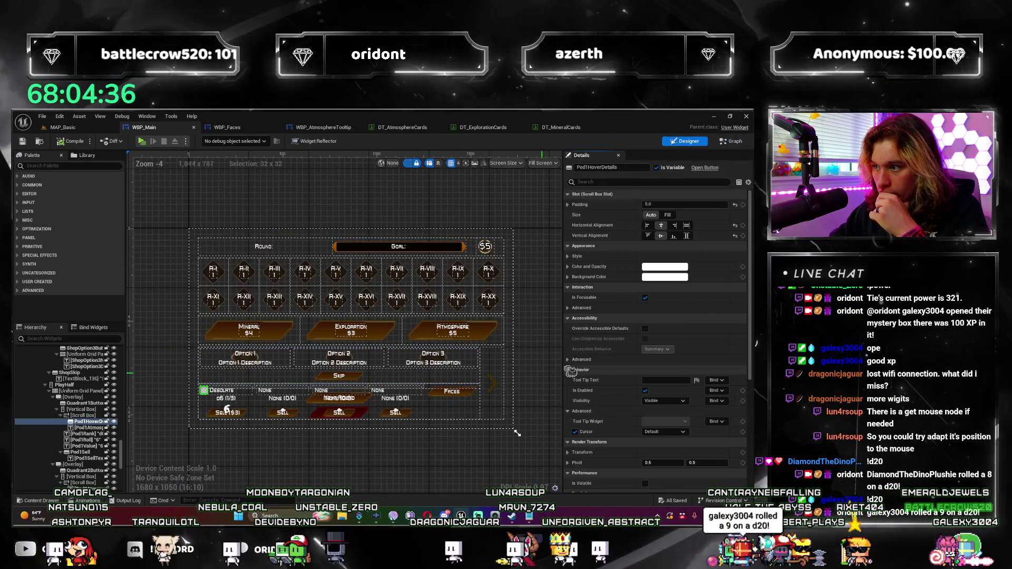
# Review Pod1HoverDetails' Tool Tip Widget binding options and close the list without choosing.
pyautogui.scroll(-1, 633, 390)
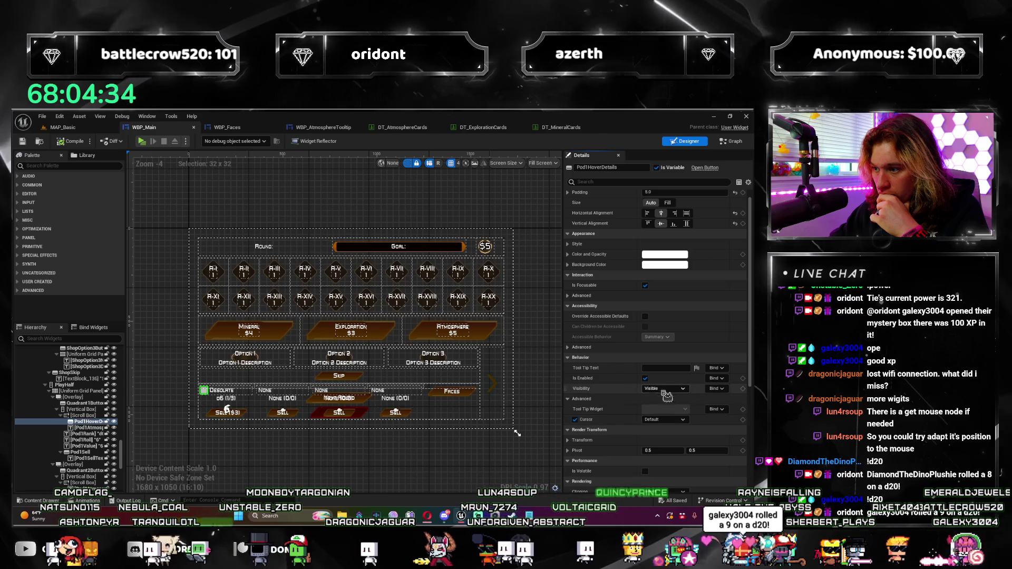
pyautogui.click(716, 410)
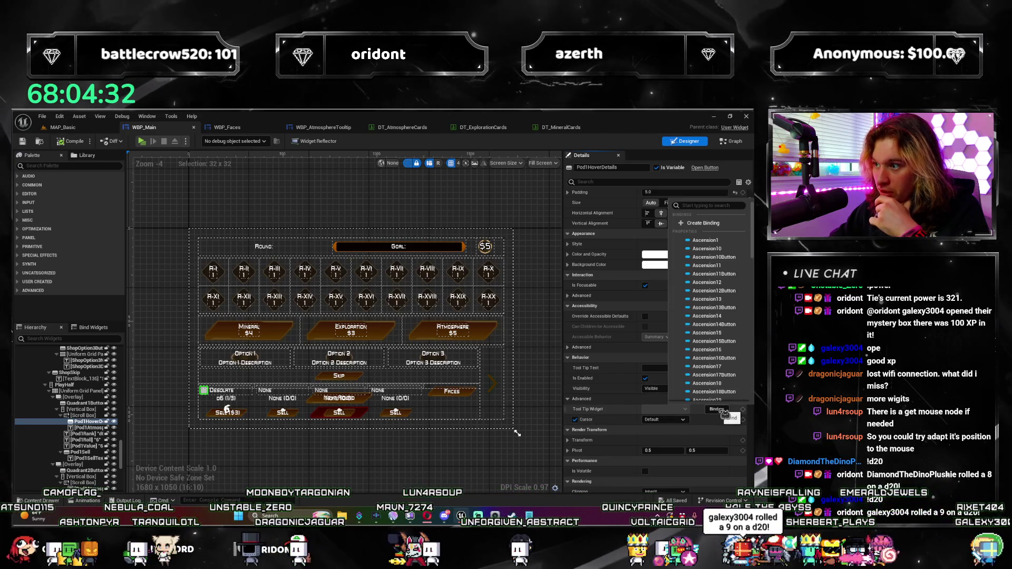
pyautogui.scroll(-10, 724, 348)
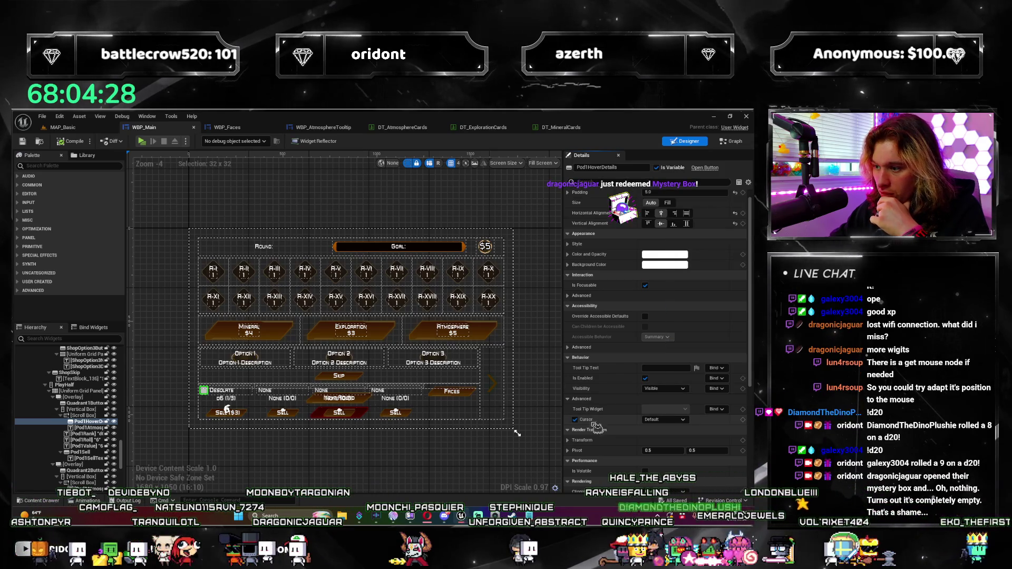
pyautogui.click(683, 420)
# Untick the pod's Cursor override and set its Visibility to Visible.
pyautogui.click(683, 420)
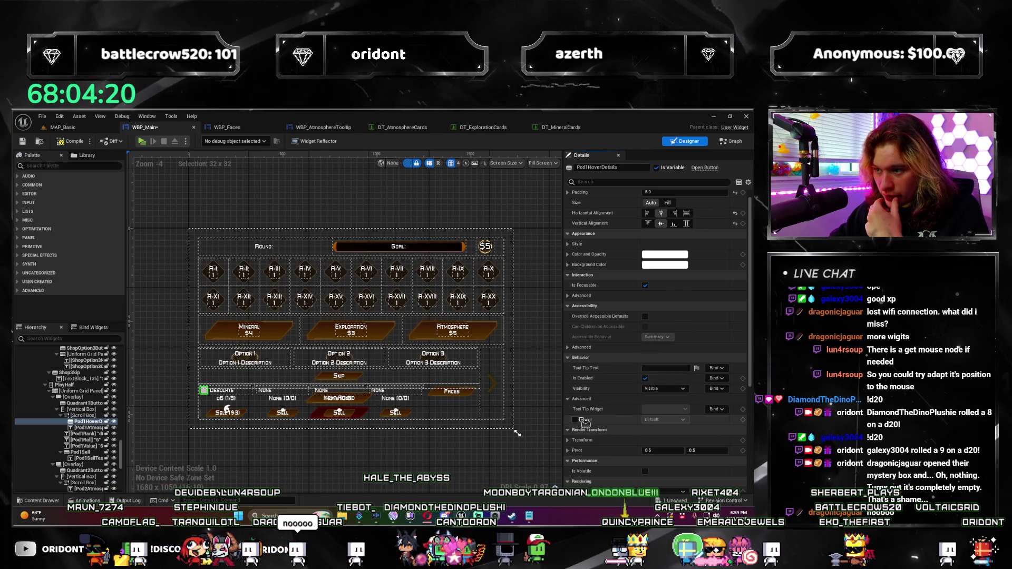
pyautogui.click(674, 393)
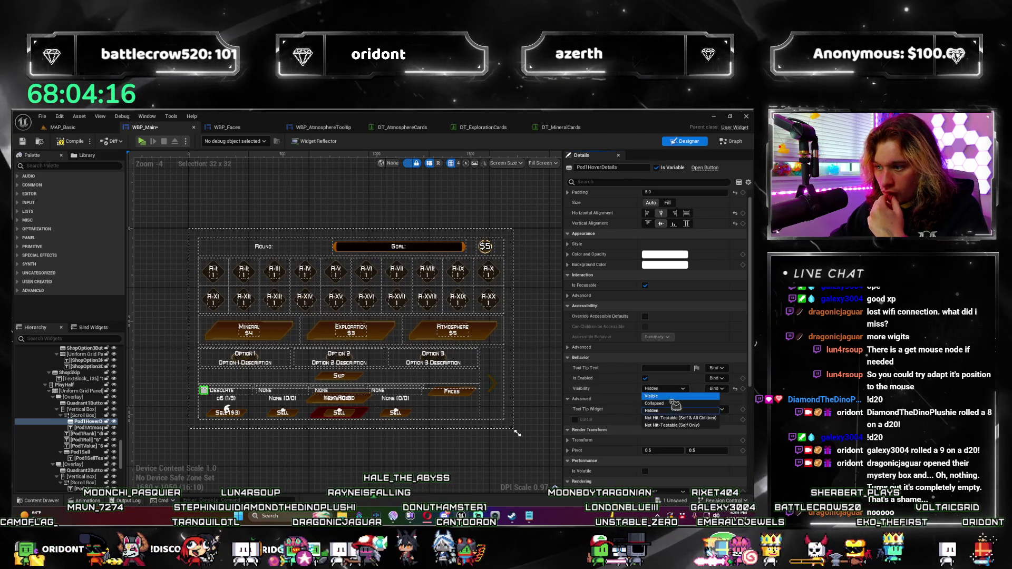
pyautogui.click(672, 396)
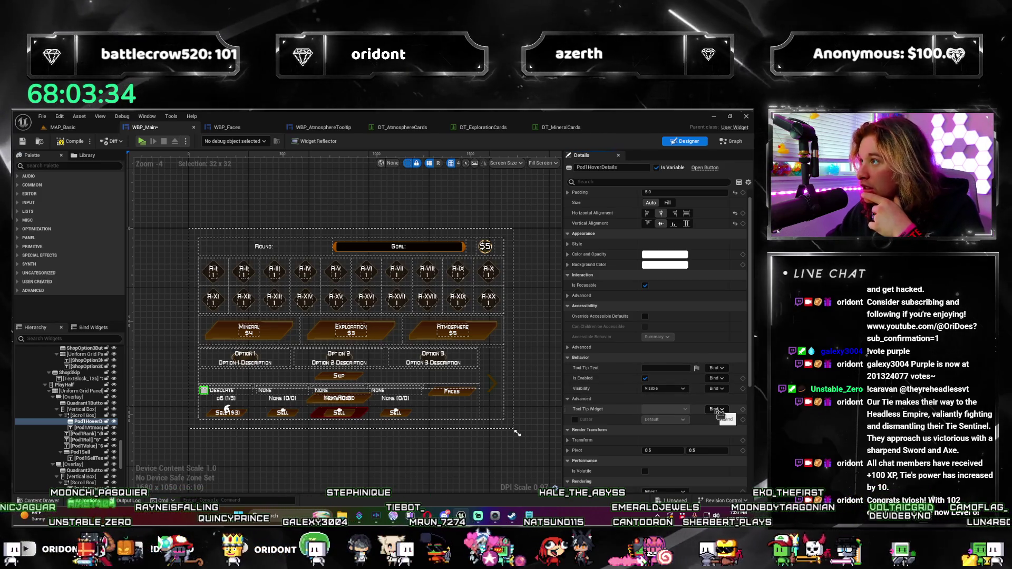
pyautogui.click(718, 410)
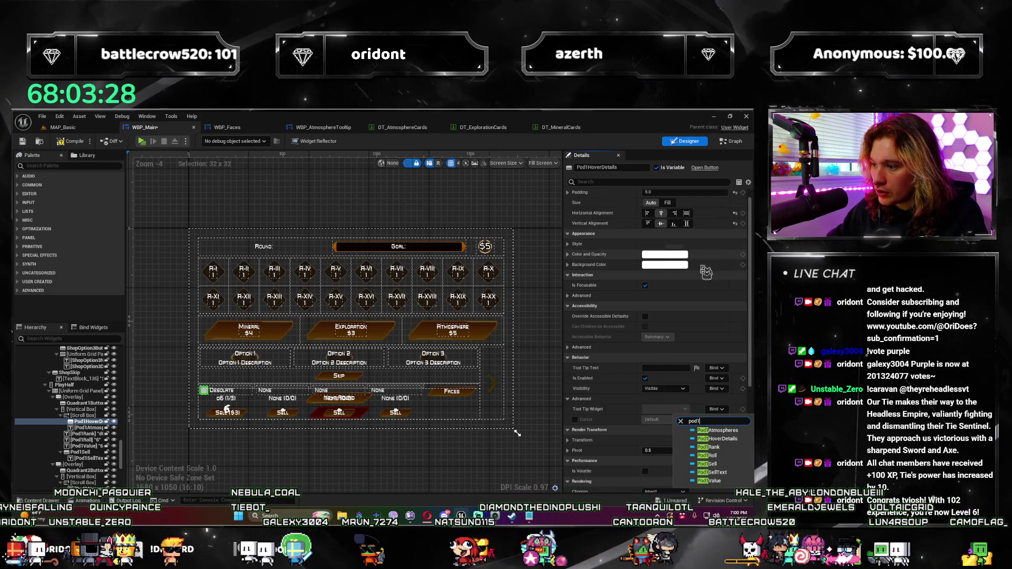
# Choose Pod1HoverDetails as the Tool Tip Widget binding and confirm it stayed selected.
pyautogui.click(725, 440)
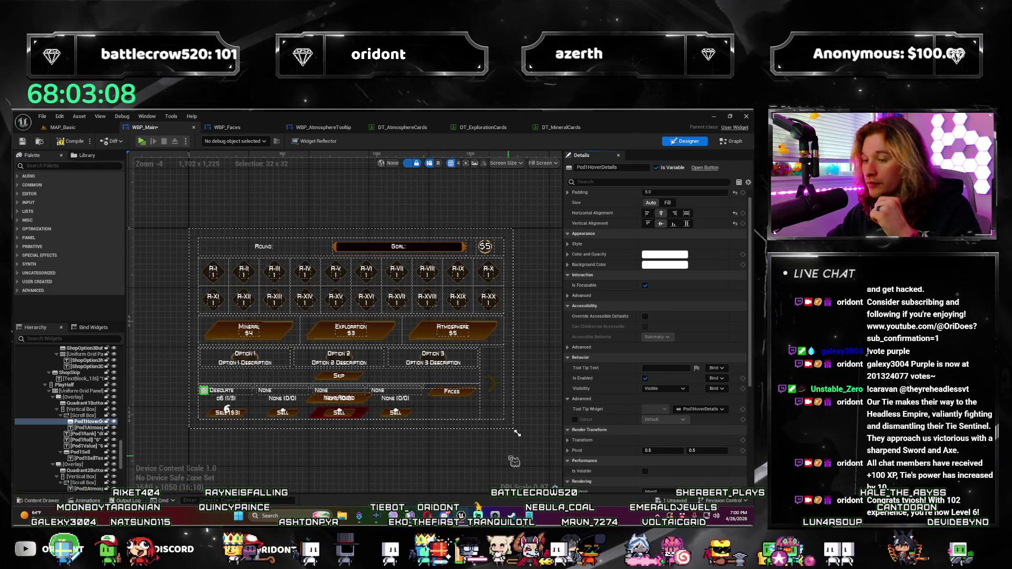
pyautogui.click(714, 410)
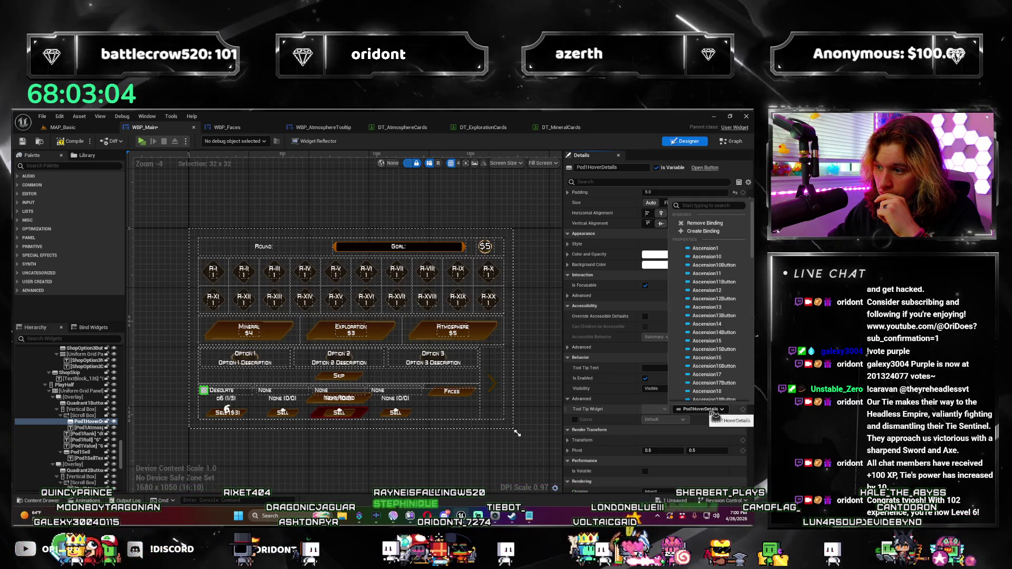
pyautogui.click(715, 414)
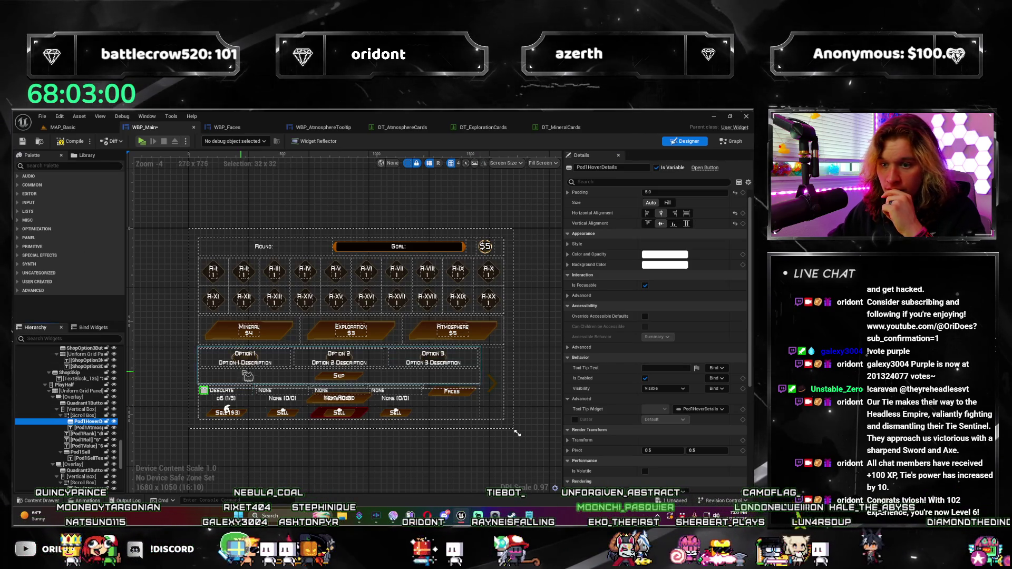
# Open the button class source in Visual Studio, then reselect the Pod1HoverDetails square beside Desolate.
pyautogui.scroll(5, 189, 420)
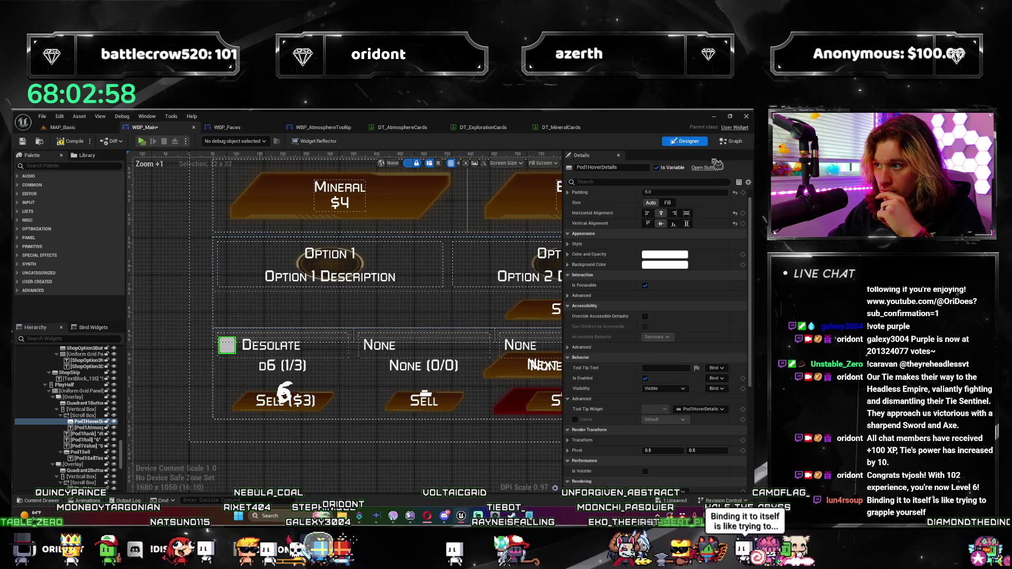
pyautogui.click(709, 169)
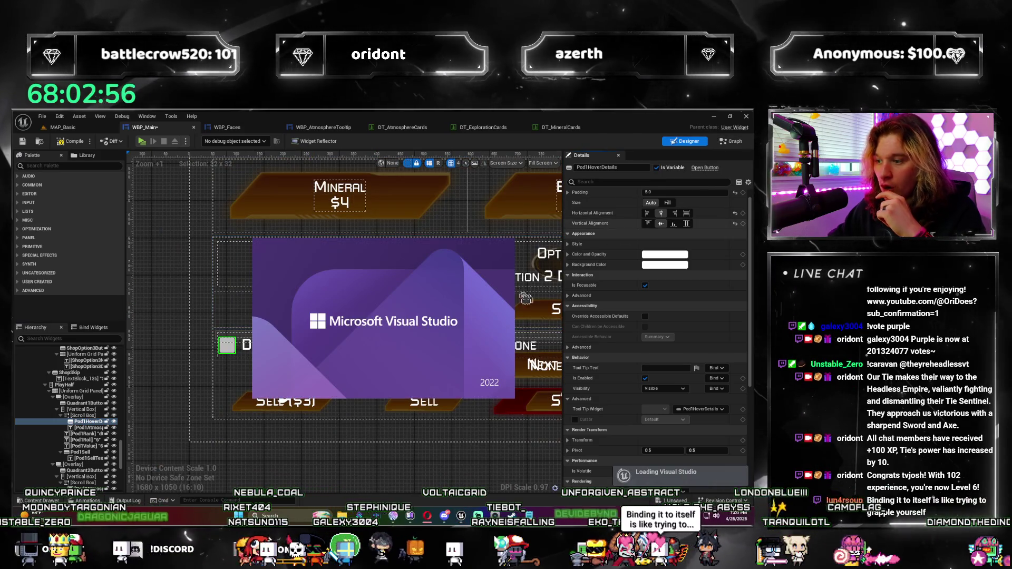
pyautogui.click(270, 294)
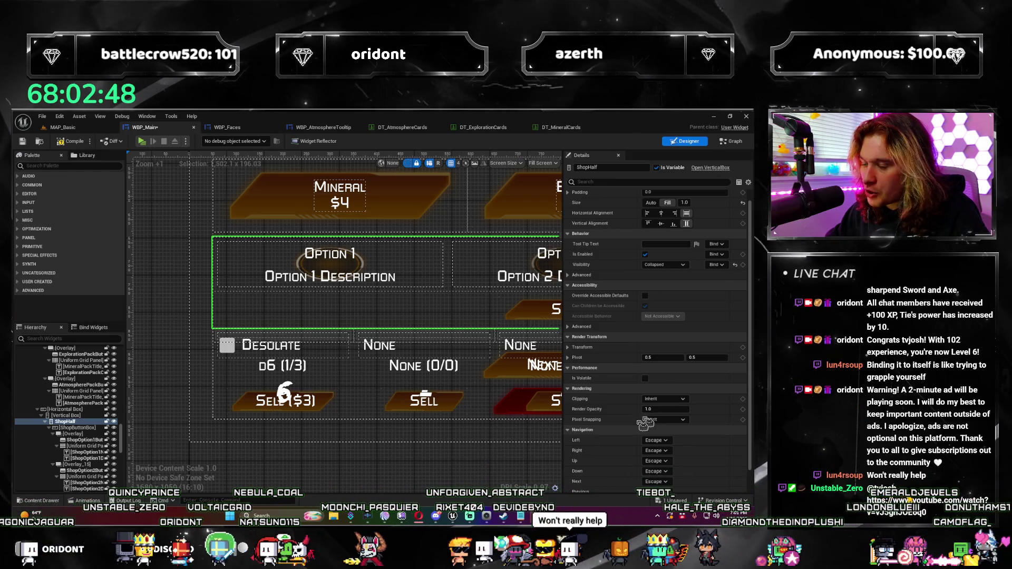
pyautogui.click(226, 345)
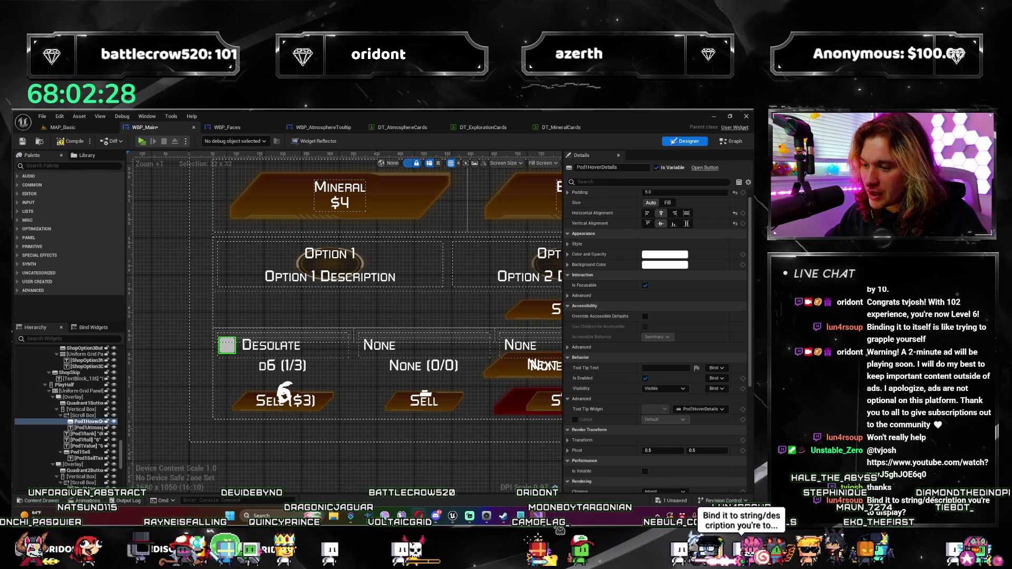
pyautogui.click(606, 463)
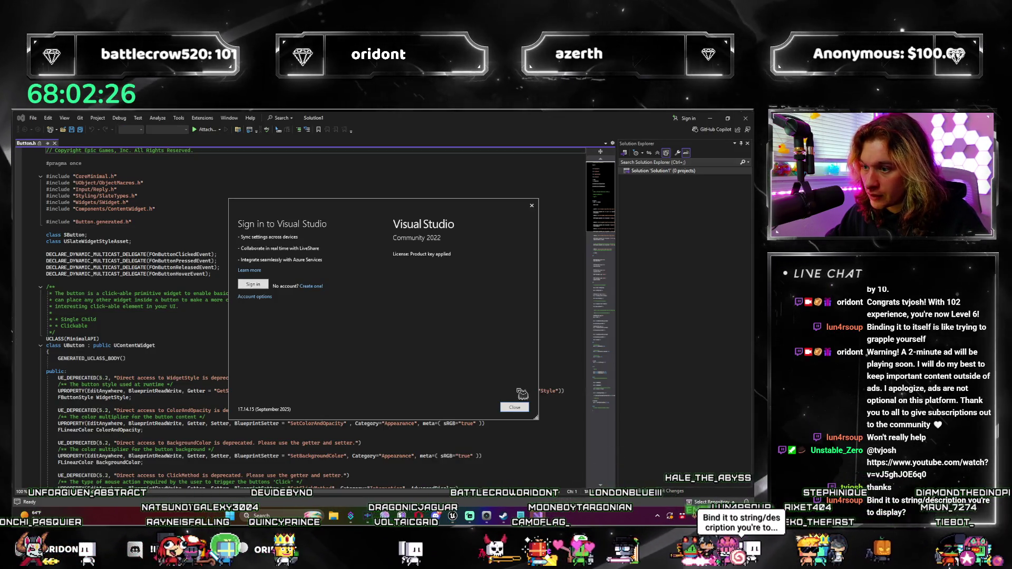
pyautogui.click(514, 404)
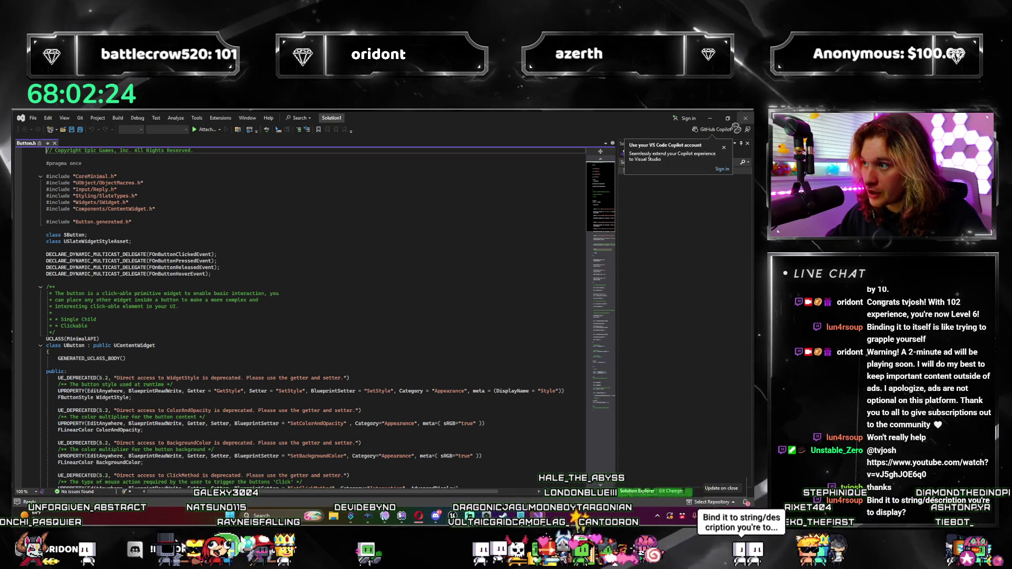
pyautogui.hotkey('alt', 'Tab')
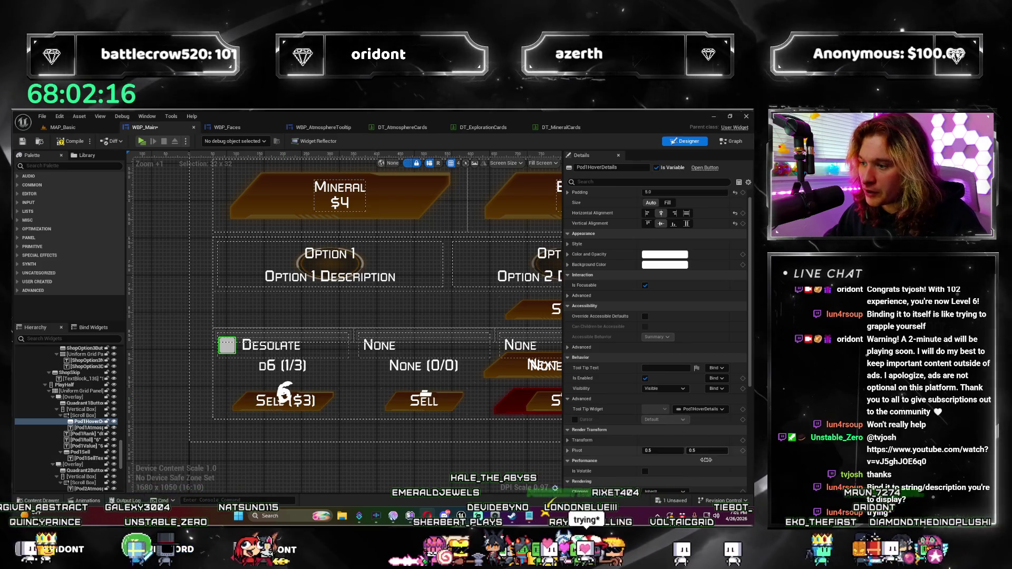
# Scroll through the Tool Tip Widget binding list and close it, leaving the binding unchanged.
pyautogui.scroll(-1, 719, 420)
pyautogui.click(700, 397)
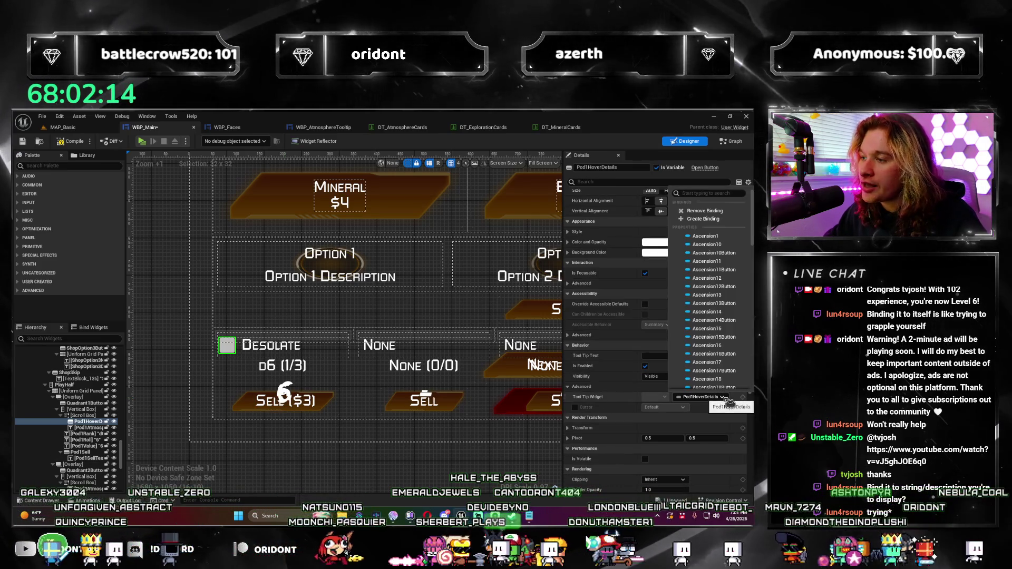
pyautogui.scroll(-10, 737, 297)
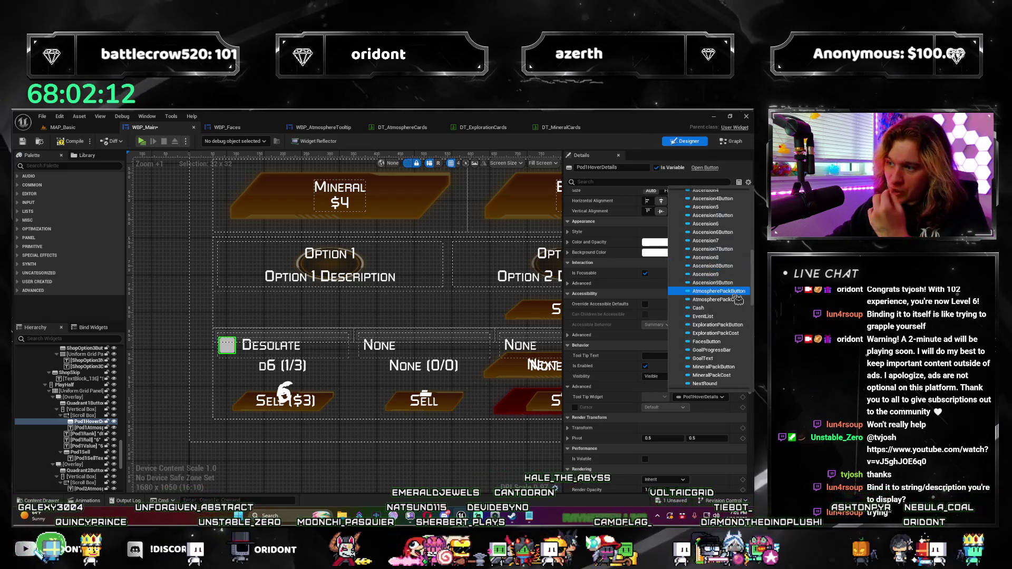
pyautogui.moveTo(759, 314); pyautogui.dragTo(752, 347)
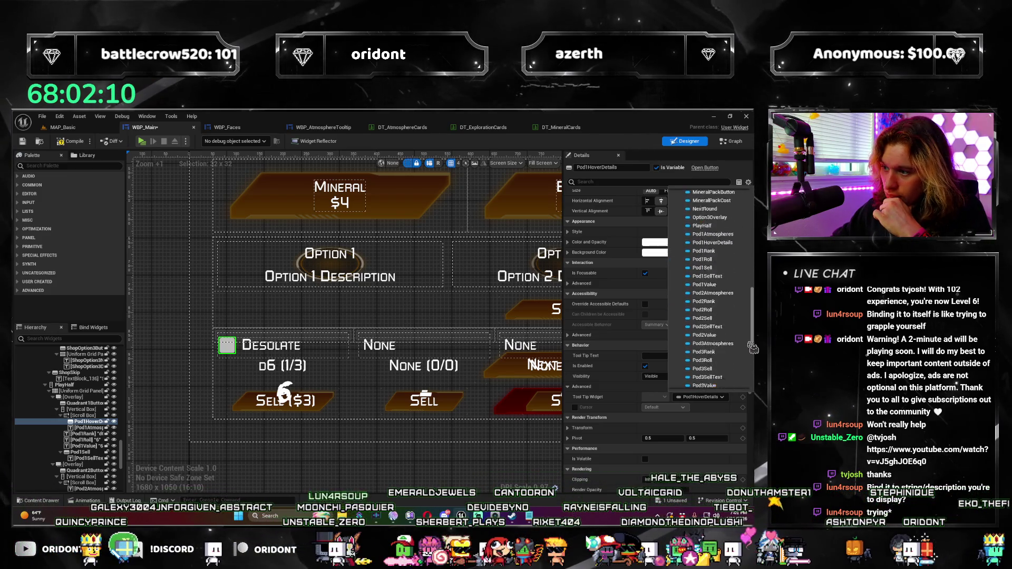
pyautogui.moveTo(750, 405); pyautogui.dragTo(756, 311)
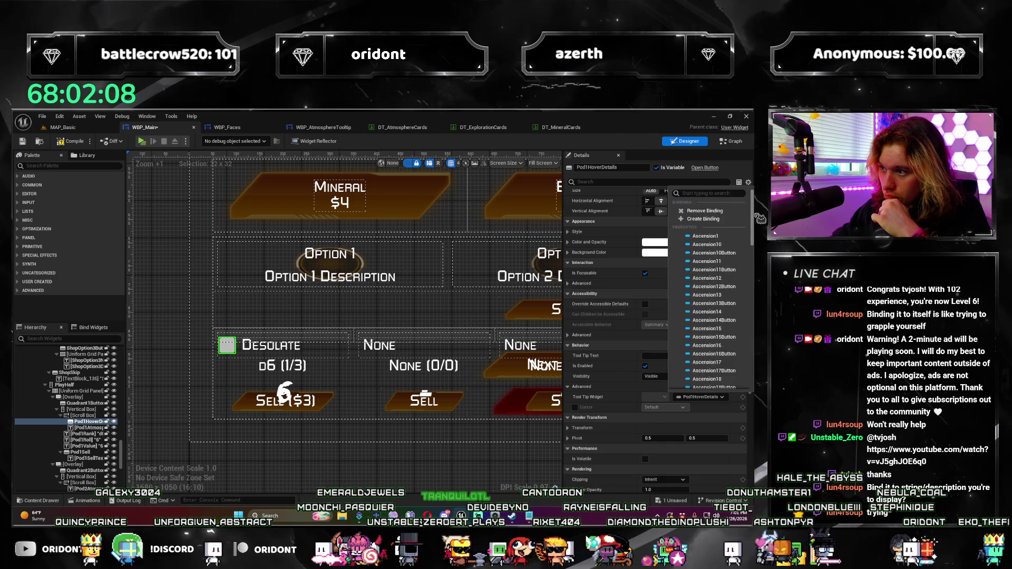
pyautogui.moveTo(760, 267); pyautogui.dragTo(753, 389)
pyautogui.moveTo(752, 389)
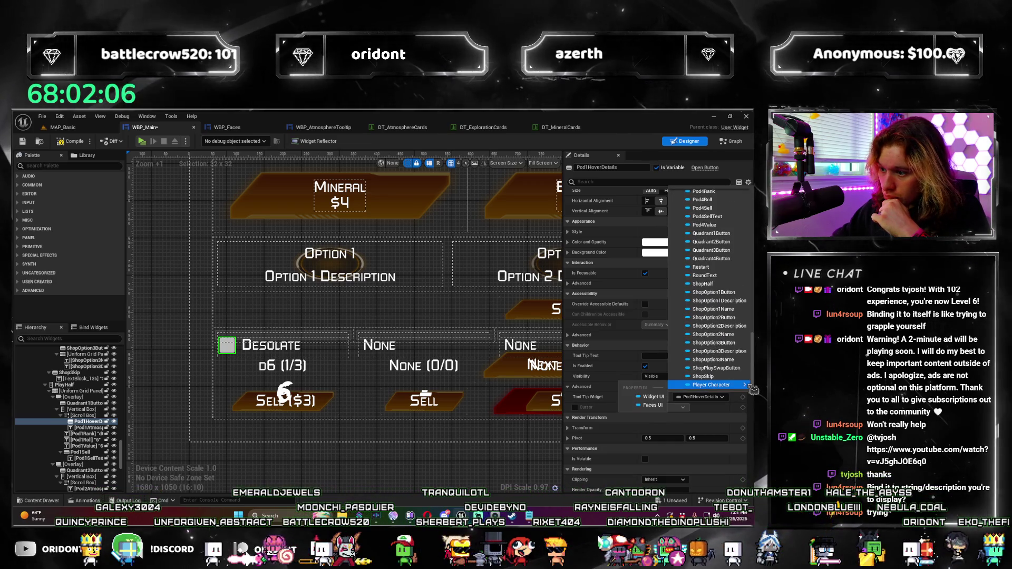
pyautogui.moveTo(752, 389); pyautogui.dragTo(752, 221)
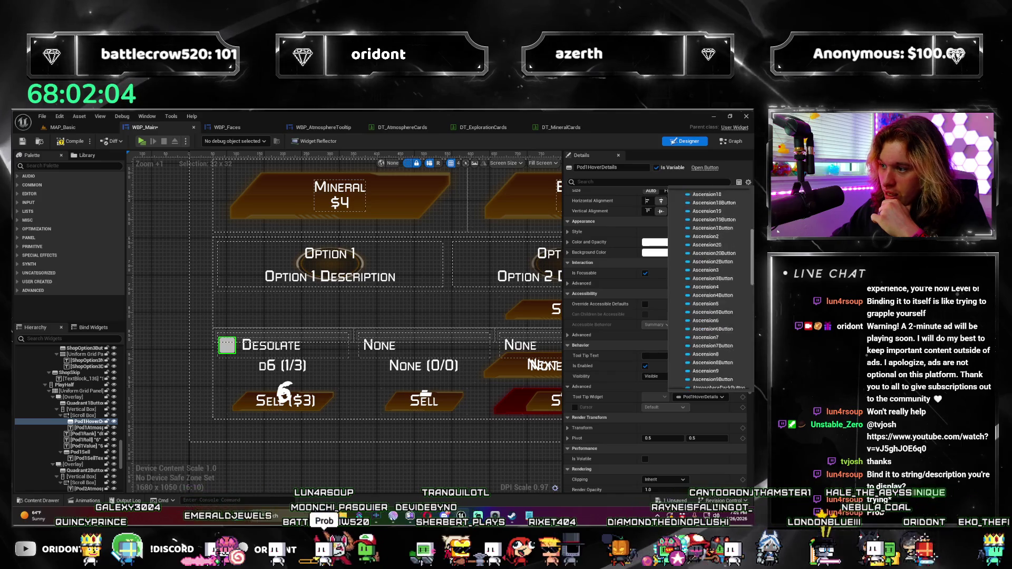
pyautogui.click(627, 389)
pyautogui.click(625, 388)
pyautogui.scroll(-5, 351, 420)
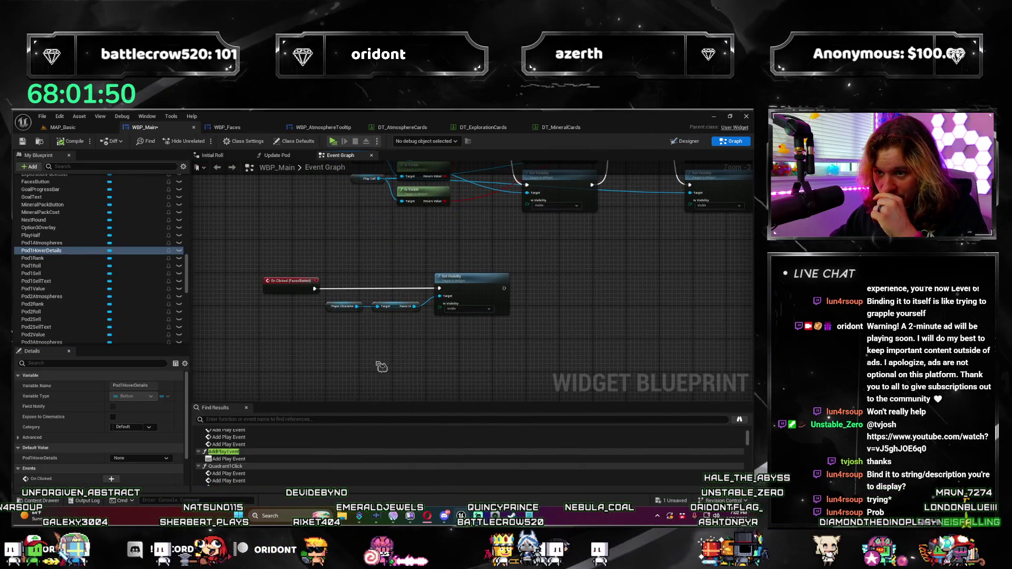
# Switch to WBP_AtmosphereTooltip's graph and open its UpdateTooltipInfo function.
pyautogui.scroll(-1, 333, 236)
pyautogui.moveTo(333, 236); pyautogui.dragTo(346, 319)
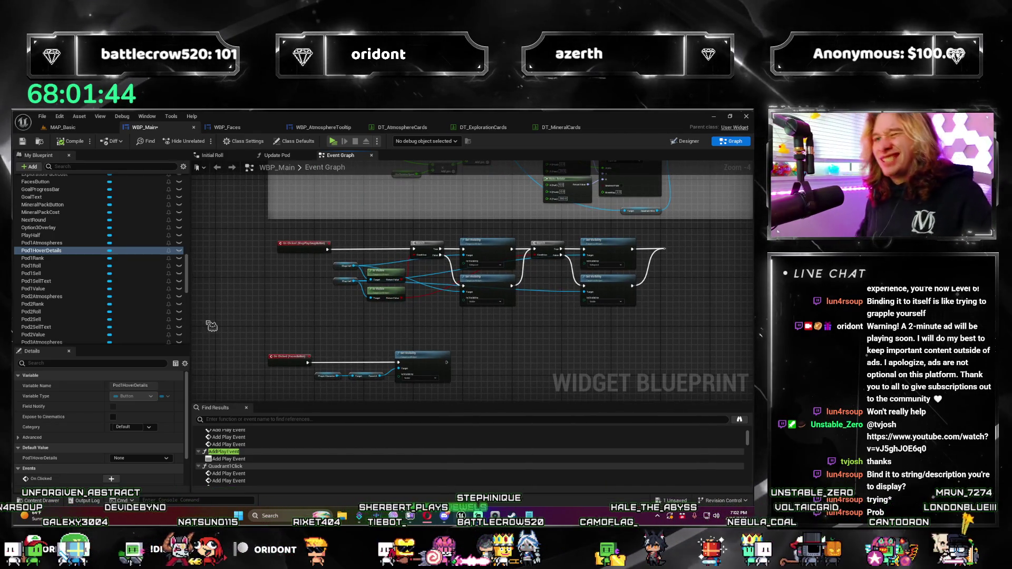
pyautogui.click(314, 131)
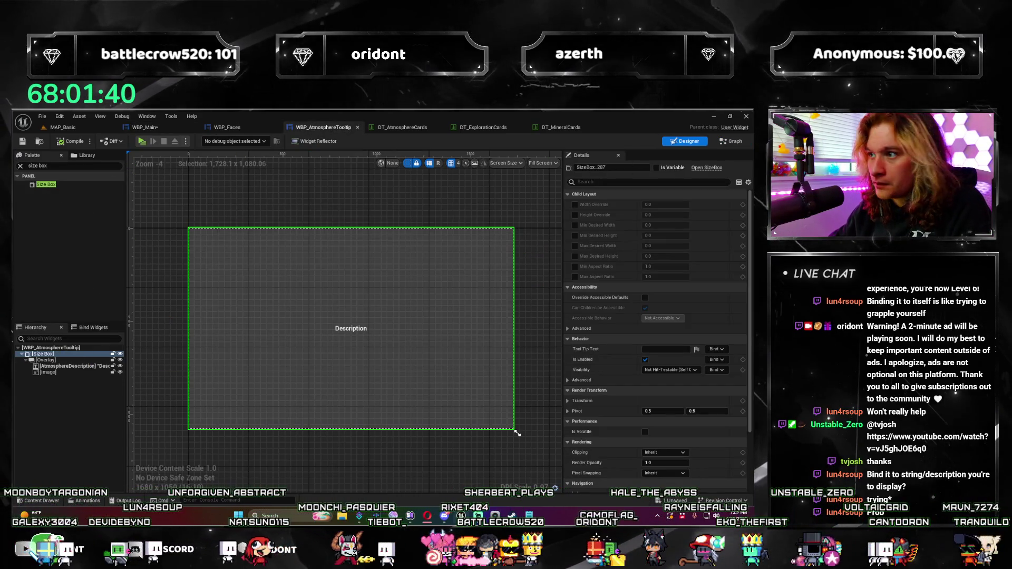
pyautogui.click(733, 143)
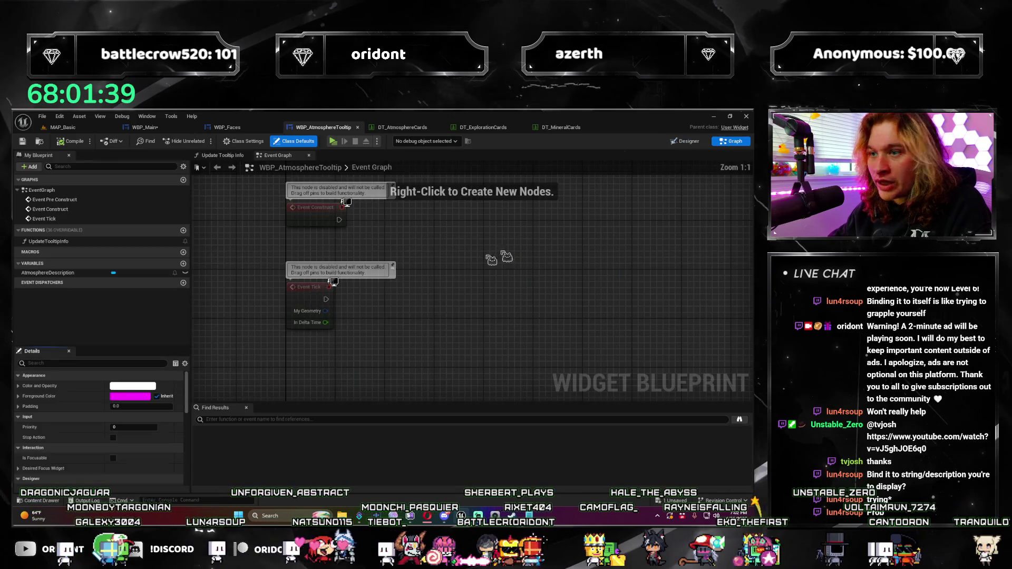
pyautogui.click(84, 273)
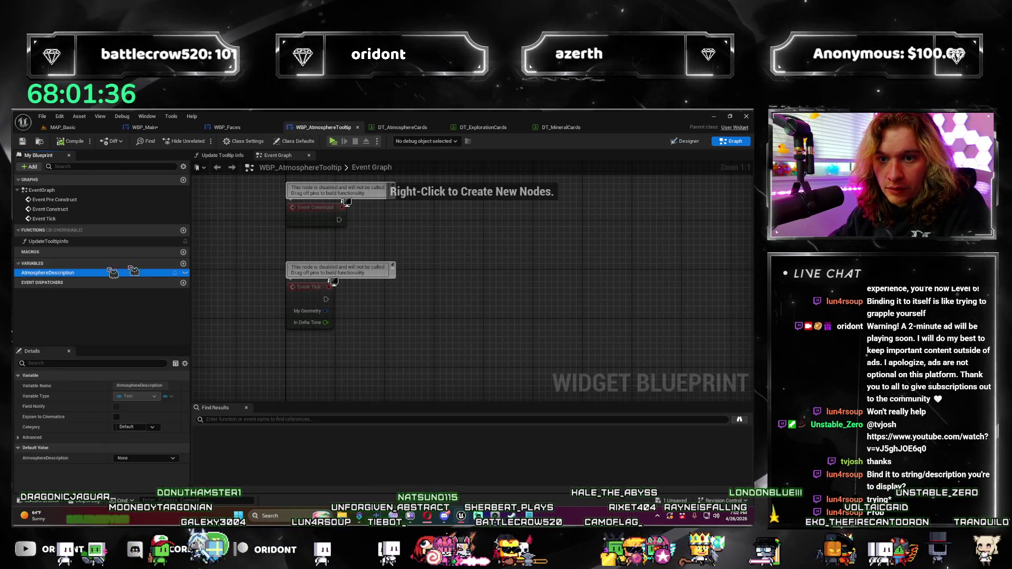
pyautogui.doubleClick(48, 241)
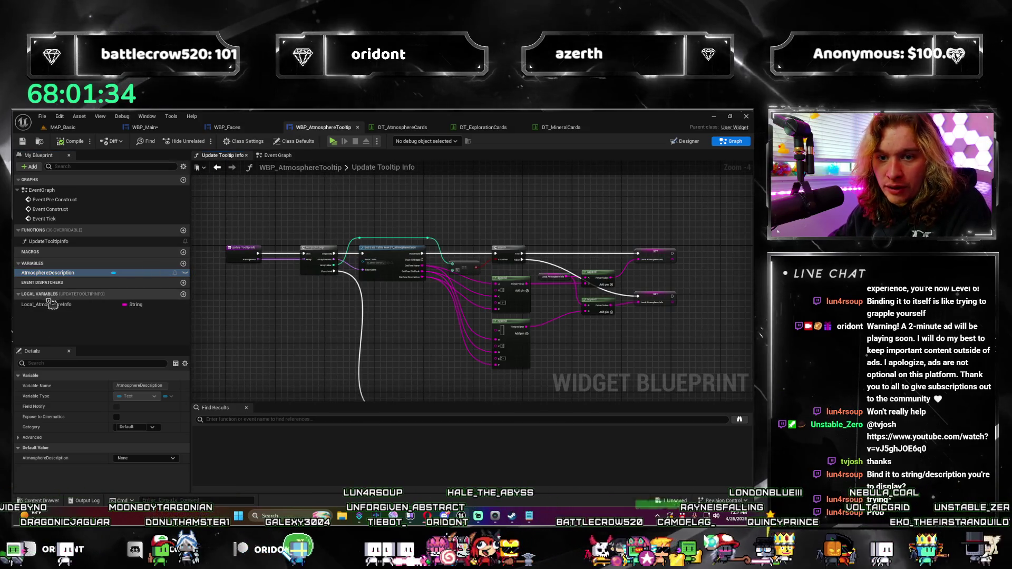
# Add a new string member variable named AtmosphereInfo to the tooltip blueprint.
pyautogui.click(51, 306)
pyautogui.moveTo(51, 307); pyautogui.dragTo(61, 287)
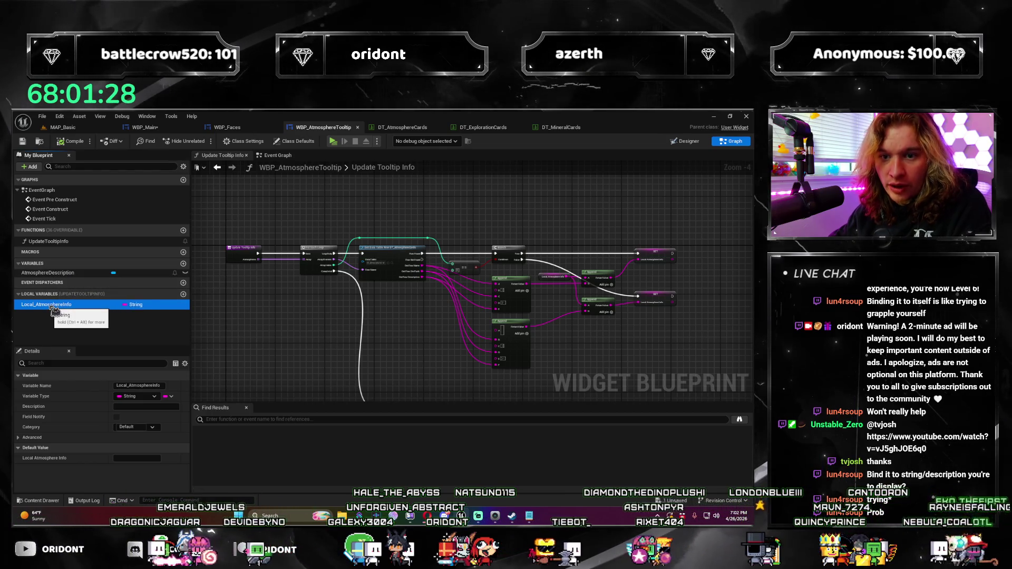
pyautogui.press('Return')
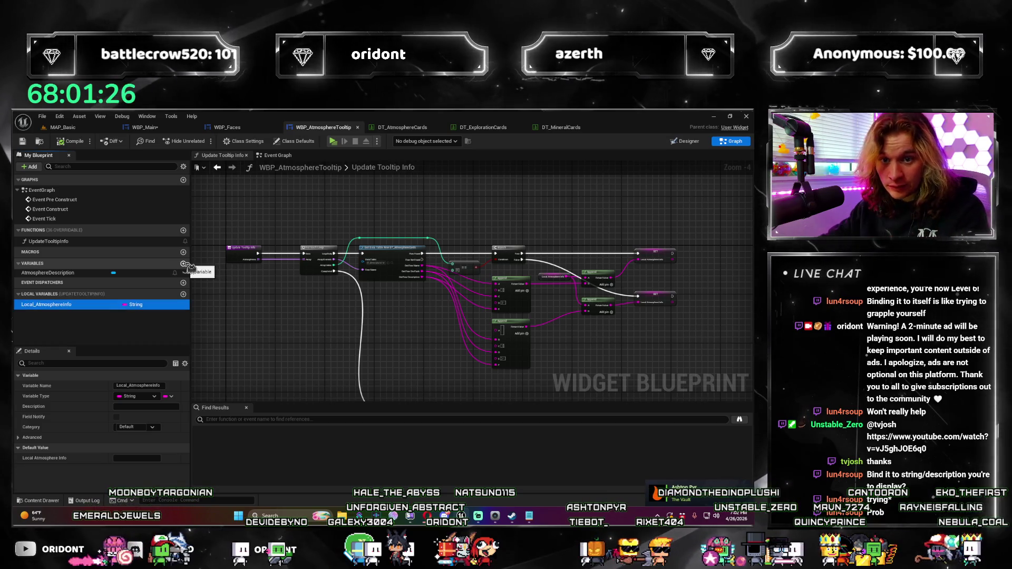
pyautogui.click(186, 265)
pyautogui.write('AtmosphereInfo')
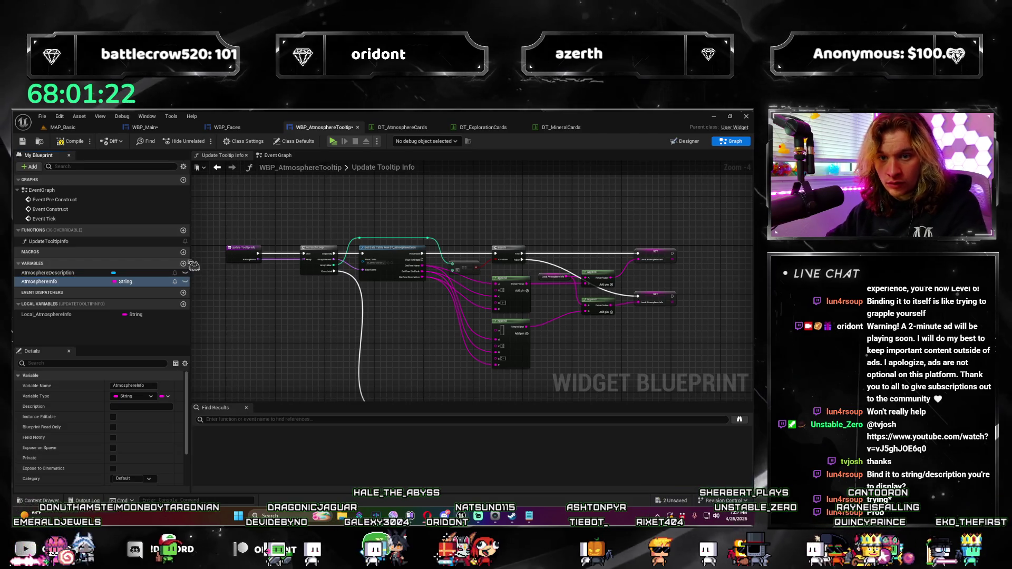
pyautogui.scroll(2, 472, 279)
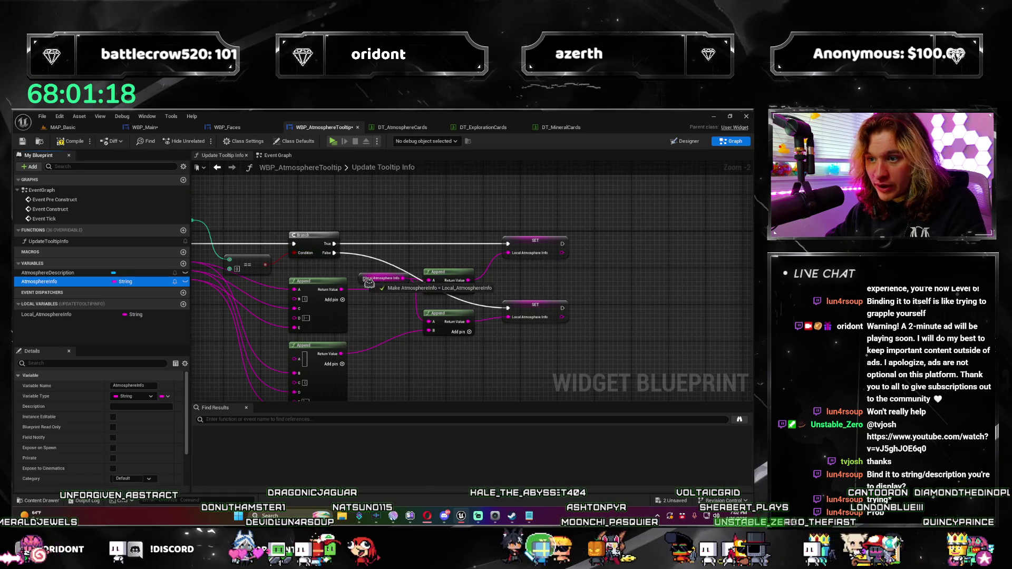
pyautogui.scroll(3, 378, 370)
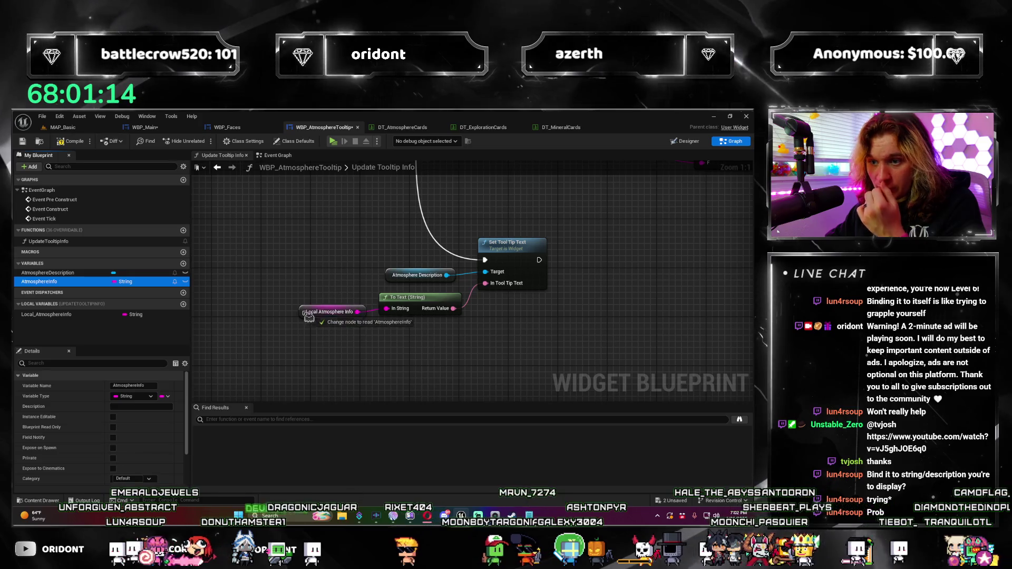
# Delete Local_AtmosphereInfo, make AtmosphereInfo Instance Editable and Expose on Spawn, and save.
pyautogui.click(67, 315)
pyautogui.press('Delete')
pyautogui.scroll(-3, 387, 329)
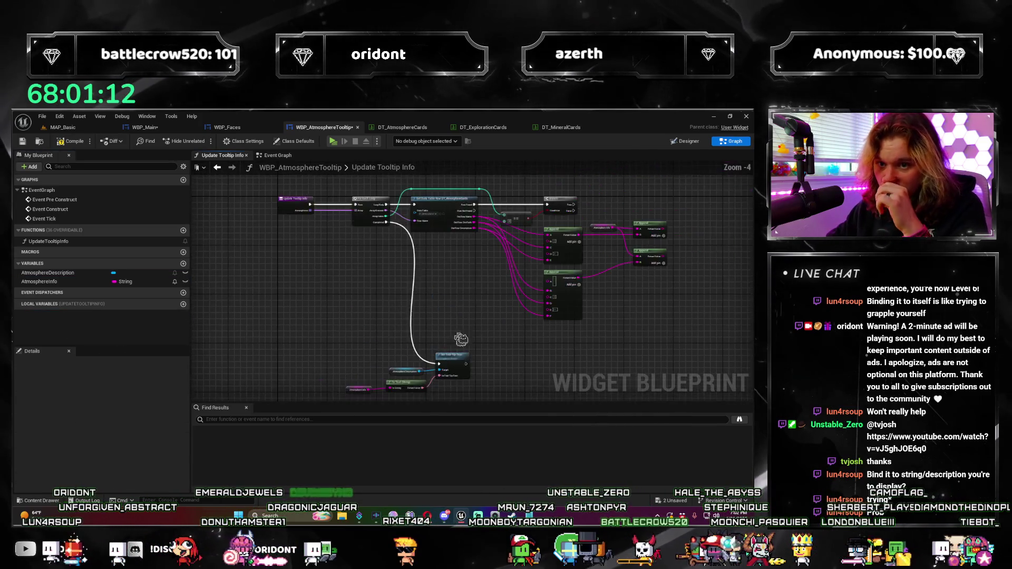
pyautogui.click(64, 283)
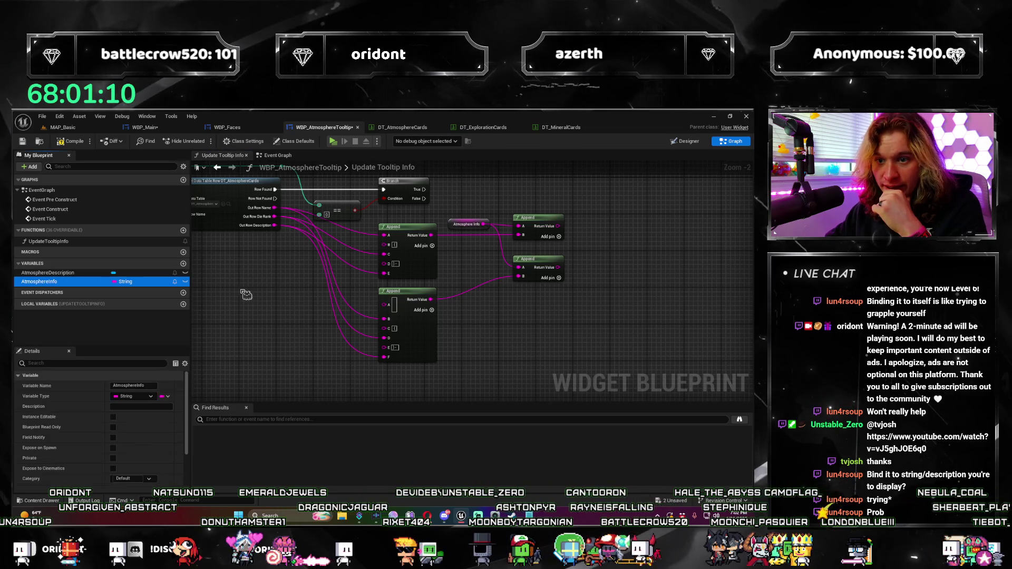
pyautogui.click(114, 448)
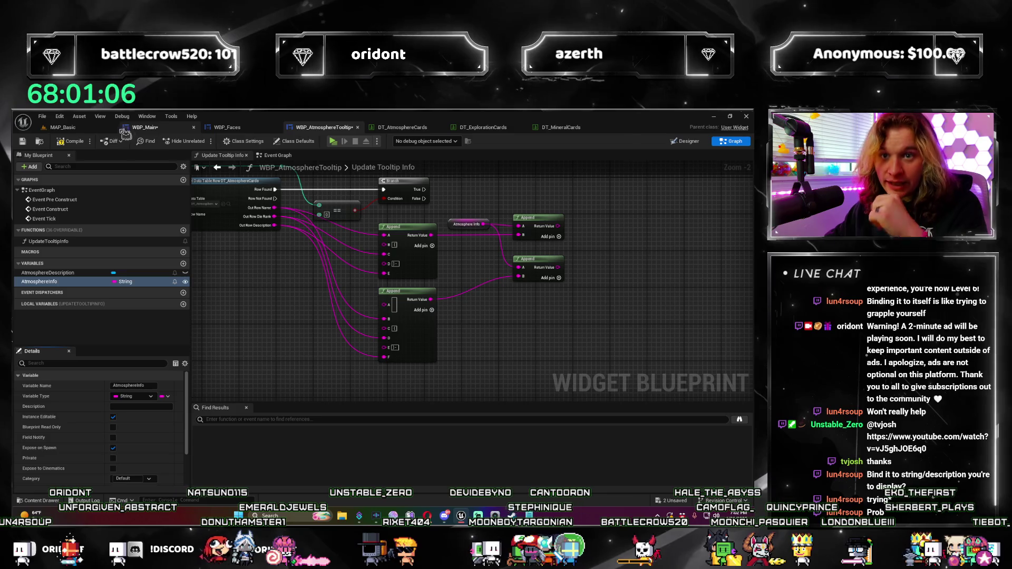
pyautogui.hotkey('ctrl', 's')
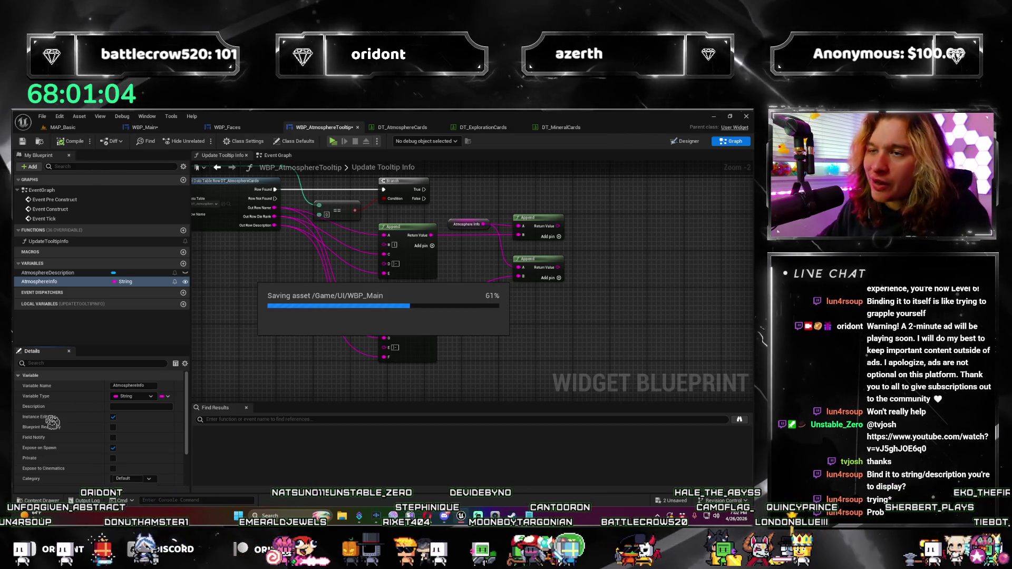
pyautogui.moveTo(297, 317)
pyautogui.mouseDown()
pyautogui.moveTo(333, 331)
pyautogui.moveTo(436, 336)
pyautogui.mouseUp()
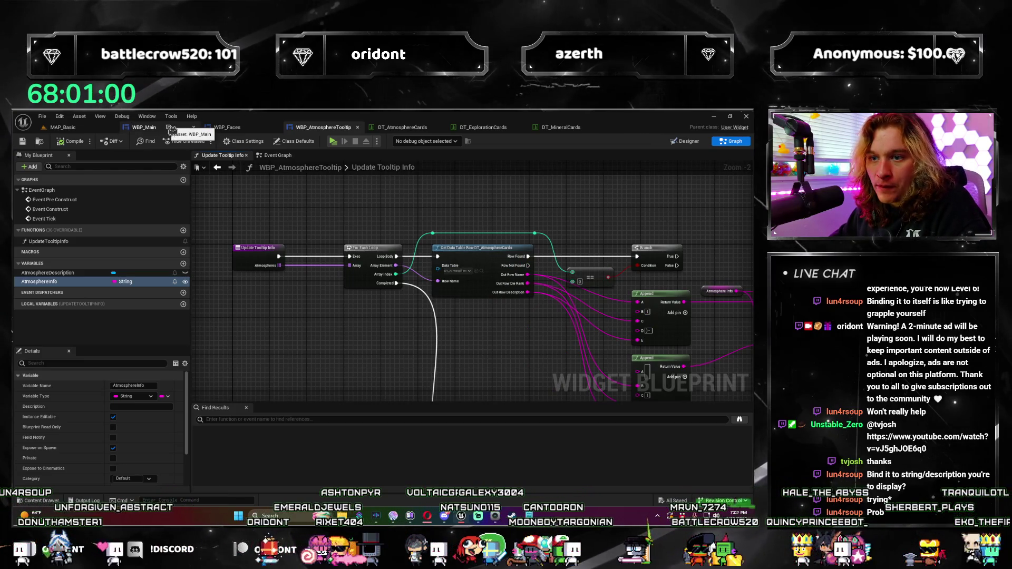
# In WBP_Main, select Pod1HoverDetails and add its On Hovered event node.
pyautogui.click(143, 127)
pyautogui.moveTo(295, 237)
pyautogui.mouseDown()
pyautogui.moveTo(314, 271)
pyautogui.moveTo(461, 317)
pyautogui.mouseUp()
pyautogui.scroll(-4, 350, 313)
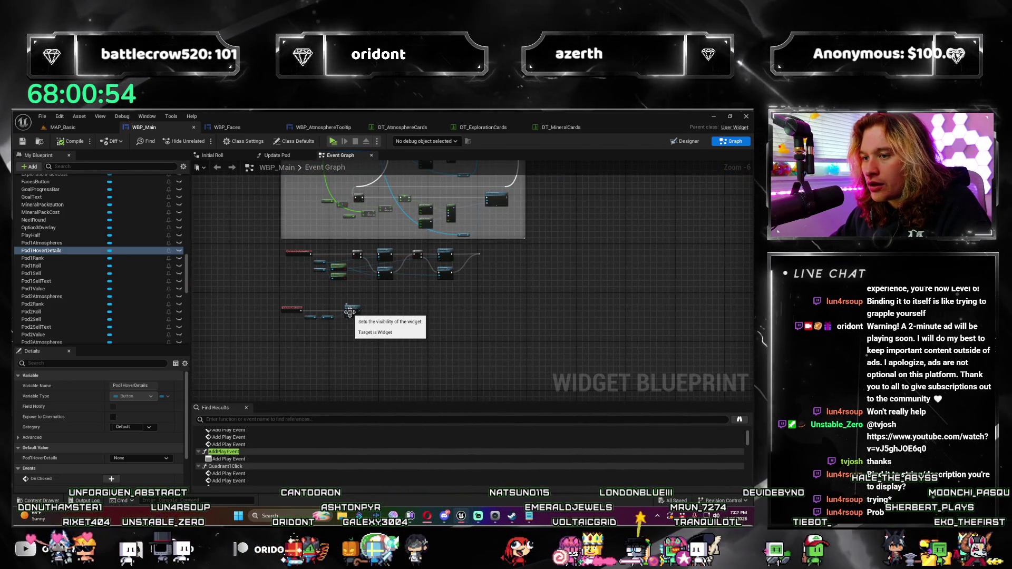
pyautogui.moveTo(429, 299)
pyautogui.mouseDown()
pyautogui.moveTo(424, 343)
pyautogui.moveTo(503, 315)
pyautogui.moveTo(483, 299)
pyautogui.mouseUp()
pyautogui.scroll(2, 423, 343)
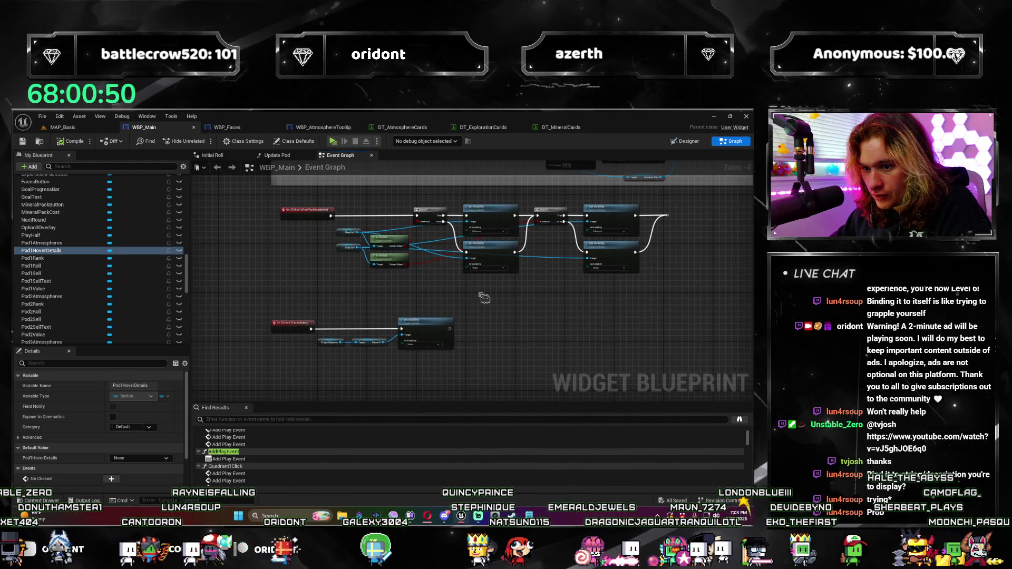
pyautogui.scroll(-5, 483, 298)
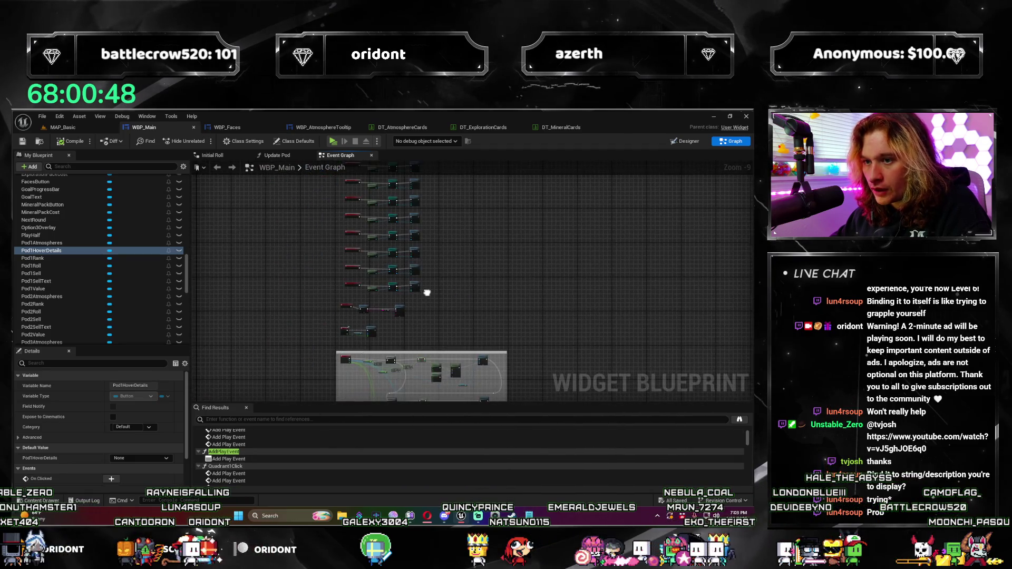
pyautogui.scroll(6, 465, 304)
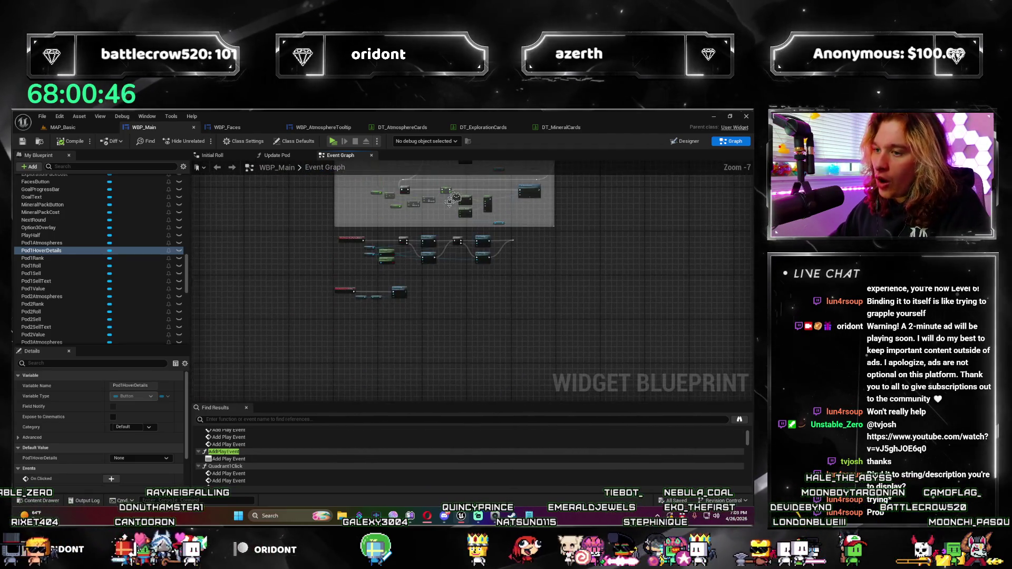
pyautogui.moveTo(453, 296); pyautogui.dragTo(470, 327)
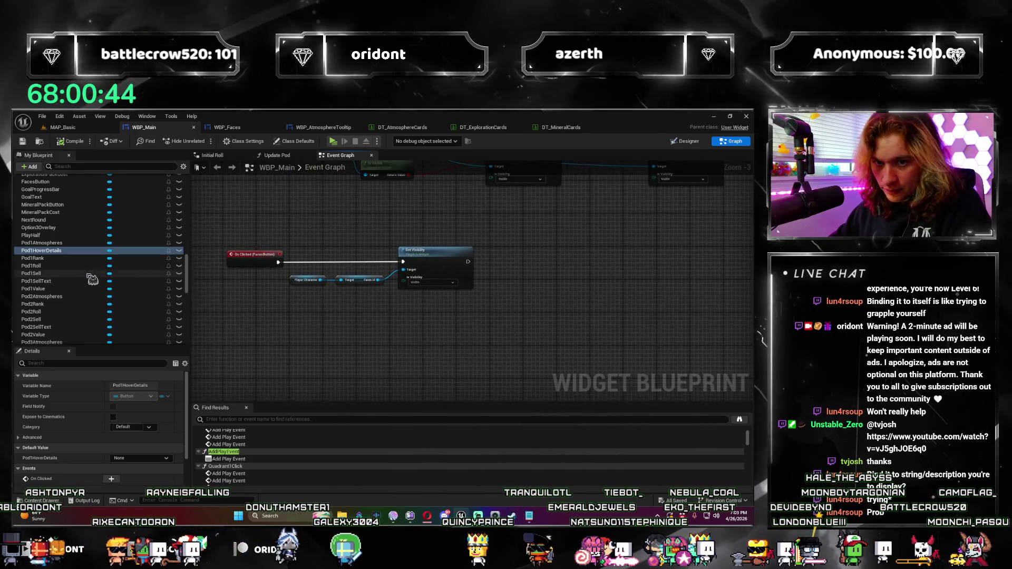
pyautogui.click(69, 251)
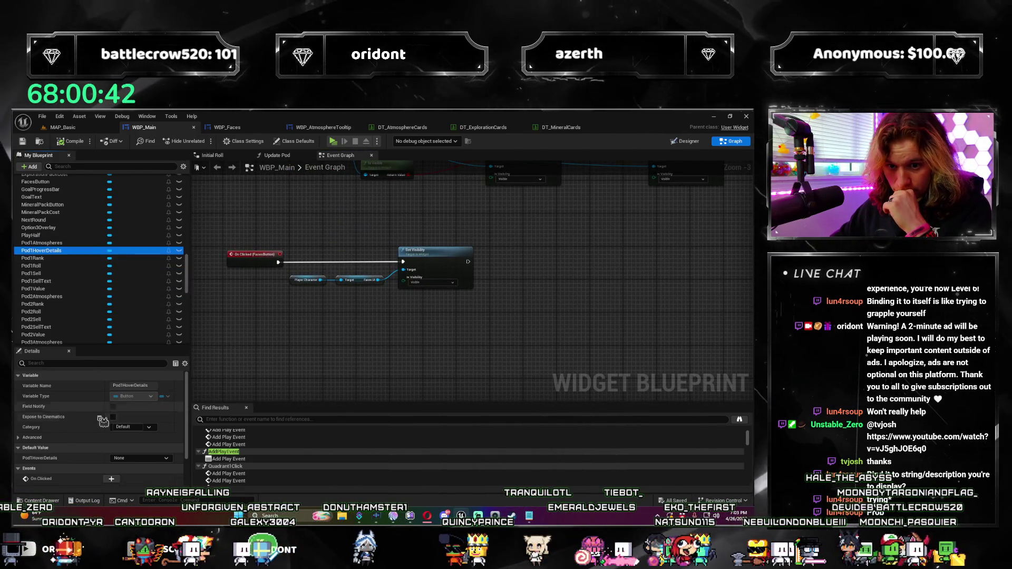
pyautogui.scroll(-2, 107, 464)
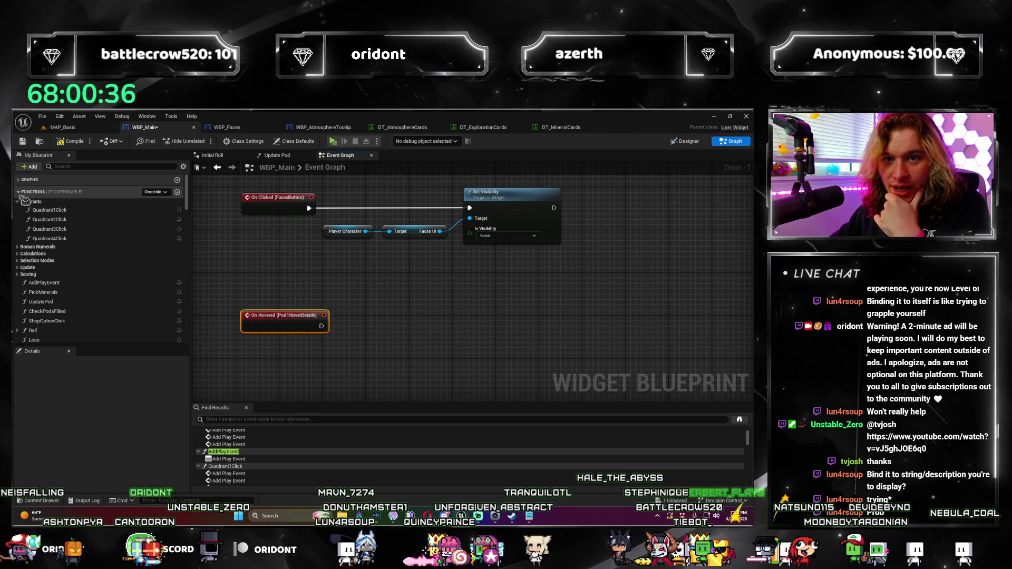
pyautogui.scroll(-2, 61, 237)
pyautogui.scroll(-5, 58, 253)
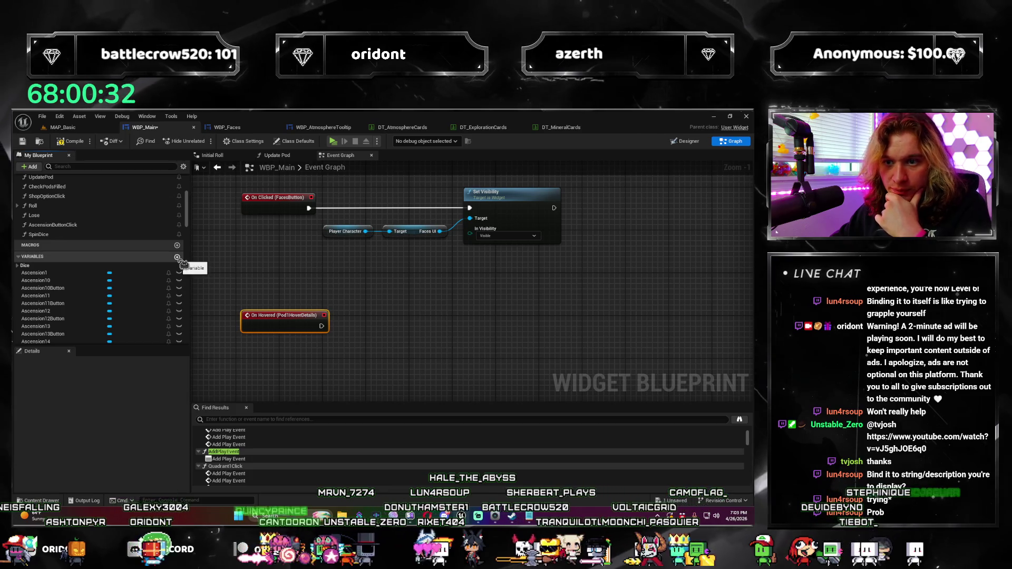
# Add a WBP_Main variable typed as a WBP Atmosphere Tooltip object reference.
pyautogui.click(178, 257)
pyautogui.scroll(3, 122, 436)
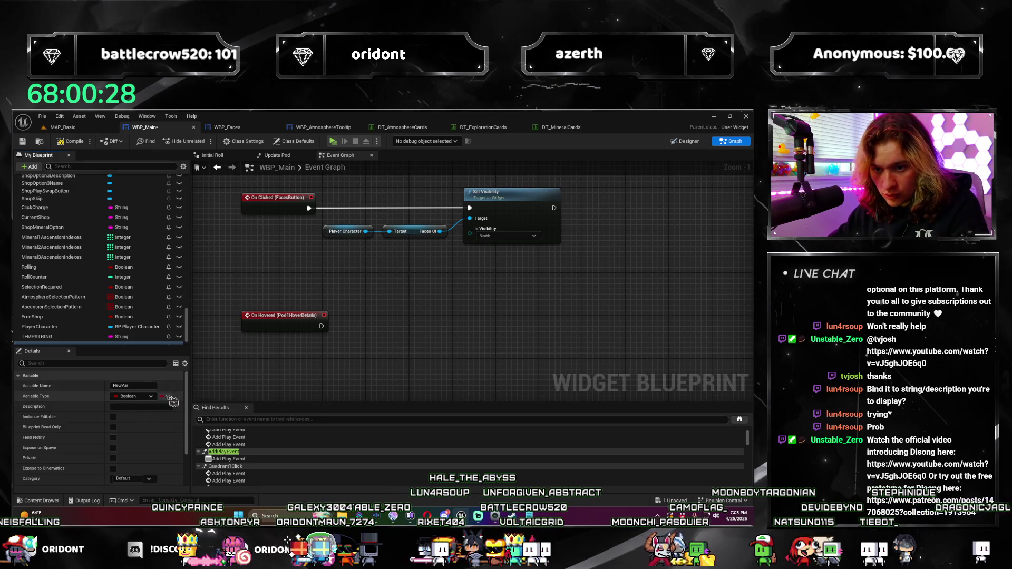
pyautogui.click(152, 397)
pyautogui.write('user wi')
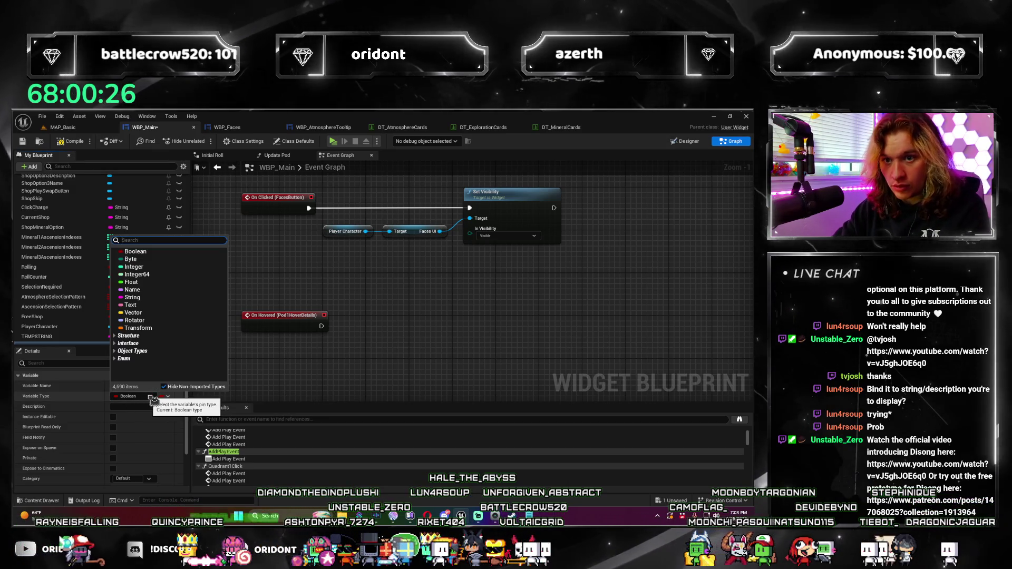
pyautogui.write('dget')
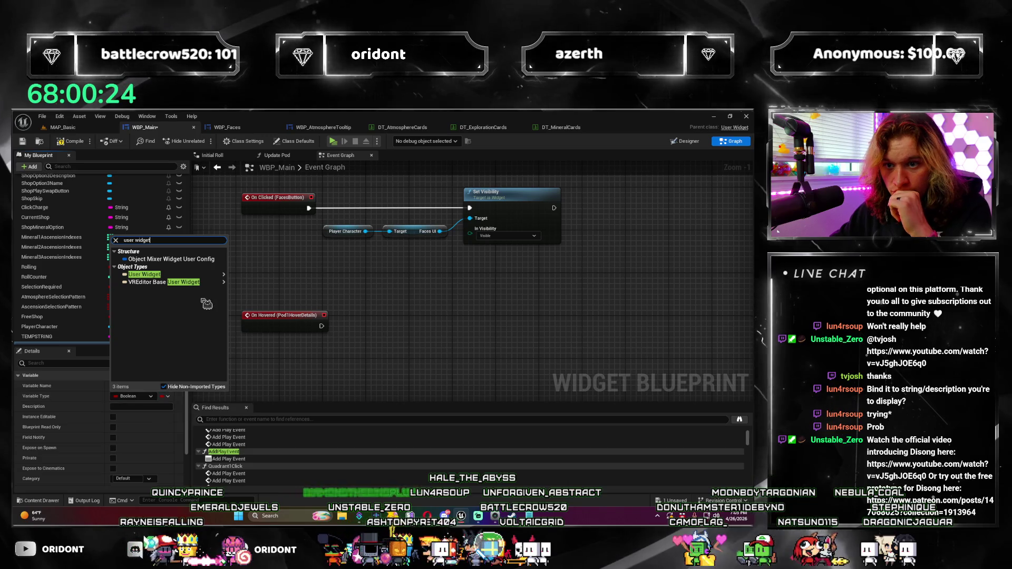
pyautogui.moveTo(190, 282)
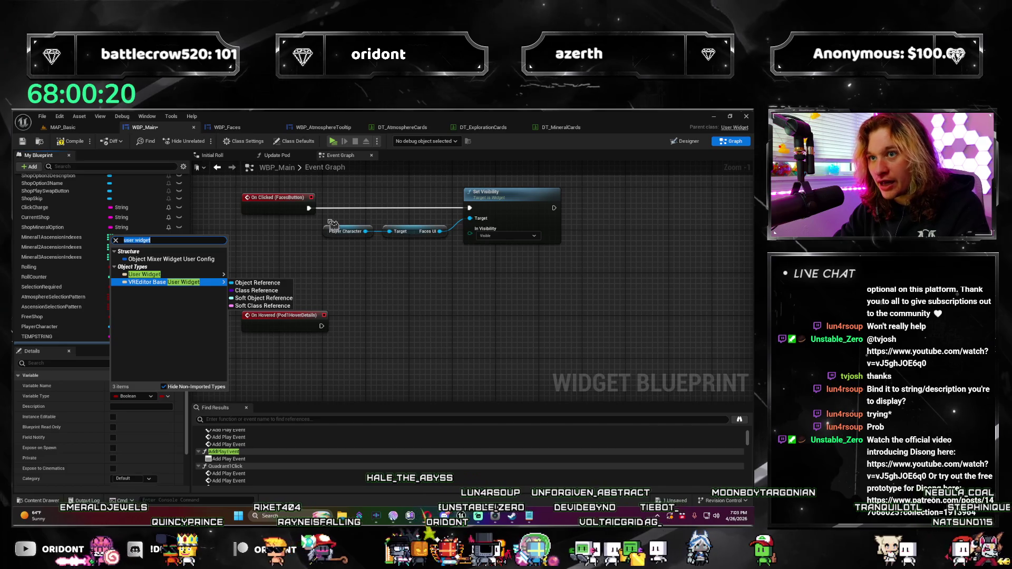
pyautogui.write('atmosphere')
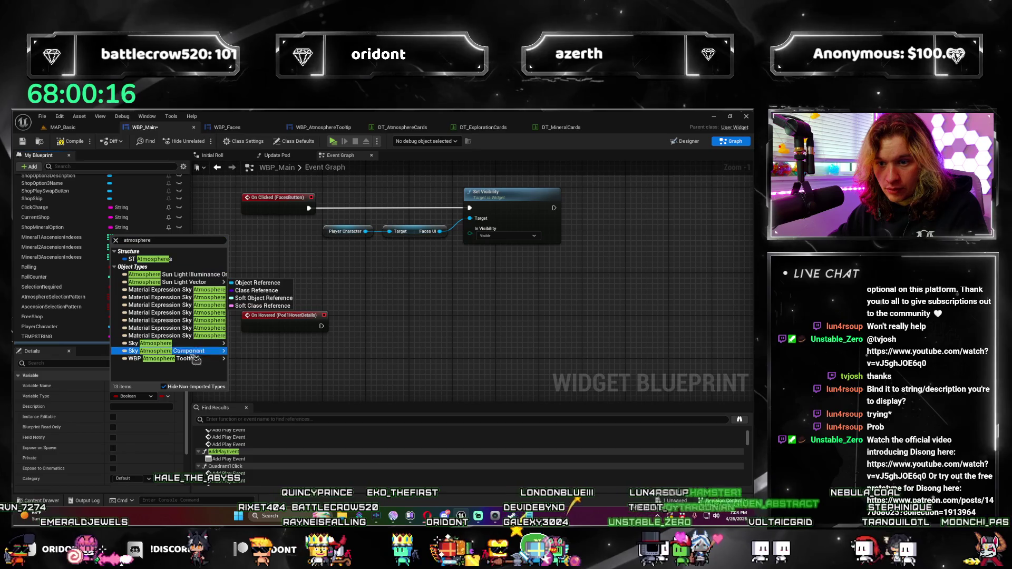
pyautogui.click(266, 365)
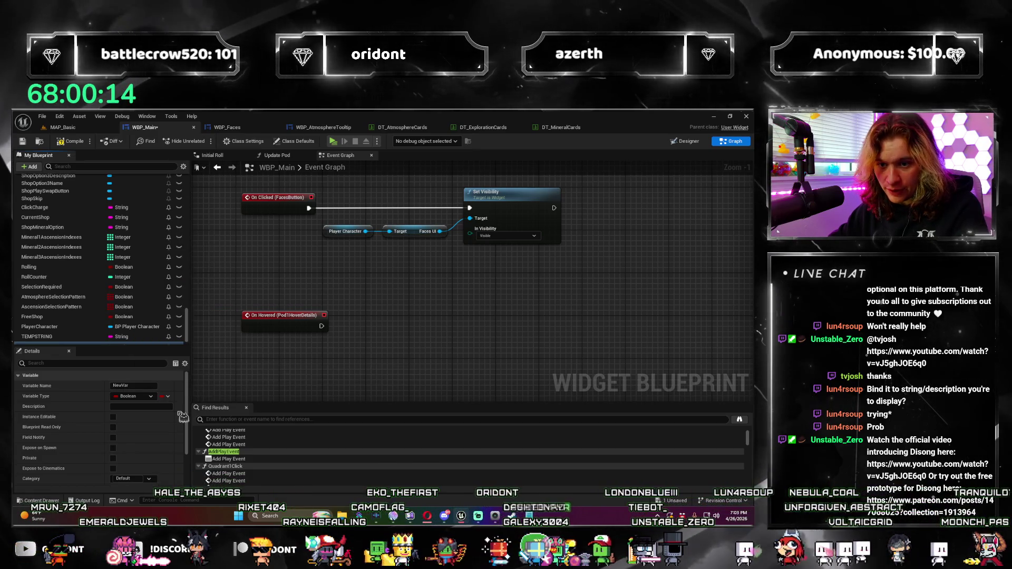
# Collapse the variable's Advanced settings and return to the WBP_AtmosphereTooltip blueprint.
pyautogui.scroll(-3, 178, 417)
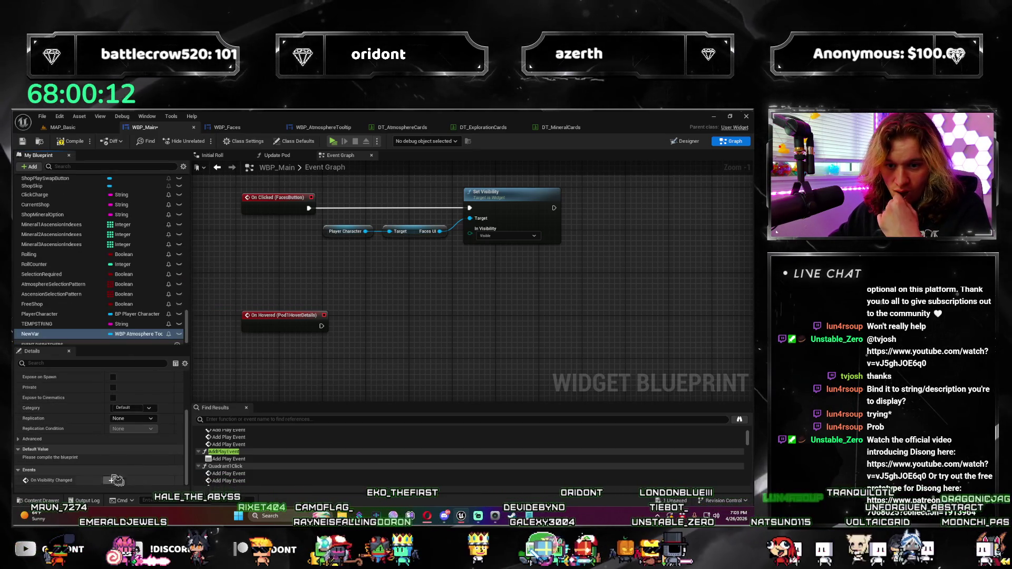
pyautogui.scroll(4, 95, 441)
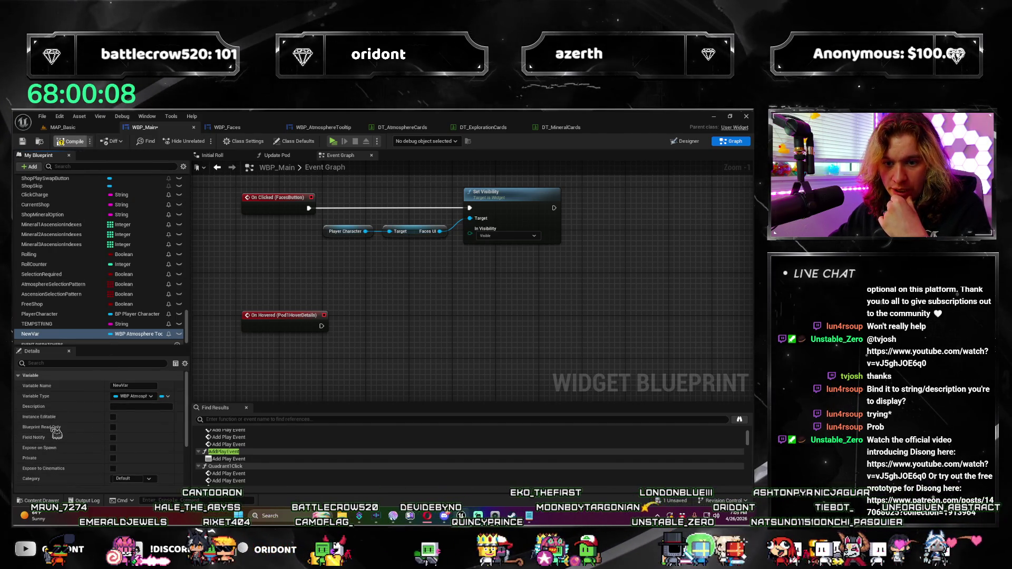
pyautogui.scroll(-5, 67, 454)
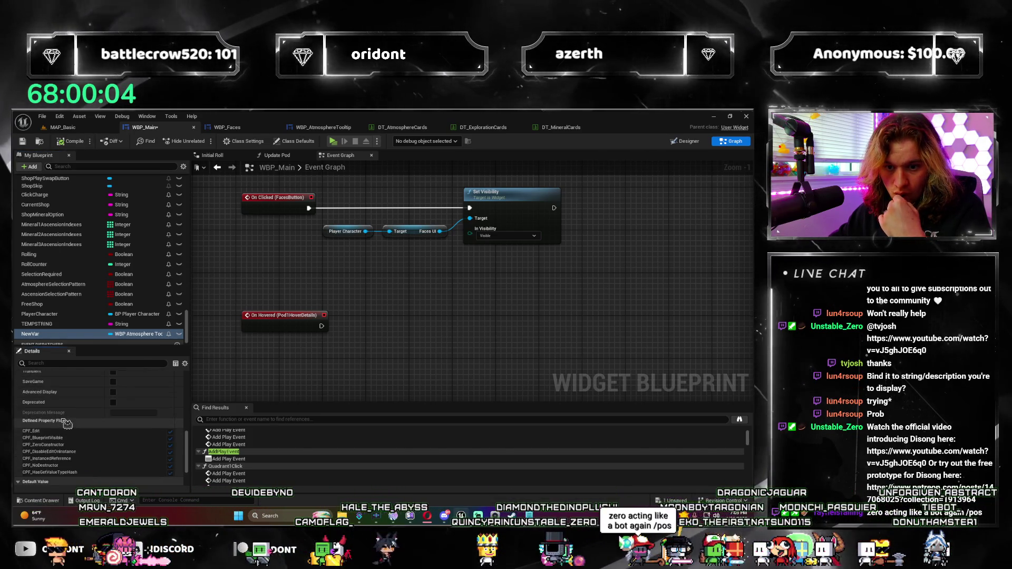
pyautogui.click(26, 401)
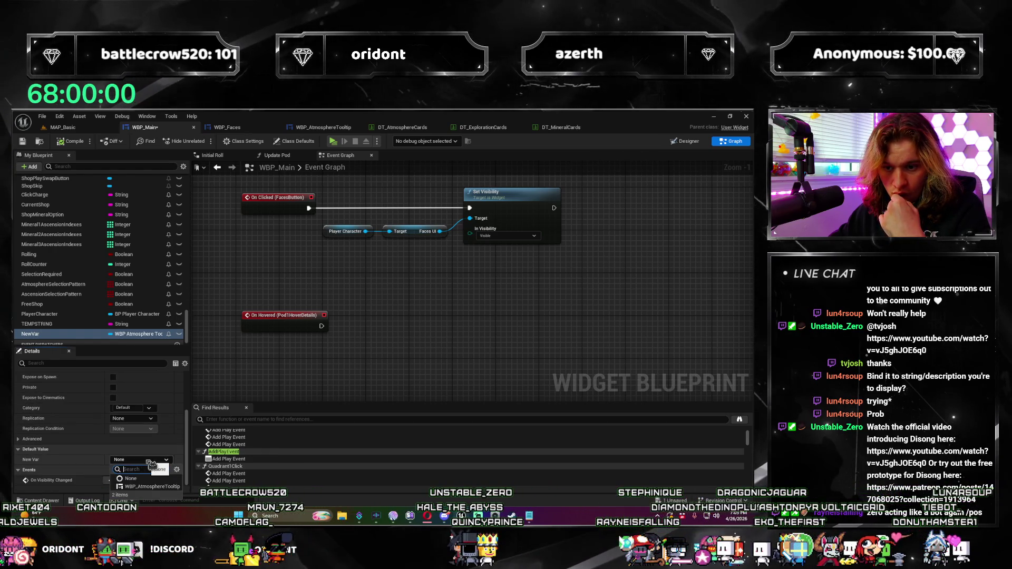
pyautogui.click(321, 128)
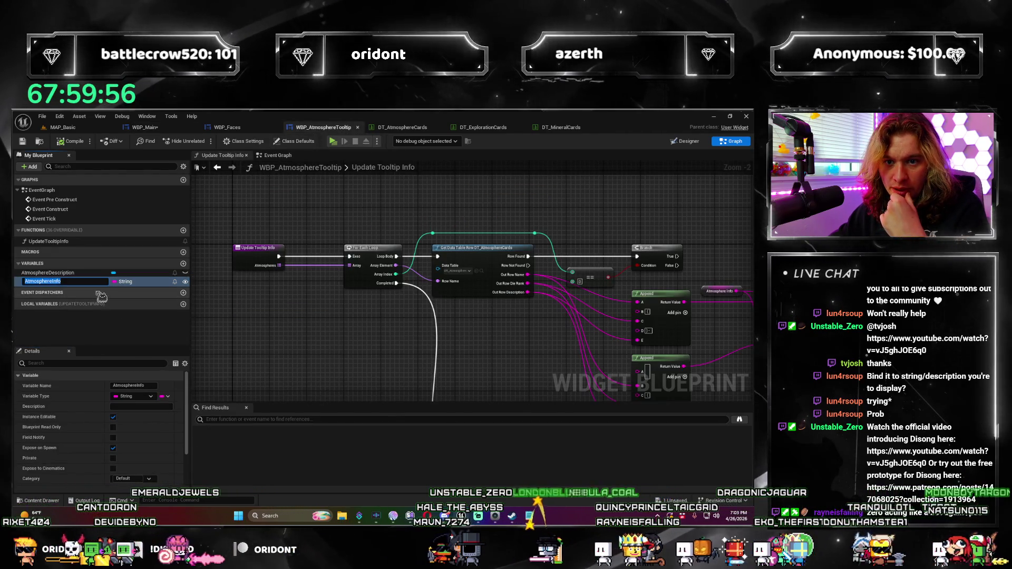
# Check the tooltip's AtmosphereInfo settings, then inspect the new WBP_Main variable's defaults.
pyautogui.click(77, 294)
pyautogui.click(74, 282)
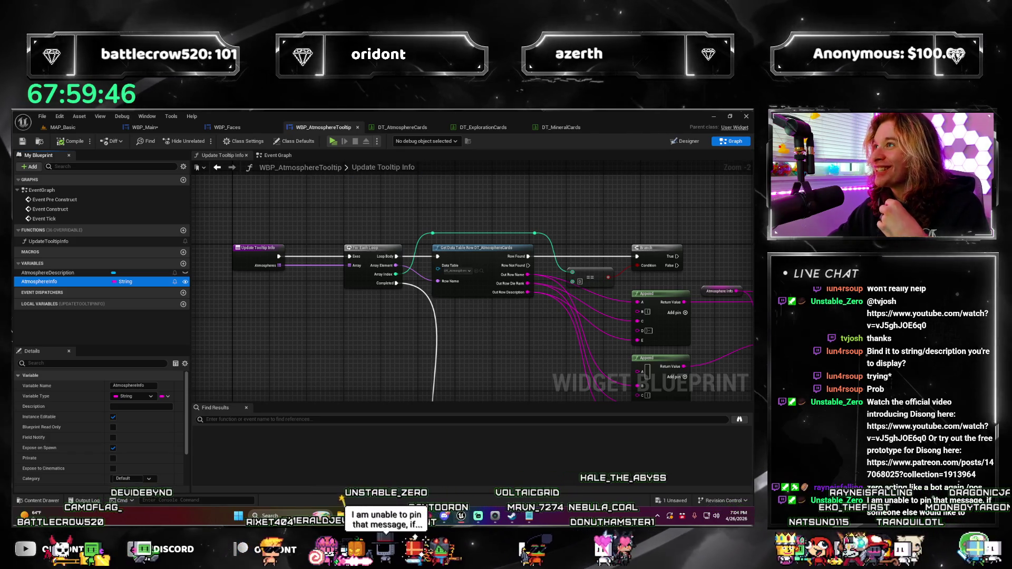
pyautogui.click(143, 127)
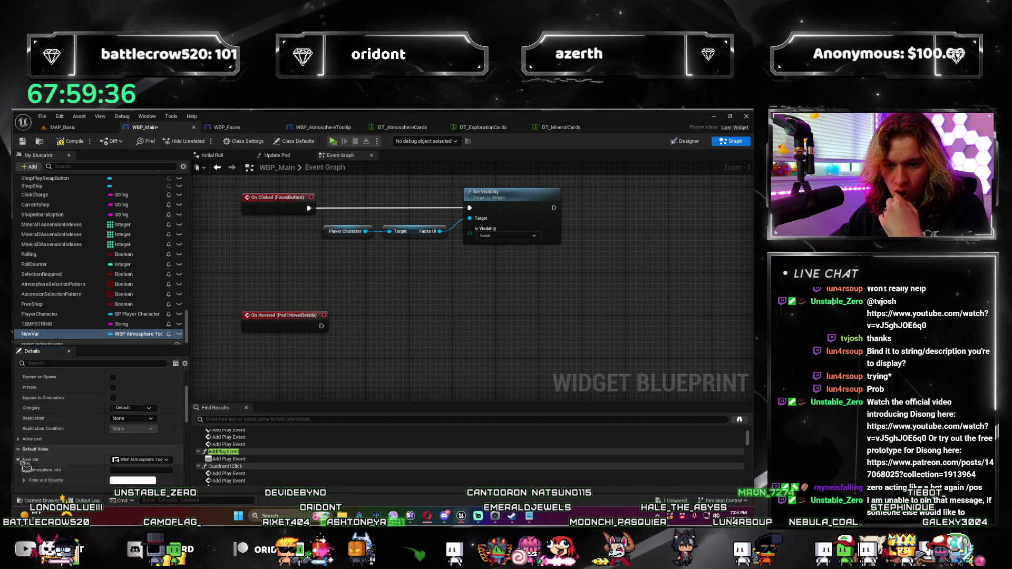
pyautogui.click(19, 459)
pyautogui.scroll(-1, 64, 464)
pyautogui.scroll(-2, 65, 464)
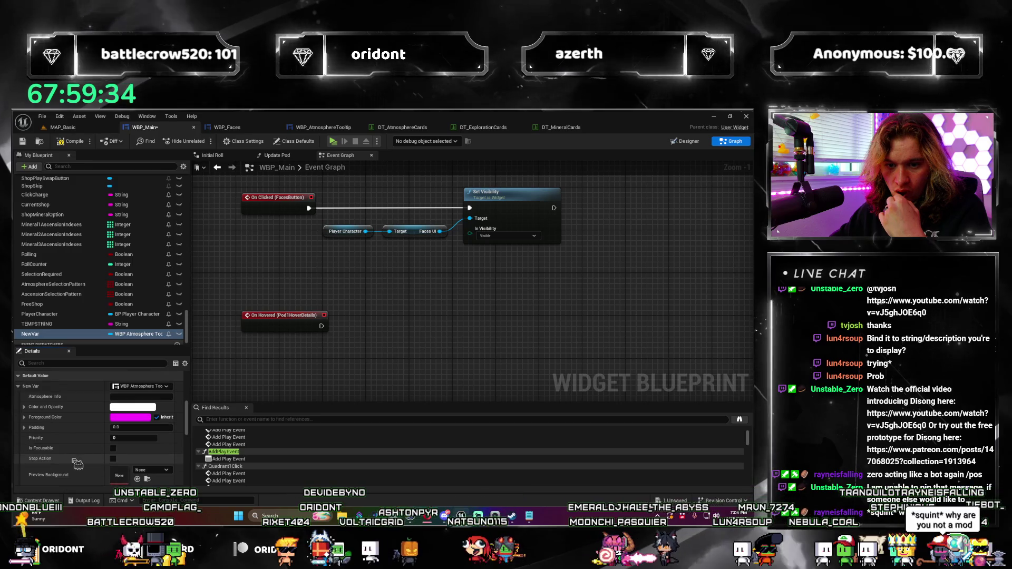
pyautogui.scroll(-2, 74, 463)
pyautogui.scroll(-2, 76, 463)
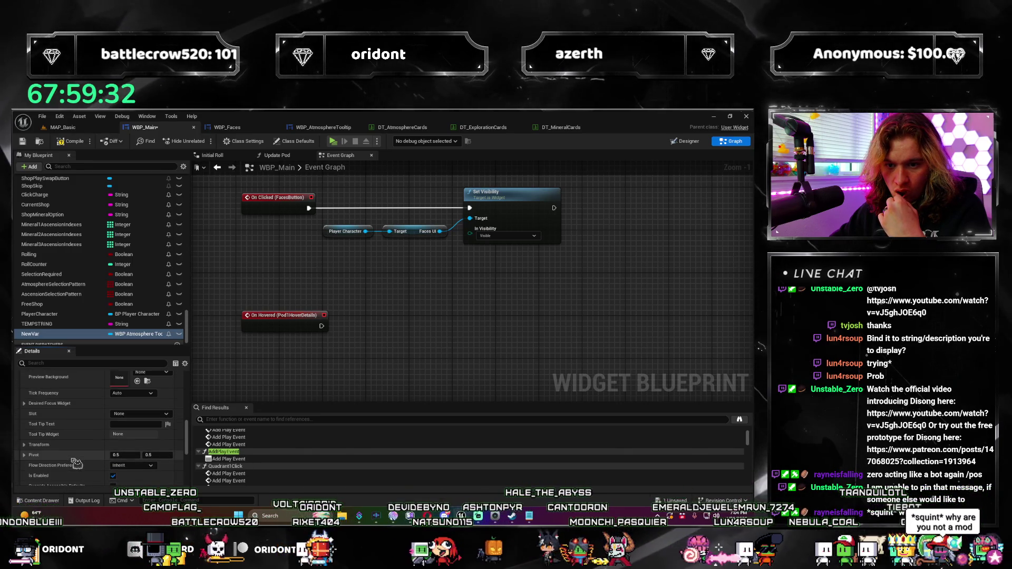
pyautogui.scroll(-4, 84, 462)
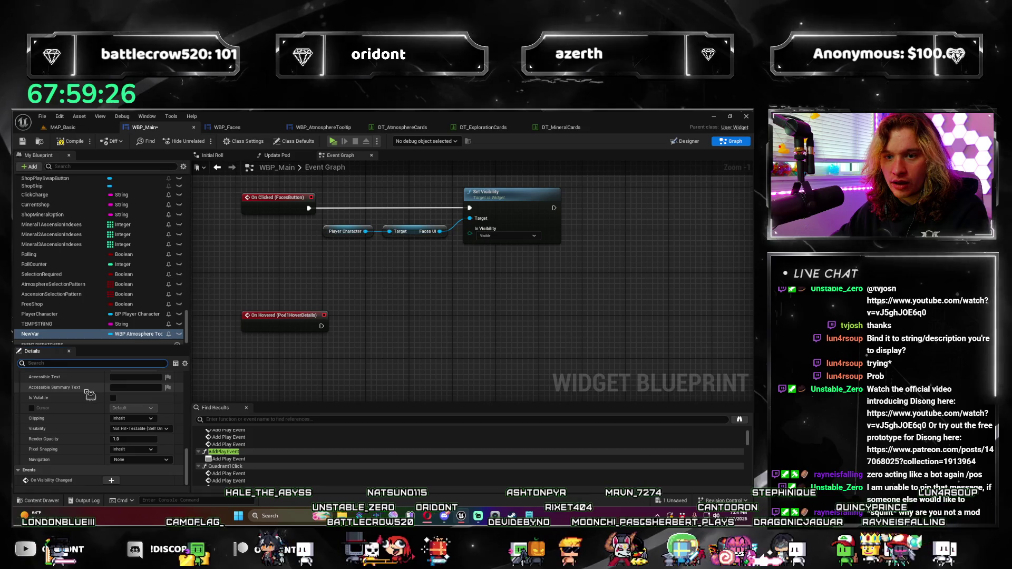
pyautogui.scroll(3, 90, 395)
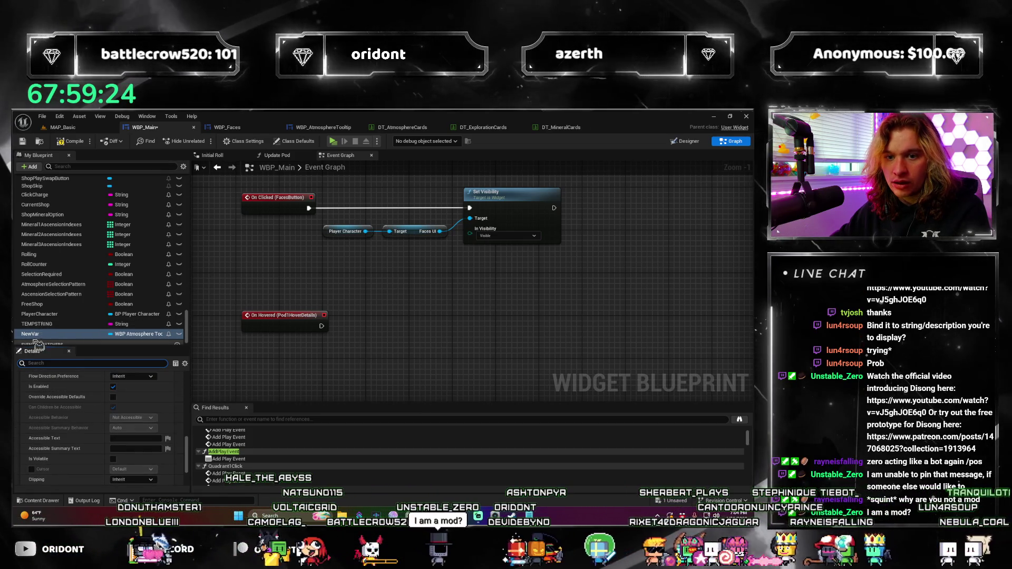
# Rename NewVar to Pod1Tooltip and check its Default Value class list, leaving it None.
pyautogui.click(33, 334)
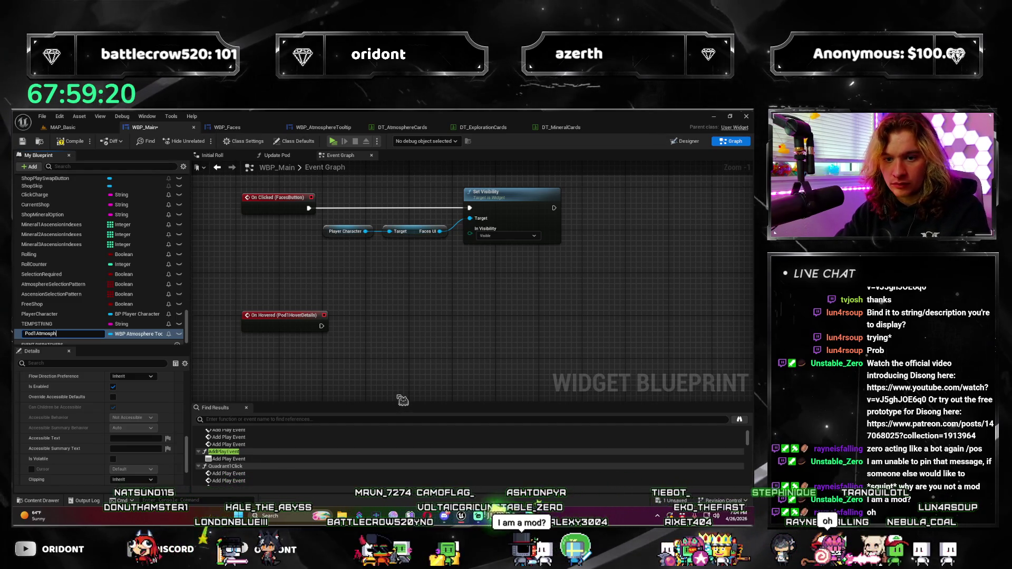
pyautogui.write('oolti')
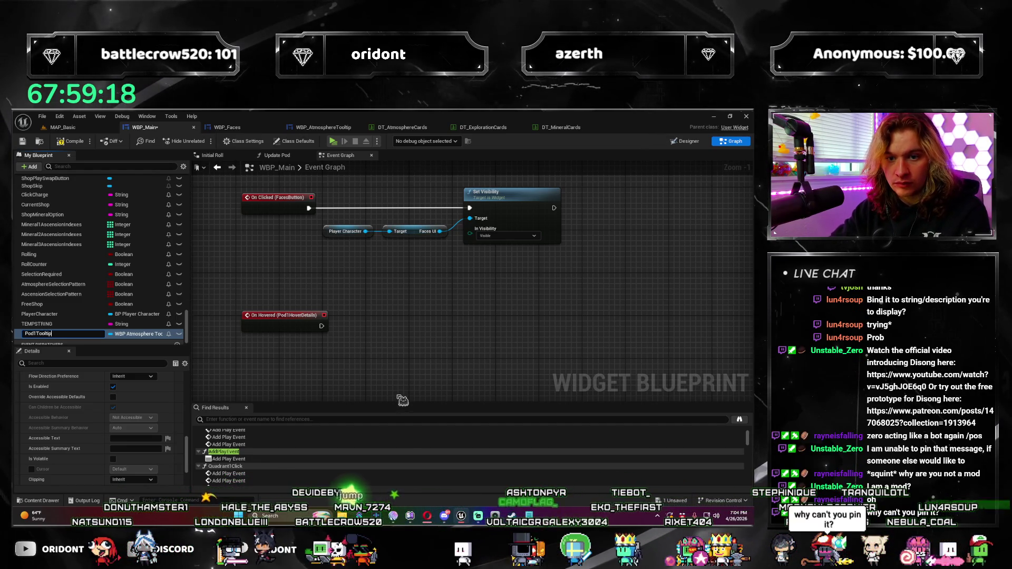
pyautogui.press('Return')
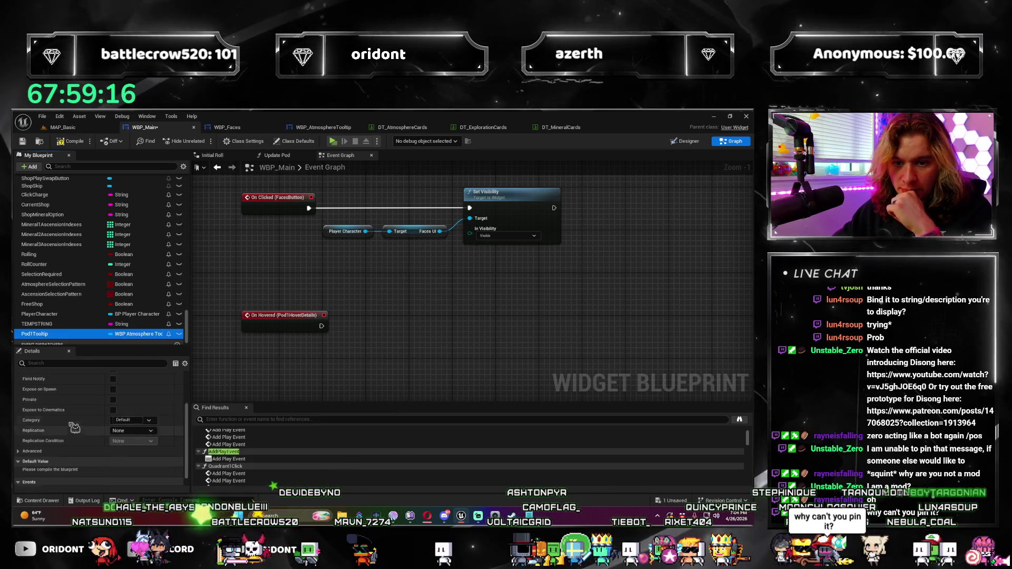
pyautogui.scroll(-3, 52, 421)
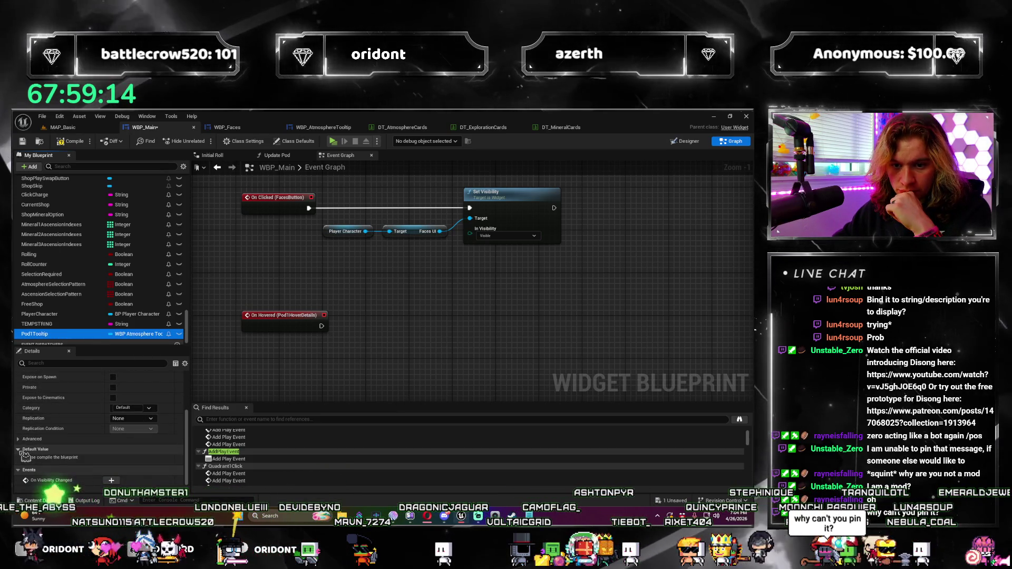
pyautogui.click(21, 461)
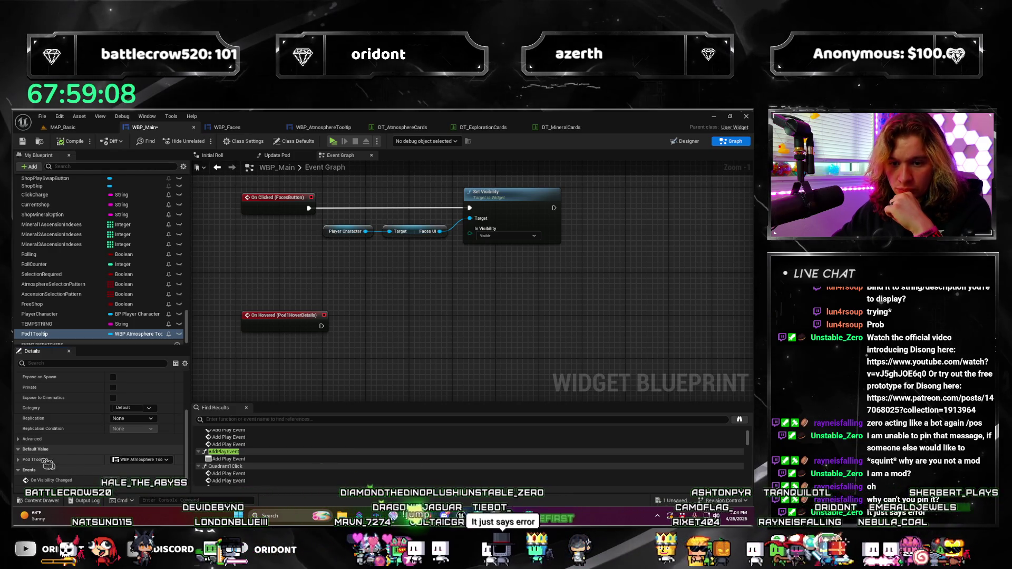
pyautogui.scroll(-1, 38, 462)
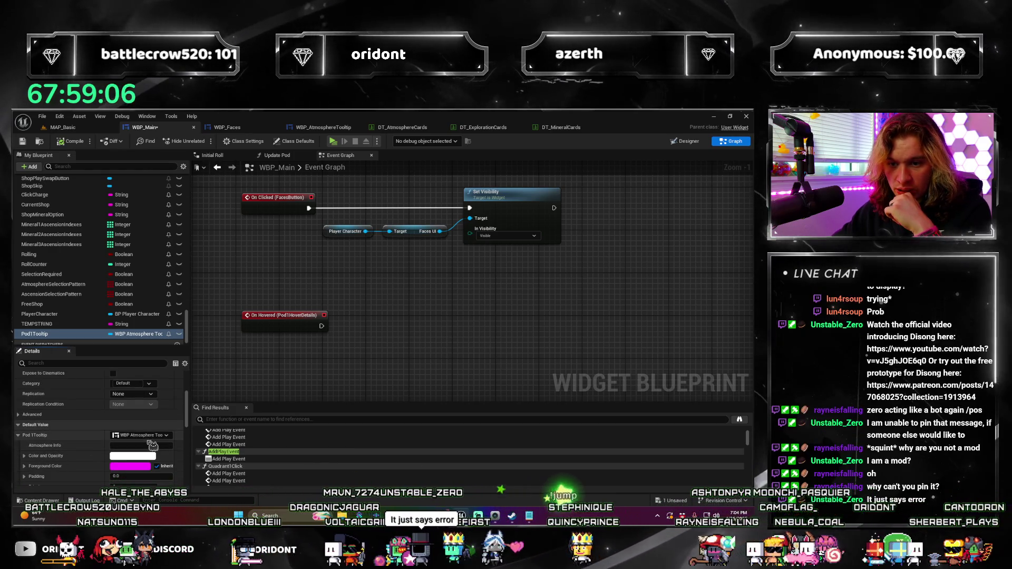
pyautogui.click(158, 435)
pyautogui.scroll(2, 36, 454)
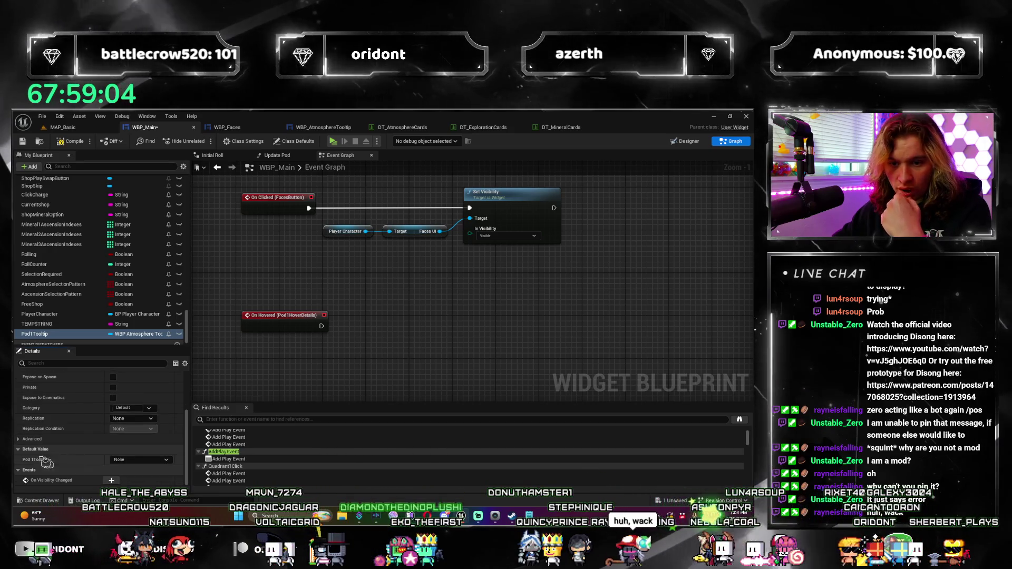
pyautogui.click(36, 458)
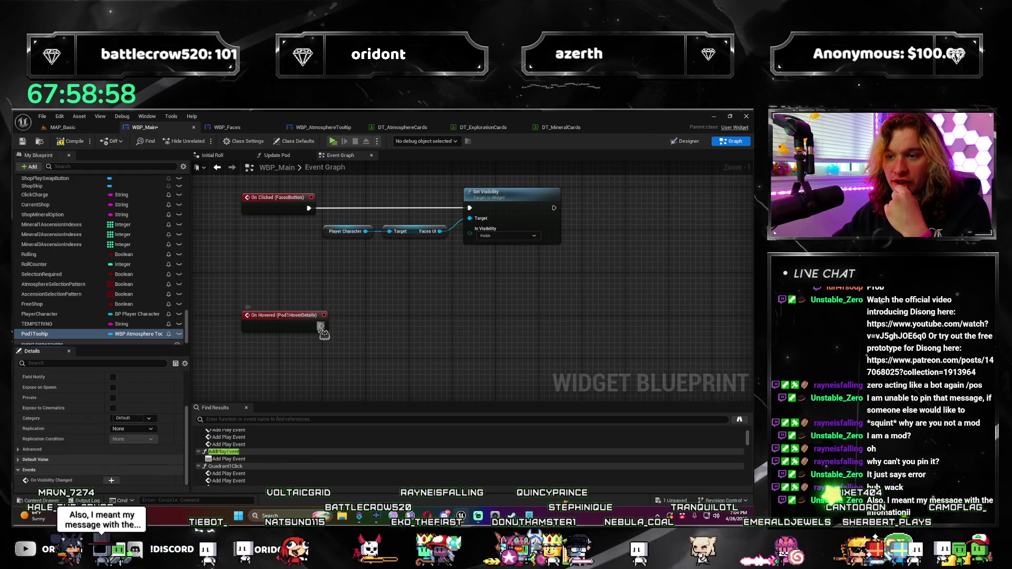
# Place a Set Pod1Tooltip node in WBP_Main's event graph.
pyautogui.moveTo(421, 316); pyautogui.dragTo(419, 321)
pyautogui.moveTo(34, 334)
pyautogui.mouseDown()
pyautogui.moveTo(425, 362)
pyautogui.moveTo(362, 369)
pyautogui.moveTo(421, 332)
pyautogui.mouseUp()
pyautogui.click(363, 379)
pyautogui.click(409, 347)
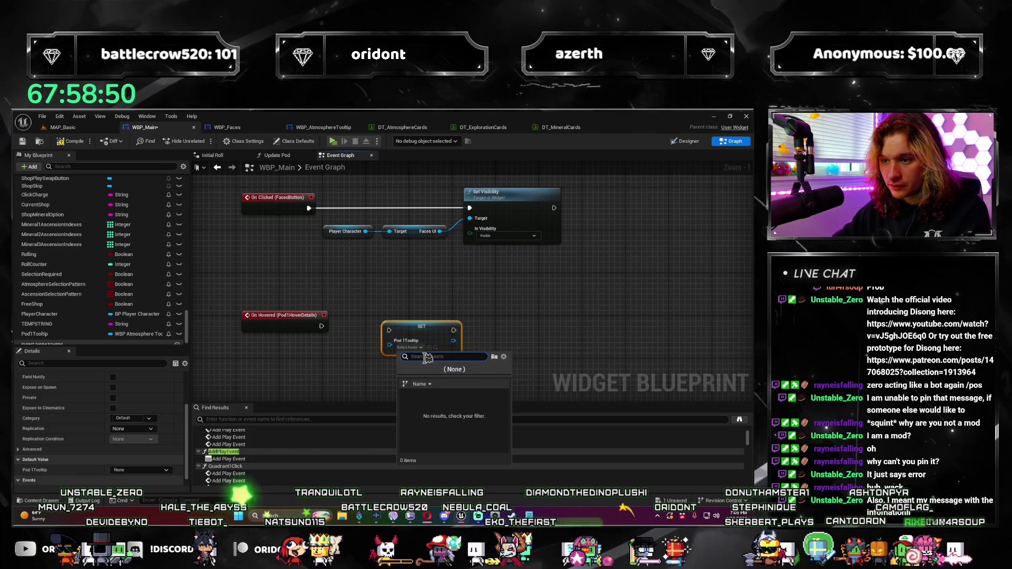
pyautogui.click(369, 360)
pyautogui.click(369, 359)
# Add a Create Widget node after On Hovered with class WBP_AtmosphereTooltip, wired into Set Pod1Tooltip.
pyautogui.moveTo(350, 340); pyautogui.dragTo(361, 315)
pyautogui.write('create widget')
pyautogui.press('Return')
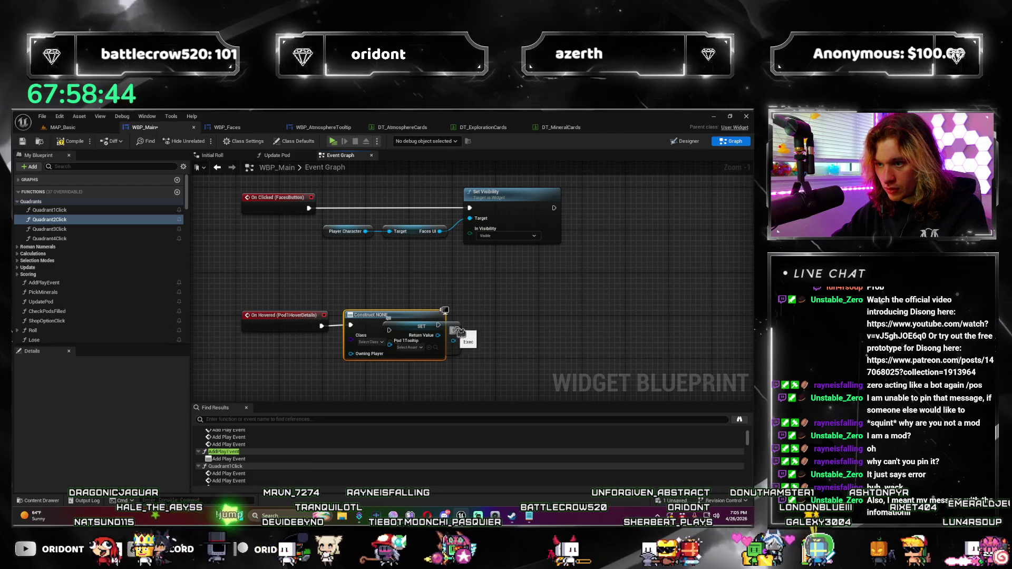
pyautogui.moveTo(422, 325); pyautogui.dragTo(502, 321)
pyautogui.moveTo(438, 325); pyautogui.dragTo(472, 331)
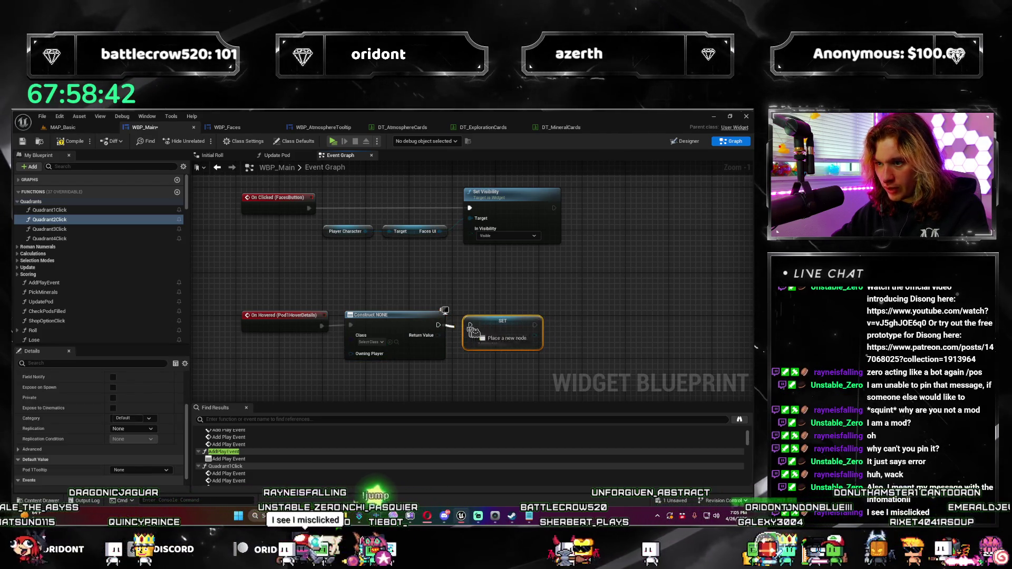
pyautogui.click(381, 342)
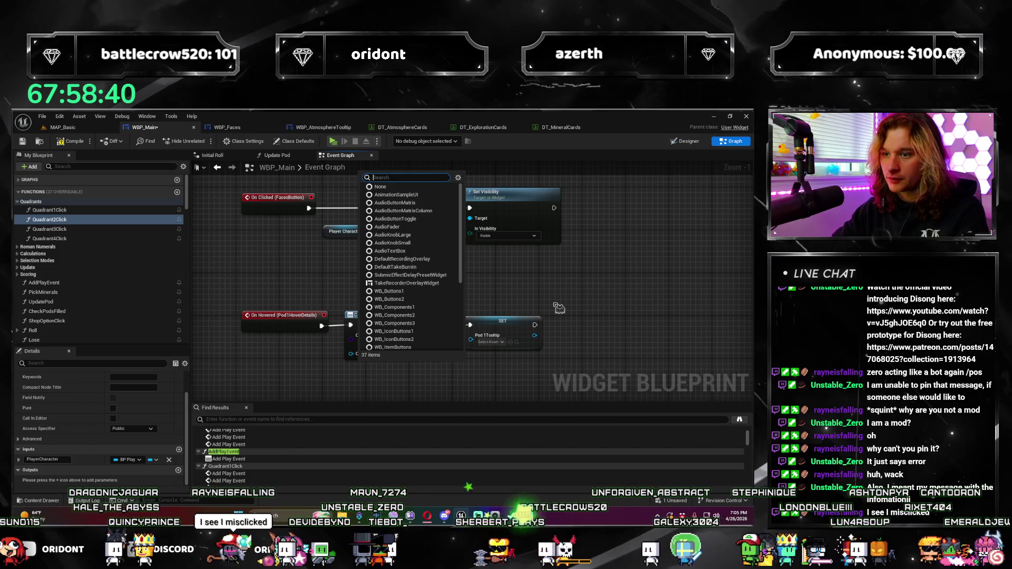
pyautogui.write('wbp_')
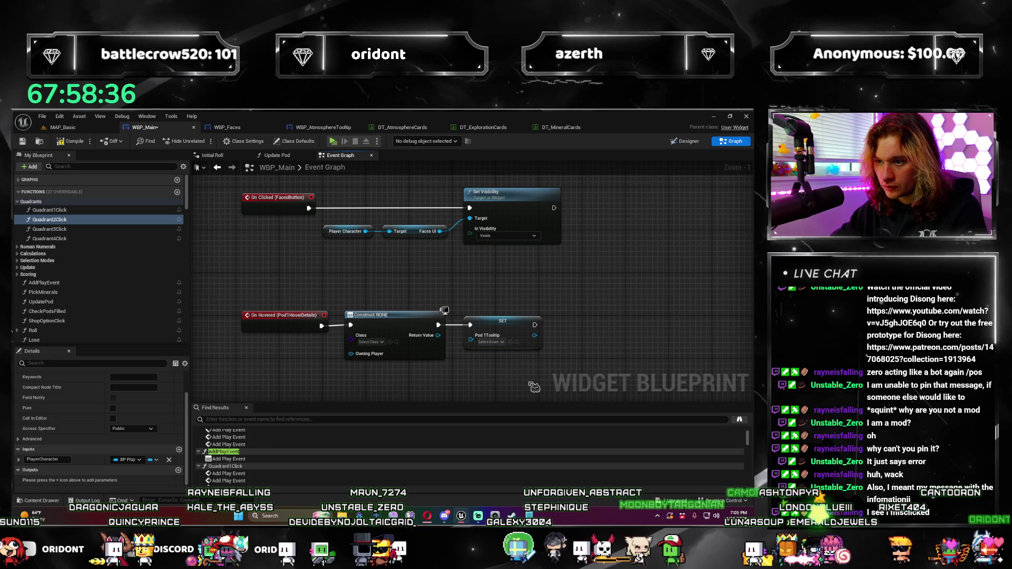
pyautogui.moveTo(294, 350)
pyautogui.mouseDown()
pyautogui.moveTo(350, 343)
pyautogui.moveTo(406, 293)
pyautogui.mouseUp()
pyautogui.moveTo(320, 326); pyautogui.dragTo(401, 324)
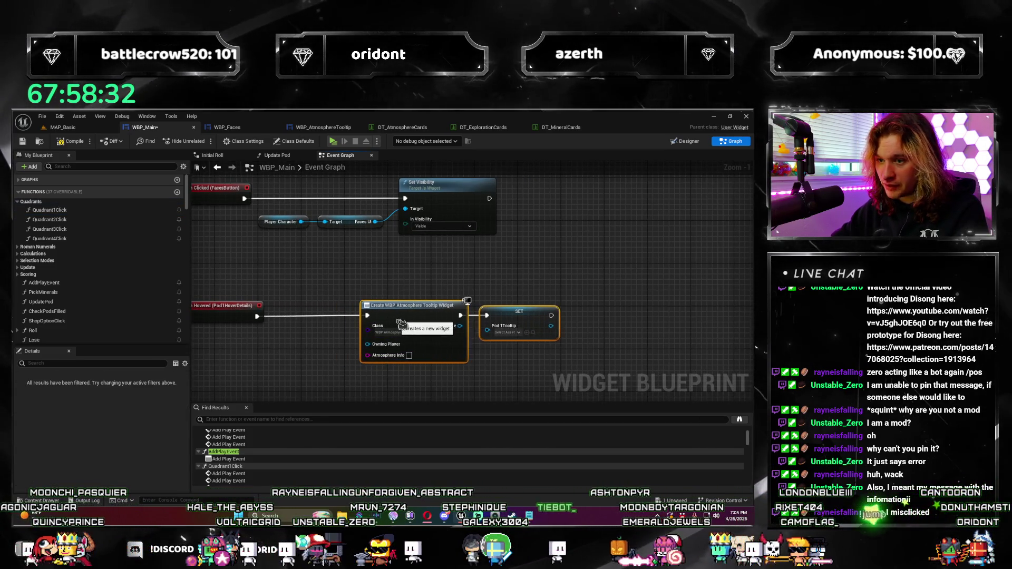
pyautogui.moveTo(363, 365); pyautogui.dragTo(346, 303)
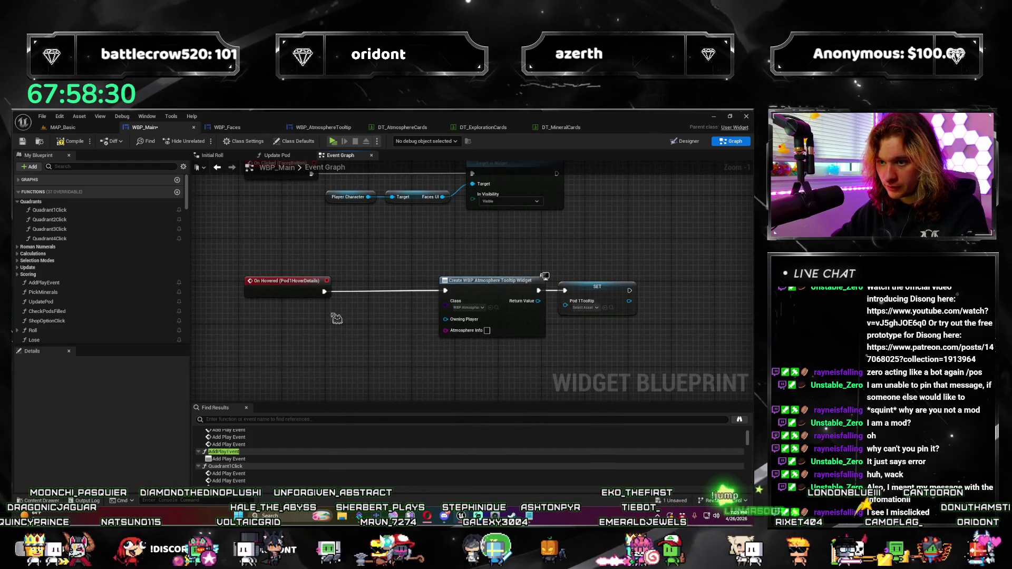
# Add a Get Player Character node below the Pod 1 hover chain.
pyautogui.rightClick(336, 318)
pyautogui.write('get atmosphere')
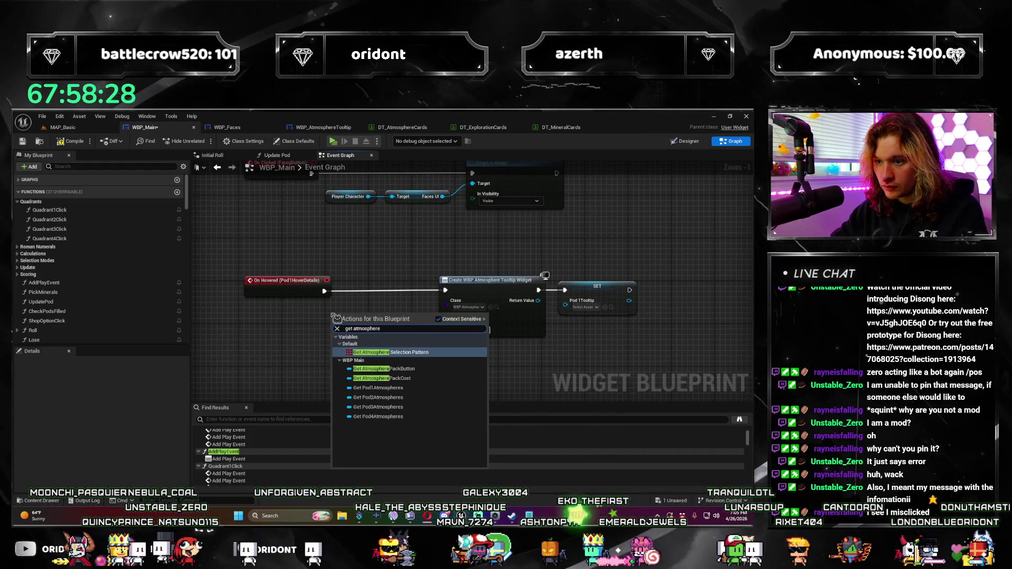
pyautogui.press('BackSpace')
pyautogui.press('BackSpace')
pyautogui.press('BackSpace')
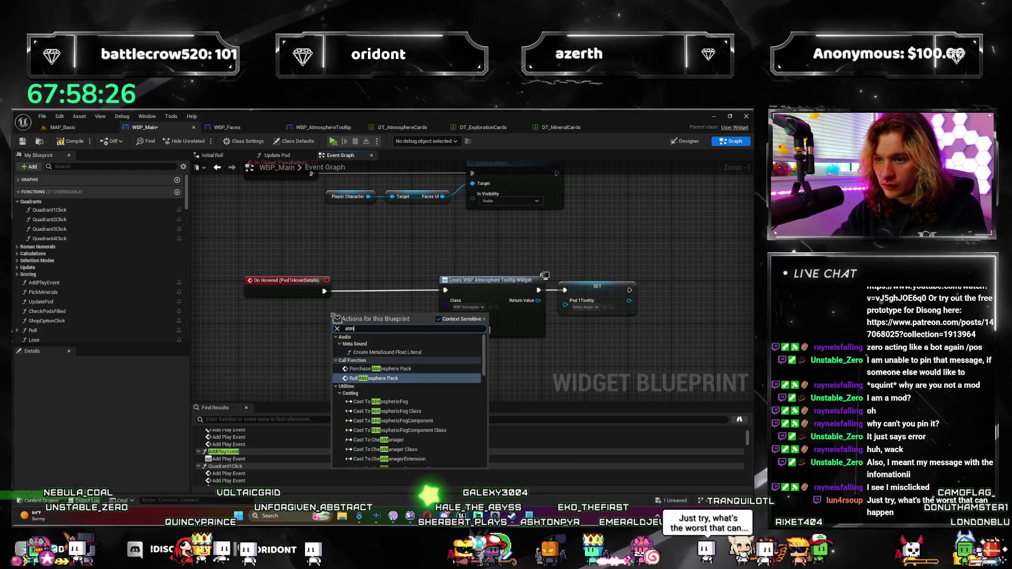
pyautogui.click(286, 316)
pyautogui.rightClick(274, 322)
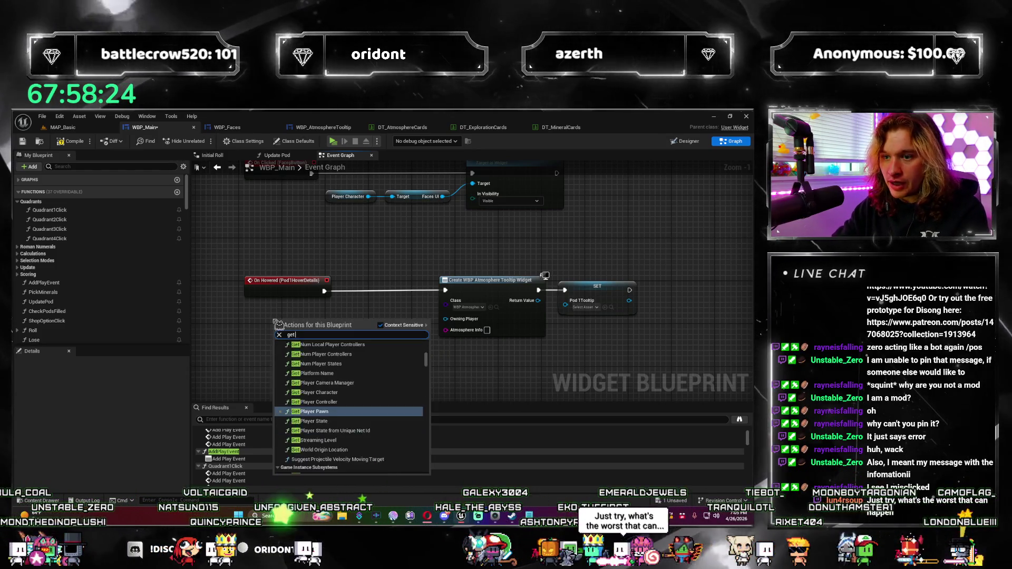
pyautogui.write('get player chara')
pyautogui.press('Down')
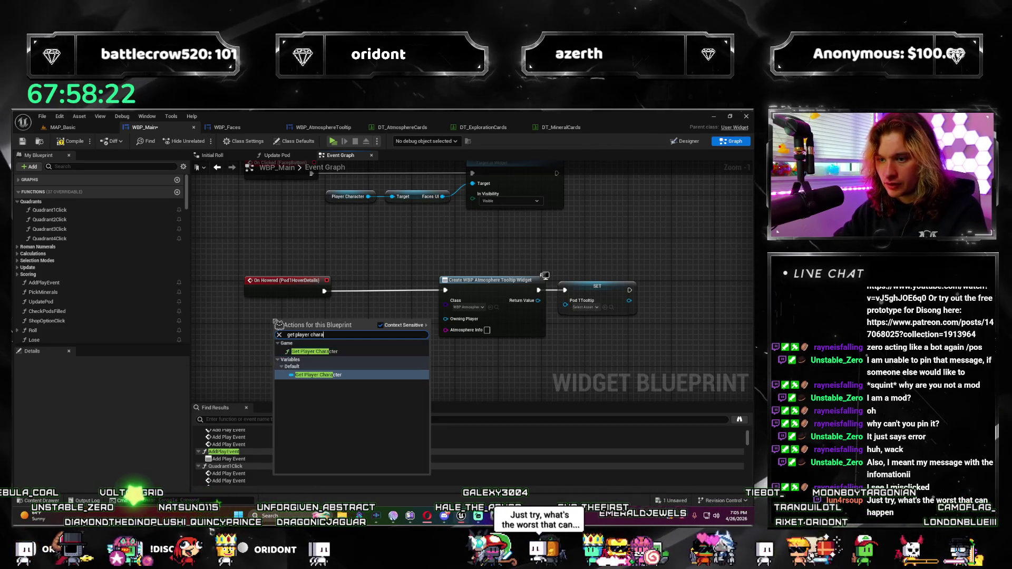
pyautogui.press('Return')
# Pull a Get Pod1Atmospheres node off the Player Character reference.
pyautogui.moveTo(343, 338); pyautogui.dragTo(342, 337)
pyautogui.write('get')
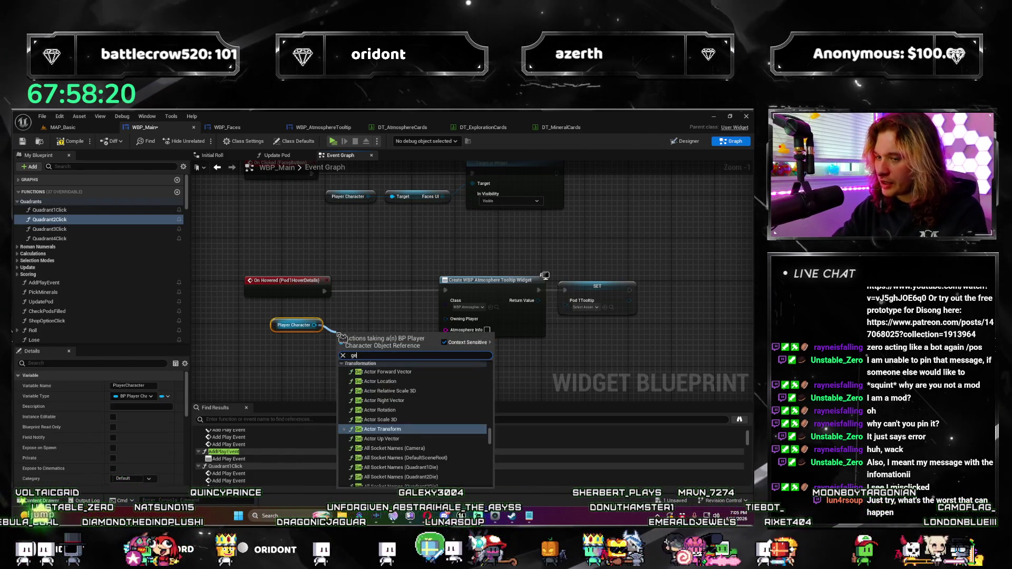
pyautogui.write(' pod1')
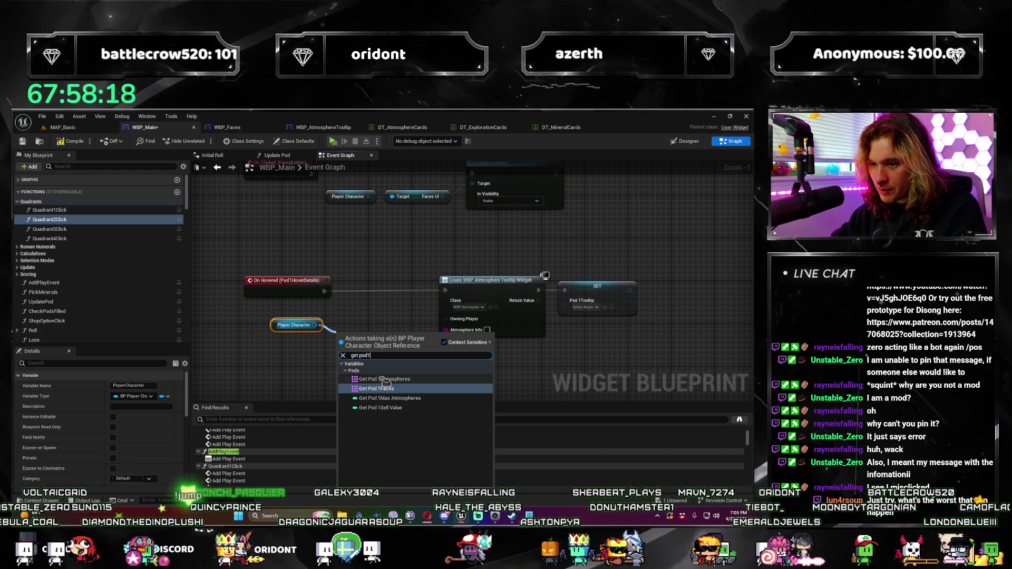
pyautogui.click(386, 379)
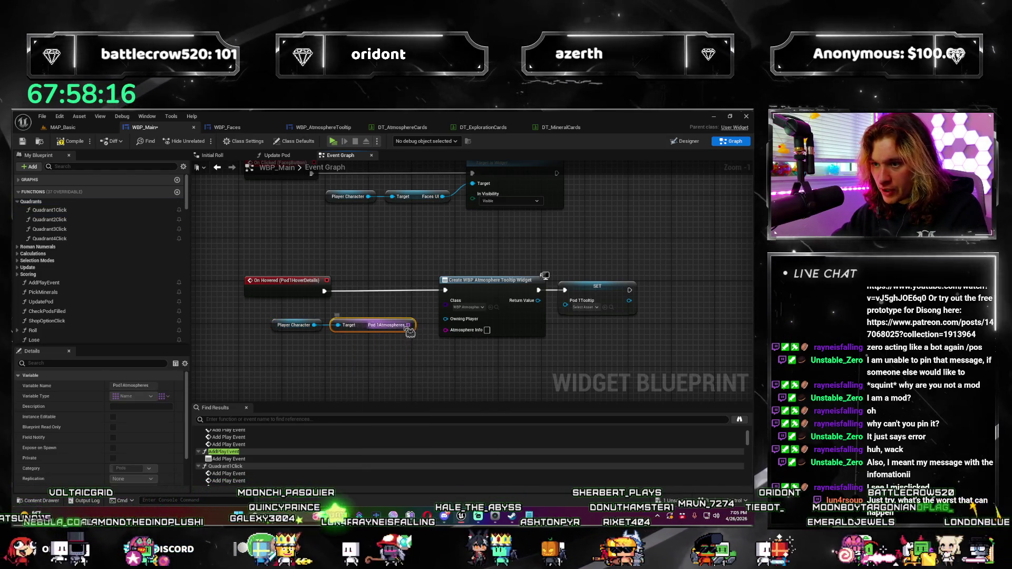
pyautogui.moveTo(434, 368); pyautogui.dragTo(364, 396)
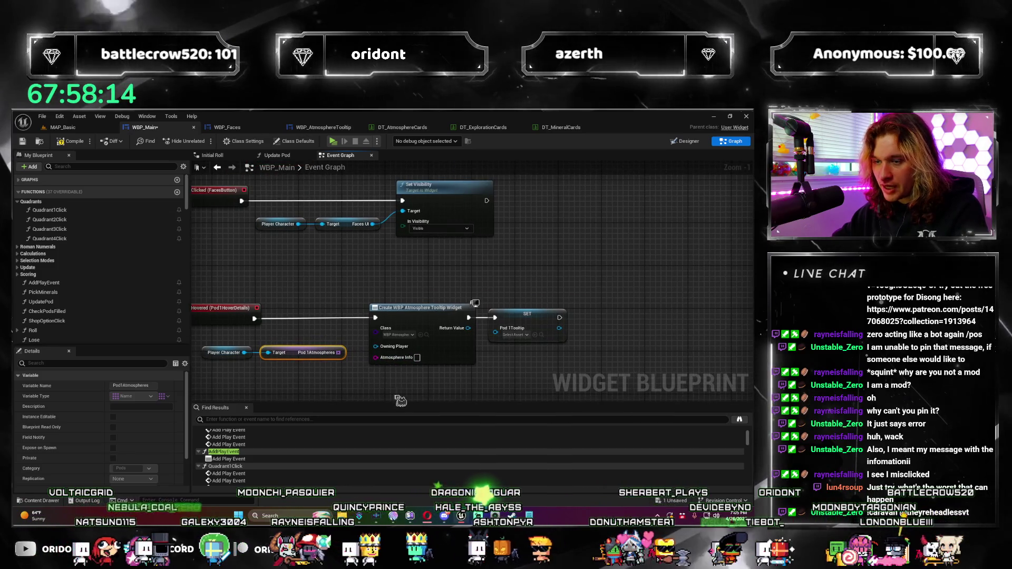
pyautogui.moveTo(579, 369)
pyautogui.mouseDown()
pyautogui.moveTo(452, 315)
pyautogui.moveTo(520, 318)
pyautogui.mouseUp()
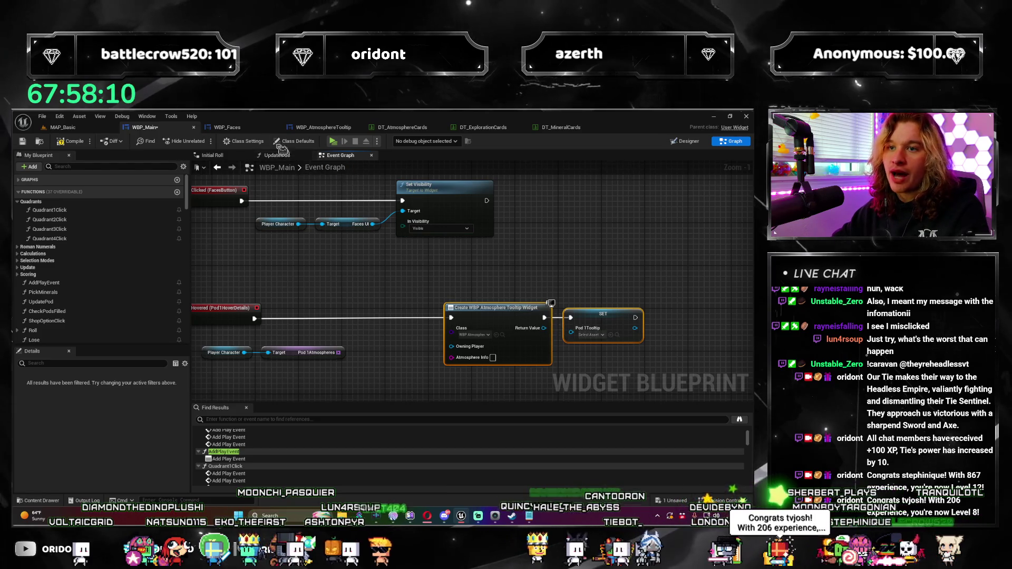
pyautogui.click(323, 127)
# Look over the Update Tooltip Info function graph in WBP_AtmosphereTooltip.
pyautogui.moveTo(361, 336)
pyautogui.mouseDown()
pyautogui.moveTo(228, 294)
pyautogui.moveTo(369, 264)
pyautogui.moveTo(401, 244)
pyautogui.moveTo(414, 316)
pyautogui.moveTo(379, 355)
pyautogui.moveTo(353, 248)
pyautogui.moveTo(385, 332)
pyautogui.moveTo(331, 277)
pyautogui.mouseUp()
pyautogui.scroll(-2, 229, 287)
pyautogui.scroll(2, 401, 244)
pyautogui.scroll(1, 382, 321)
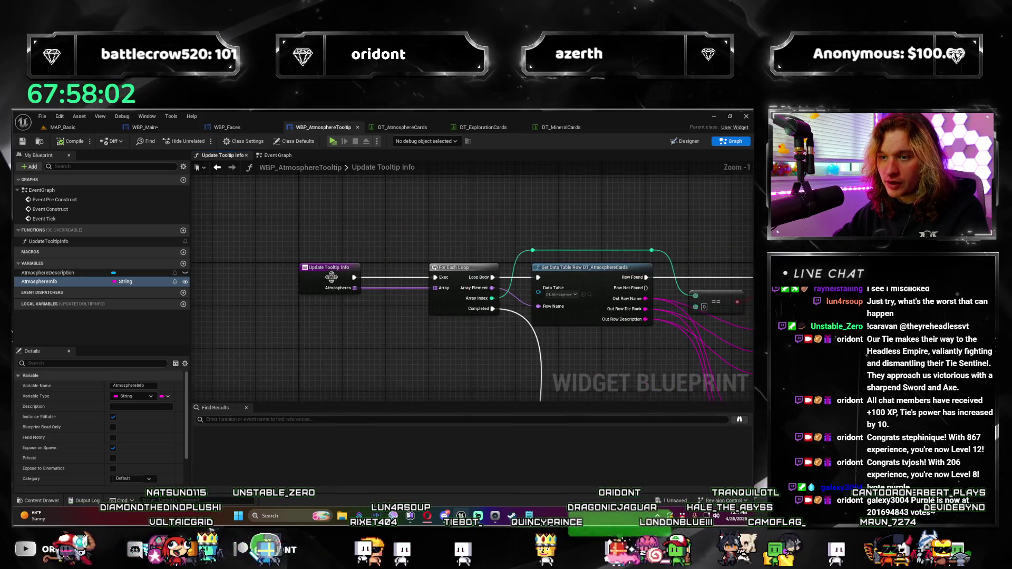
pyautogui.click(331, 276)
pyautogui.scroll(-2, 342, 300)
pyautogui.moveTo(353, 325)
pyautogui.mouseDown()
pyautogui.moveTo(350, 307)
pyautogui.moveTo(384, 357)
pyautogui.moveTo(294, 200)
pyautogui.mouseUp()
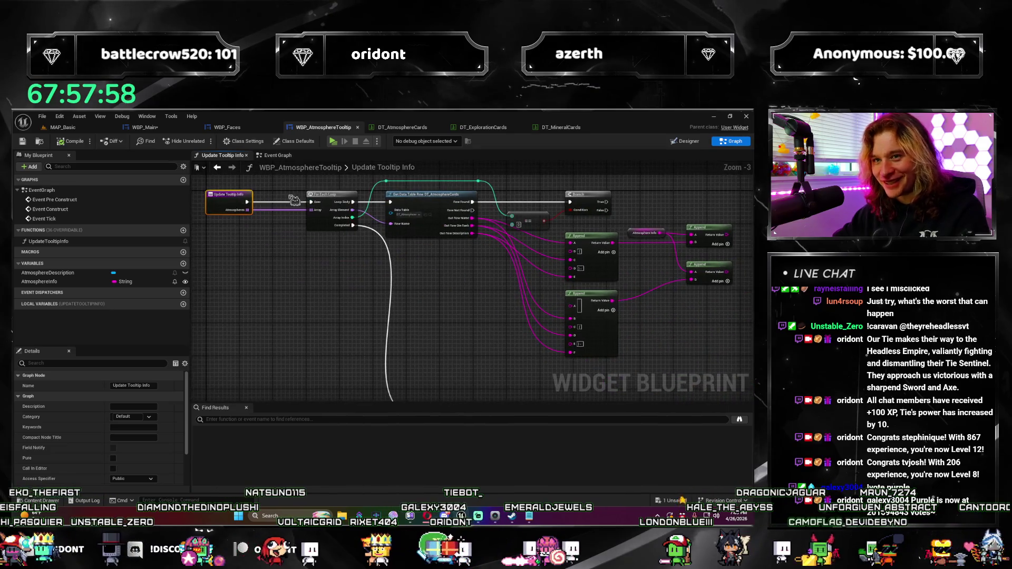
# Create an instance-editable Atmospheres variable of Name type in the tooltip widget.
pyautogui.click(184, 265)
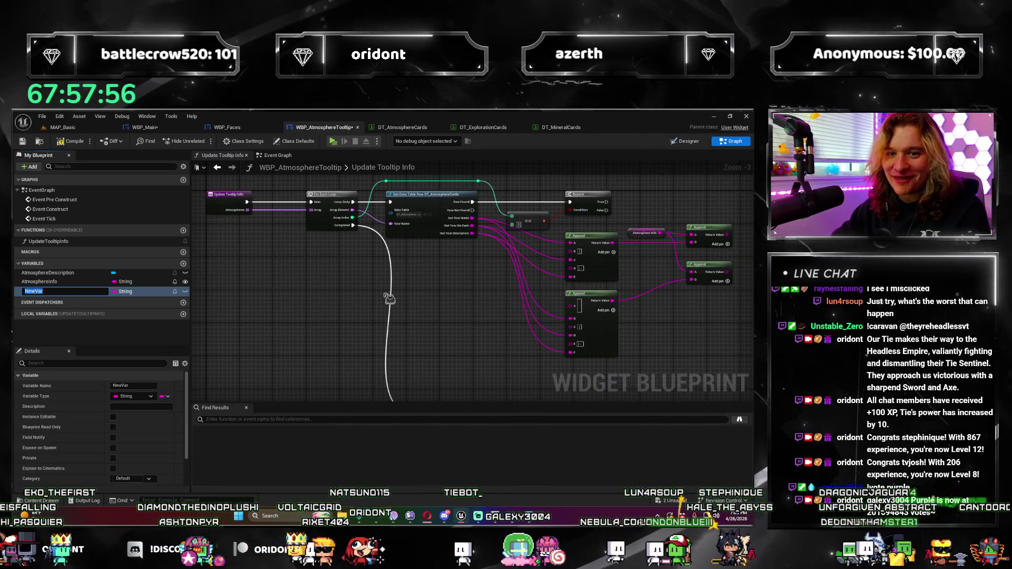
pyautogui.write('Atmospheres')
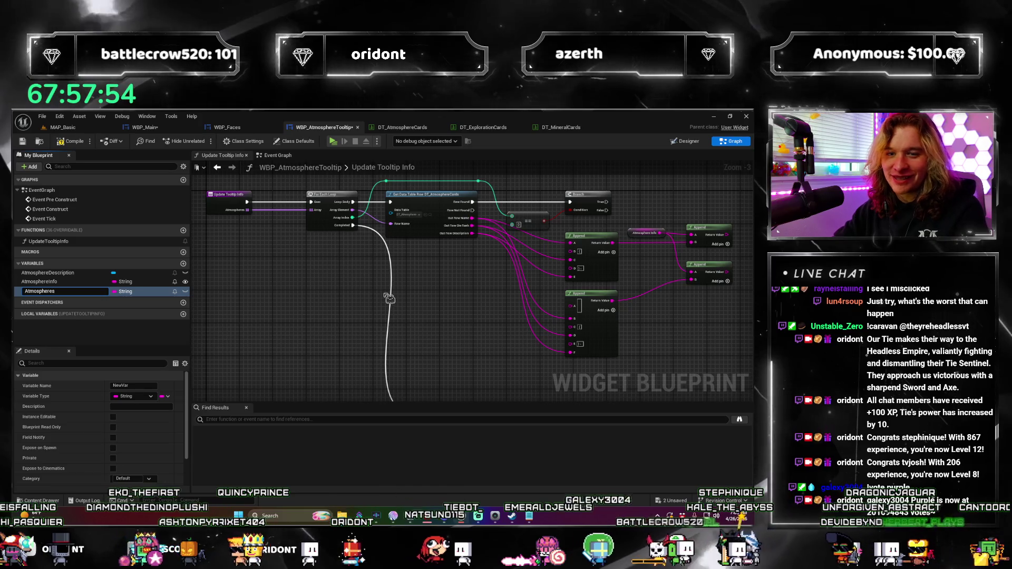
pyautogui.press('Return')
pyautogui.click(127, 292)
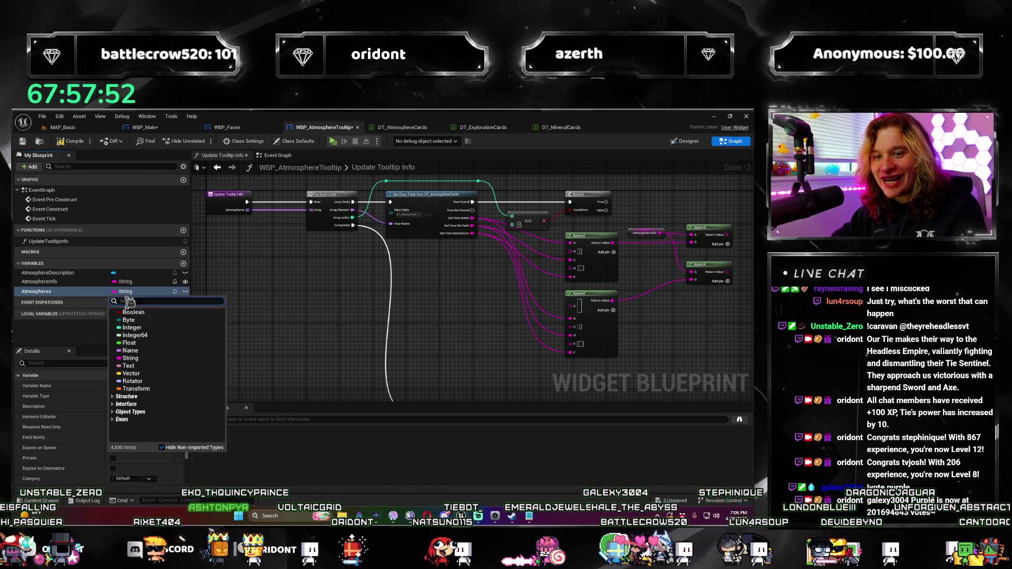
pyautogui.click(131, 351)
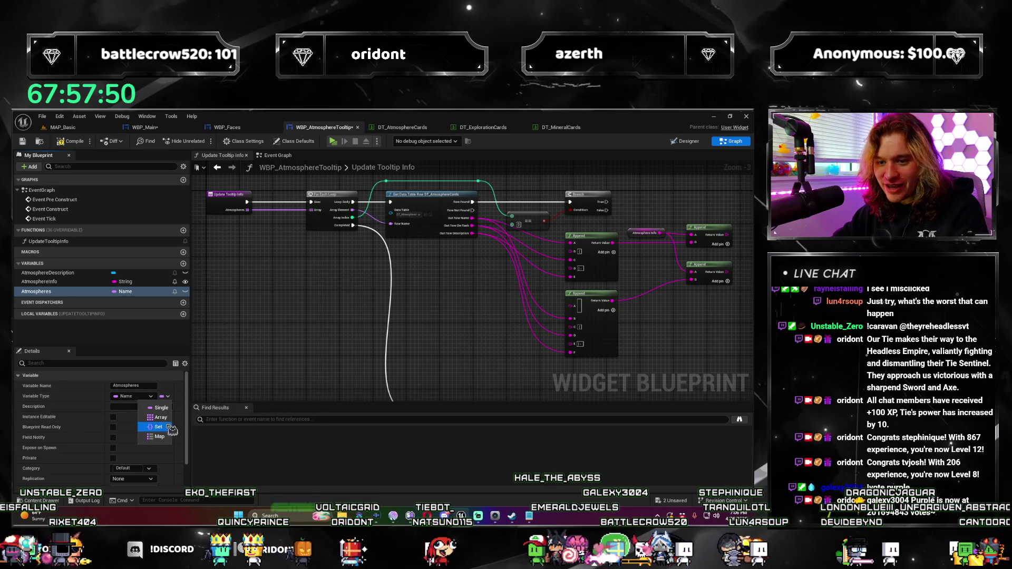
pyautogui.click(186, 291)
pyautogui.scroll(-1, 160, 415)
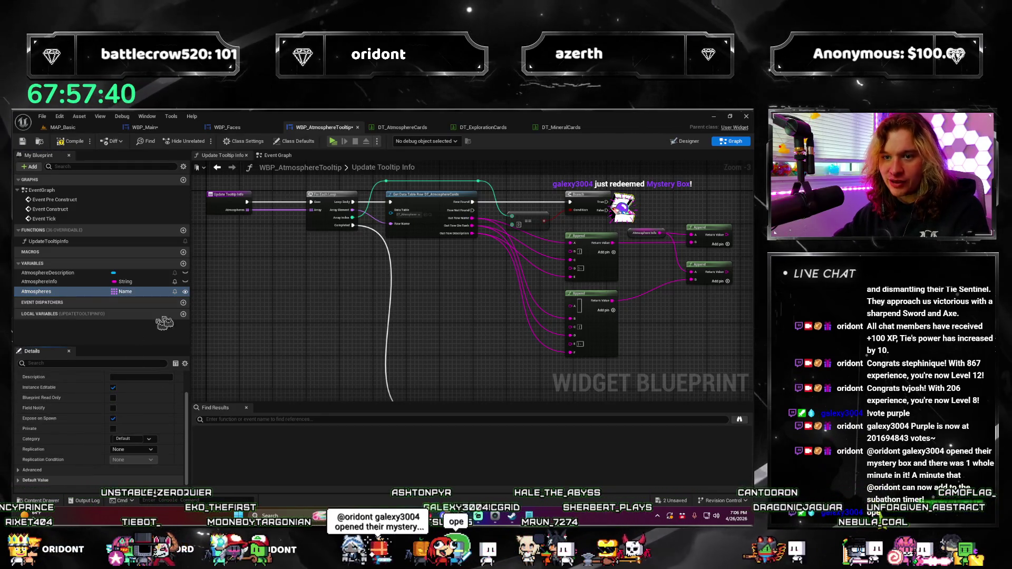
pyautogui.moveTo(253, 256); pyautogui.dragTo(336, 361)
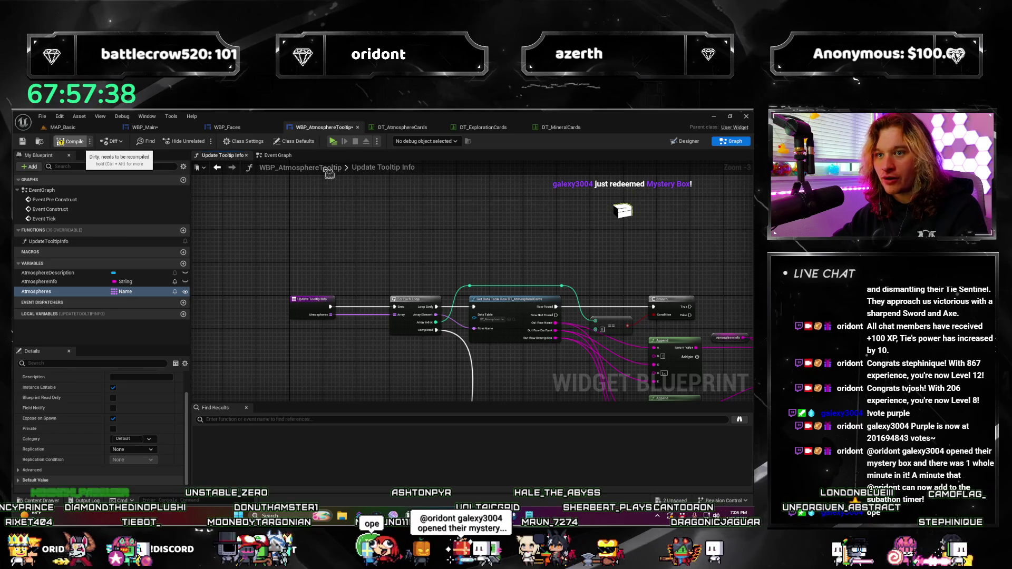
pyautogui.click(278, 156)
pyautogui.scroll(-1, 412, 311)
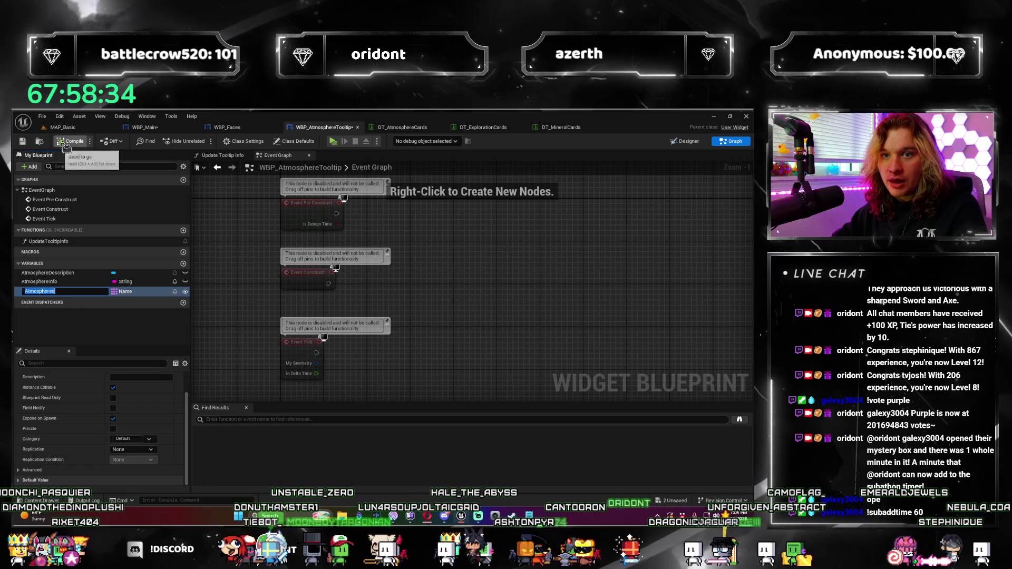
# Save the tooltip blueprint and return to its Event Graph.
pyautogui.hotkey('ctrl', 'shift', 's')
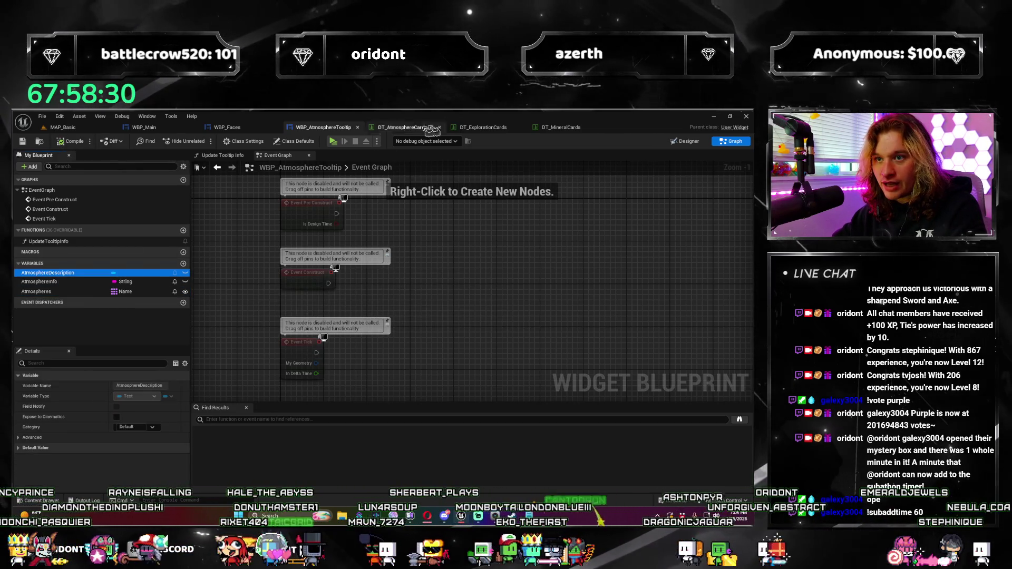
pyautogui.click(218, 167)
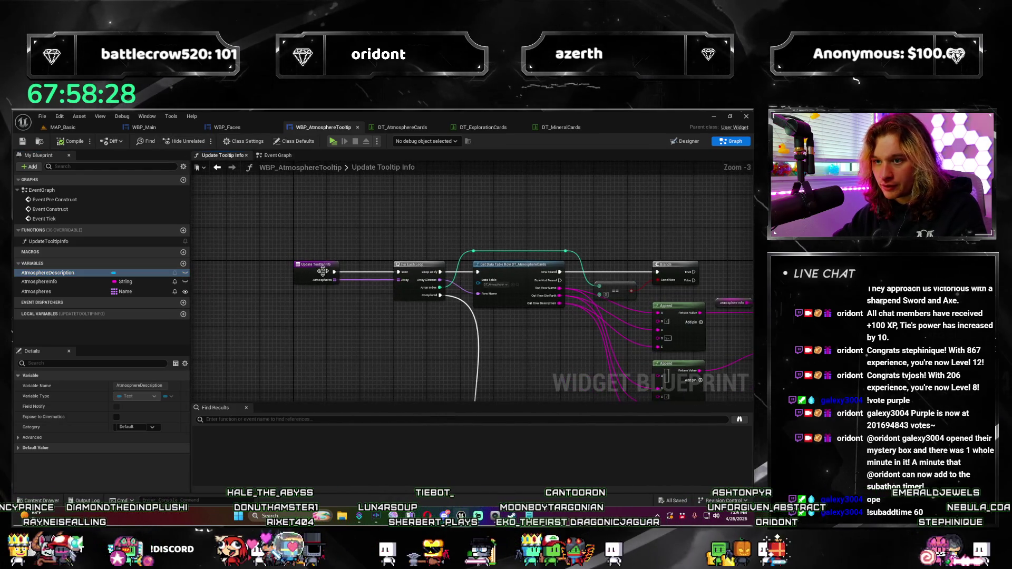
pyautogui.scroll(2, 359, 350)
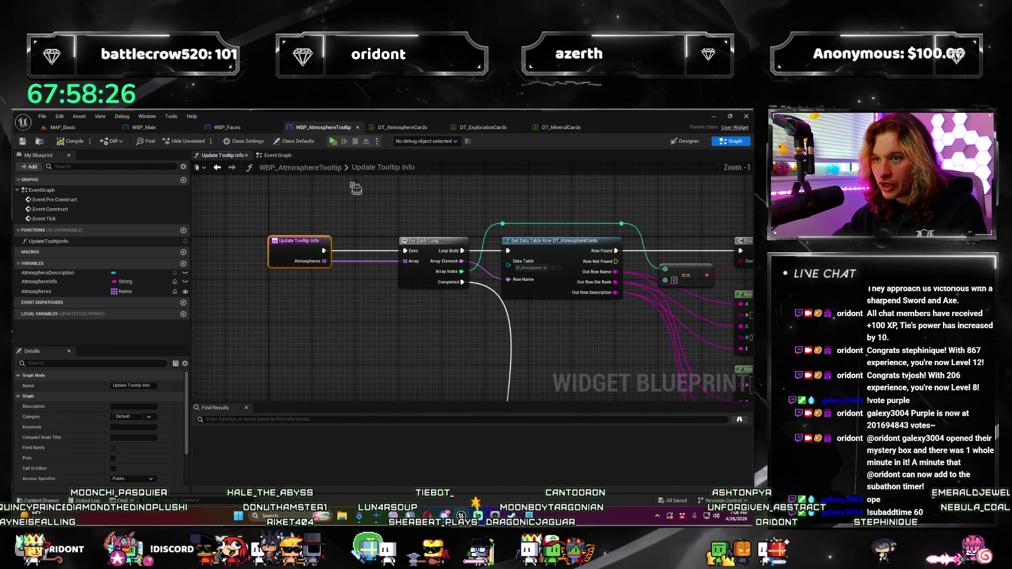
pyautogui.click(289, 159)
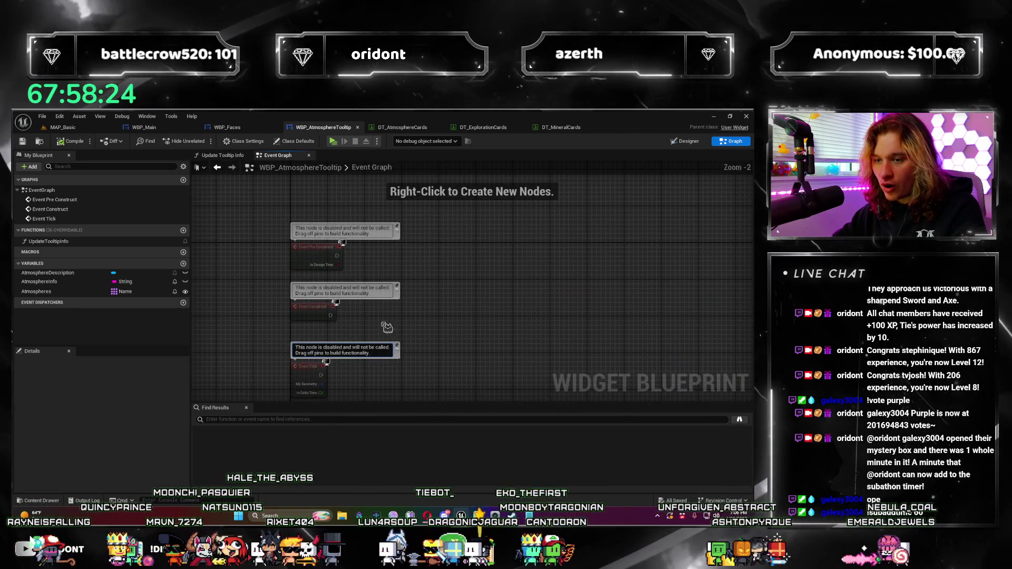
pyautogui.scroll(1, 479, 312)
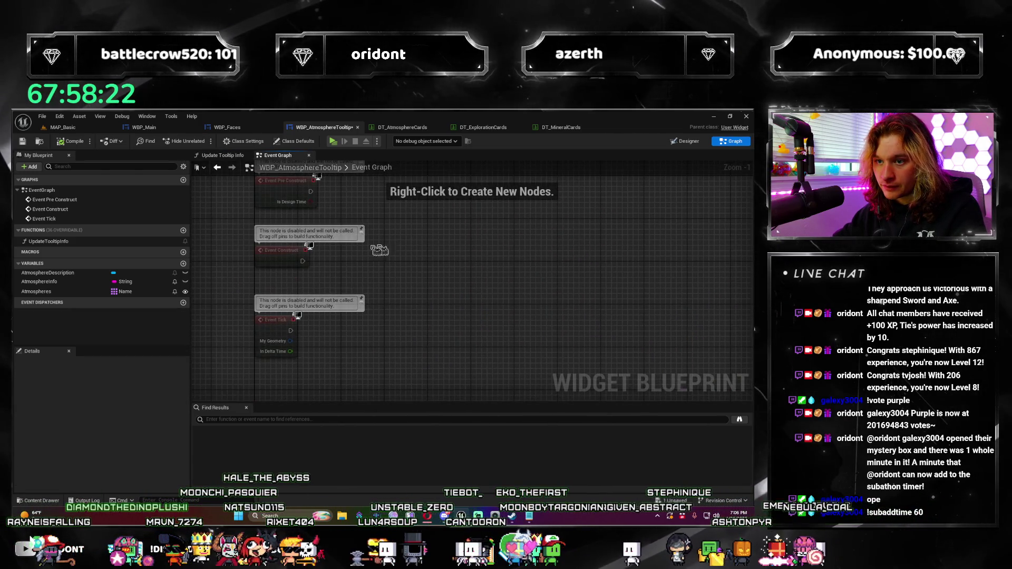
# Call Update Tooltip Info from Event Construct, passing in the Atmospheres variable.
pyautogui.moveTo(442, 261); pyautogui.dragTo(442, 261)
pyautogui.write('update')
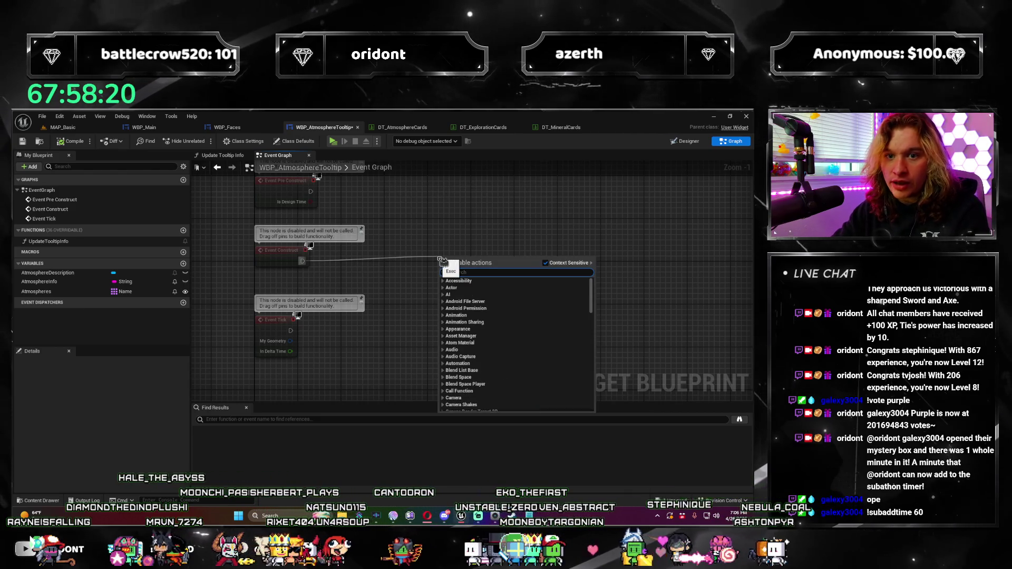
pyautogui.press('Return')
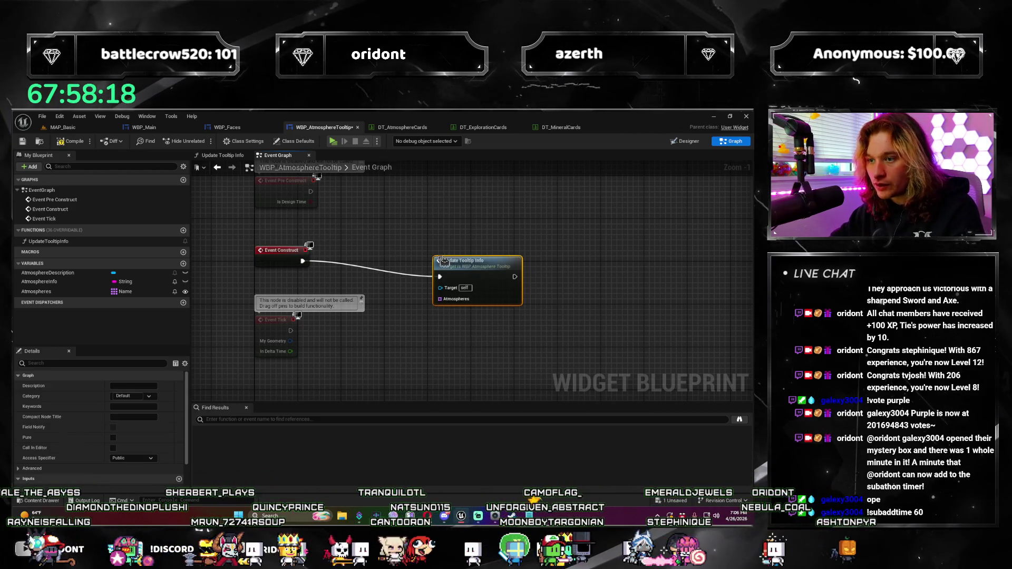
pyautogui.moveTo(443, 262); pyautogui.dragTo(437, 245)
pyautogui.moveTo(82, 290); pyautogui.dragTo(429, 283)
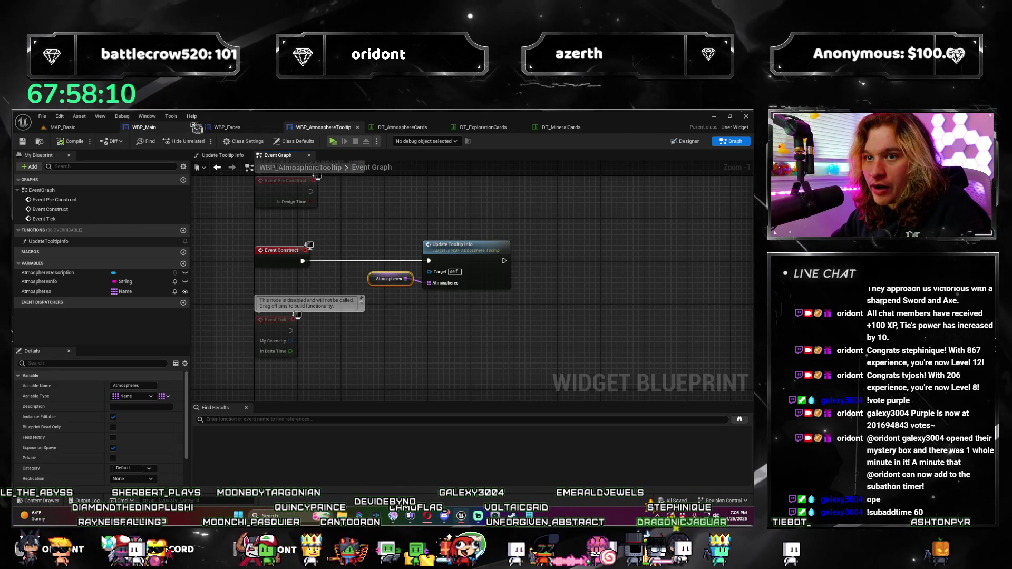
pyautogui.hotkey('ctrl', 'Tab')
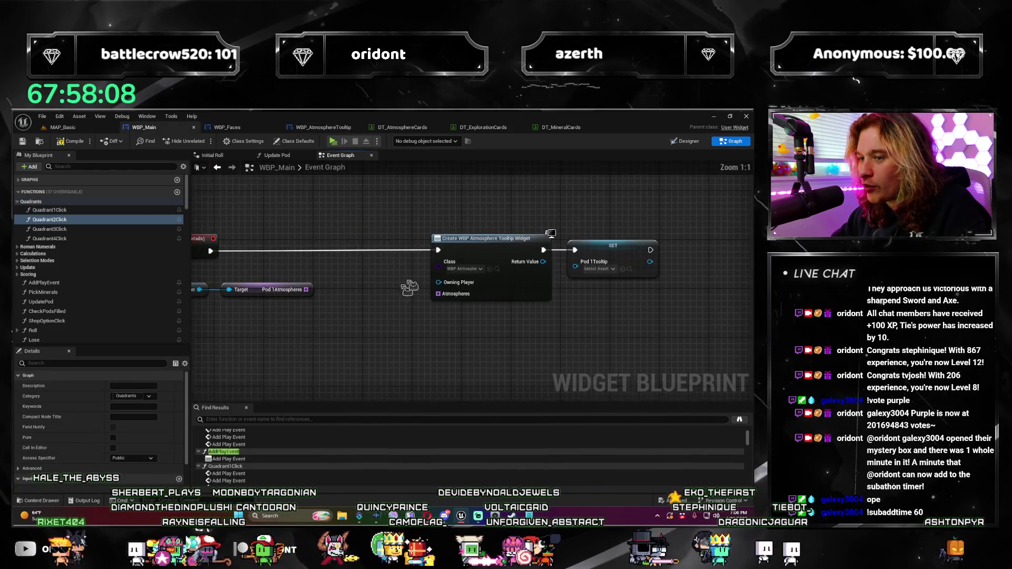
# Feed Pod1Atmospheres and Get Player Controller into Create Widget, storing its Return Value in Pod1Tooltip.
pyautogui.moveTo(516, 346); pyautogui.dragTo(393, 372)
pyautogui.write('get player con')
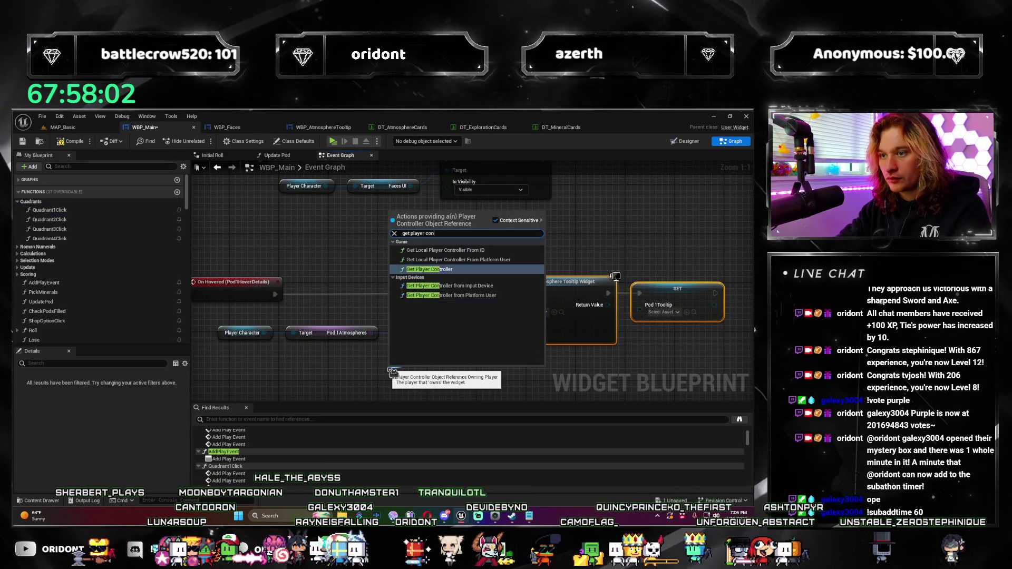
pyautogui.press('Return')
pyautogui.moveTo(425, 373); pyautogui.dragTo(426, 316)
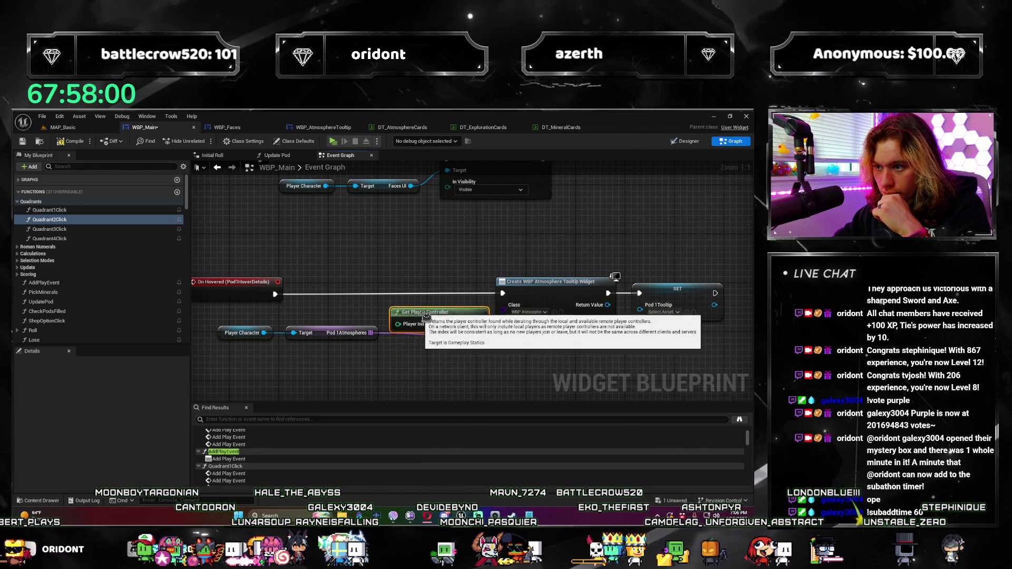
pyautogui.moveTo(210, 322); pyautogui.dragTo(332, 345)
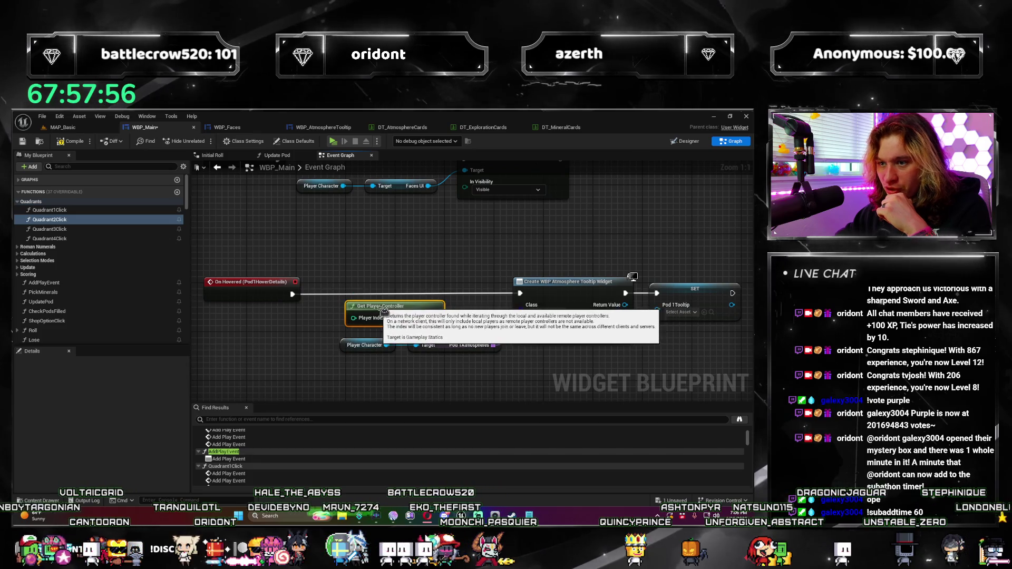
pyautogui.moveTo(602, 322)
pyautogui.mouseDown()
pyautogui.moveTo(373, 280)
pyautogui.moveTo(440, 264)
pyautogui.mouseUp()
pyautogui.click(465, 252)
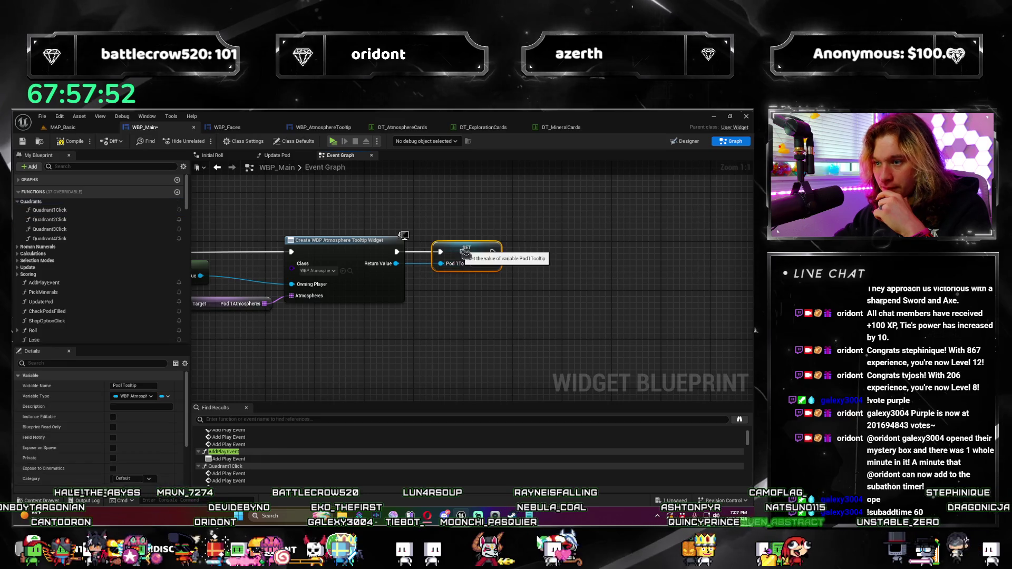
pyautogui.click(400, 327)
pyautogui.scroll(-5, 369, 359)
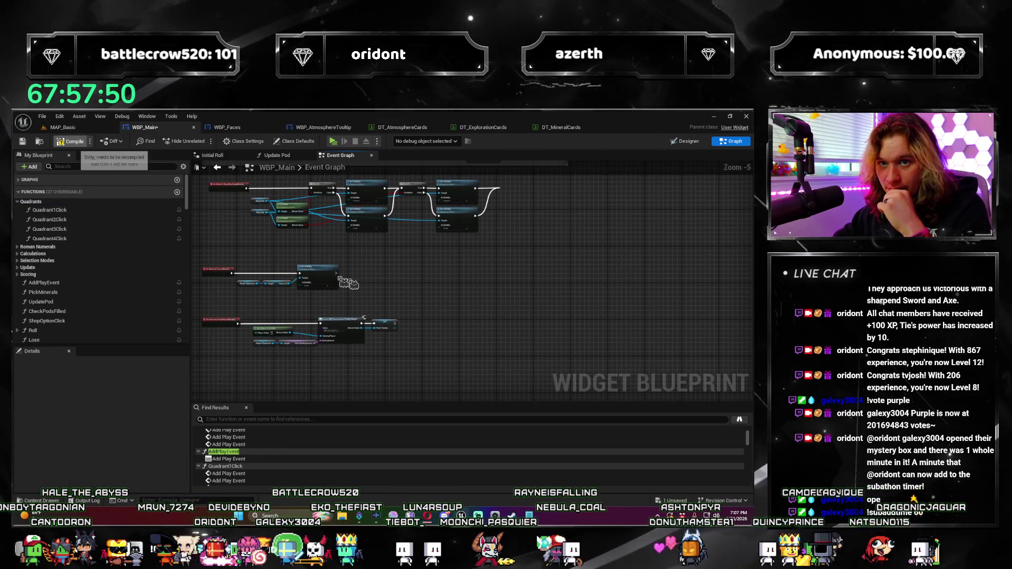
pyautogui.moveTo(509, 282); pyautogui.dragTo(475, 273)
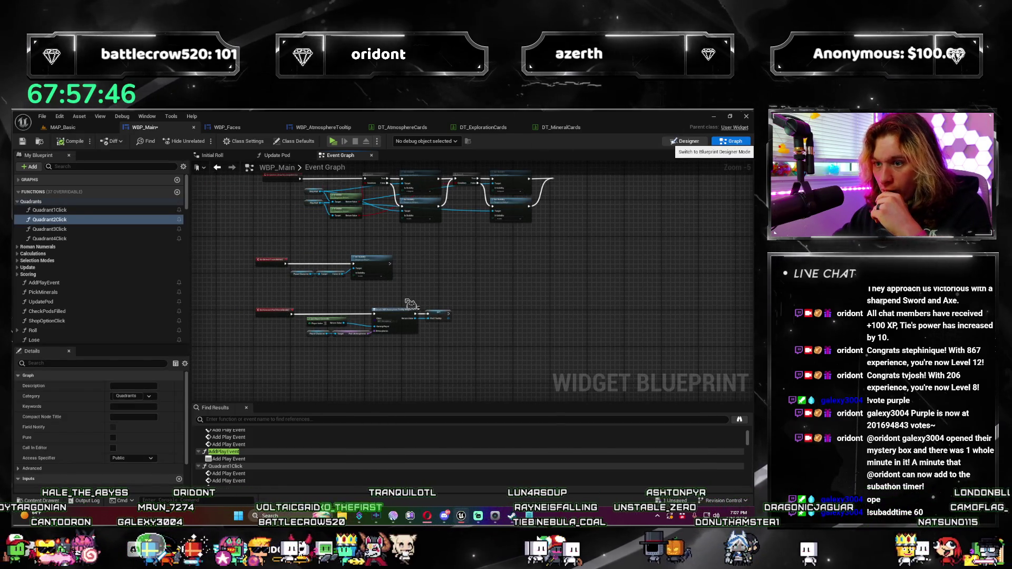
# In the Designer, bind Pod1HoverDetails' Tool Tip Widget property to Pod1Atmospheres.
pyautogui.click(686, 141)
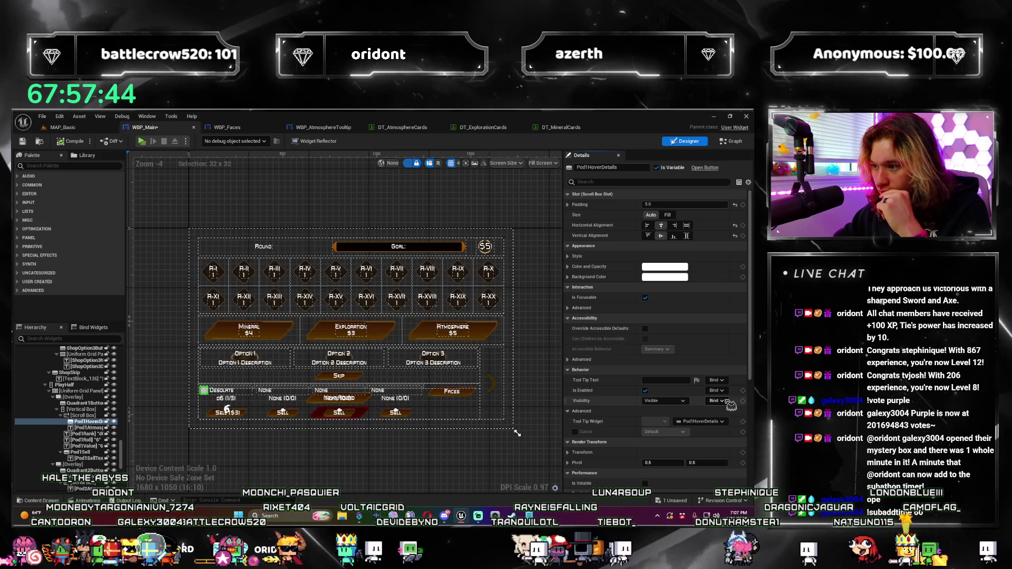
pyautogui.click(721, 422)
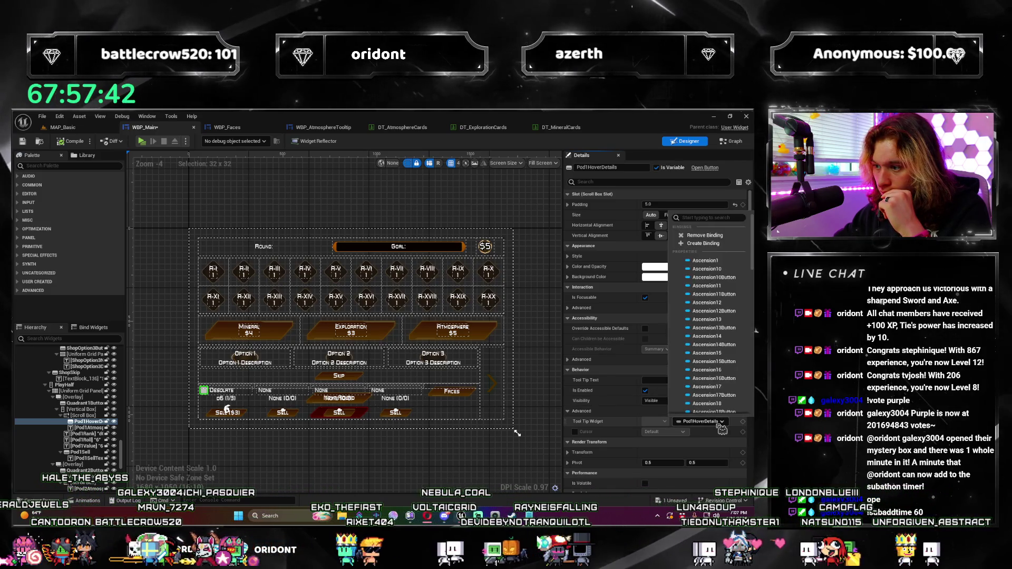
pyautogui.scroll(-10, 718, 396)
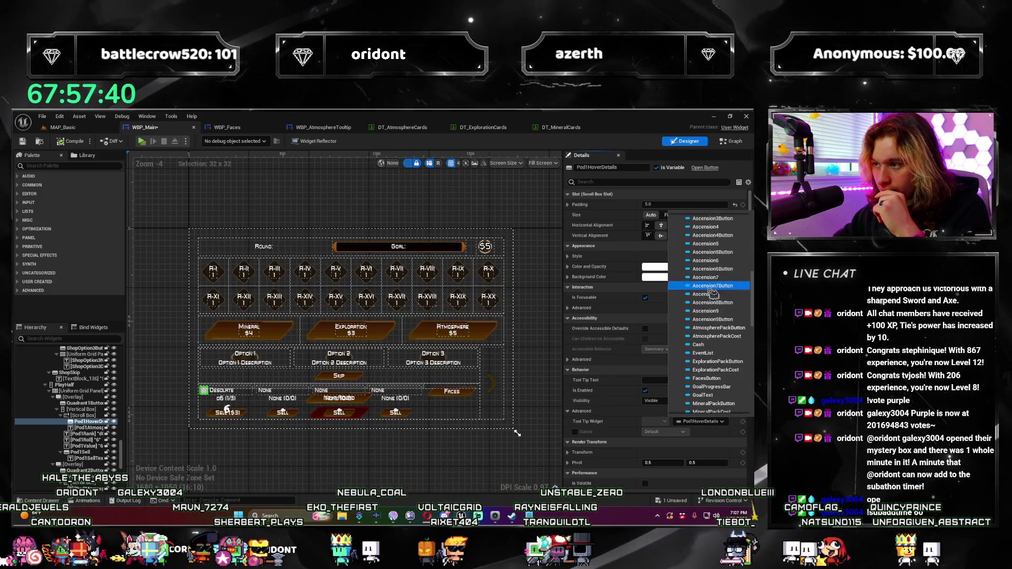
pyautogui.scroll(-5, 701, 242)
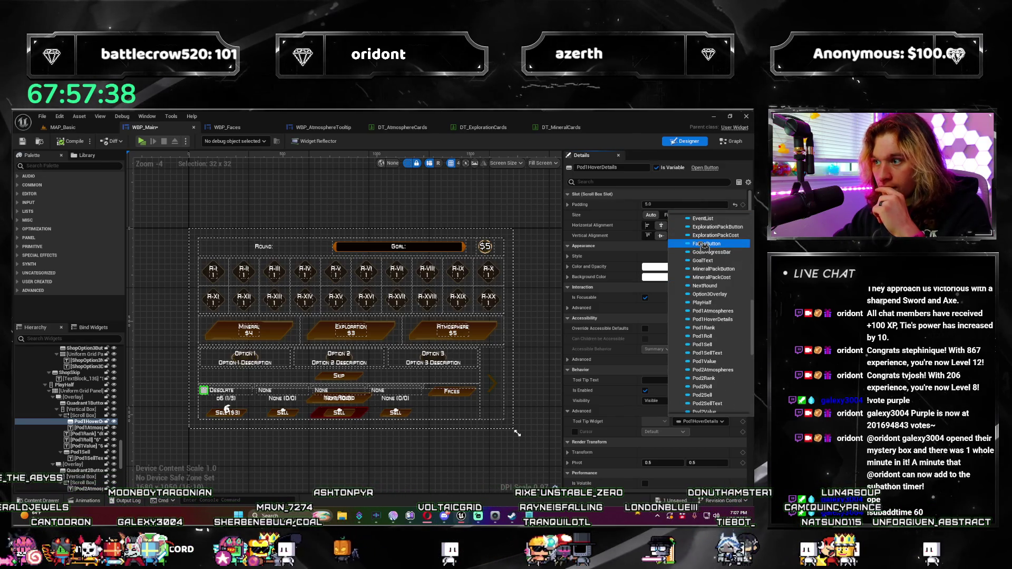
pyautogui.scroll(-5, 705, 247)
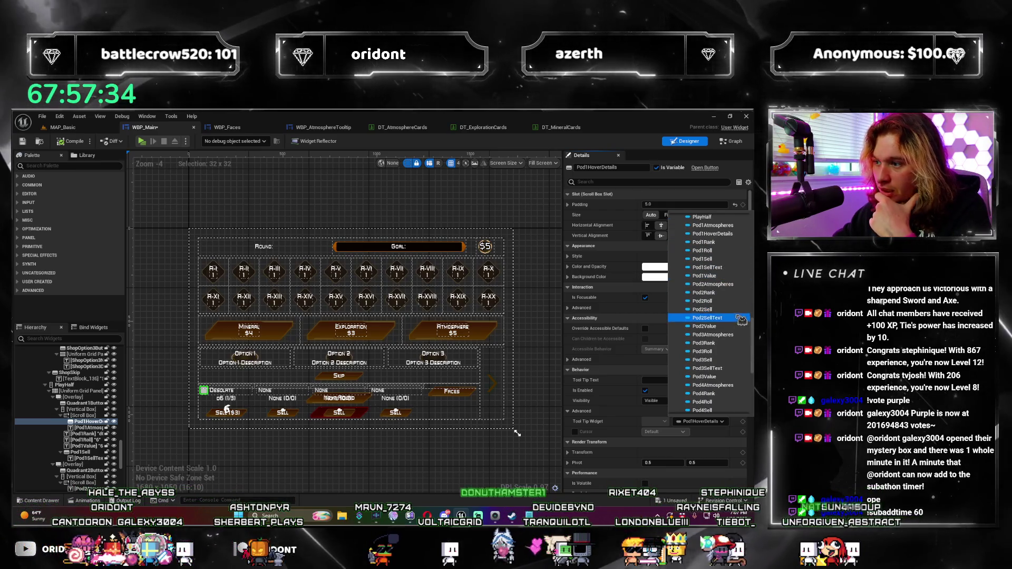
pyautogui.scroll(2, 742, 263)
pyautogui.click(742, 253)
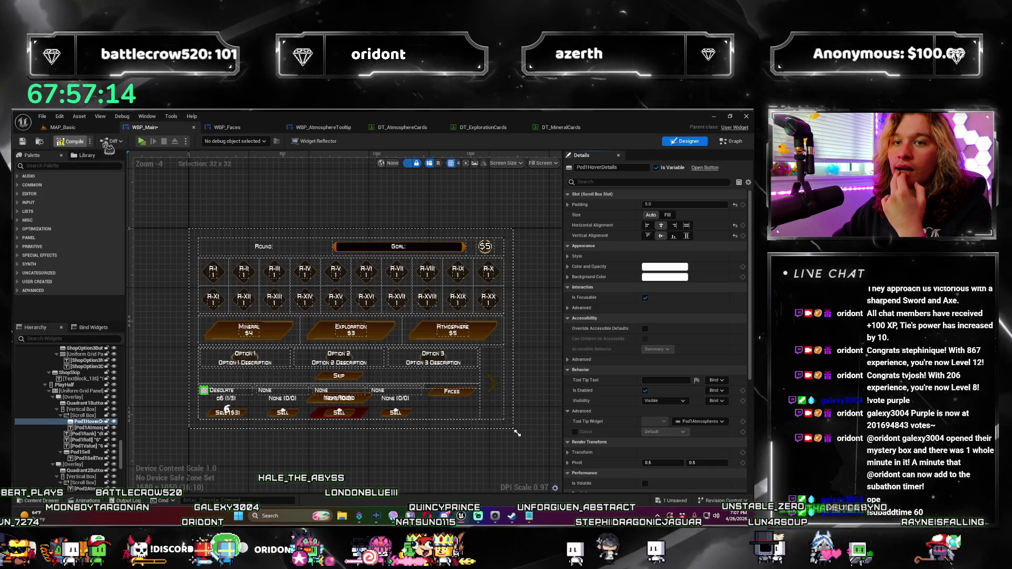
# Play the game, buying Atmosphere packs for the Acidic d12 and Lunar d4, then close the preview.
pyautogui.click(141, 142)
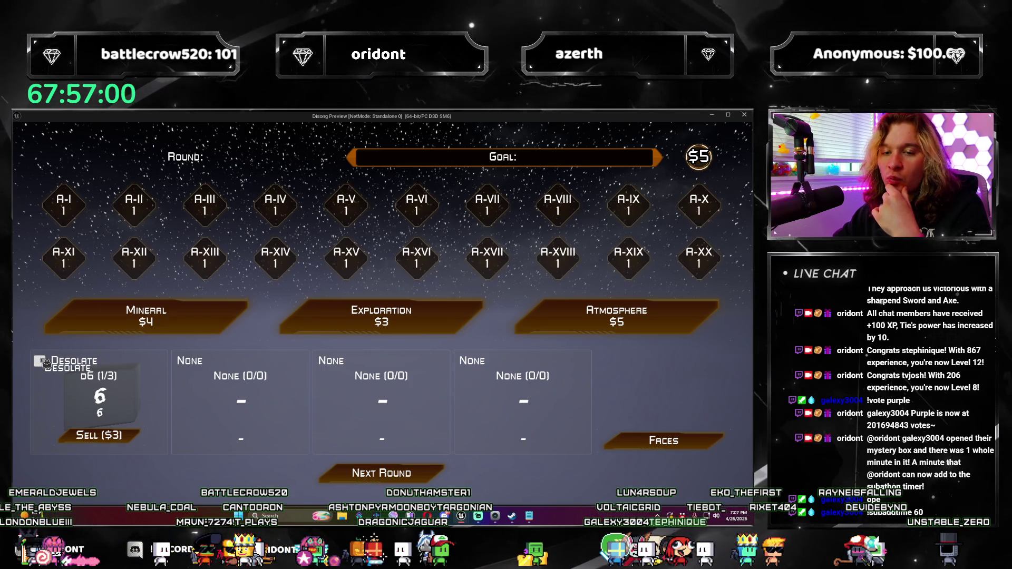
pyautogui.click(564, 313)
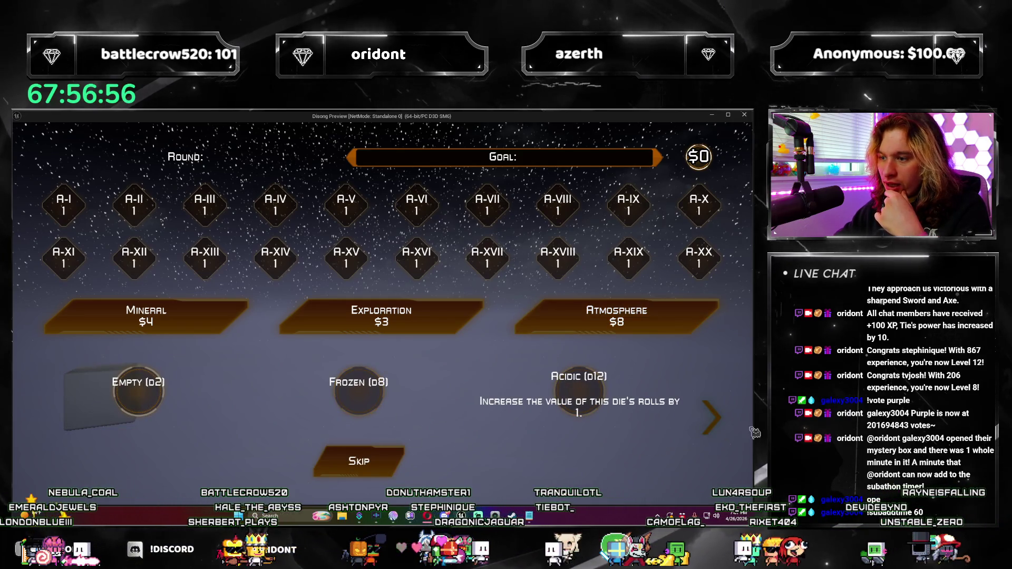
pyautogui.click(359, 461)
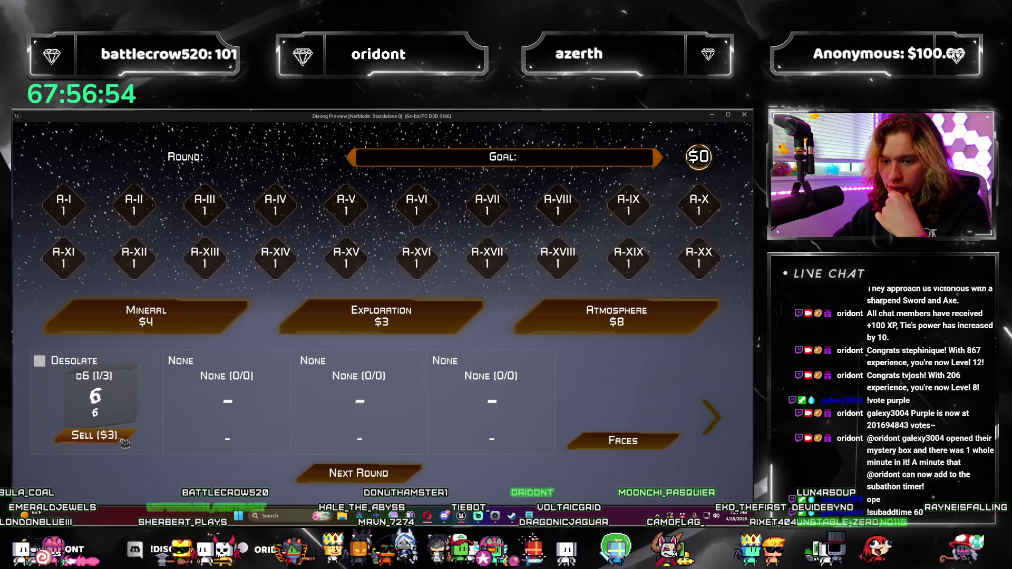
pyautogui.click(707, 412)
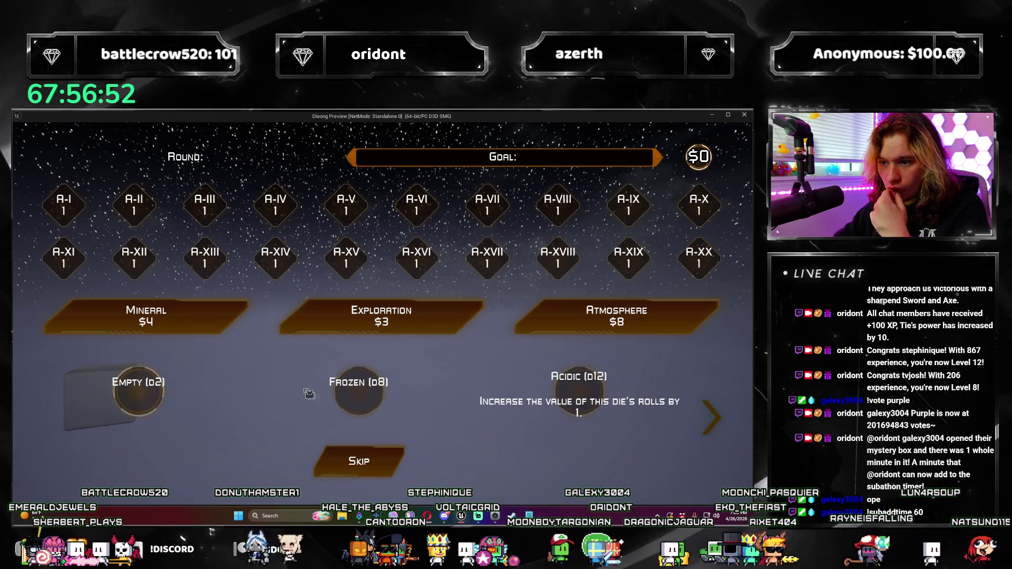
pyautogui.click(581, 397)
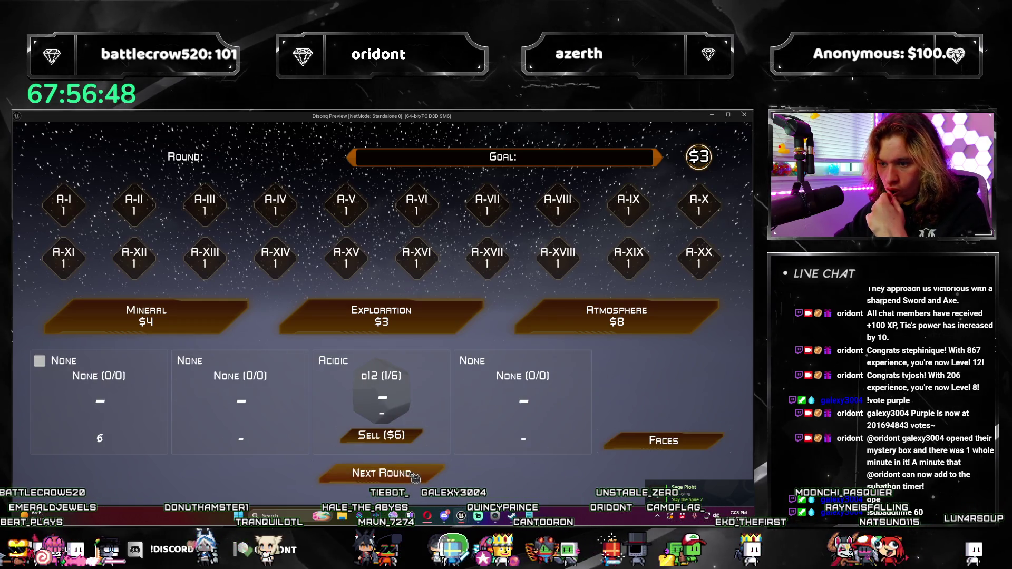
pyautogui.click(617, 316)
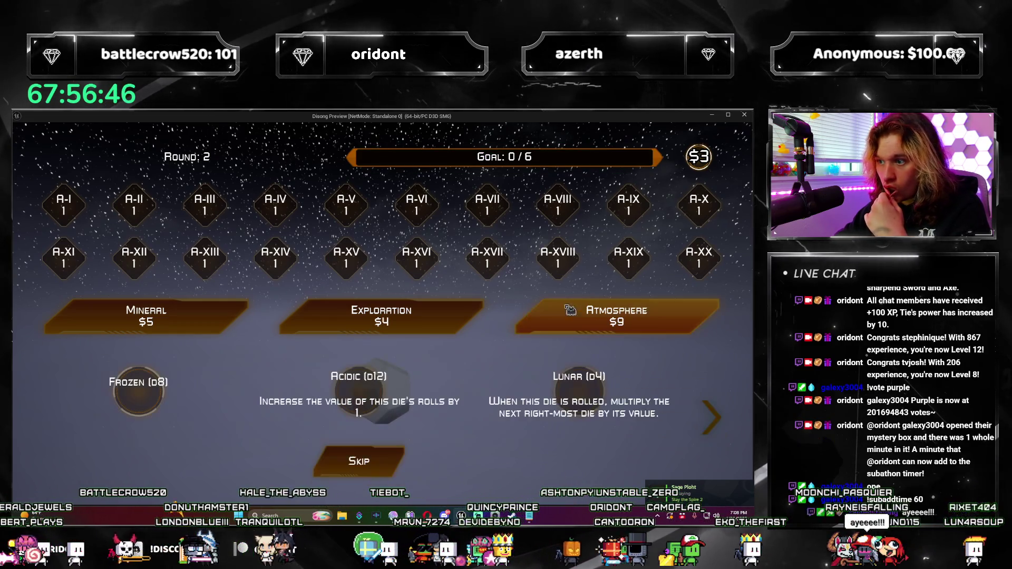
pyautogui.click(580, 395)
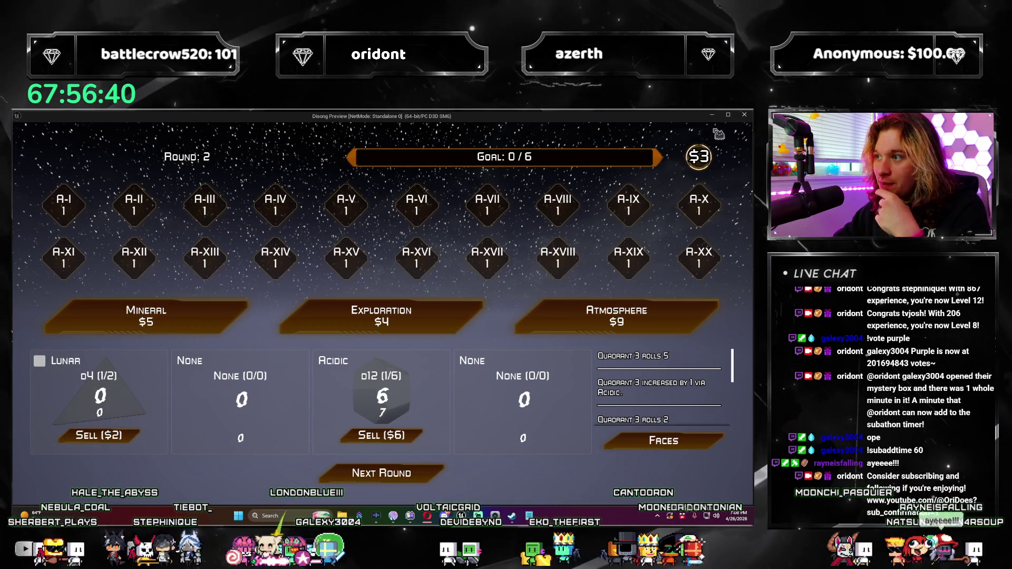
pyautogui.click(743, 115)
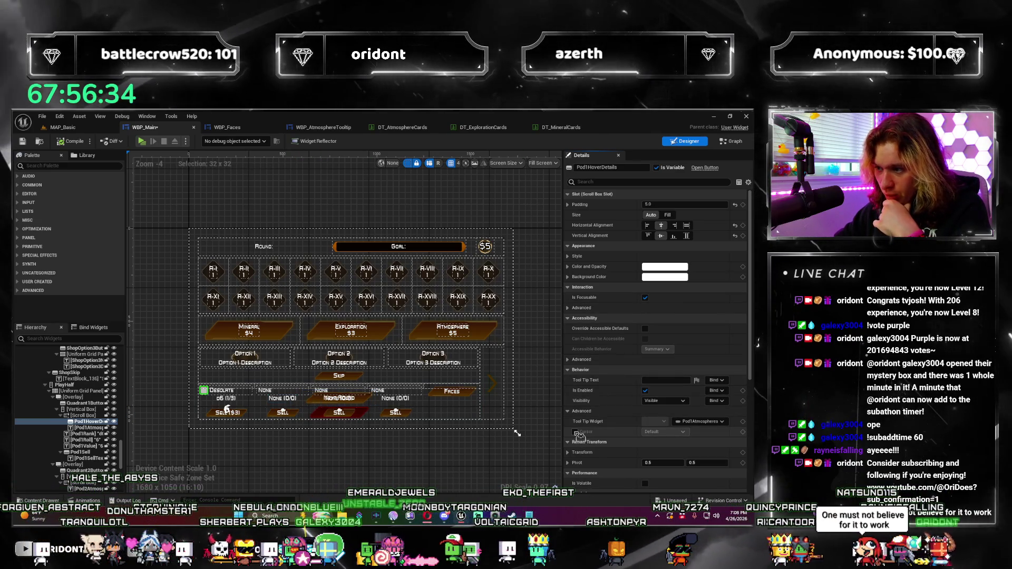
# Enable the Cursor override on Pod1HoverDetails and test it in a play session.
pyautogui.click(575, 432)
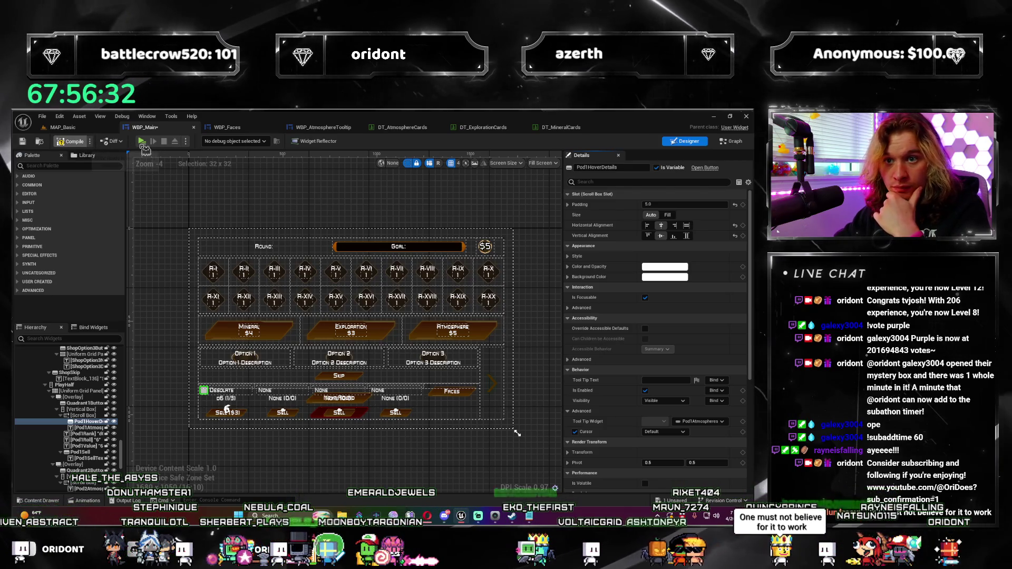
pyautogui.click(142, 142)
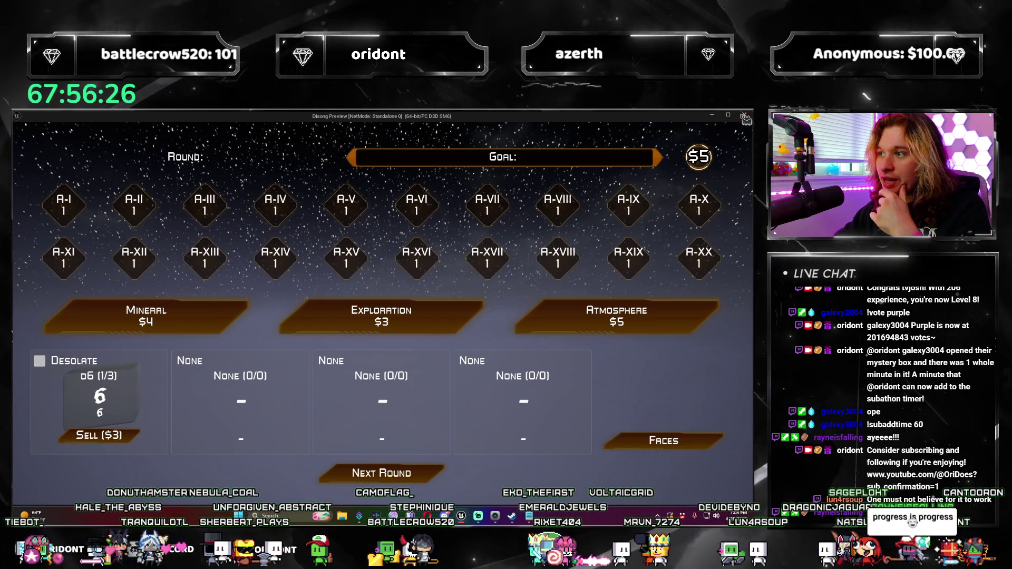
pyautogui.click(745, 117)
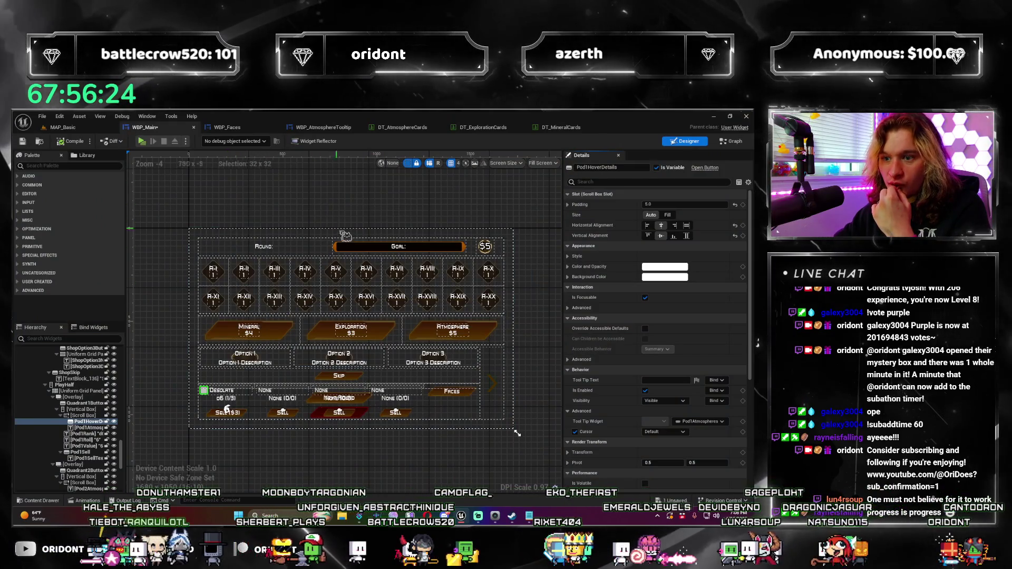
# Review the Tool Tip Widget binding choices, then show WBP_Main's Event Graph.
pyautogui.scroll(-2, 722, 416)
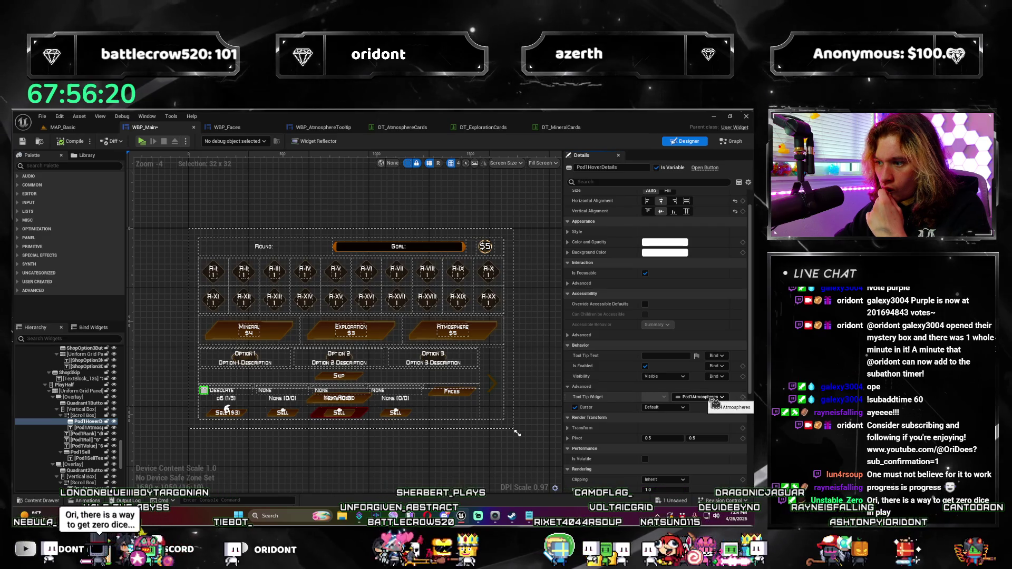
pyautogui.click(714, 399)
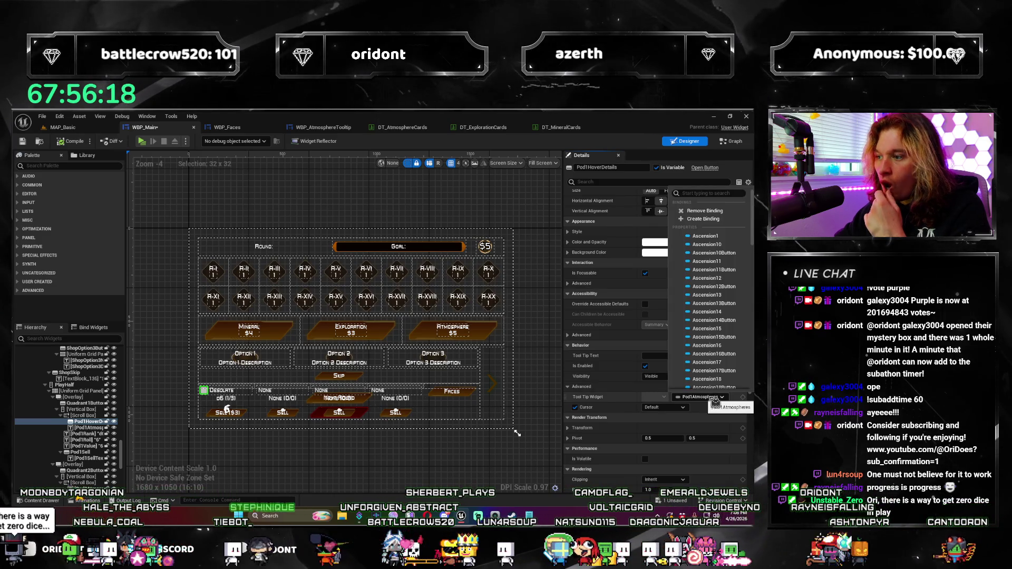
pyautogui.click(527, 210)
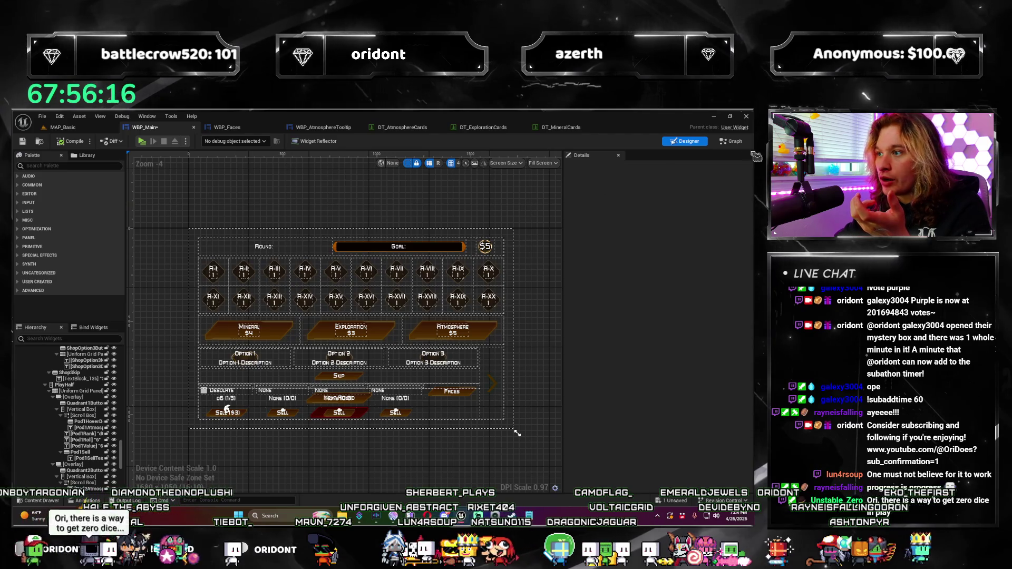
pyautogui.click(731, 141)
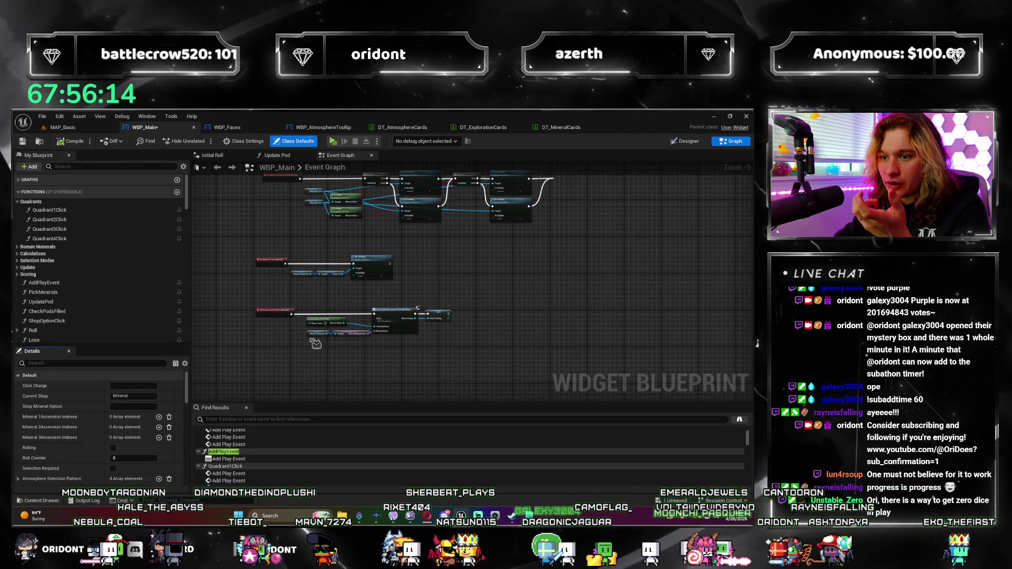
pyautogui.scroll(5, 315, 343)
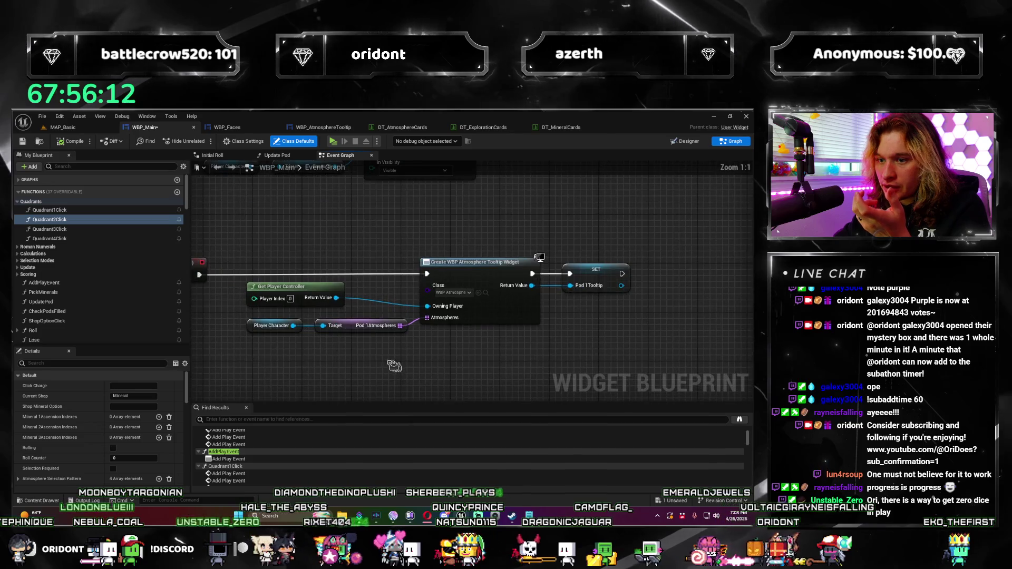
pyautogui.moveTo(395, 366); pyautogui.dragTo(351, 360)
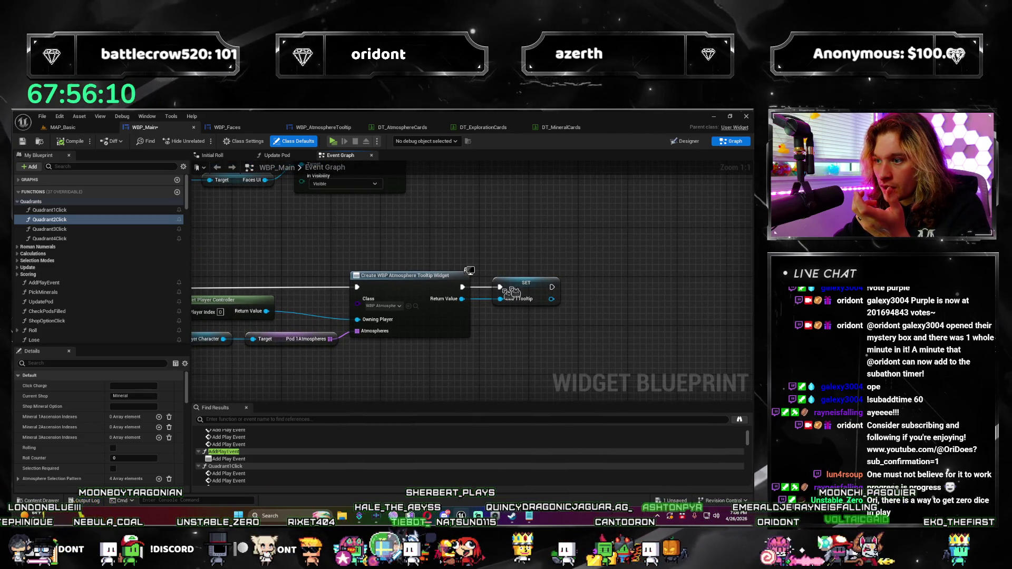
pyautogui.hotkey('shift', 'F4')
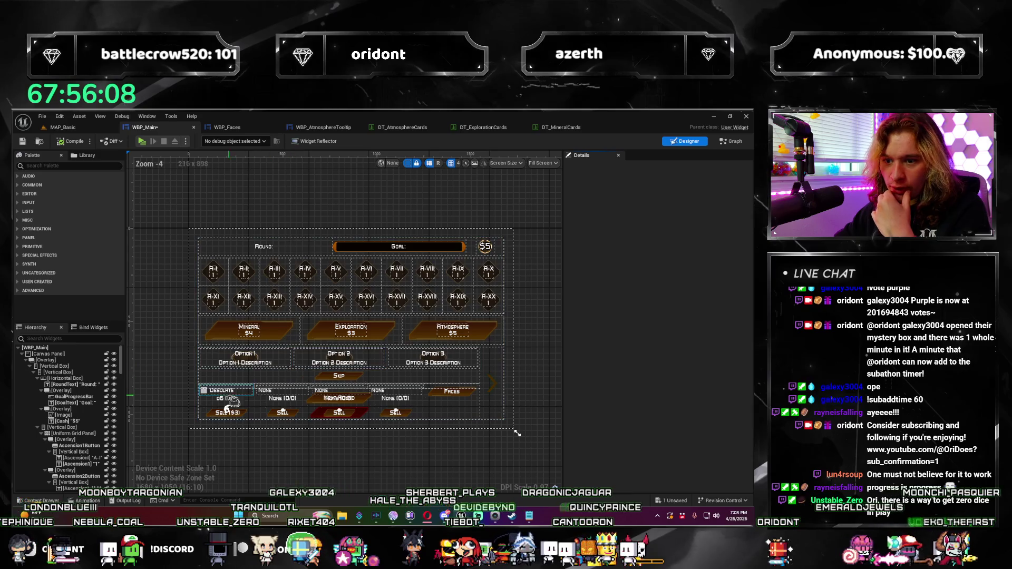
pyautogui.click(204, 391)
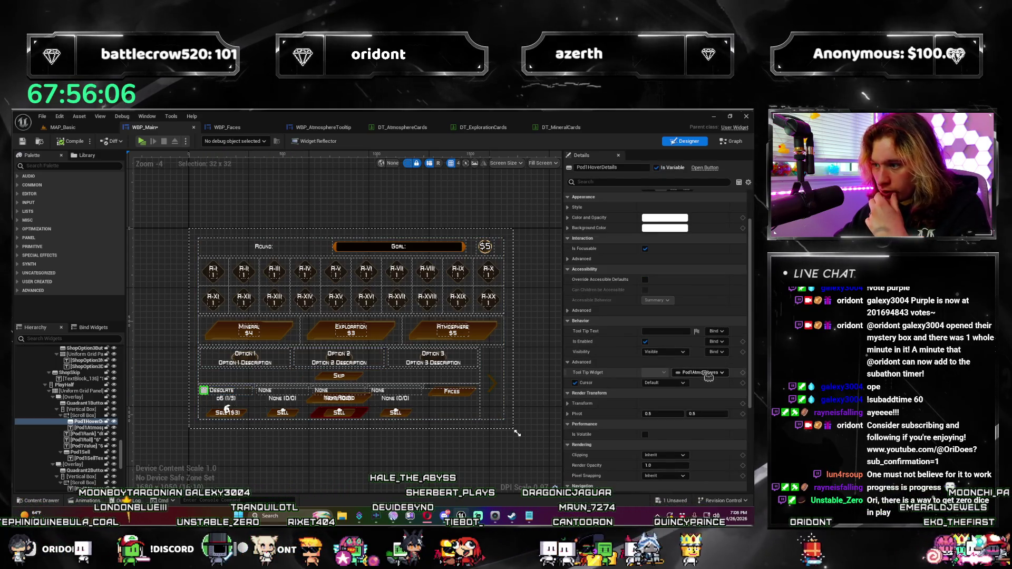
pyautogui.click(706, 372)
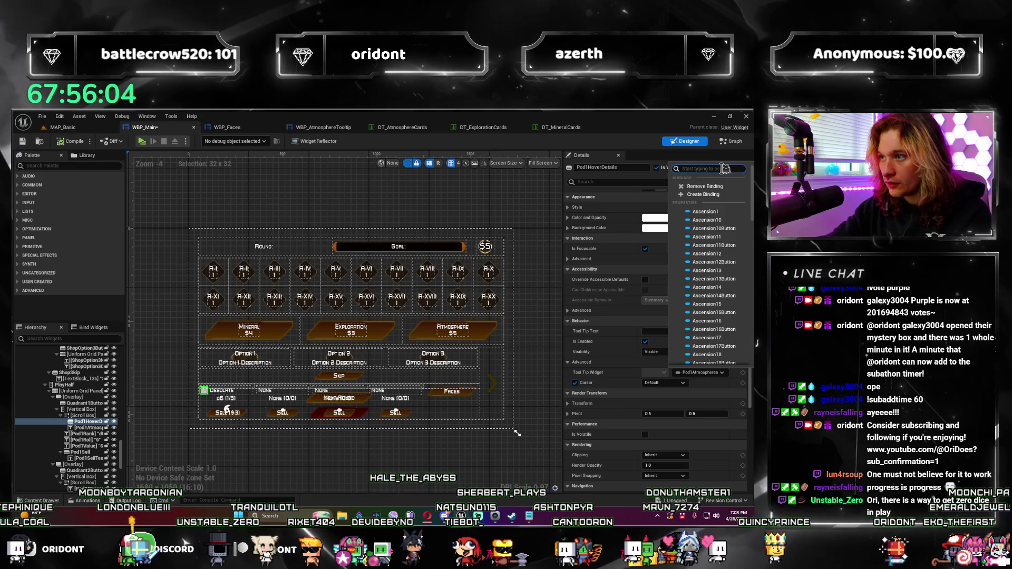
pyautogui.write('pod1')
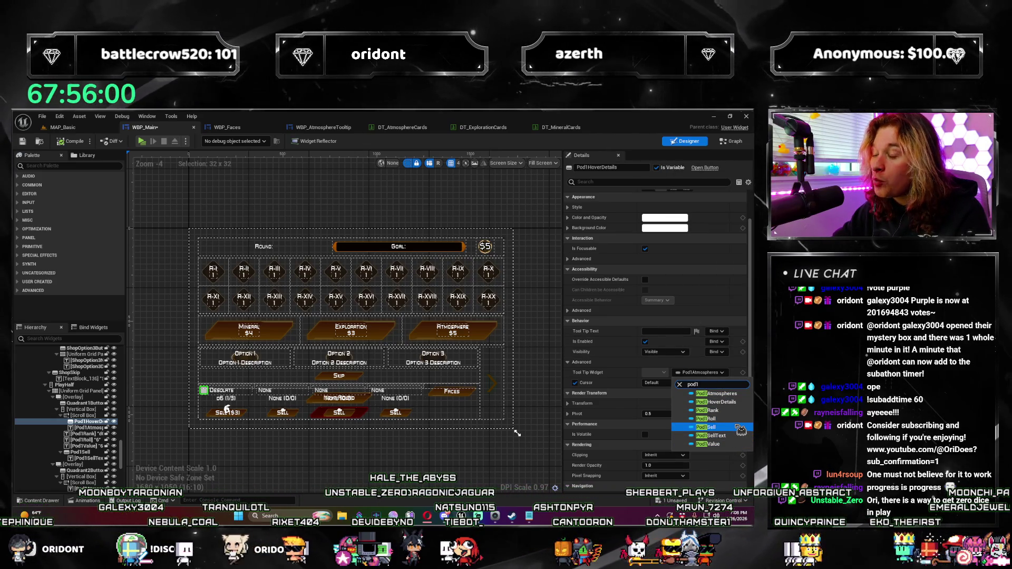
pyautogui.click(654, 400)
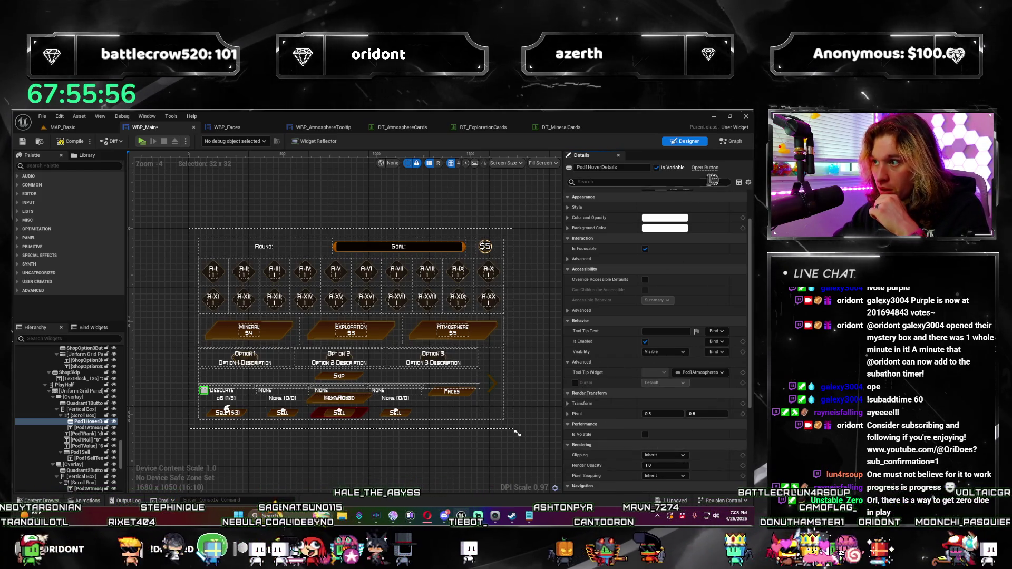
pyautogui.click(731, 141)
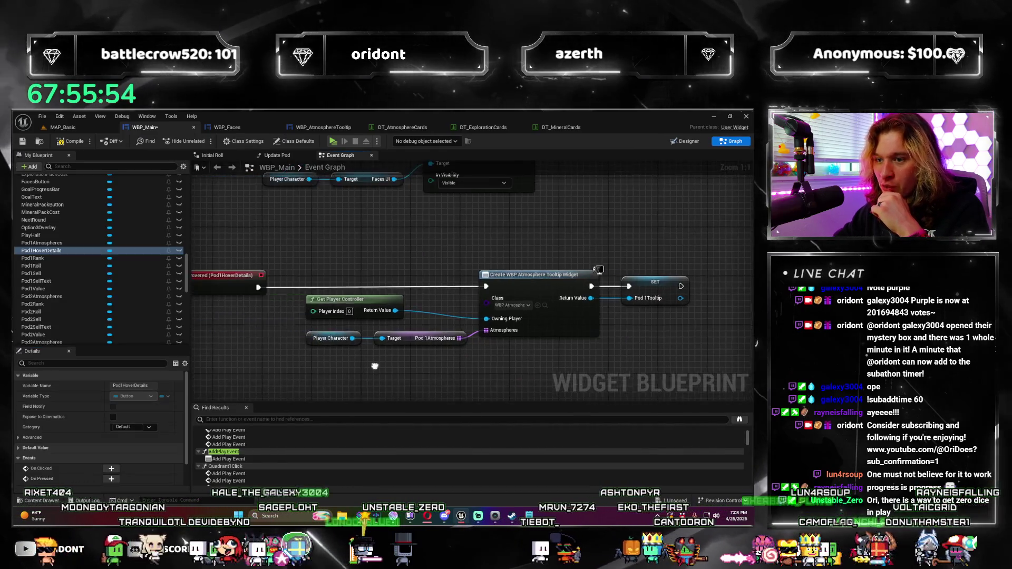
# Delete the On Hovered (Pod1HoverDetails) chain with its Create Widget and Set Pod1Tooltip nodes.
pyautogui.scroll(-2, 404, 337)
pyautogui.moveTo(622, 351)
pyautogui.mouseDown()
pyautogui.moveTo(453, 284)
pyautogui.moveTo(368, 272)
pyautogui.mouseUp()
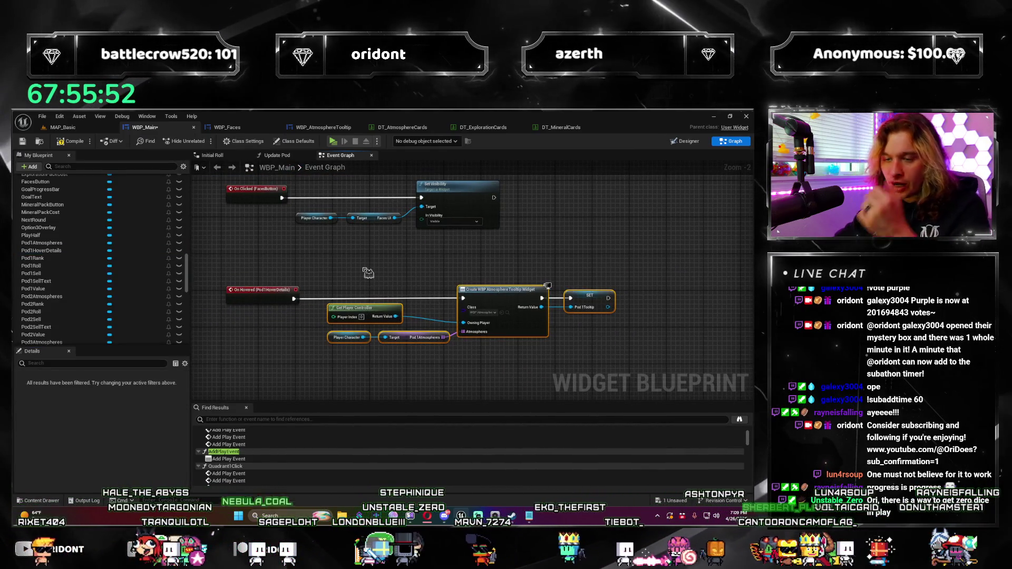
pyautogui.press('Delete')
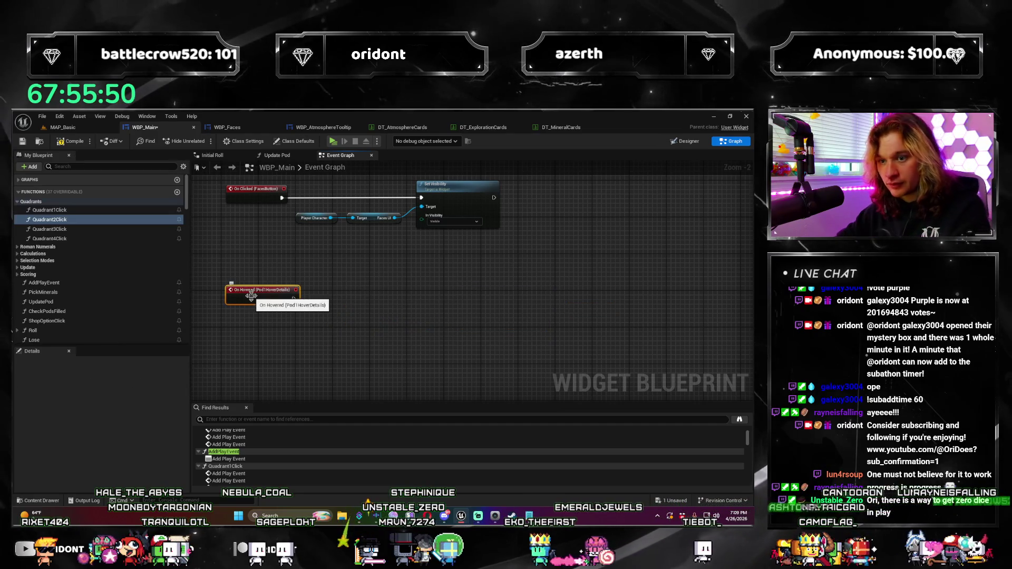
pyautogui.click(277, 265)
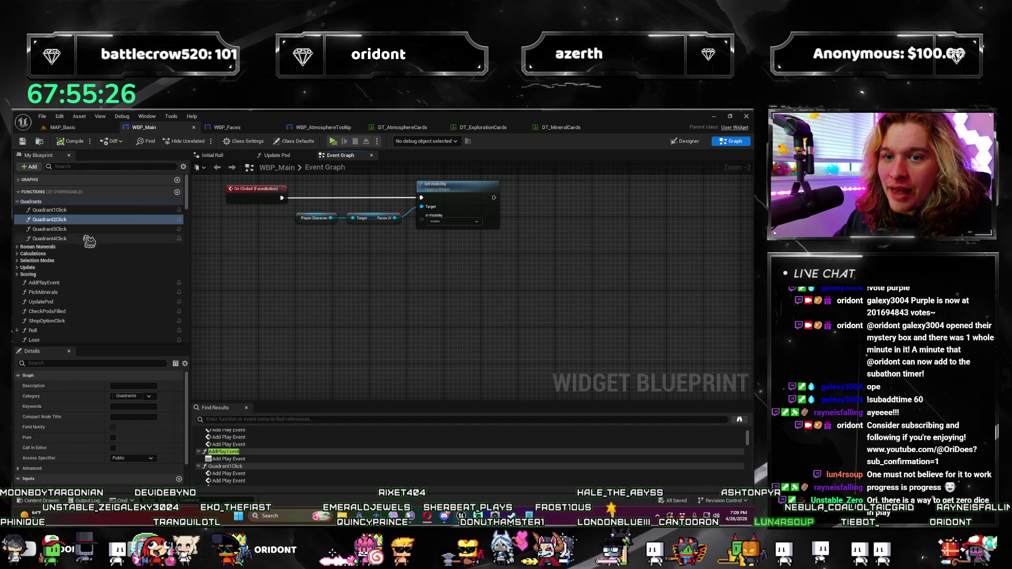
pyautogui.click(26, 193)
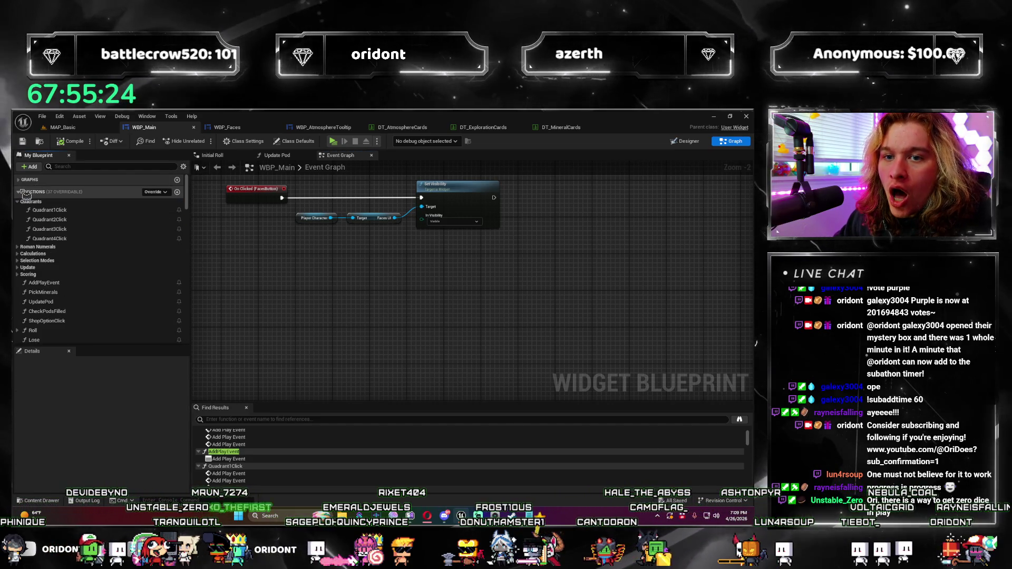
pyautogui.scroll(-10, 79, 237)
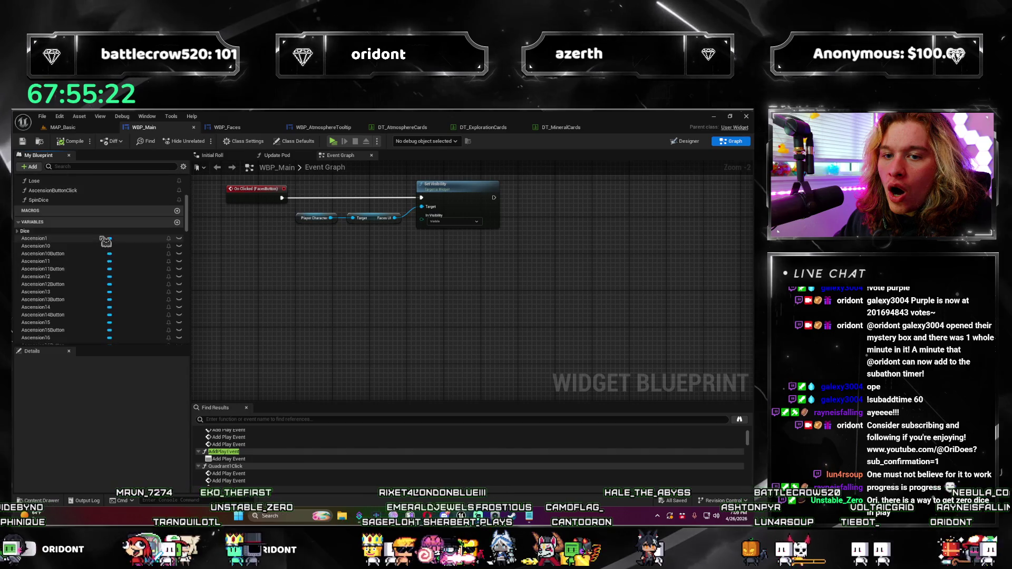
pyautogui.scroll(10, 102, 244)
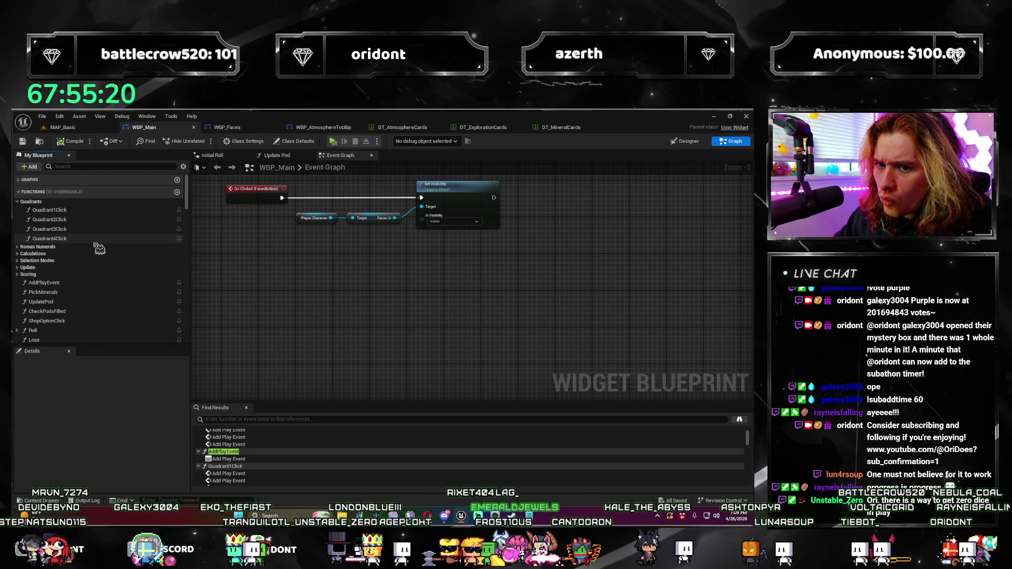
# Create an empty function named AtmosphereTooltip in WBP_Main's My Blueprint panel.
pyautogui.scroll(-5, 100, 248)
pyautogui.scroll(5, 114, 239)
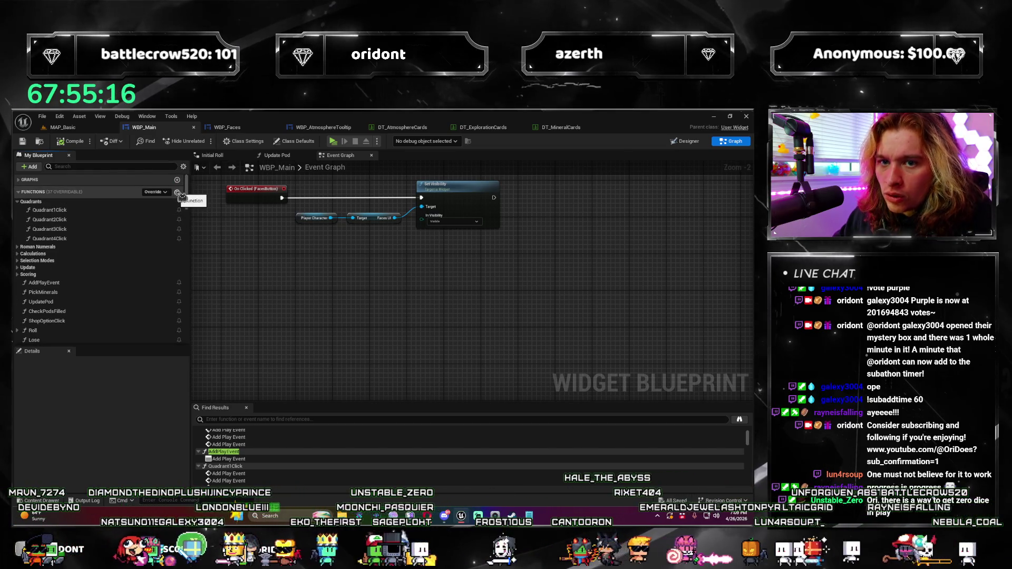
pyautogui.click(177, 194)
pyautogui.write('Atmos')
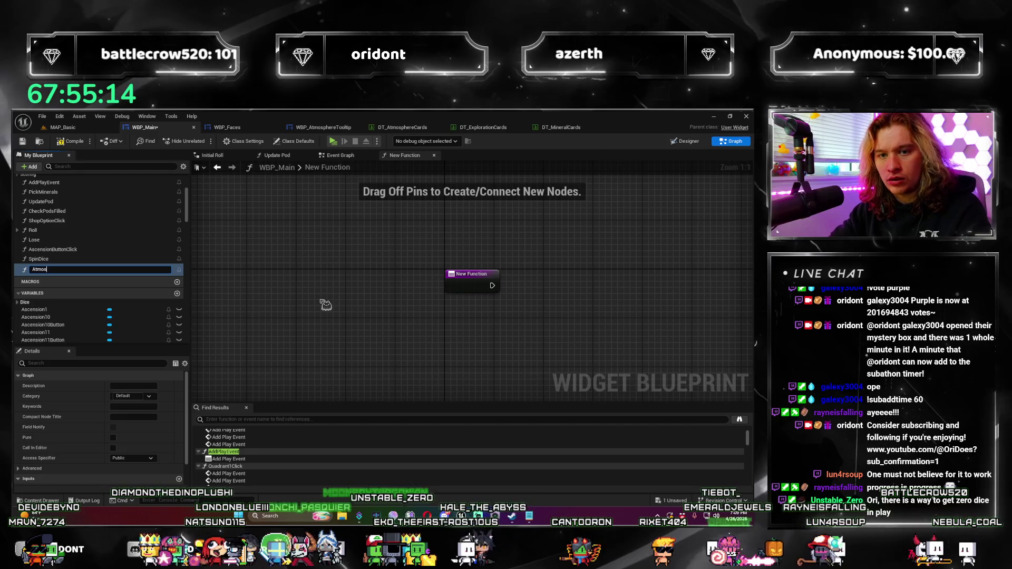
pyautogui.write('phereTooltip')
pyautogui.press('Return')
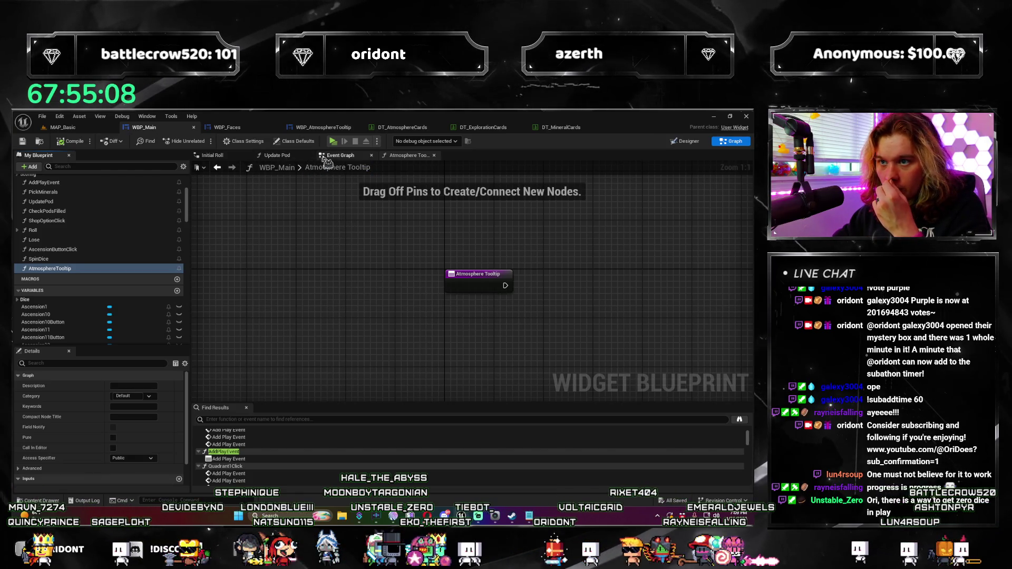
pyautogui.hotkey('alt', 'Left')
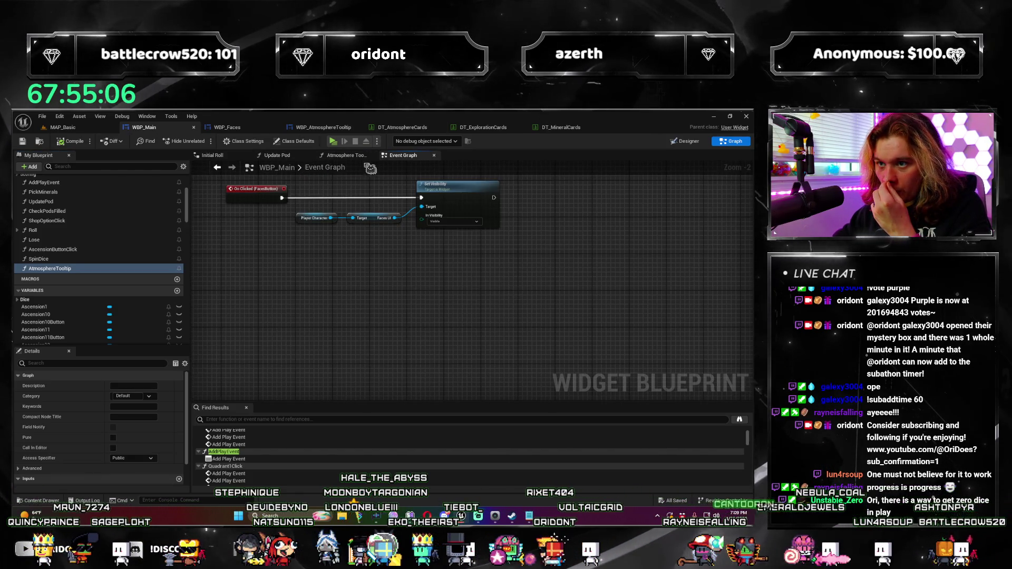
pyautogui.hotkey('alt', 'Left')
pyautogui.hotkey('alt', 'Left')
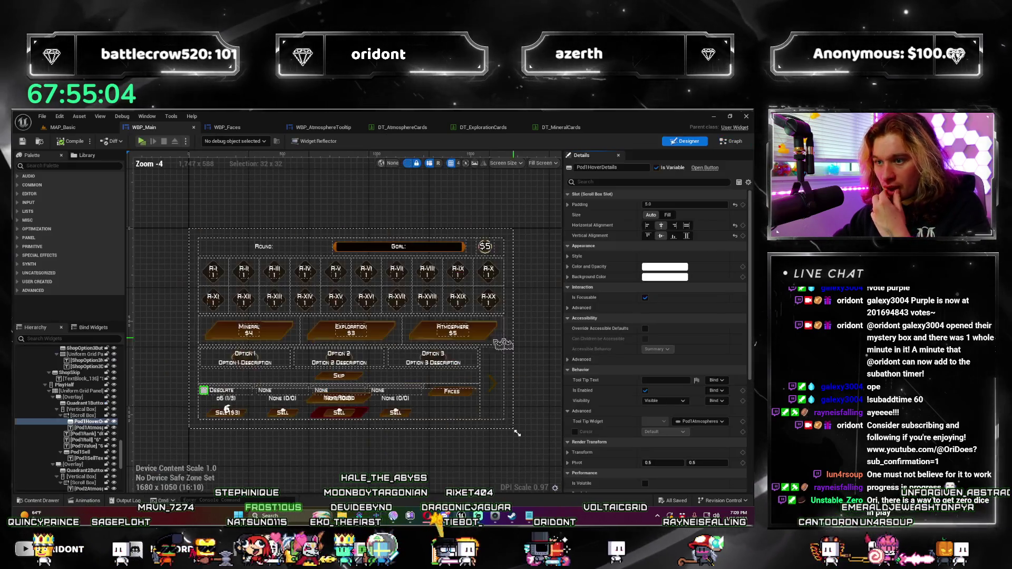
# Bind Pod1HoverDetails' Tool Tip Widget to a new function, Get Pod 1Hover Details Tool Tip Widget.
pyautogui.click(721, 422)
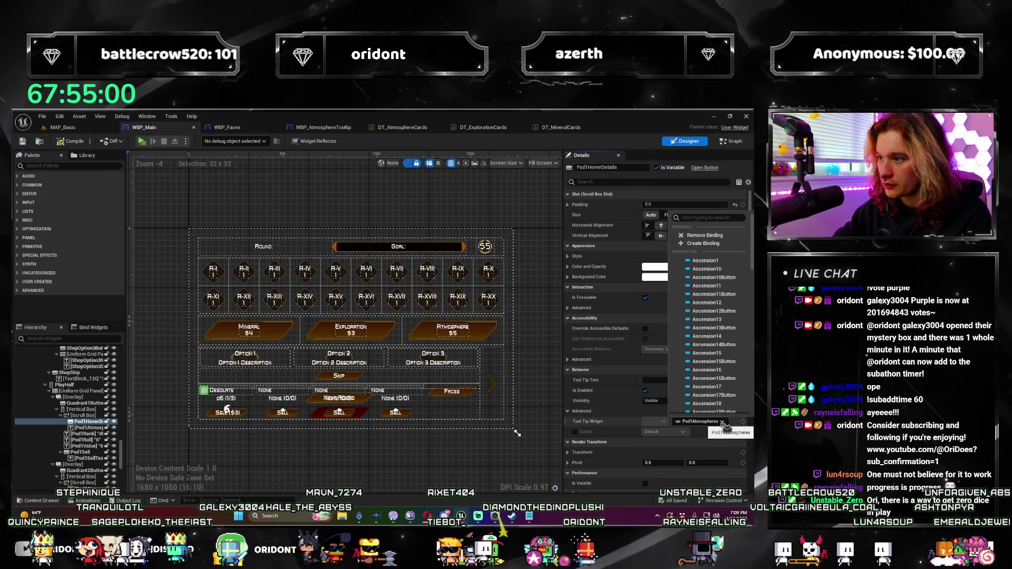
pyautogui.write('mosp')
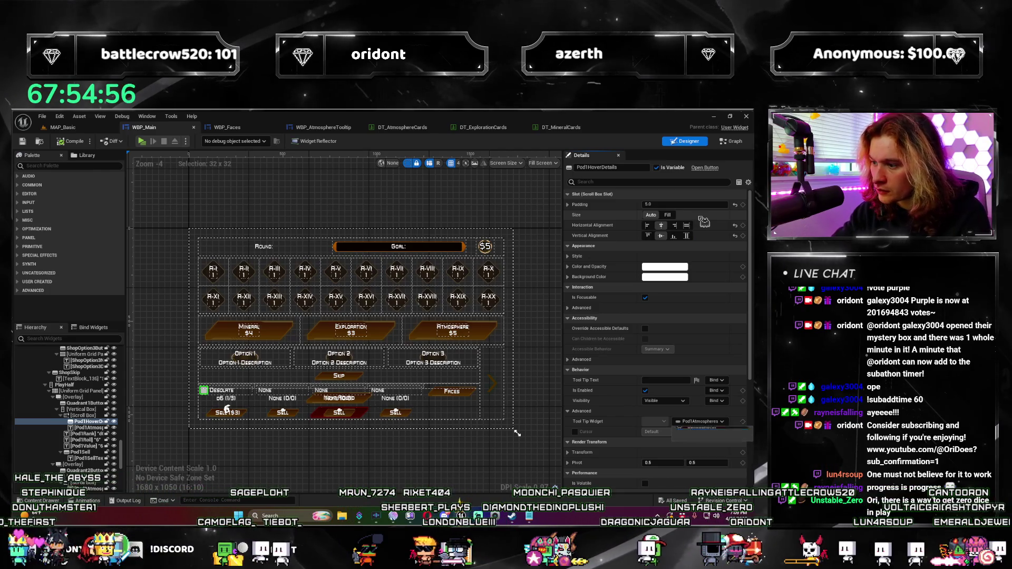
pyautogui.press('Escape')
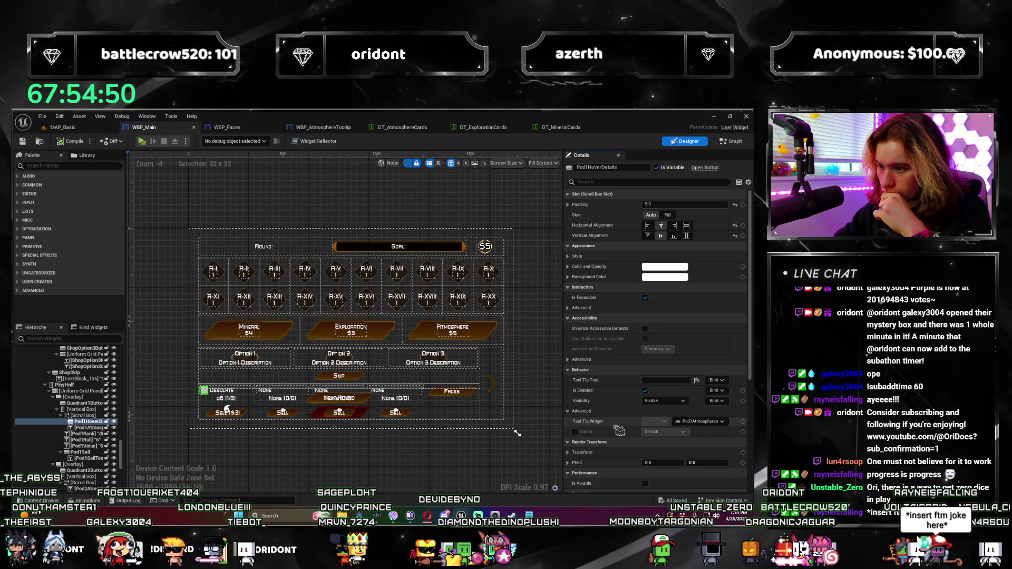
pyautogui.click(695, 422)
pyautogui.click(700, 244)
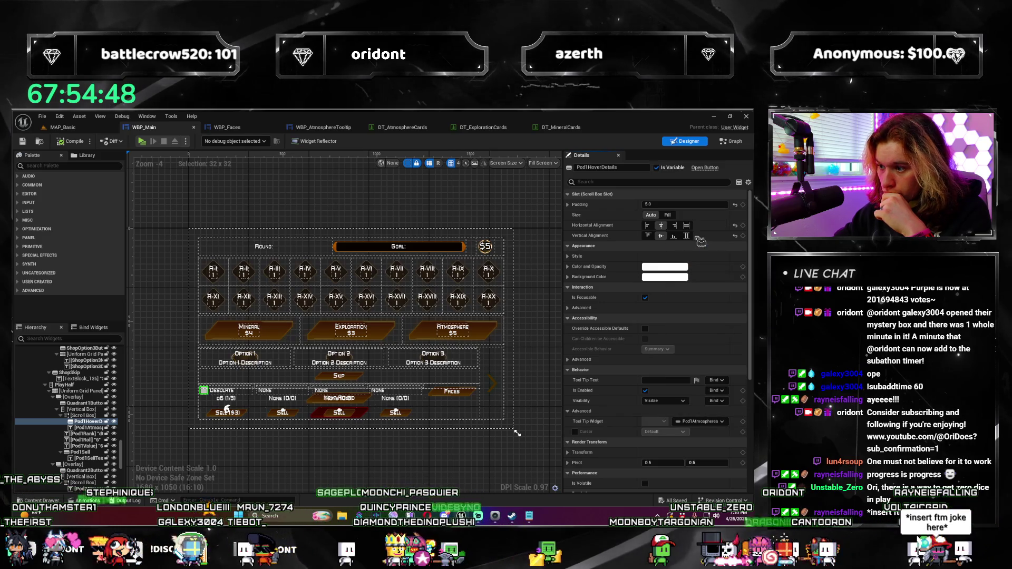
pyautogui.click(720, 421)
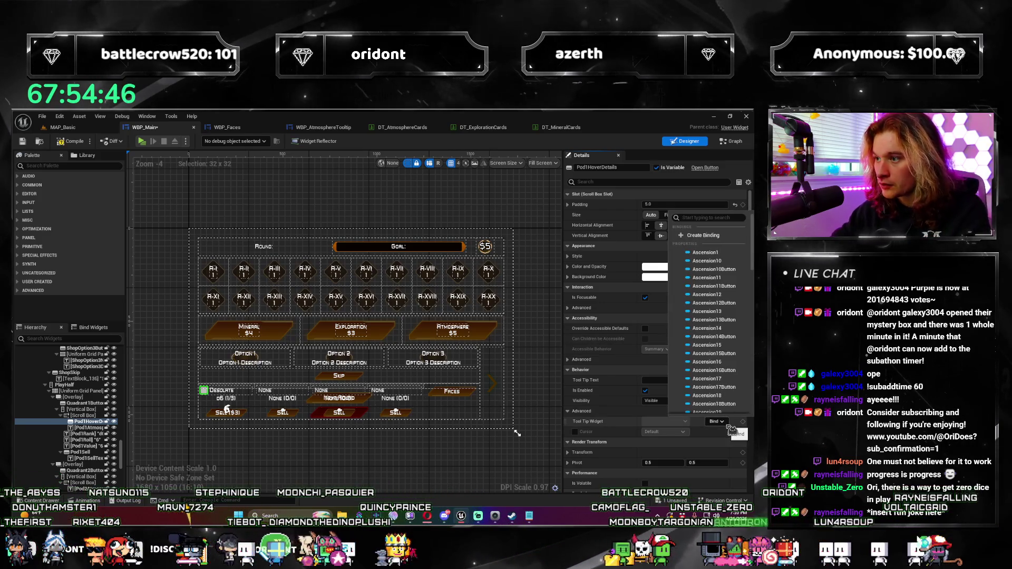
pyautogui.moveTo(750, 266)
pyautogui.mouseDown()
pyautogui.moveTo(754, 324)
pyautogui.moveTo(749, 235)
pyautogui.mouseUp()
pyautogui.click(722, 236)
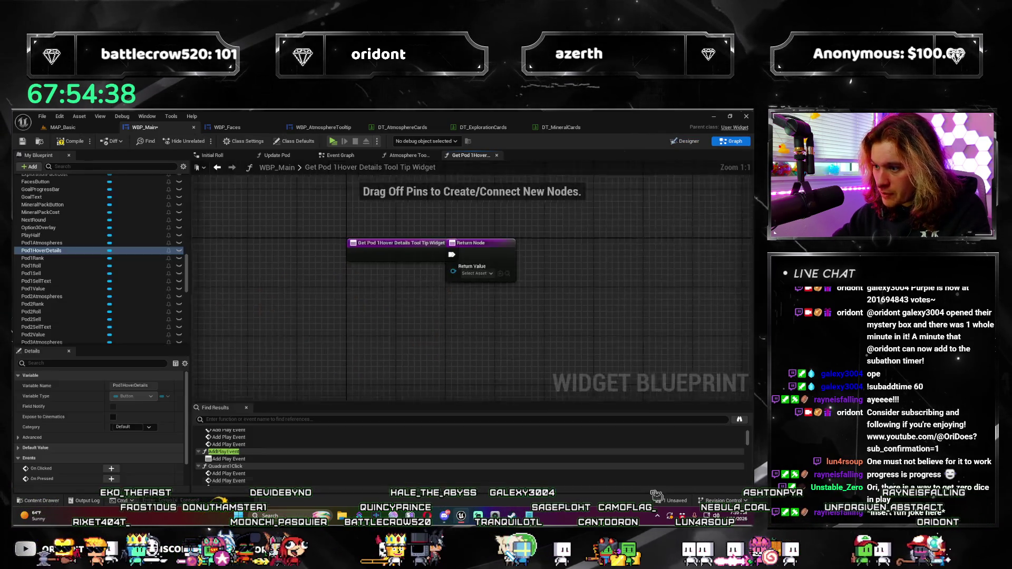
# Move the Return Node to the right and delete the old AtmosphereTooltip function.
pyautogui.moveTo(412, 258); pyautogui.dragTo(643, 261)
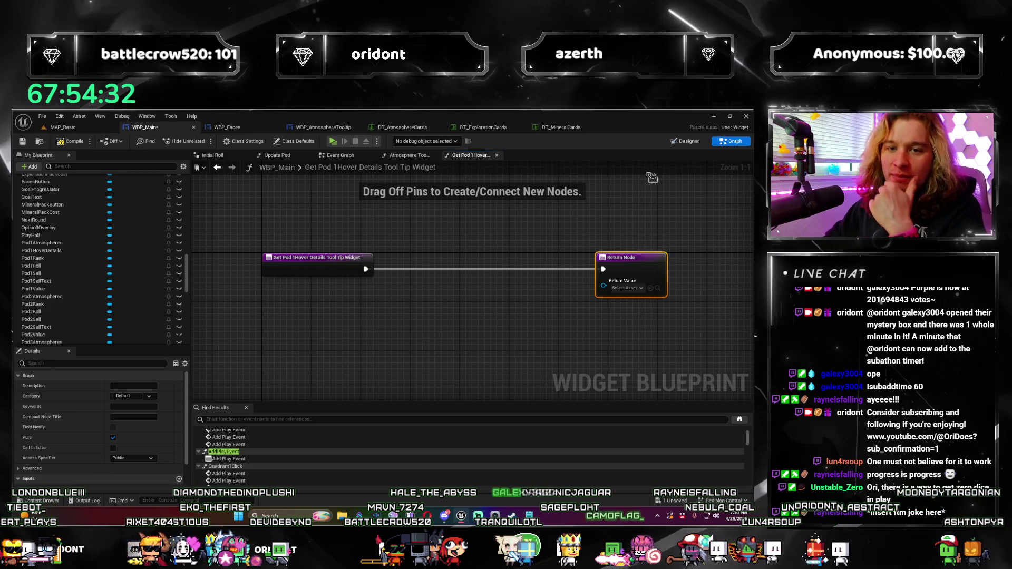
pyautogui.scroll(10, 83, 285)
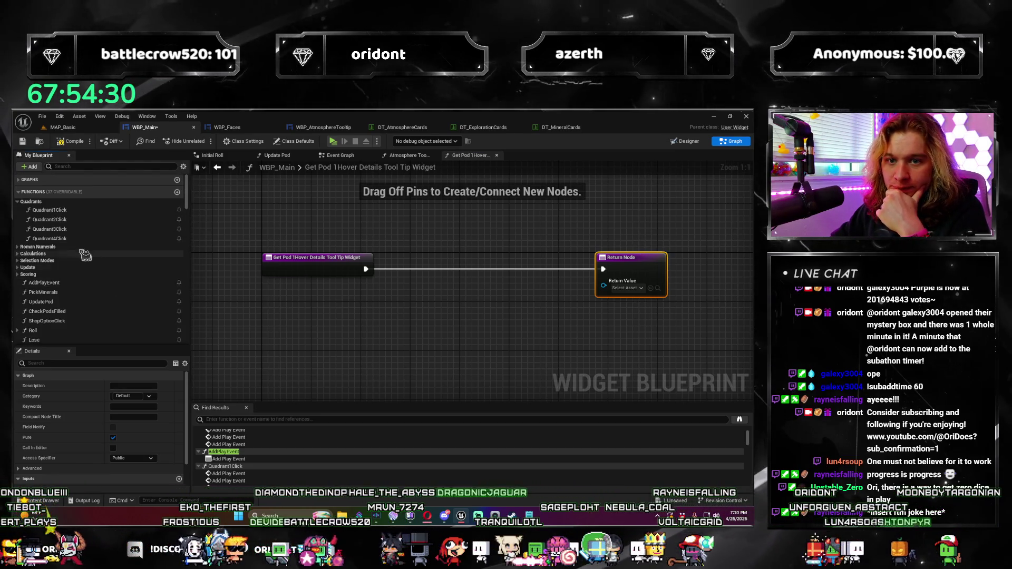
pyautogui.click(79, 296)
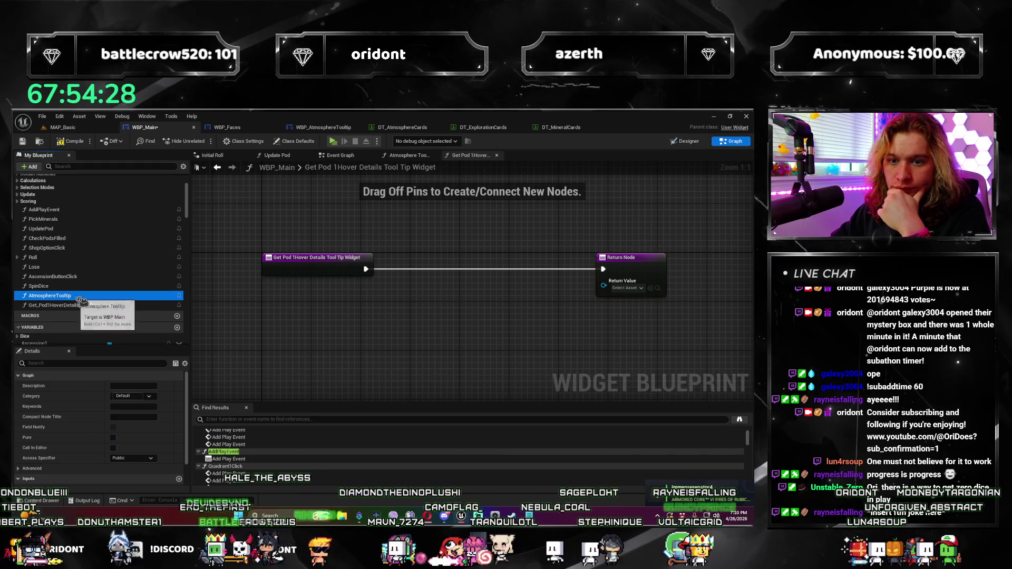
pyautogui.press('Delete')
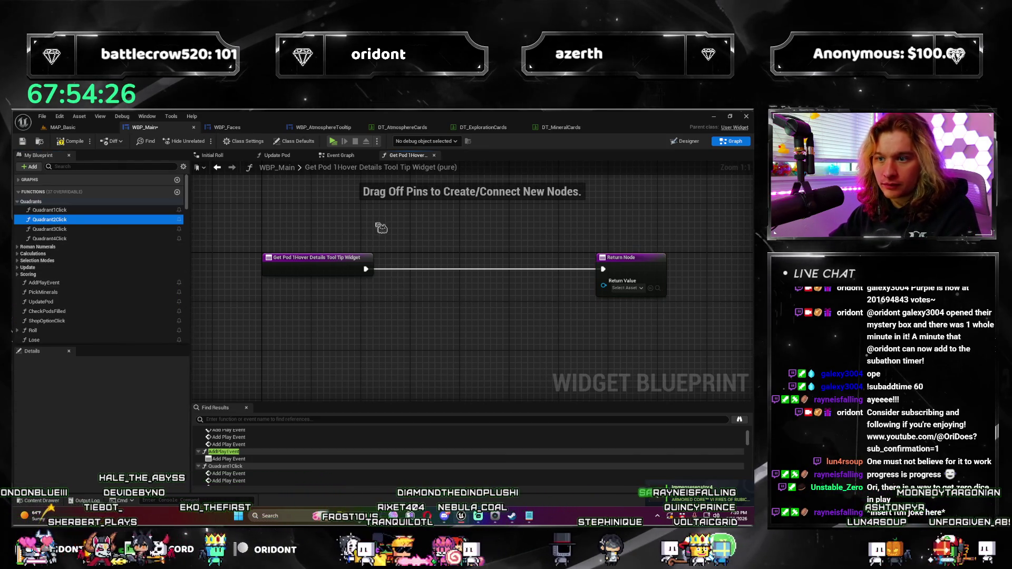
# Rename the new binding function to Pod1AtmosphereTooltip.
pyautogui.click(316, 258)
pyautogui.scroll(-2, 140, 283)
pyautogui.click(138, 385)
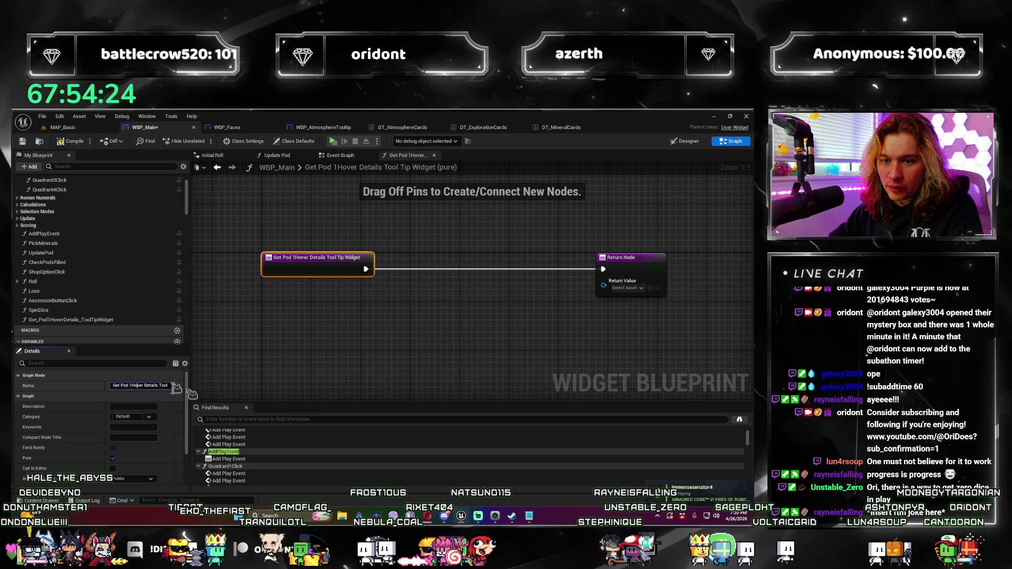
pyautogui.press('Left')
pyautogui.press('Left')
pyautogui.press('Left')
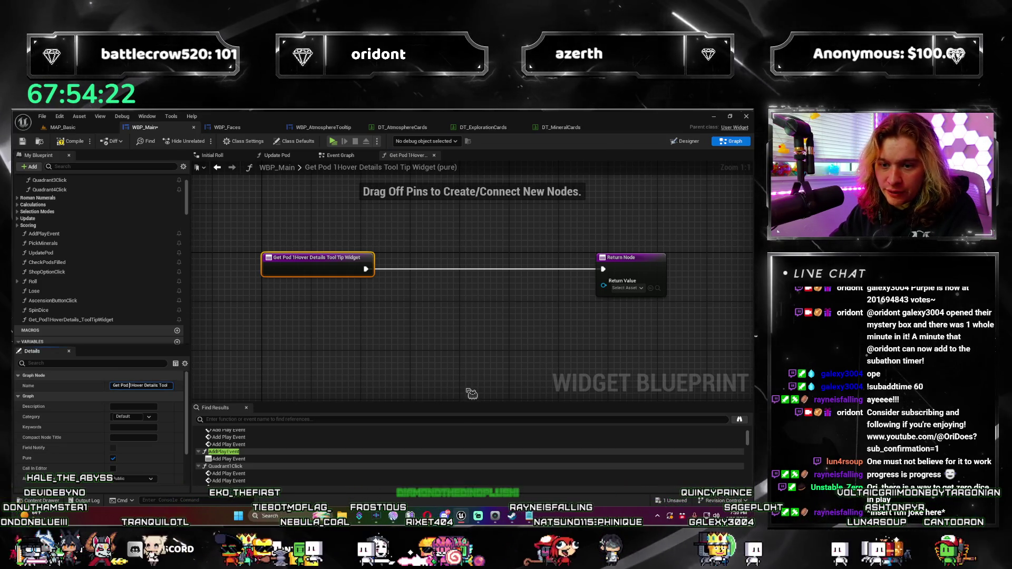
pyautogui.hotkey('ctrl', 'a')
pyautogui.write('P')
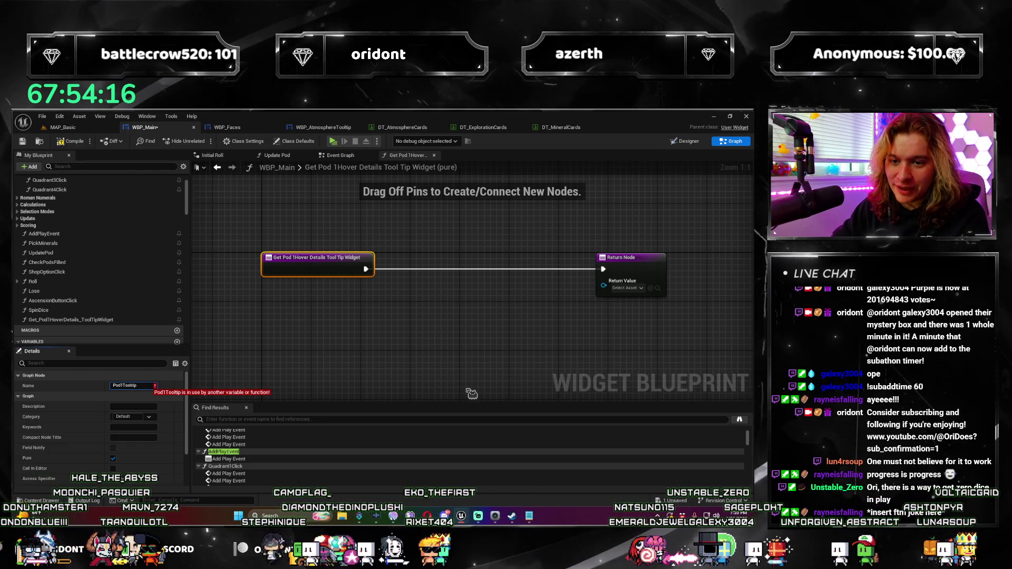
pyautogui.press('Return')
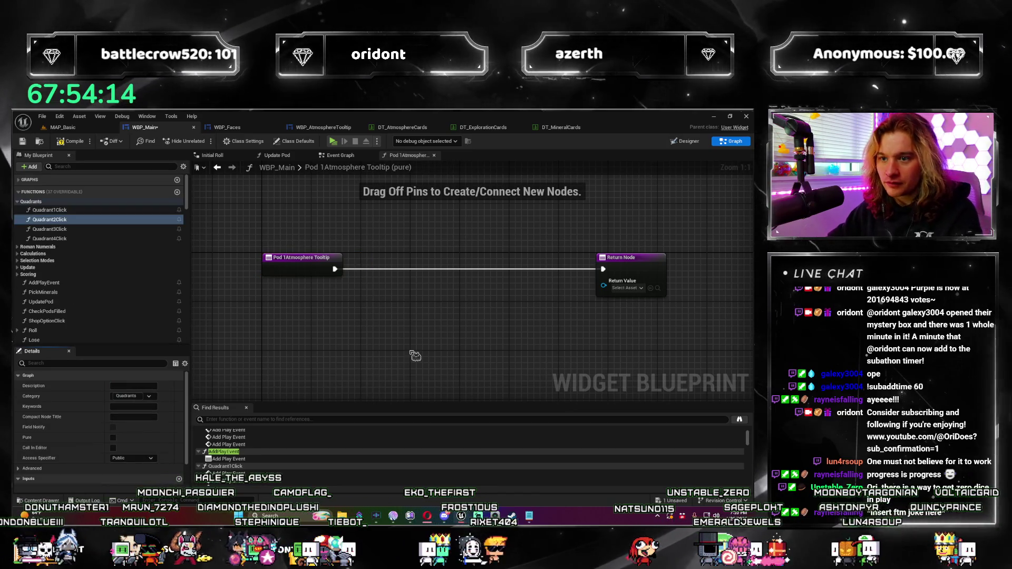
# Shift the entry and return nodes left and check the Return Value's empty asset choices.
pyautogui.moveTo(300, 257); pyautogui.dragTo(242, 260)
pyautogui.moveTo(622, 258); pyautogui.dragTo(594, 260)
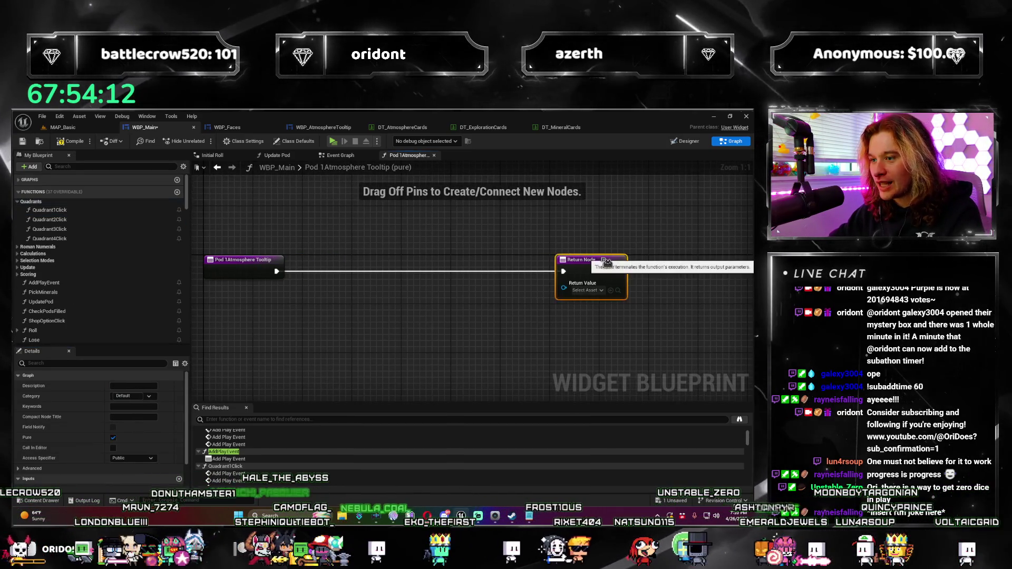
pyautogui.click(598, 290)
pyautogui.click(436, 368)
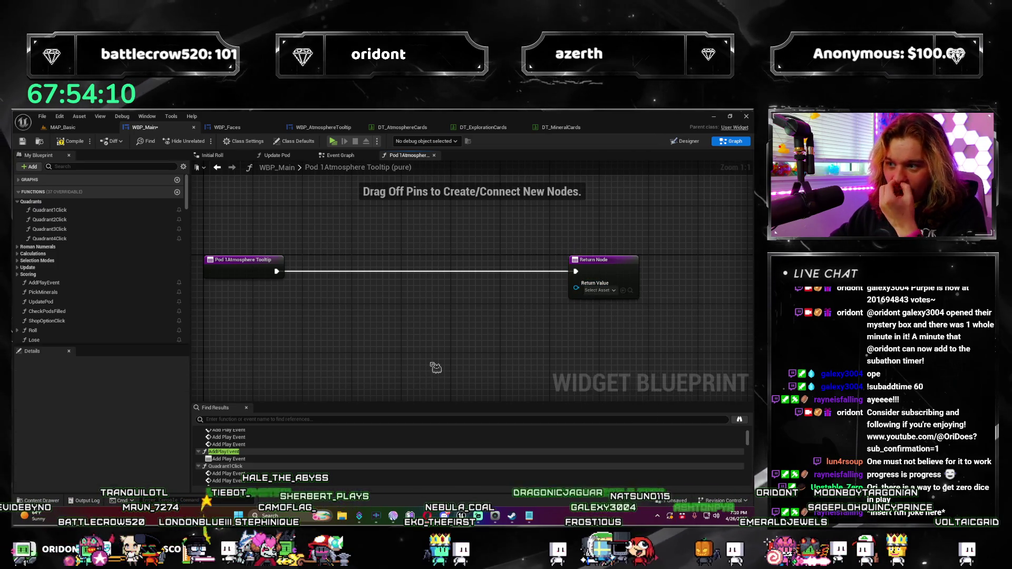
pyautogui.click(603, 292)
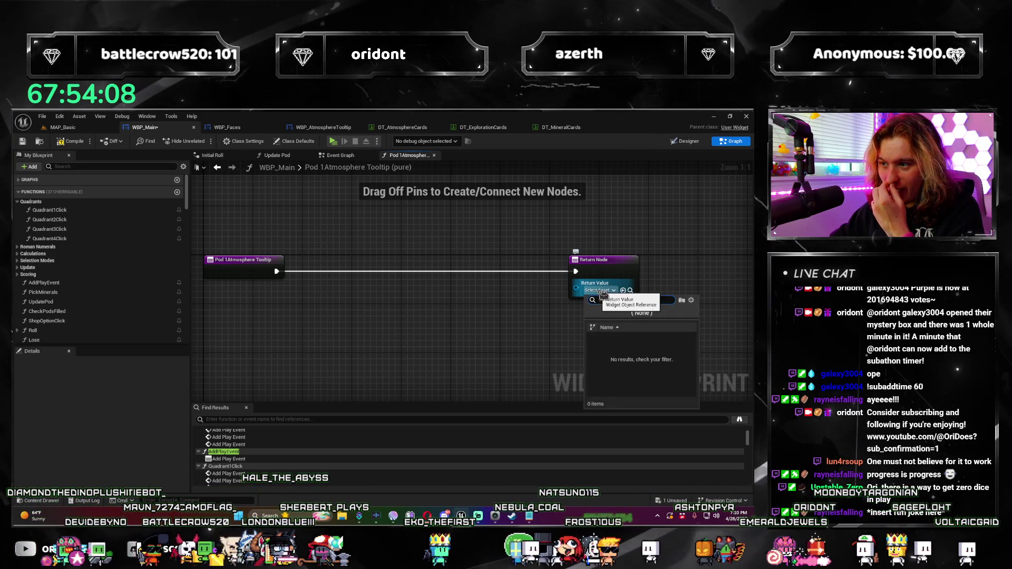
pyautogui.click(326, 322)
# Inspect the Pod1Tooltip variable's properties and start a node search from the function entry.
pyautogui.scroll(-15, 54, 297)
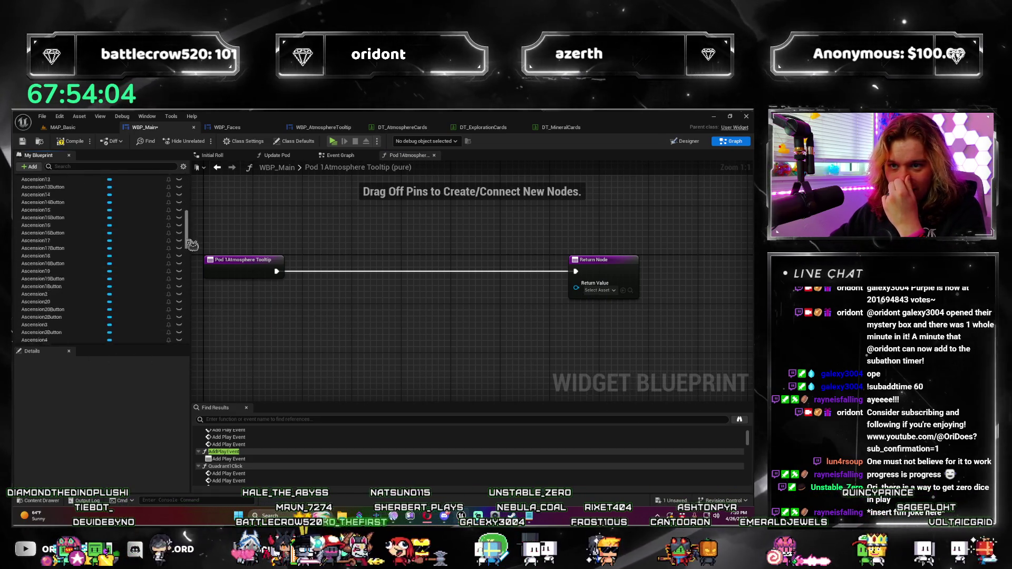
pyautogui.moveTo(179, 235); pyautogui.dragTo(182, 350)
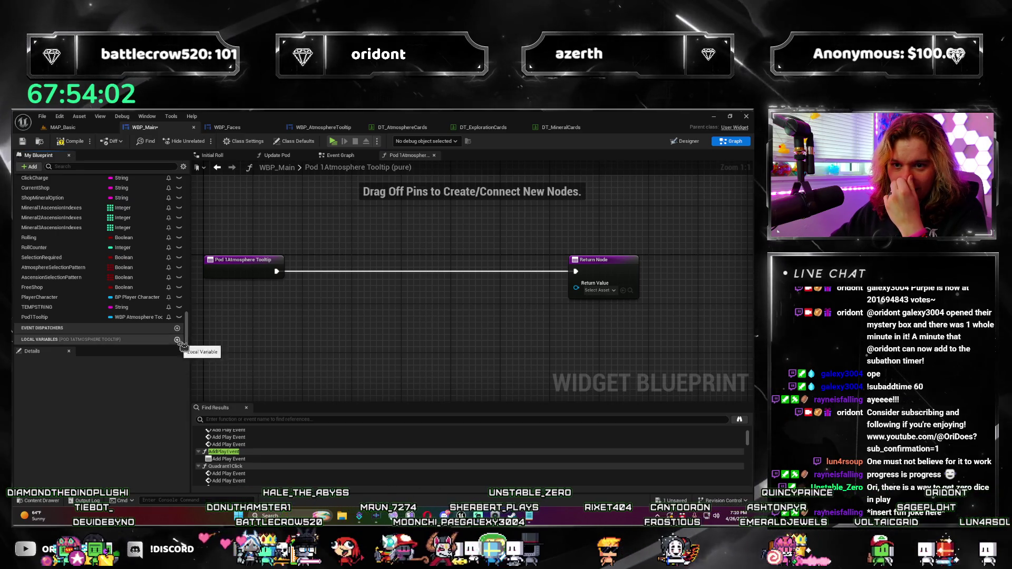
pyautogui.click(80, 318)
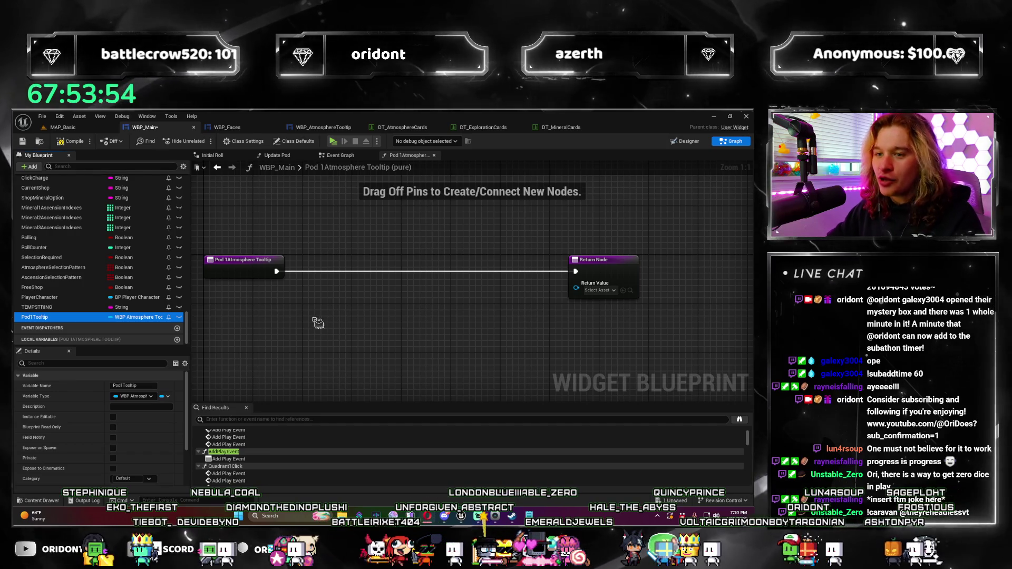
pyautogui.moveTo(276, 271); pyautogui.dragTo(311, 275)
# Add a Create Widget node after the entry with Class set to WBP_AtmosphereTooltip.
pyautogui.write('create wi')
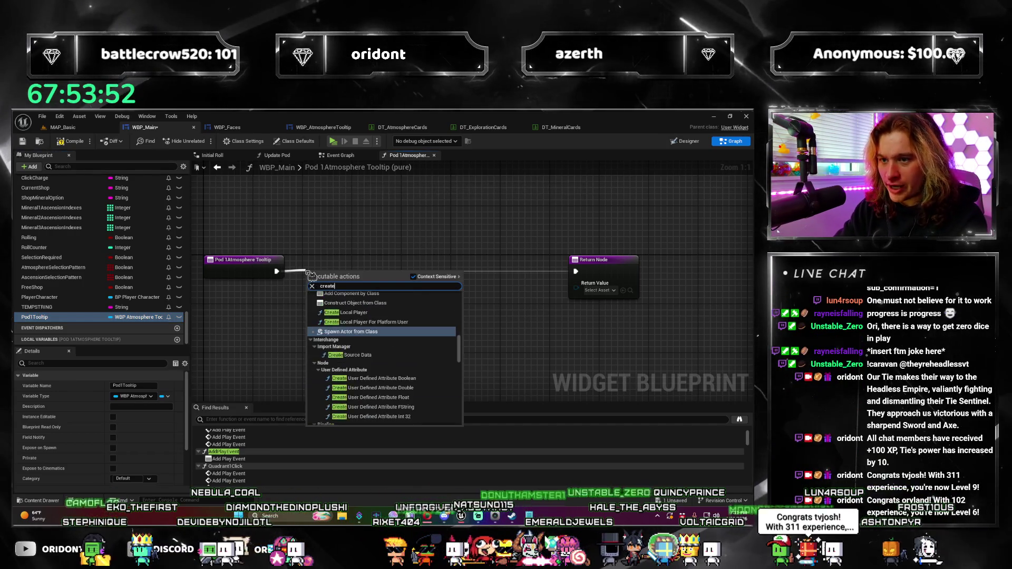
pyautogui.press('Return')
pyautogui.moveTo(386, 267); pyautogui.dragTo(576, 282)
pyautogui.moveTo(432, 265); pyautogui.dragTo(487, 271)
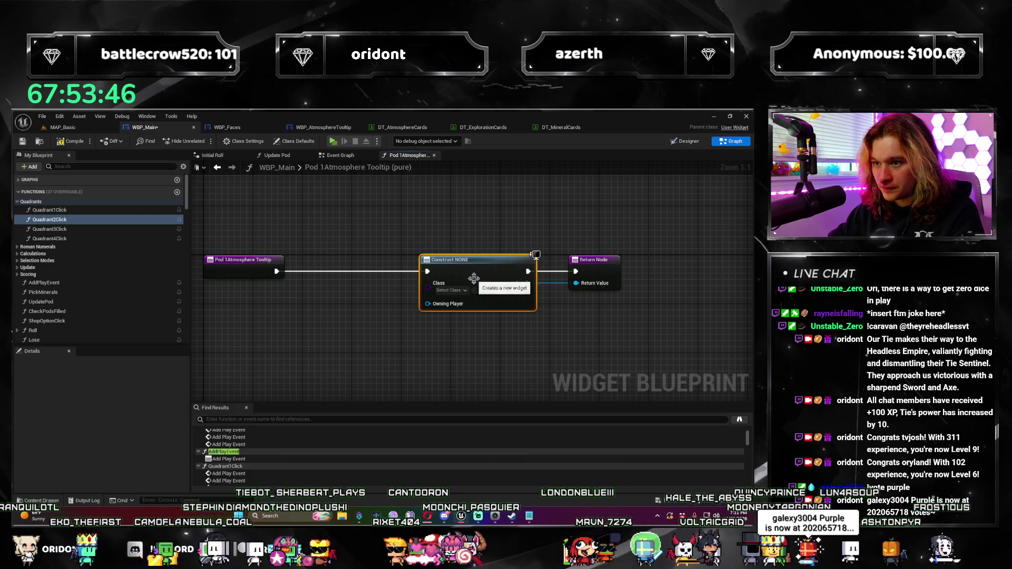
pyautogui.click(452, 290)
pyautogui.write('wbp_')
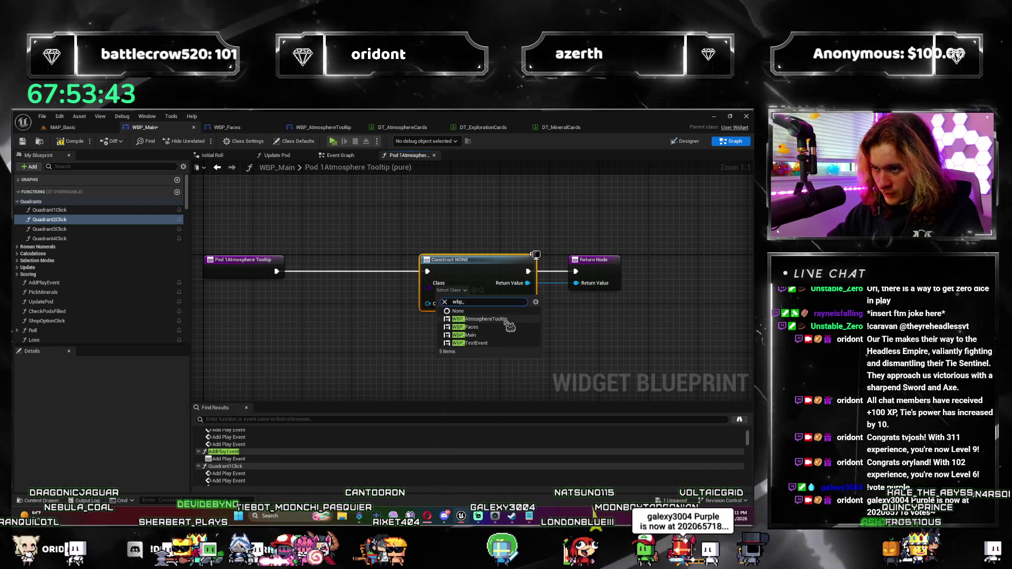
pyautogui.click(461, 318)
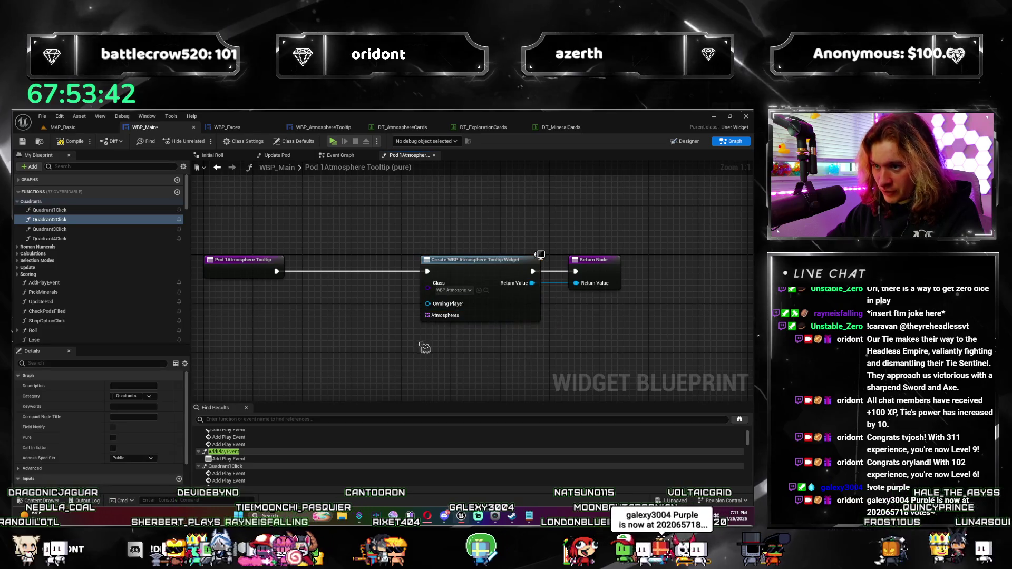
# Add Get Player Character and wire Get Player Controller into the Owning Player input.
pyautogui.moveTo(235, 327); pyautogui.dragTo(258, 329)
pyautogui.rightClick(256, 316)
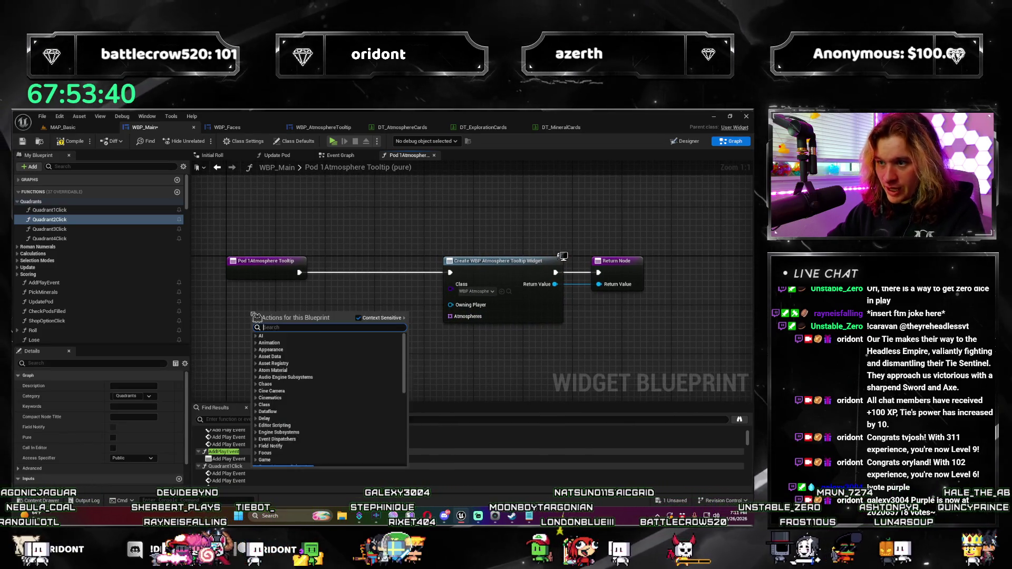
pyautogui.write('get player cha')
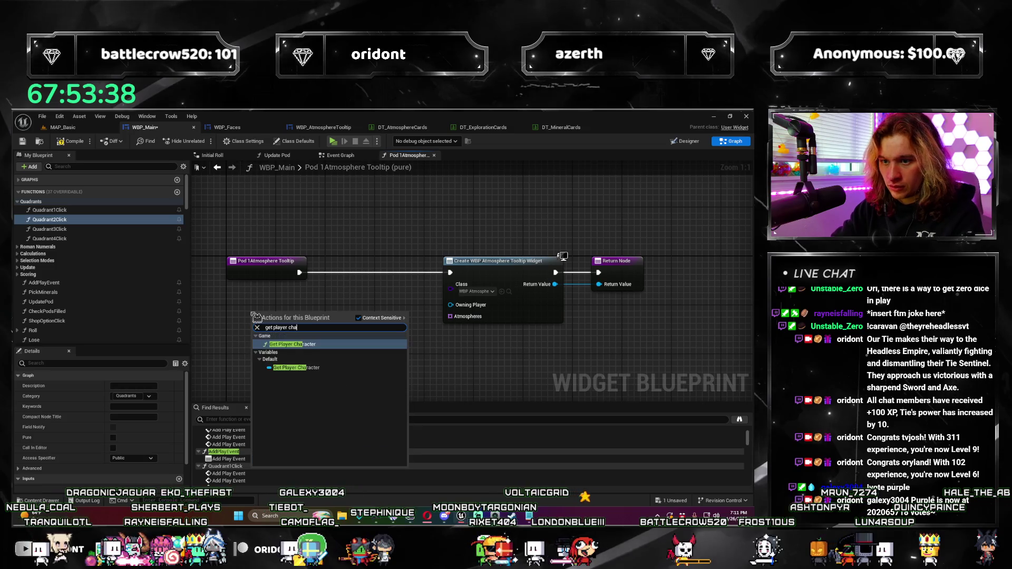
pyautogui.press('Return')
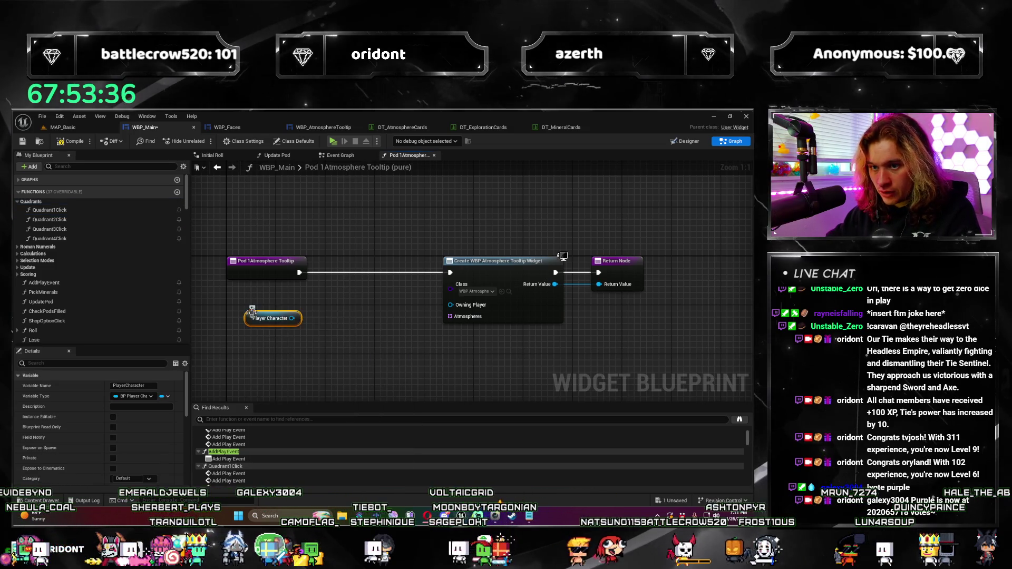
pyautogui.moveTo(388, 301)
pyautogui.mouseDown()
pyautogui.moveTo(345, 289)
pyautogui.moveTo(447, 310)
pyautogui.mouseUp()
pyautogui.moveTo(364, 294); pyautogui.dragTo(342, 348)
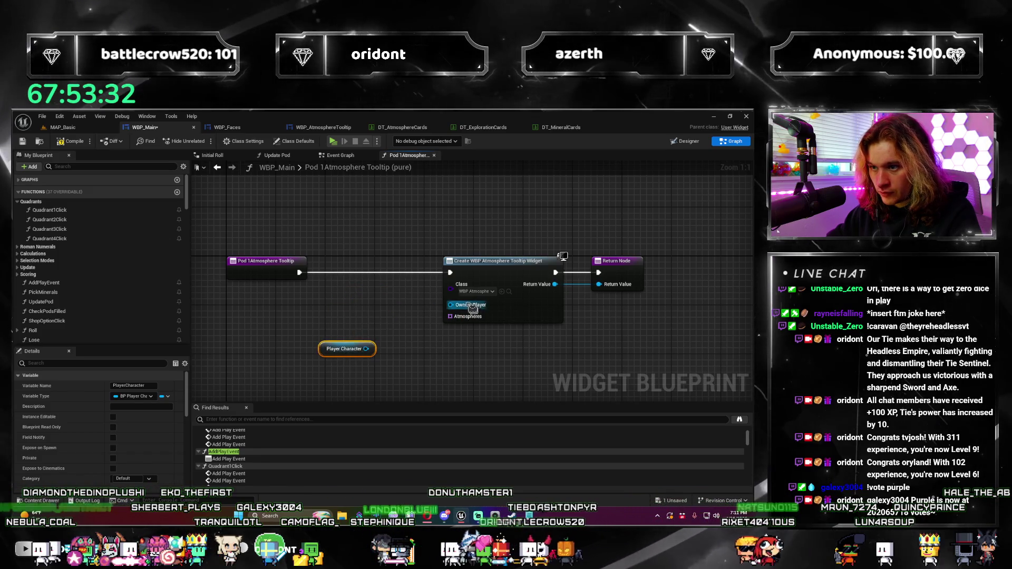
pyautogui.moveTo(451, 305); pyautogui.dragTo(359, 306)
pyautogui.write('get player controller')
pyautogui.press('Return')
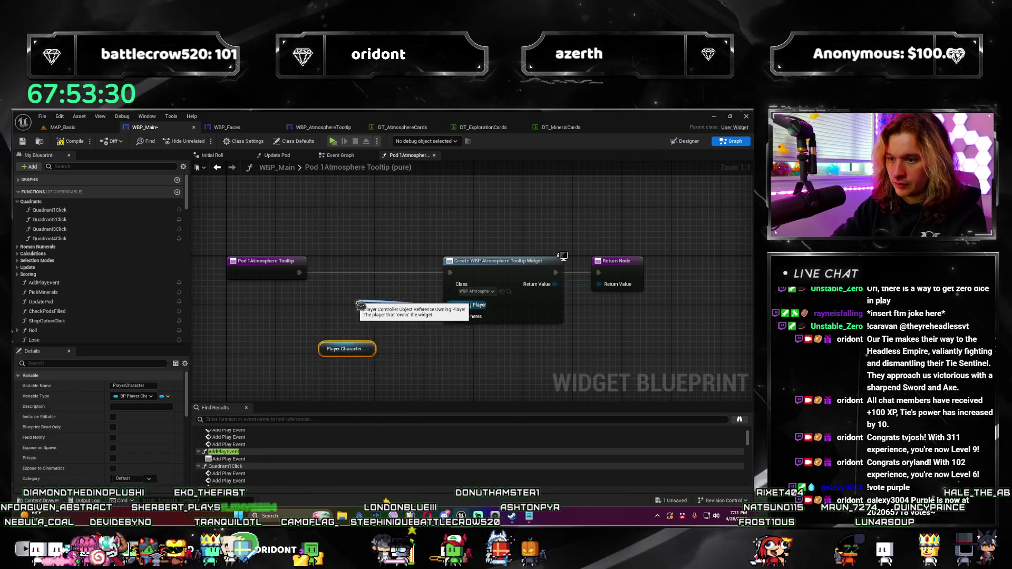
pyautogui.moveTo(356, 299); pyautogui.dragTo(339, 281)
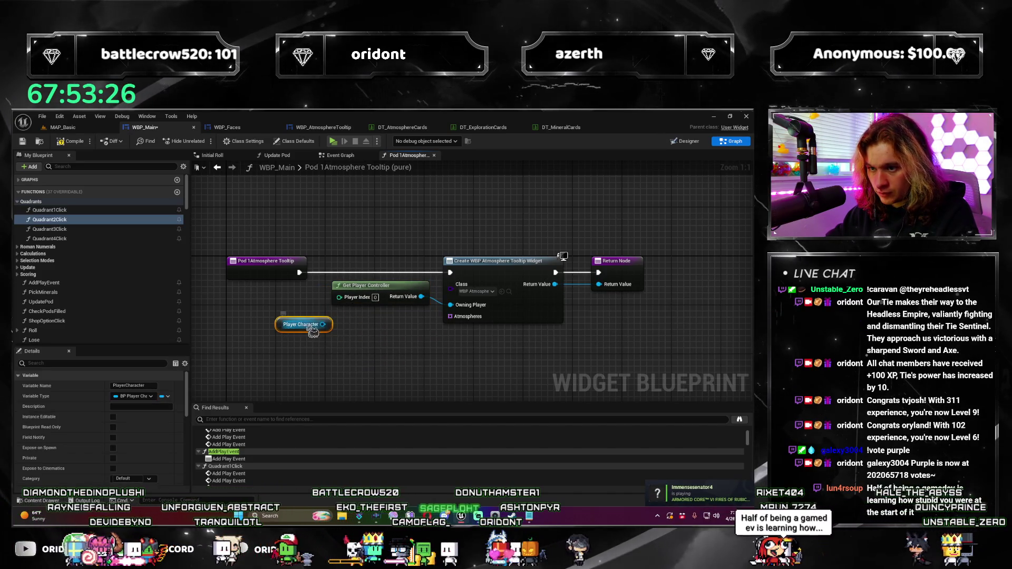
pyautogui.moveTo(322, 324); pyautogui.dragTo(343, 334)
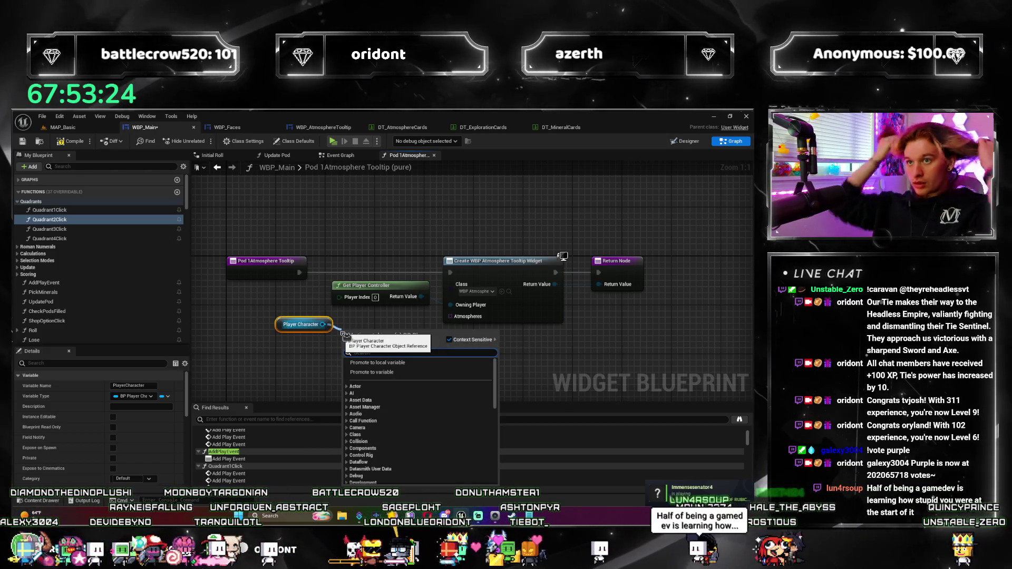
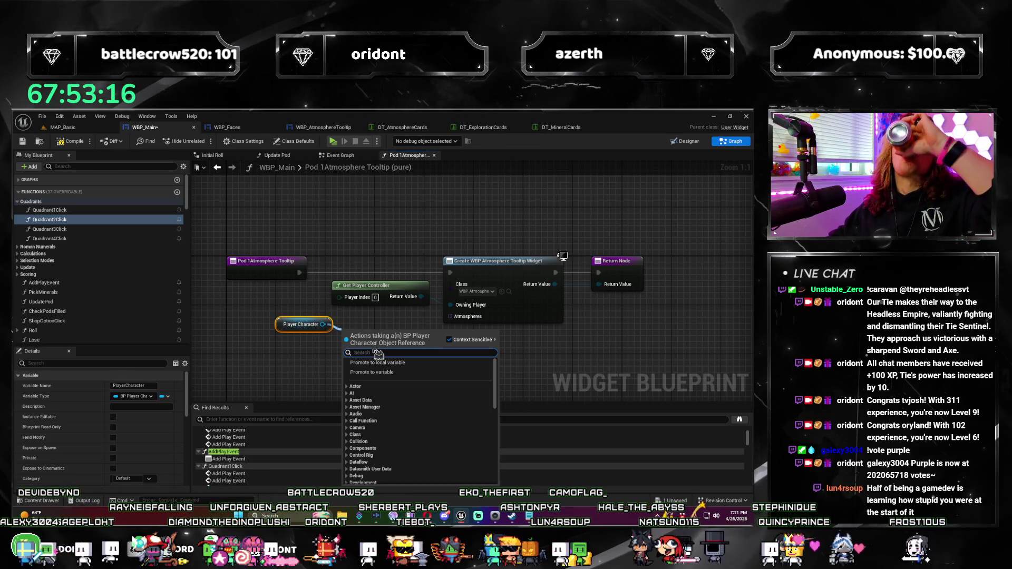
# Wire the player character's Pod 1Atmospheres getter into the tooltip widget's Atmospheres input.
pyautogui.write('get pod')
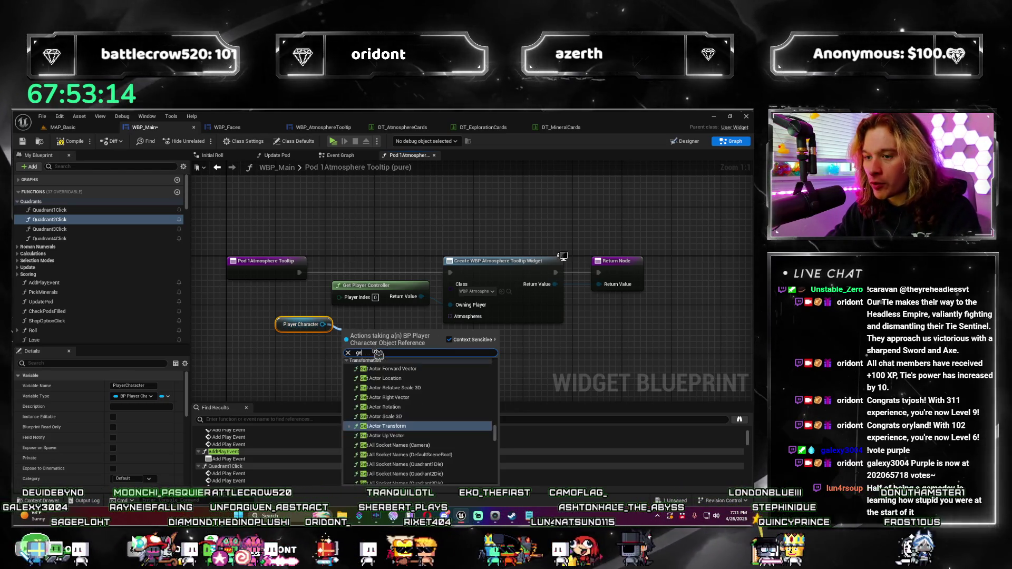
pyautogui.click(389, 376)
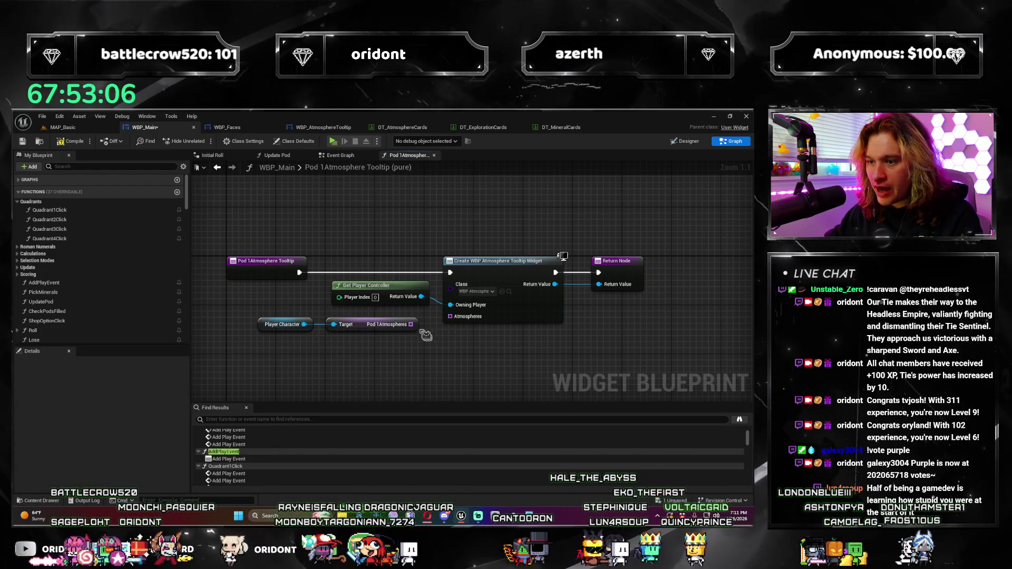
pyautogui.moveTo(440, 323); pyautogui.dragTo(449, 317)
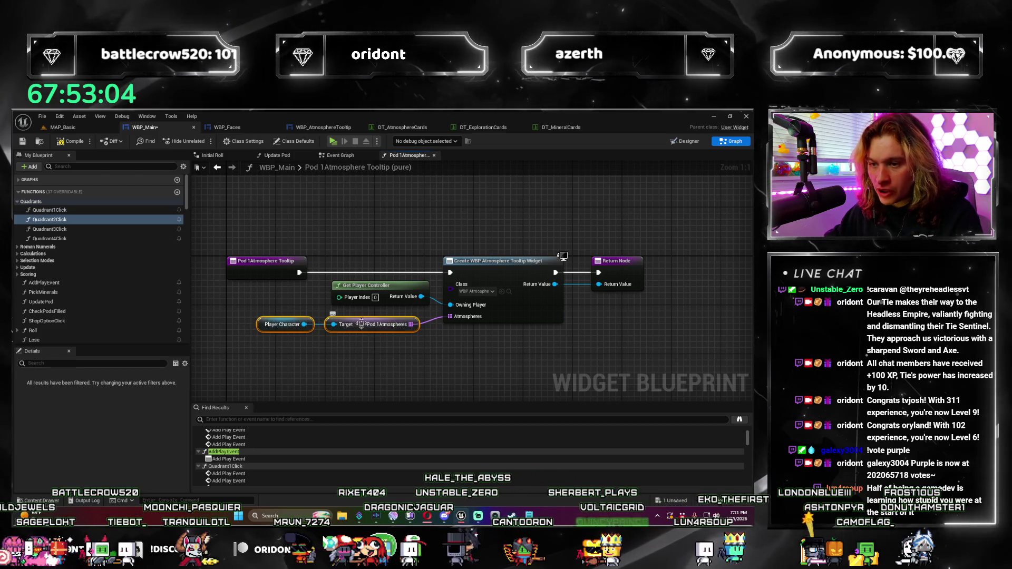
# Tidy the getter and widget creation nodes, compile the blueprint, and return to MAP_Basic.
pyautogui.moveTo(372, 325); pyautogui.dragTo(372, 319)
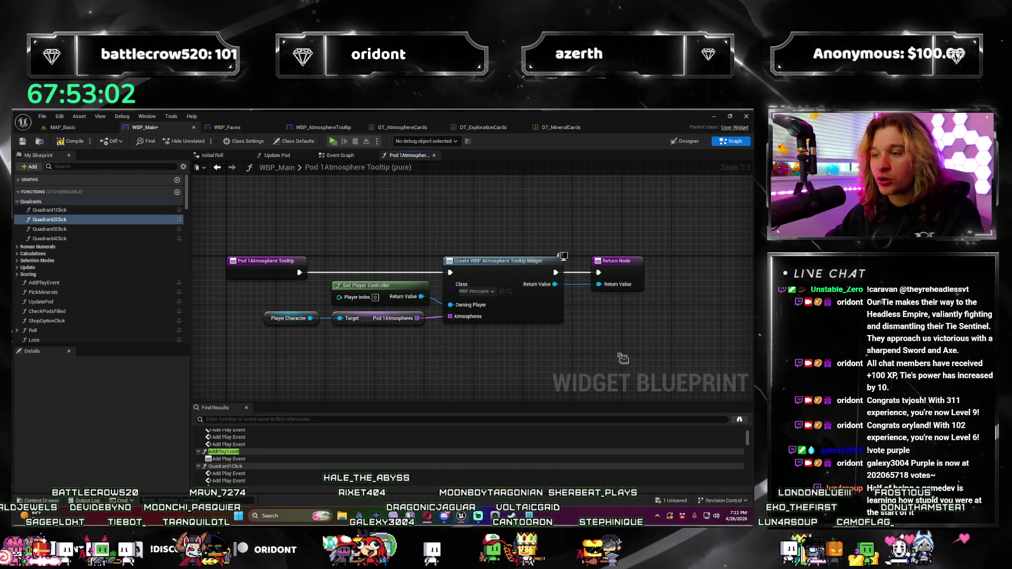
pyautogui.moveTo(639, 344); pyautogui.dragTo(355, 259)
pyautogui.moveTo(479, 268); pyautogui.dragTo(547, 269)
pyautogui.click(226, 327)
pyautogui.scroll(-2, 227, 326)
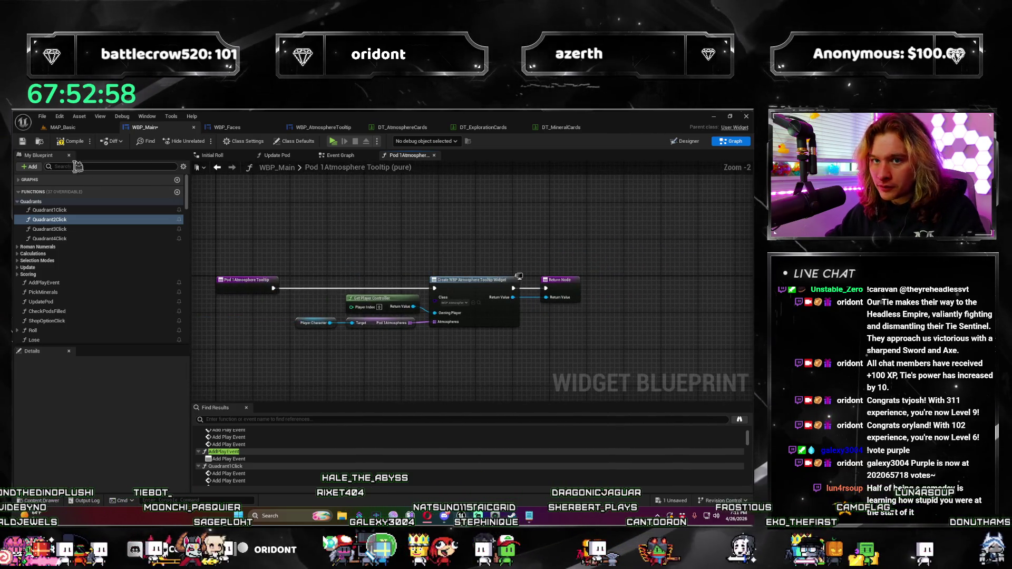
pyautogui.click(73, 142)
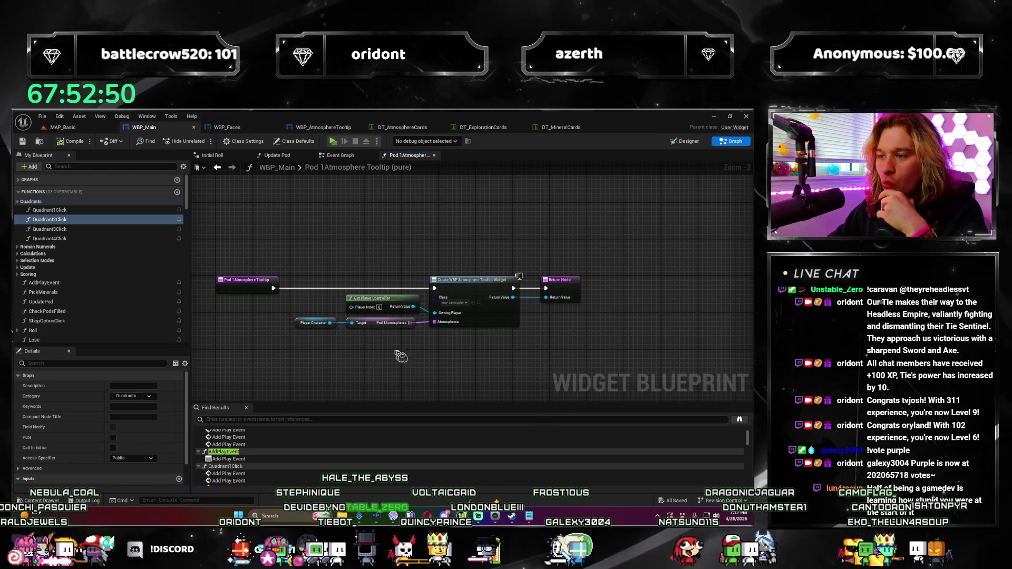
pyautogui.click(77, 129)
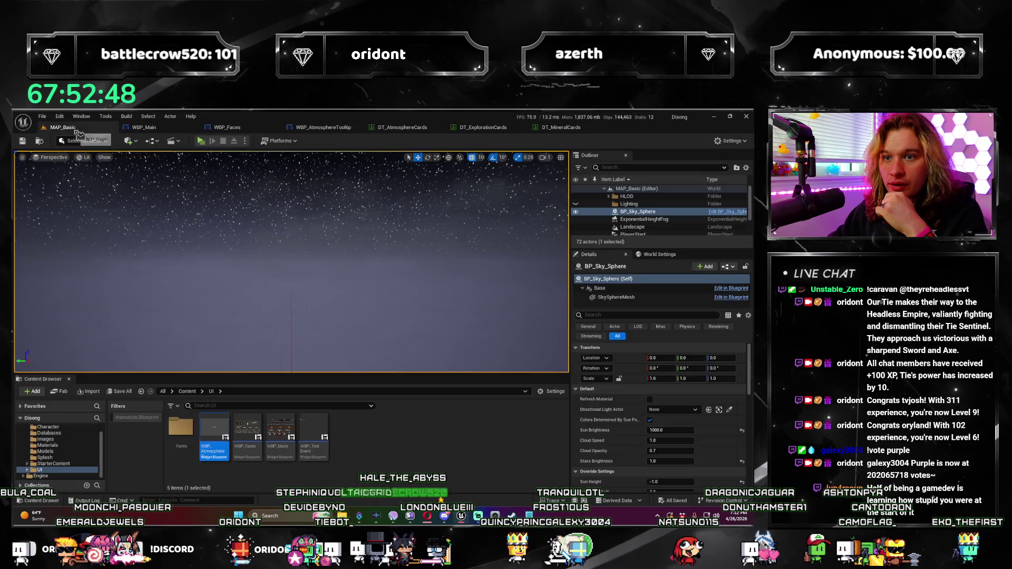
# Run a quick test play, then bring up the WBP_AtmosphereTooltip blueprint.
pyautogui.click(210, 142)
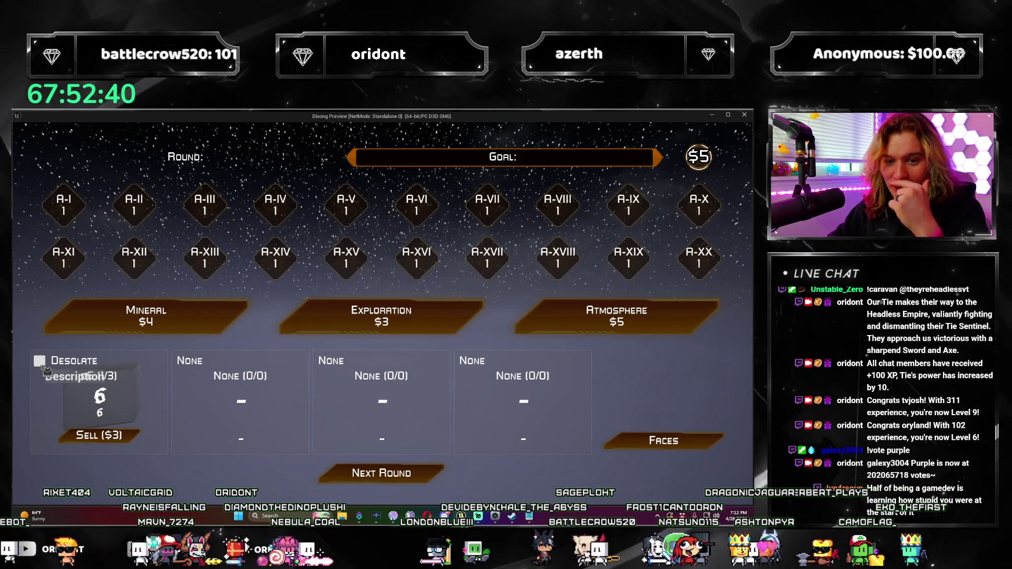
pyautogui.click(744, 115)
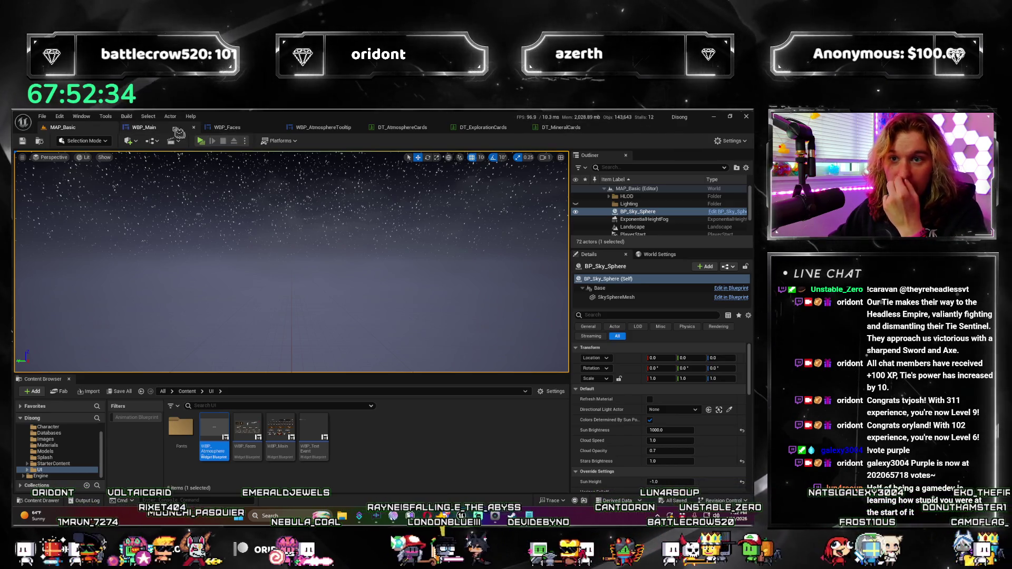
pyautogui.click(332, 128)
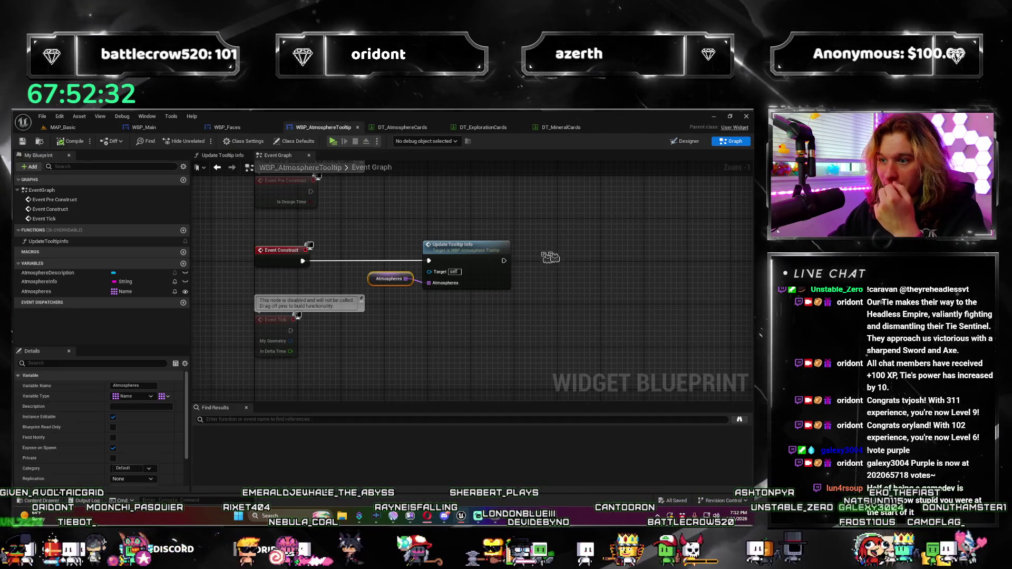
# Set the tooltip Overlay's padding to 50 in the Designer and test it in game.
pyautogui.click(411, 221)
pyautogui.click(480, 265)
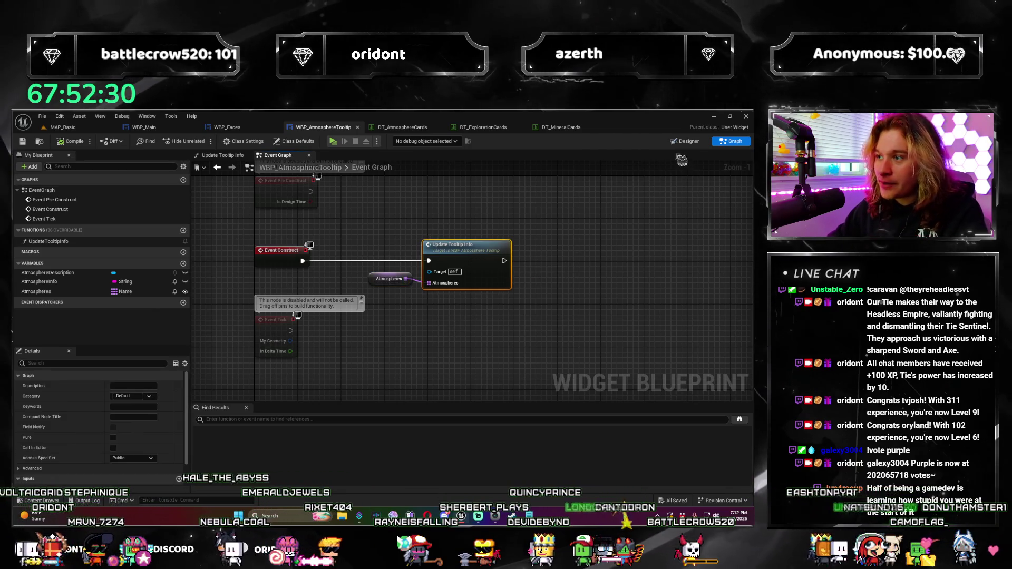
pyautogui.click(684, 142)
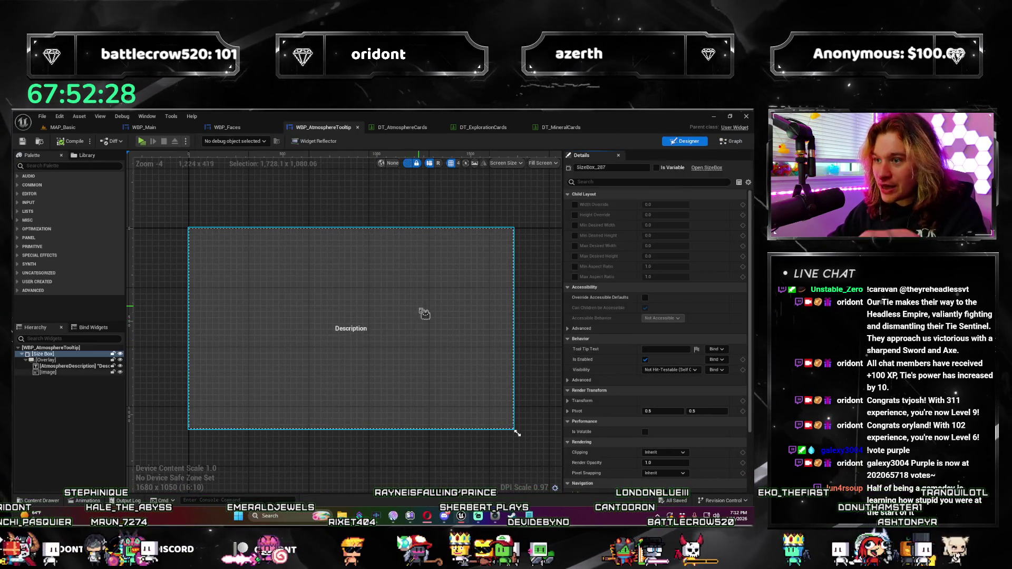
pyautogui.click(63, 360)
pyautogui.click(685, 204)
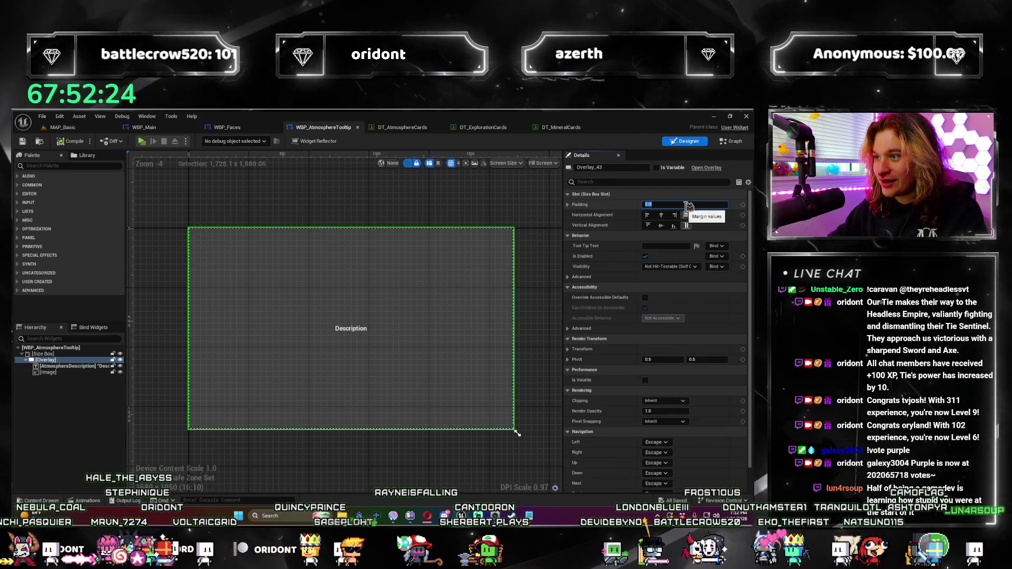
pyautogui.write('50')
pyautogui.press('Return')
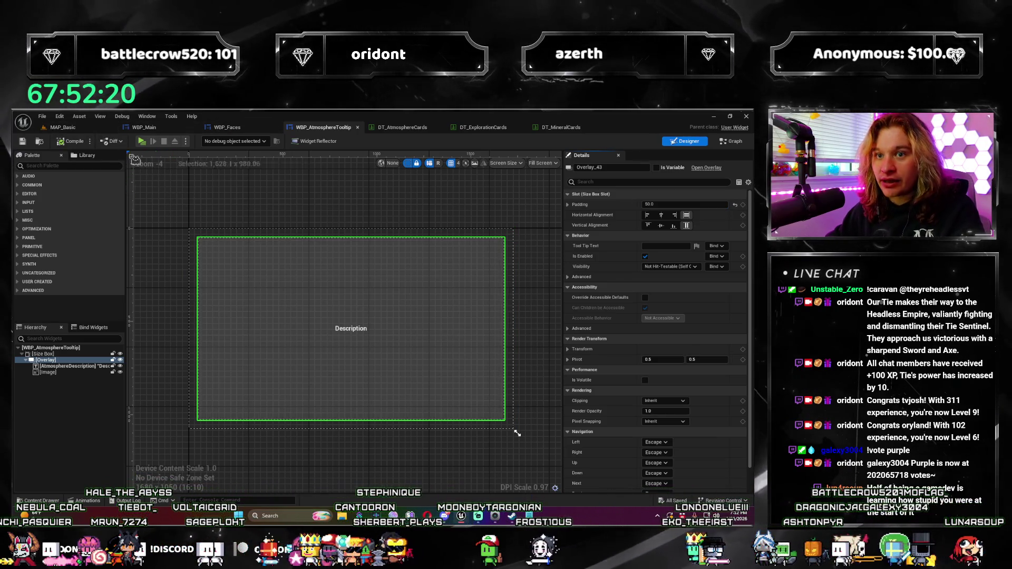
pyautogui.click(150, 149)
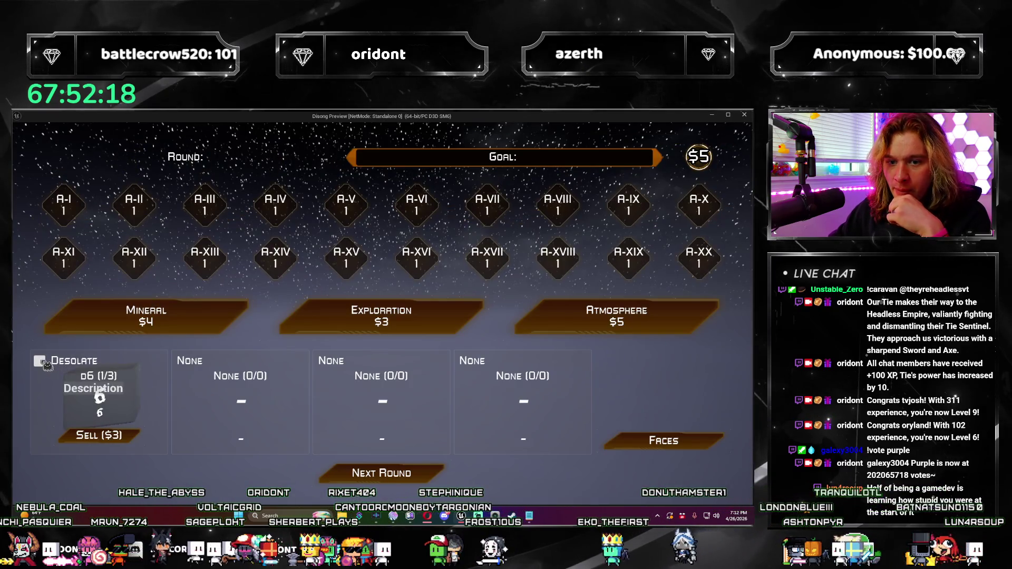
pyautogui.click(744, 115)
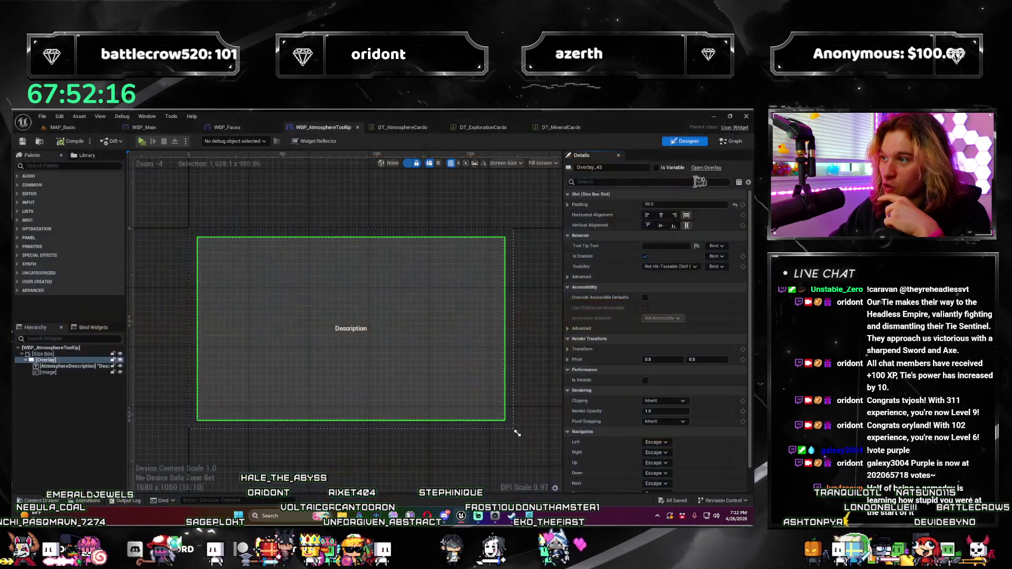
# Reduce the Overlay padding to 10, retest in game, and return to the Graph view.
pyautogui.click(670, 205)
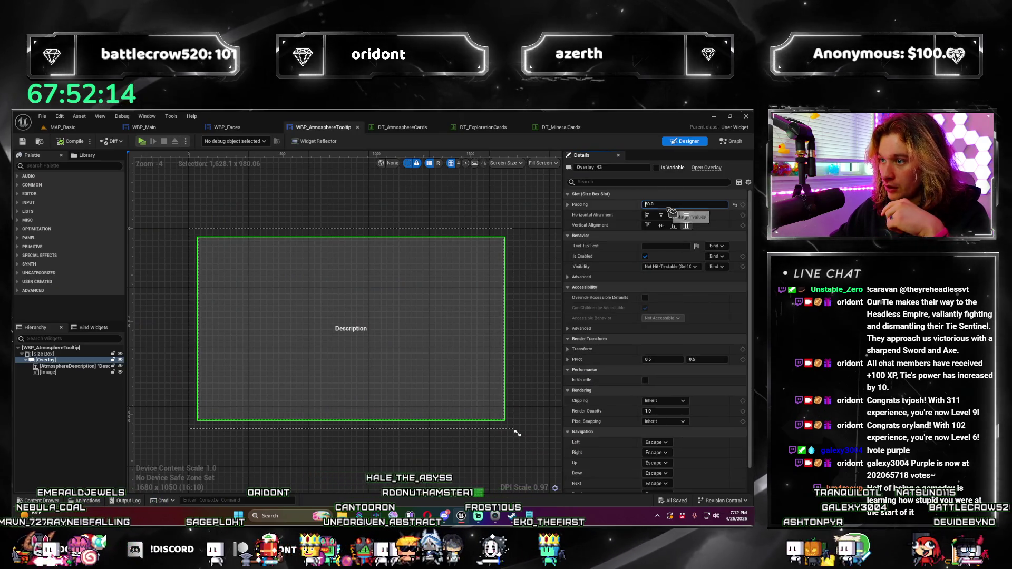
pyautogui.write('10')
pyautogui.press('Return')
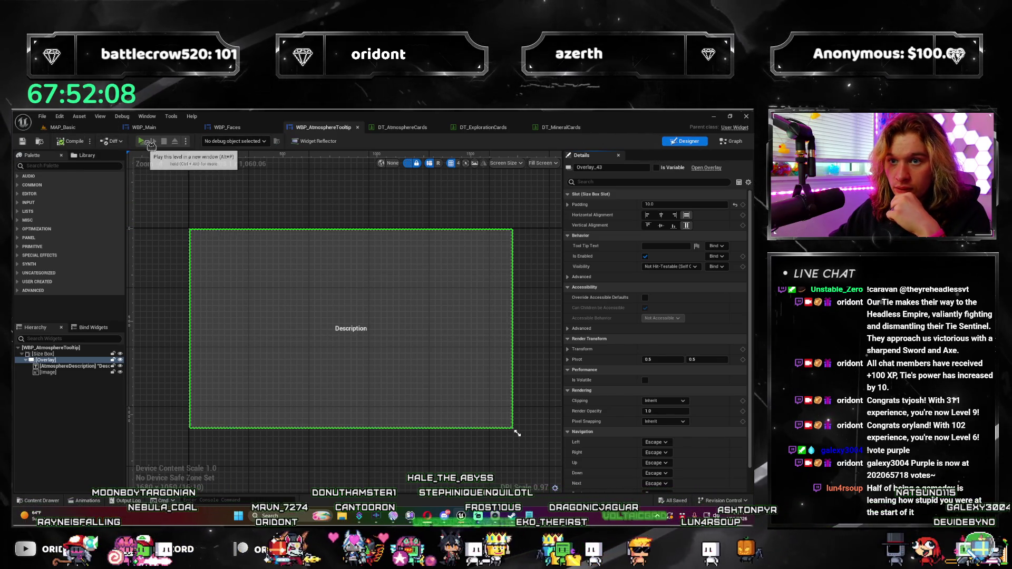
pyautogui.click(152, 145)
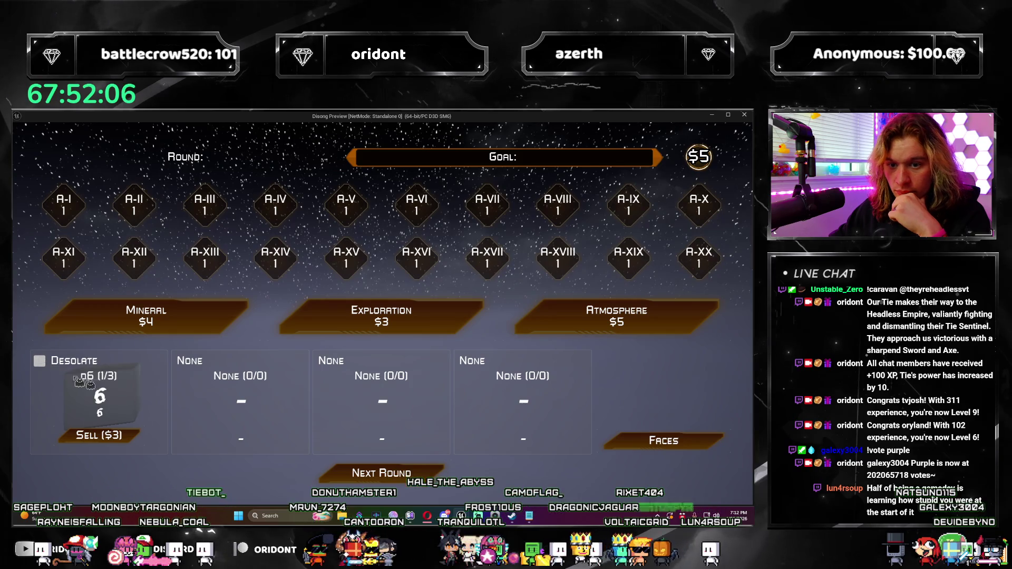
pyautogui.press('Escape')
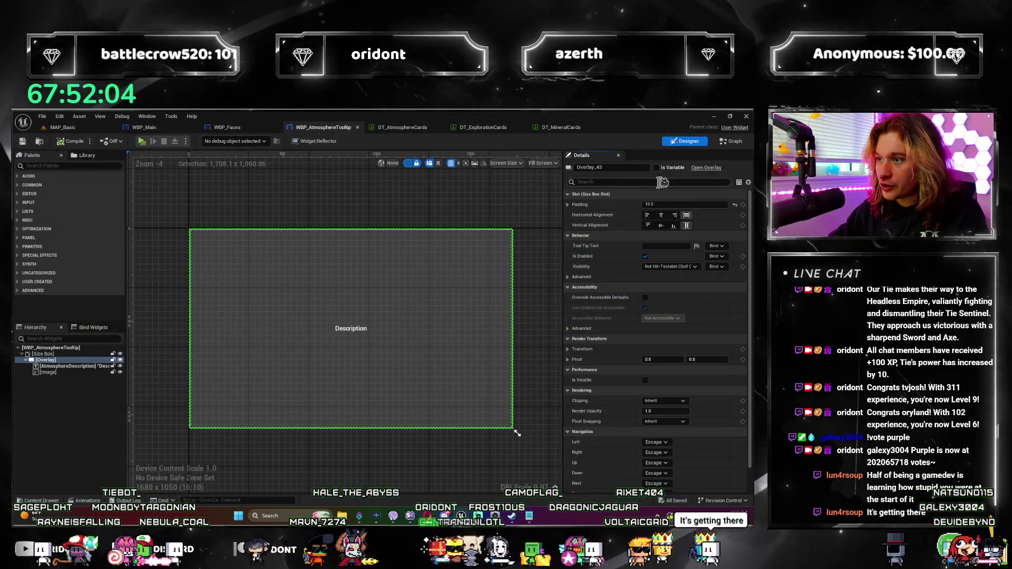
pyautogui.click(71, 366)
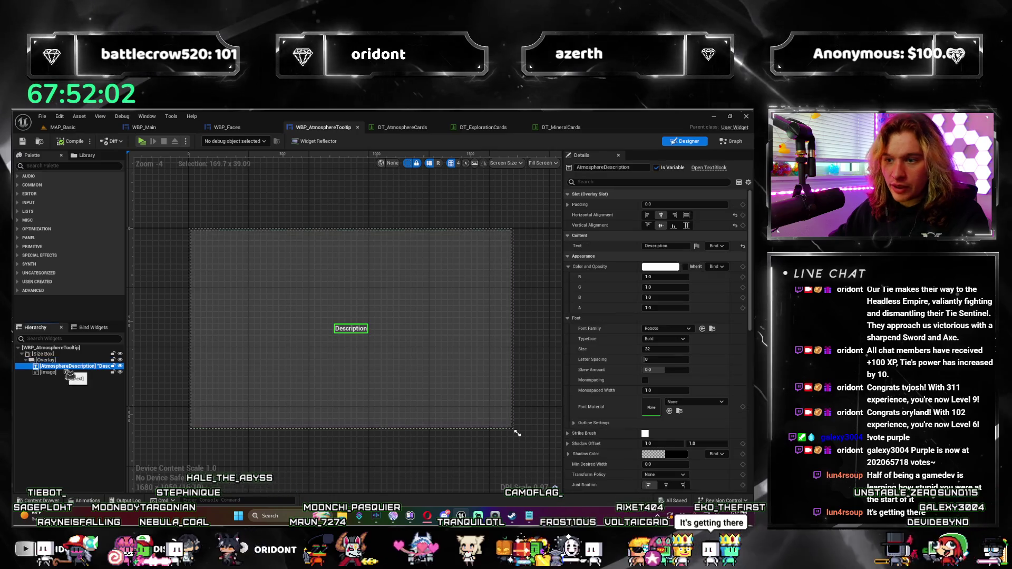
pyautogui.moveTo(75, 385); pyautogui.dragTo(76, 372)
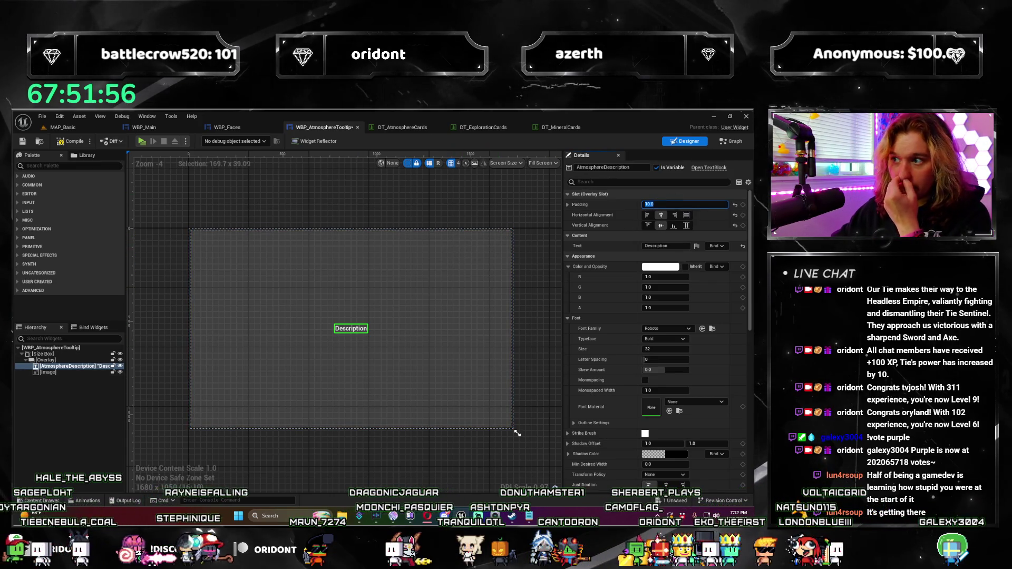
pyautogui.click(731, 143)
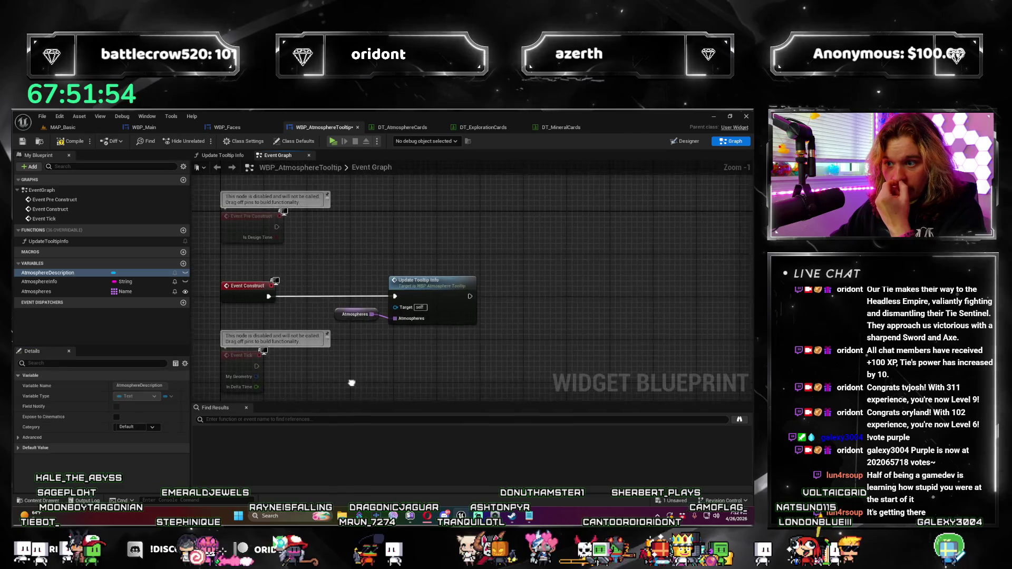
# Add a Print String node after Set Tool Tip Text in Update Tooltip Info.
pyautogui.scroll(-3, 495, 228)
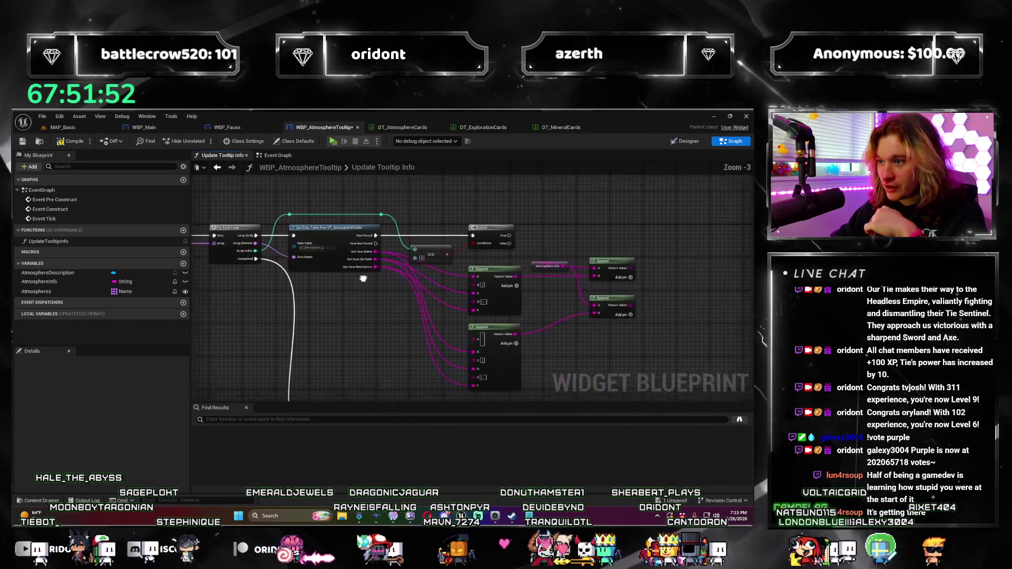
pyautogui.scroll(3, 419, 321)
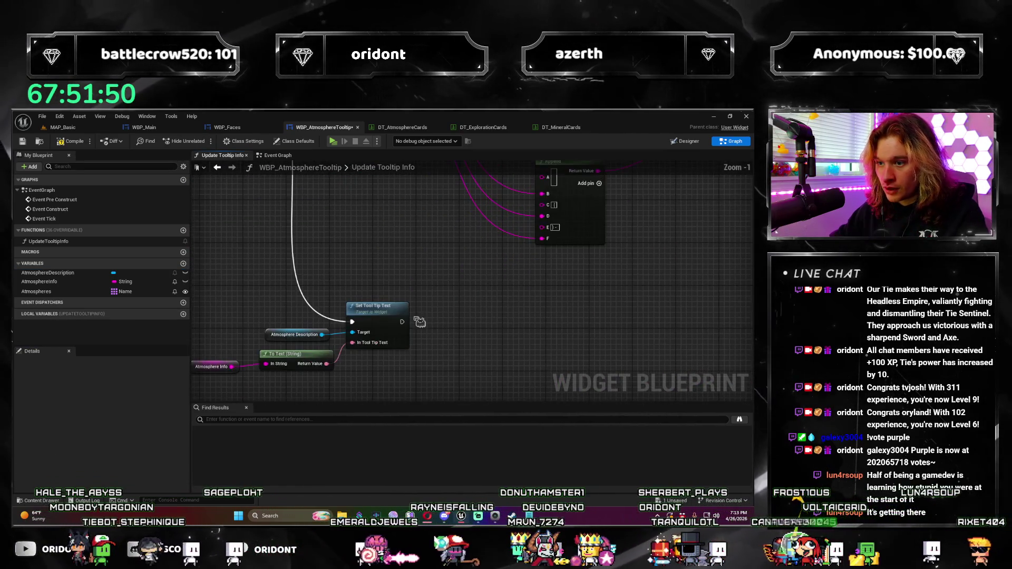
pyautogui.moveTo(402, 322); pyautogui.dragTo(573, 305)
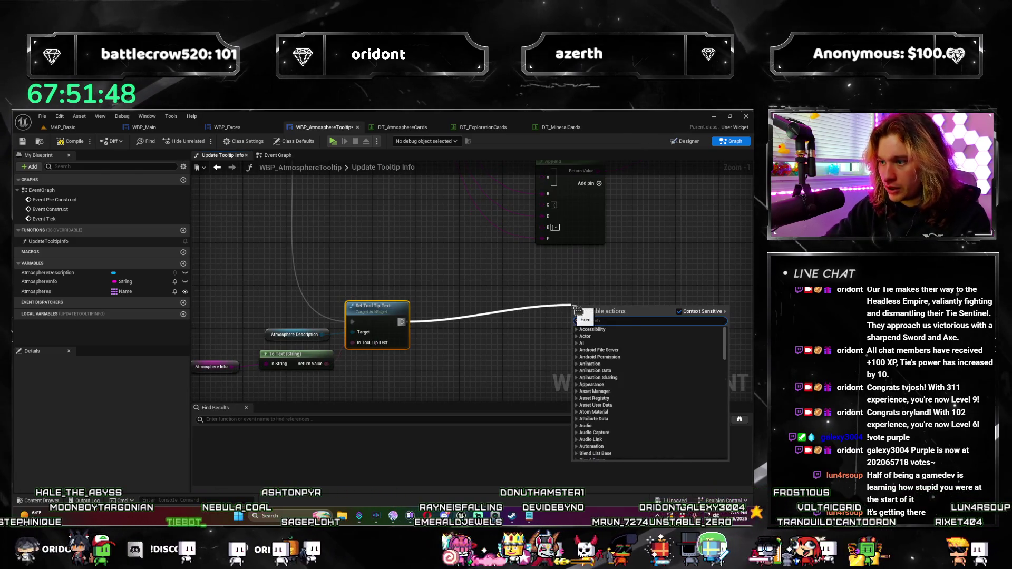
pyautogui.write('print')
pyautogui.press('Return')
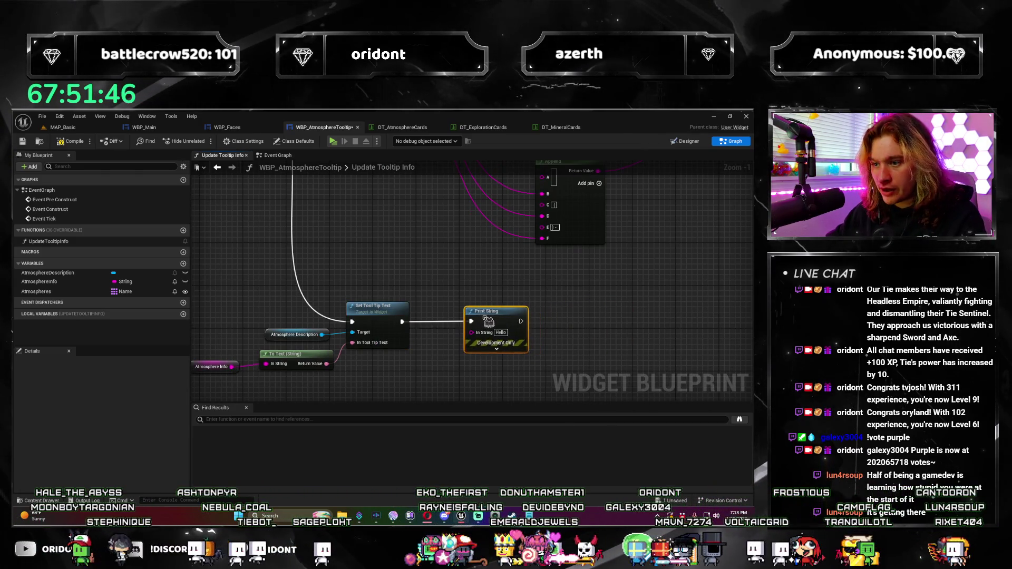
# Compile the tooltip blueprint and check the Desolate card's tooltip in a test run.
pyautogui.click(71, 141)
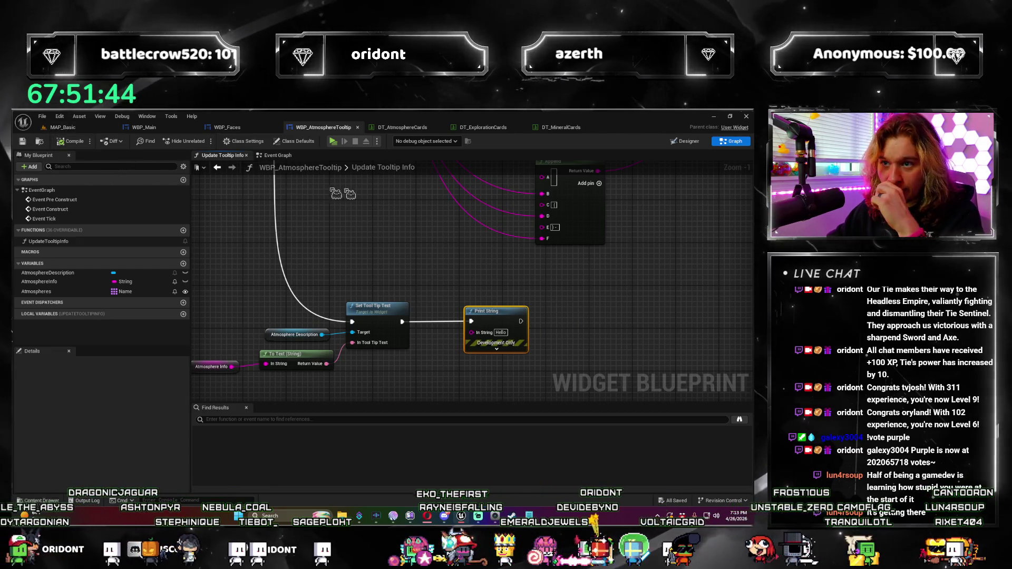
pyautogui.click(334, 142)
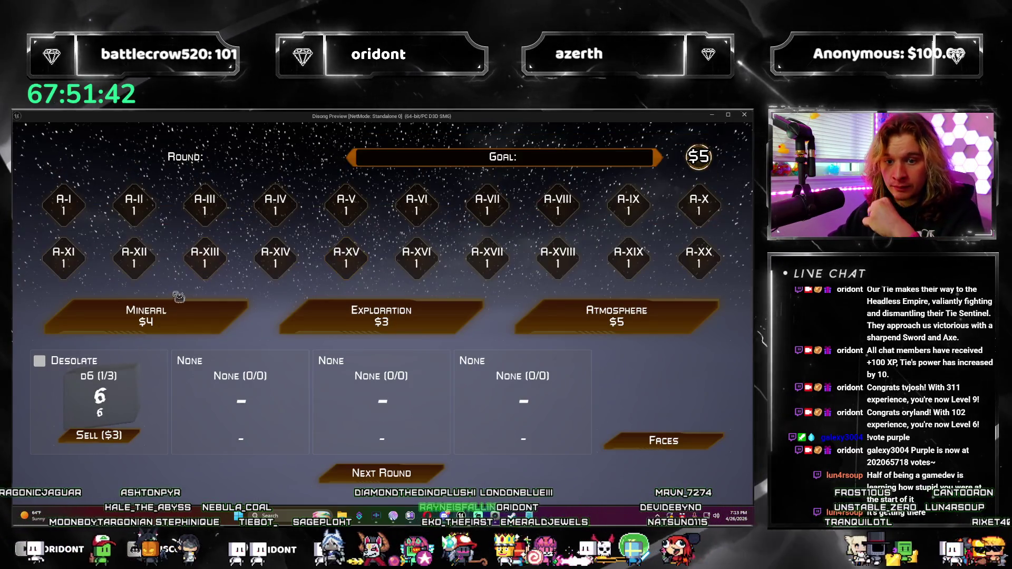
pyautogui.moveTo(47, 364)
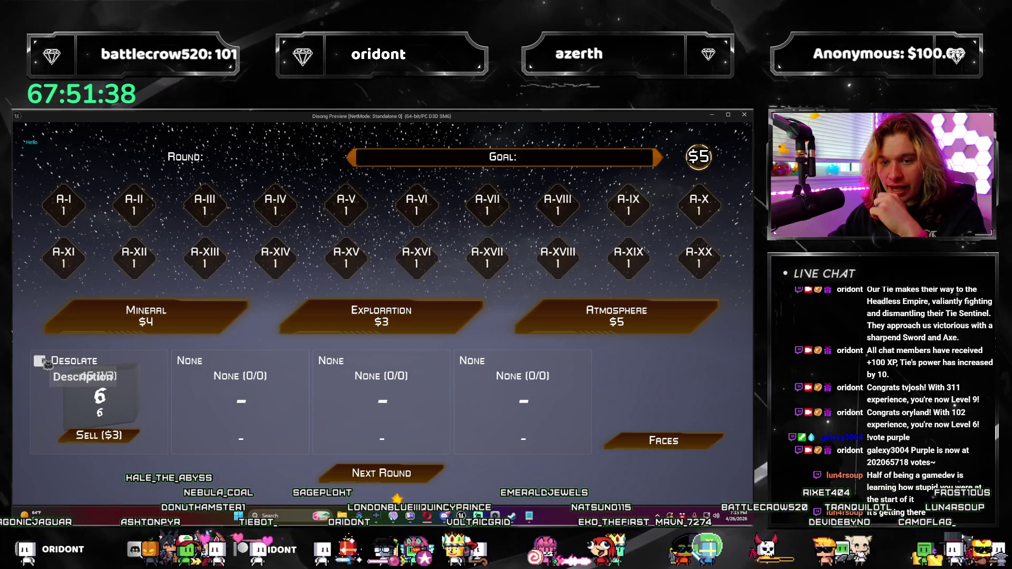
pyautogui.click(745, 115)
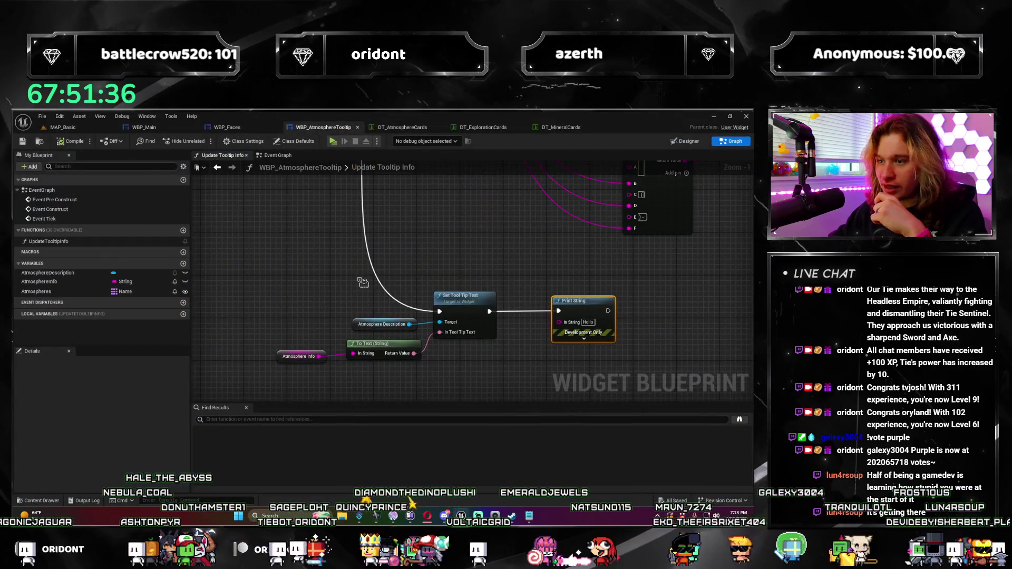
# Add a SetText (Text) node on Atmosphere Description fed from Atmosphere Info.
pyautogui.click(42, 273)
pyautogui.moveTo(442, 327); pyautogui.dragTo(443, 226)
pyautogui.moveTo(464, 179)
pyautogui.mouseDown()
pyautogui.moveTo(470, 275)
pyautogui.moveTo(435, 330)
pyautogui.moveTo(394, 178)
pyautogui.moveTo(419, 260)
pyautogui.mouseUp()
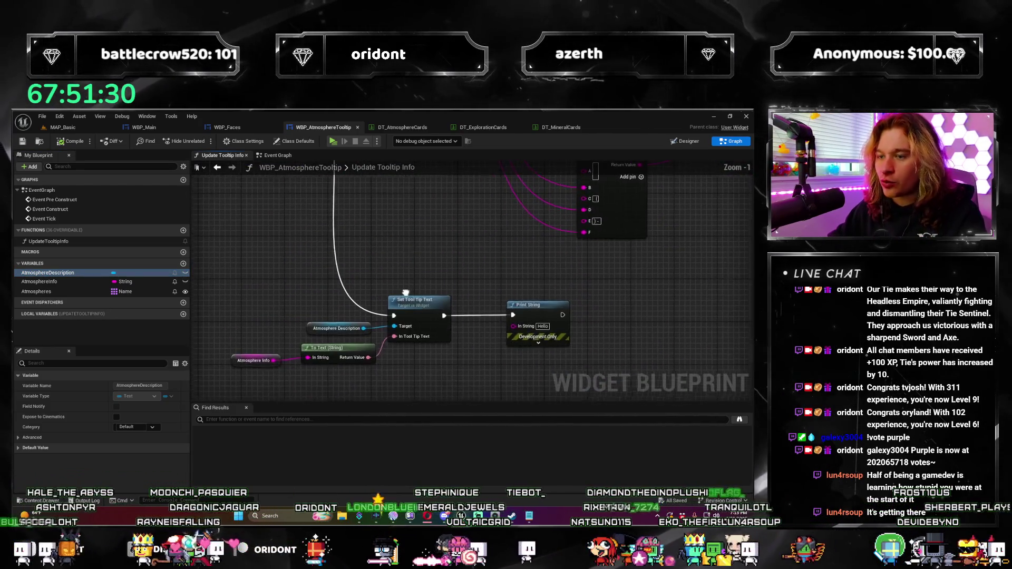
pyautogui.moveTo(371, 359); pyautogui.dragTo(427, 238)
pyautogui.write('set tool tip')
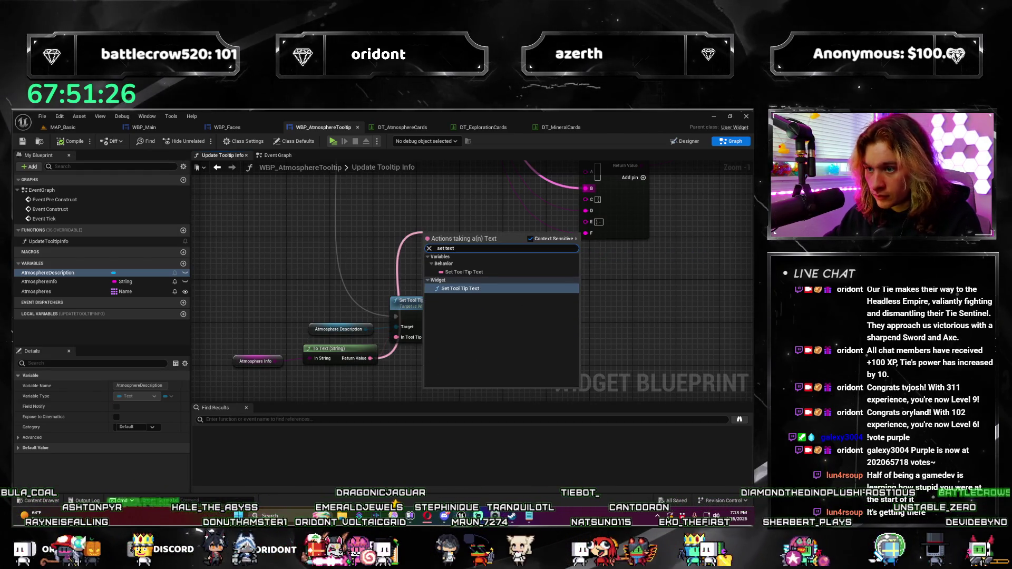
pyautogui.click(333, 283)
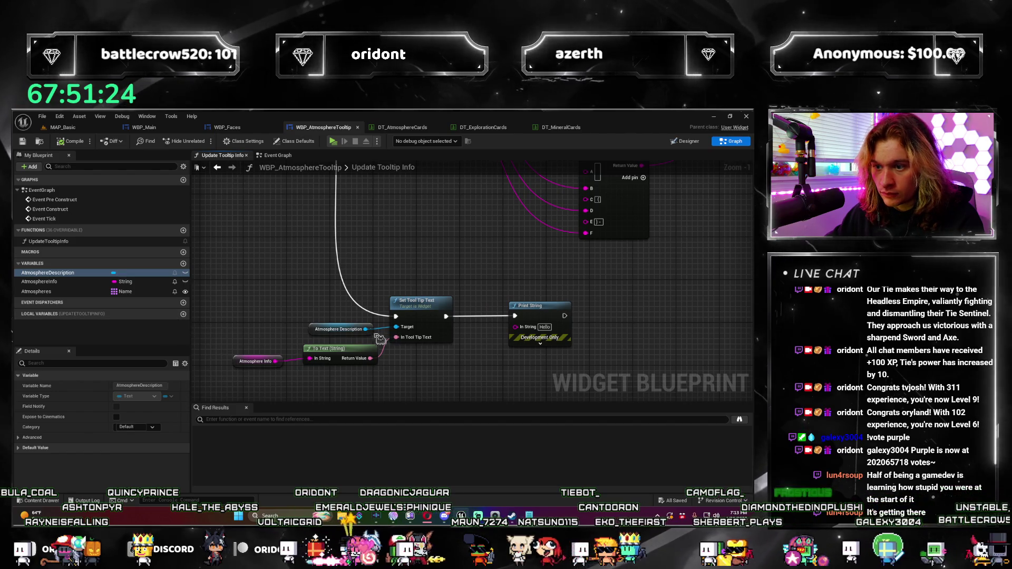
pyautogui.moveTo(365, 329); pyautogui.dragTo(403, 257)
pyautogui.write('set text')
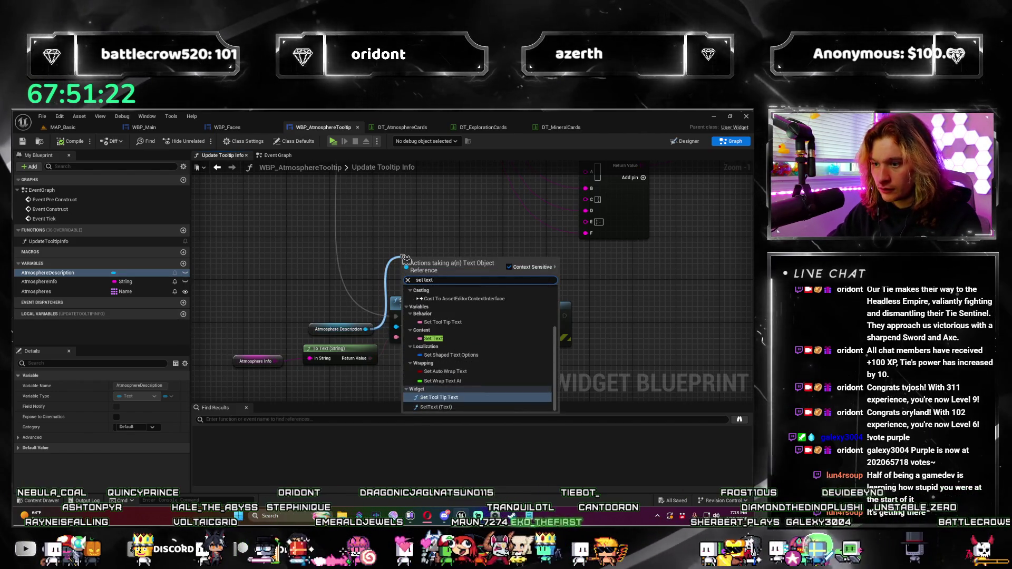
pyautogui.press('Return')
pyautogui.moveTo(406, 259); pyautogui.dragTo(400, 248)
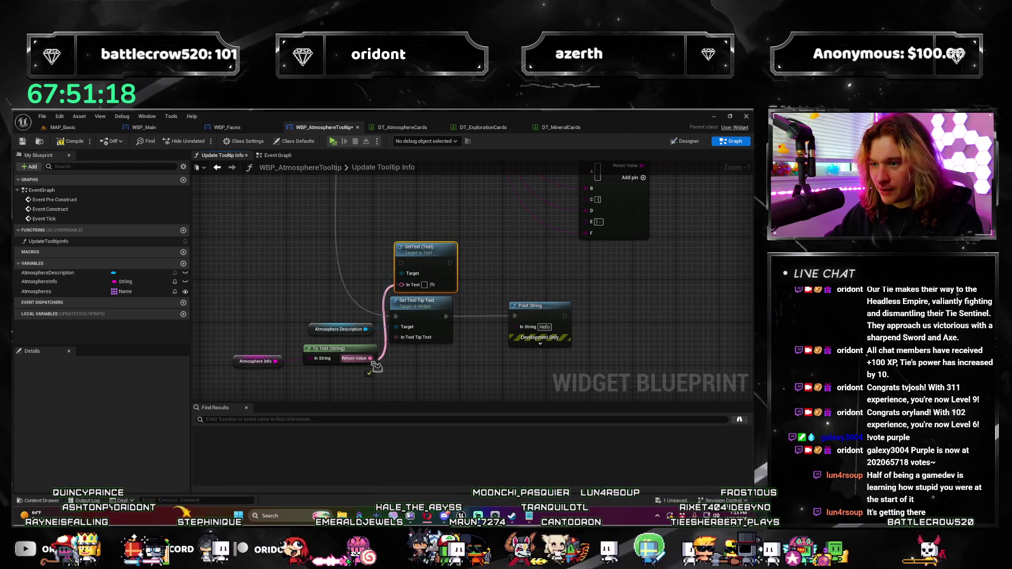
# Delete the Set Tool Tip Text and Print String nodes, arrange SetText, and launch a test play.
pyautogui.click(561, 303)
pyautogui.press('Delete')
pyautogui.click(421, 301)
pyautogui.press('Delete')
pyautogui.moveTo(430, 267)
pyautogui.mouseDown()
pyautogui.moveTo(427, 280)
pyautogui.moveTo(407, 181)
pyautogui.moveTo(315, 369)
pyautogui.moveTo(307, 361)
pyautogui.mouseUp()
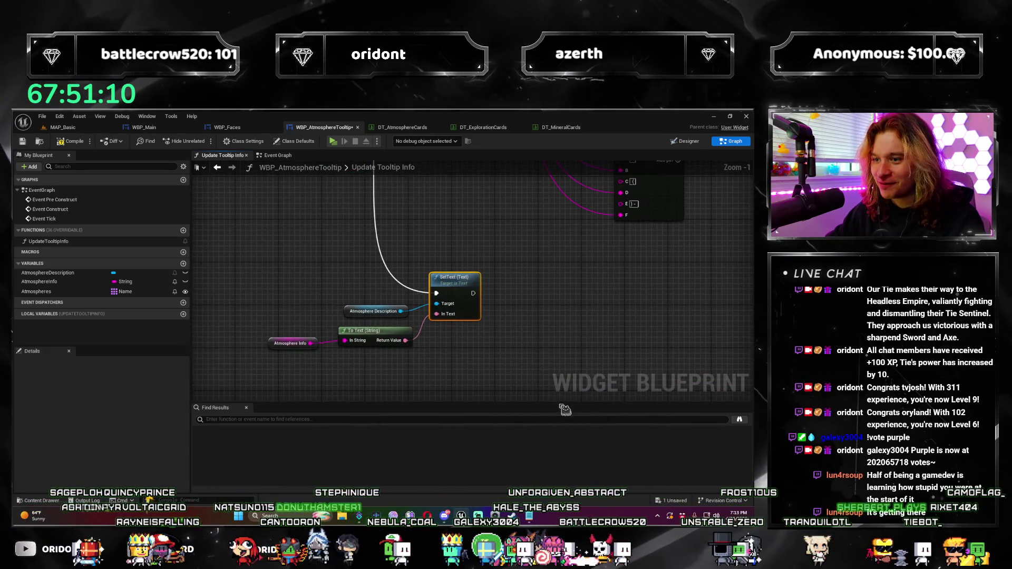
pyautogui.moveTo(457, 276); pyautogui.dragTo(433, 275)
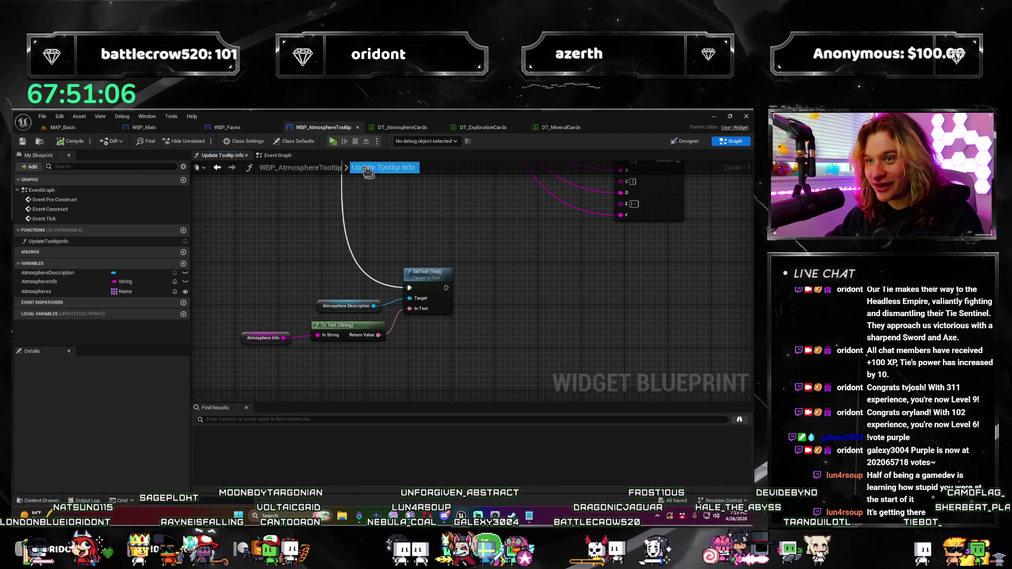
pyautogui.click(344, 146)
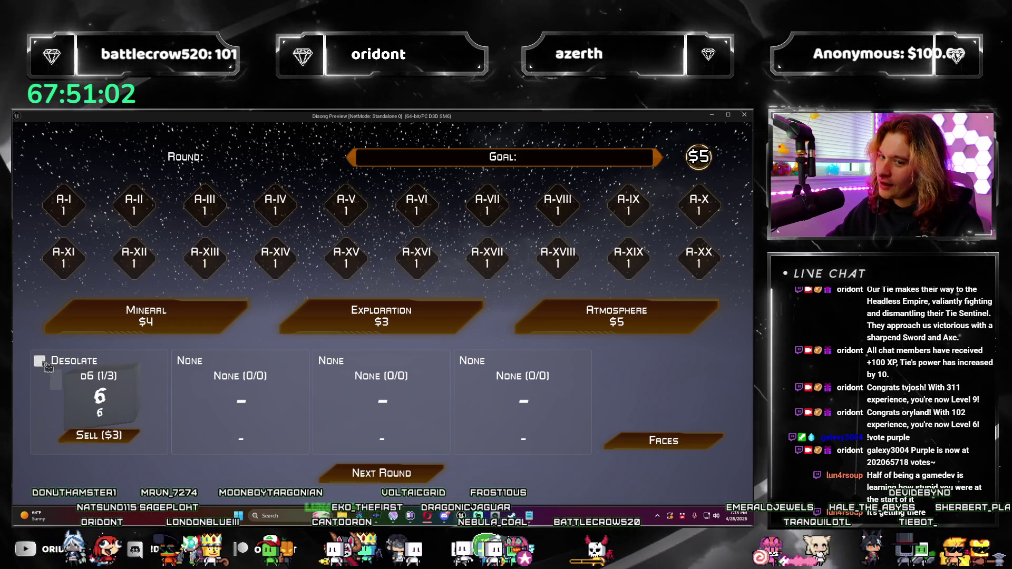
# Close the preview and add an Atmospheres getter to the tooltip graph.
pyautogui.click(744, 115)
pyautogui.scroll(3, 323, 333)
pyautogui.moveTo(324, 333)
pyautogui.mouseDown()
pyautogui.moveTo(316, 316)
pyautogui.moveTo(348, 295)
pyautogui.moveTo(285, 274)
pyautogui.moveTo(414, 273)
pyautogui.moveTo(281, 178)
pyautogui.mouseUp()
pyautogui.scroll(1, 413, 273)
pyautogui.moveTo(49, 296)
pyautogui.mouseDown()
pyautogui.moveTo(591, 287)
pyautogui.moveTo(409, 316)
pyautogui.moveTo(400, 307)
pyautogui.moveTo(400, 350)
pyautogui.mouseUp()
pyautogui.moveTo(512, 277); pyautogui.dragTo(512, 277)
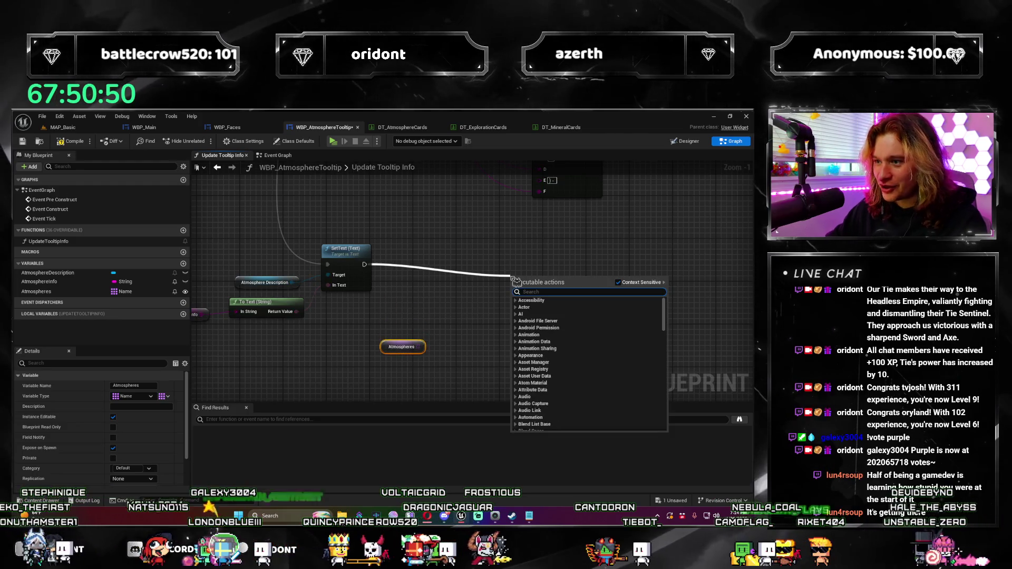
pyautogui.click(449, 408)
pyautogui.moveTo(382, 306)
pyautogui.mouseDown()
pyautogui.moveTo(401, 348)
pyautogui.moveTo(389, 354)
pyautogui.moveTo(480, 375)
pyautogui.moveTo(338, 346)
pyautogui.moveTo(327, 233)
pyautogui.mouseUp()
pyautogui.scroll(1, 480, 375)
pyautogui.press('Escape')
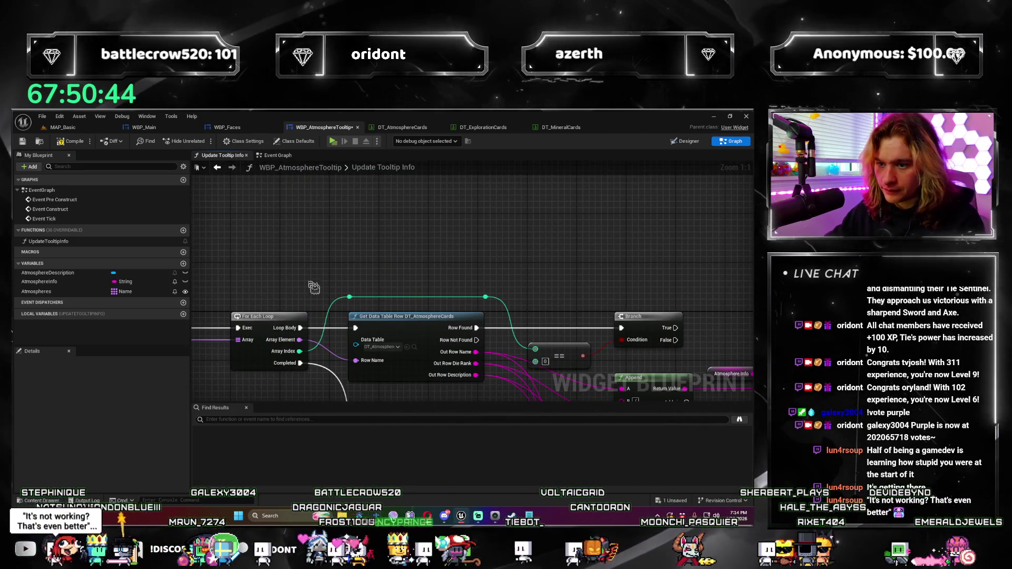
# Add a Print String on the For Each Loop body printing each Array Element, then return to MAP_Basic.
pyautogui.moveTo(300, 328); pyautogui.dragTo(317, 205)
pyautogui.write('print string')
pyautogui.press('Return')
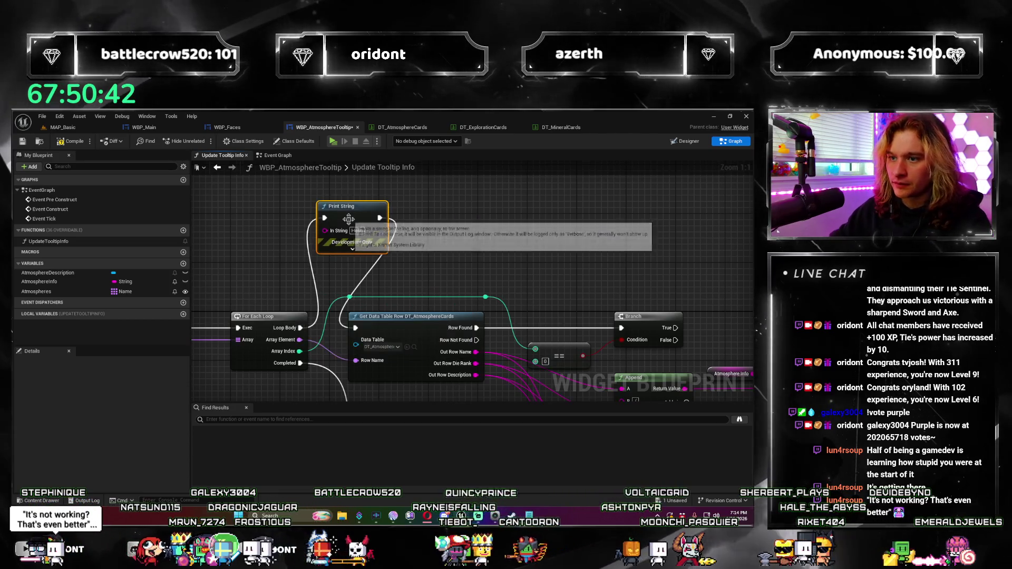
pyautogui.moveTo(300, 340); pyautogui.dragTo(331, 291)
pyautogui.moveTo(333, 239); pyautogui.dragTo(331, 234)
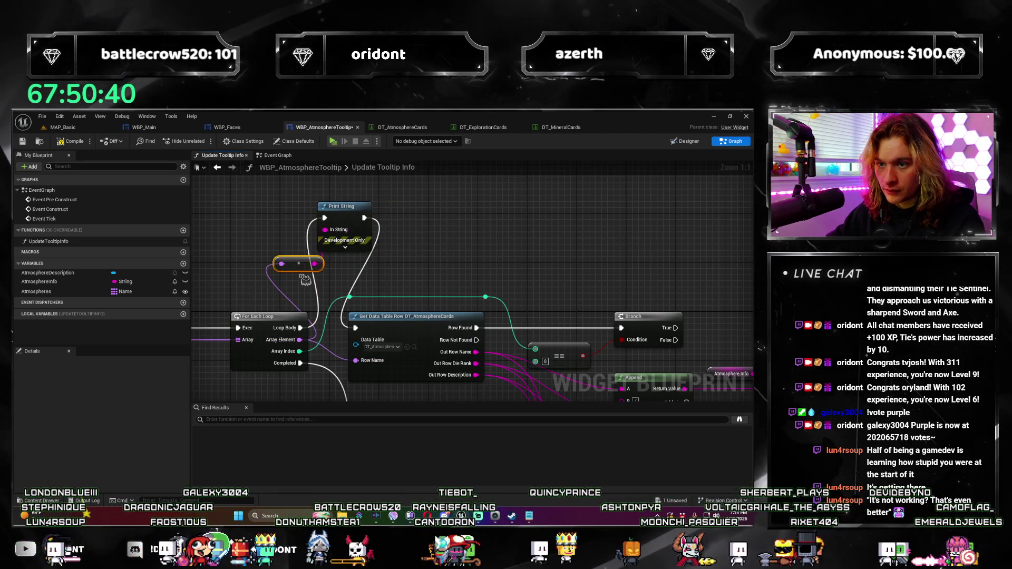
pyautogui.scroll(-2, 452, 252)
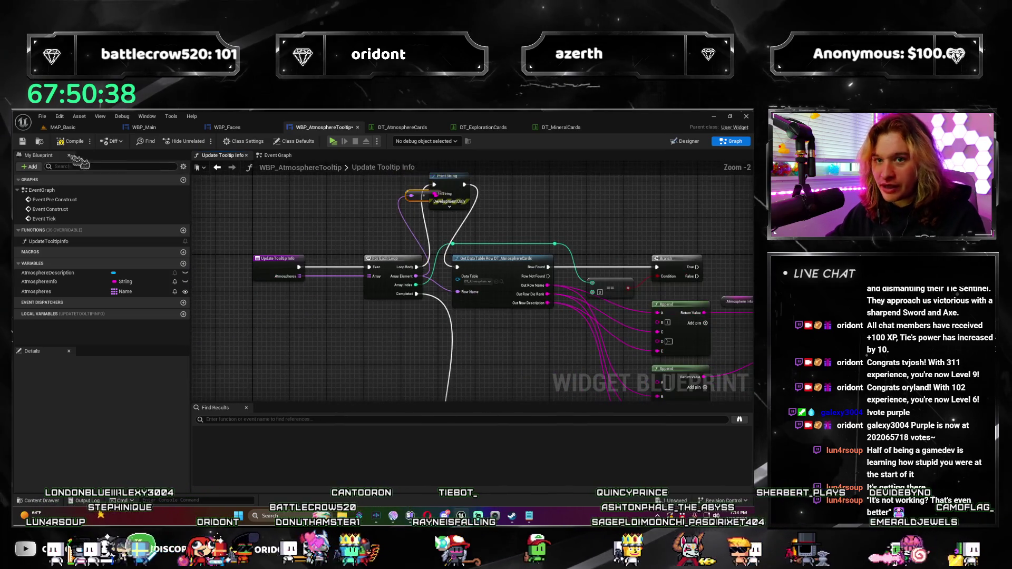
pyautogui.click(92, 132)
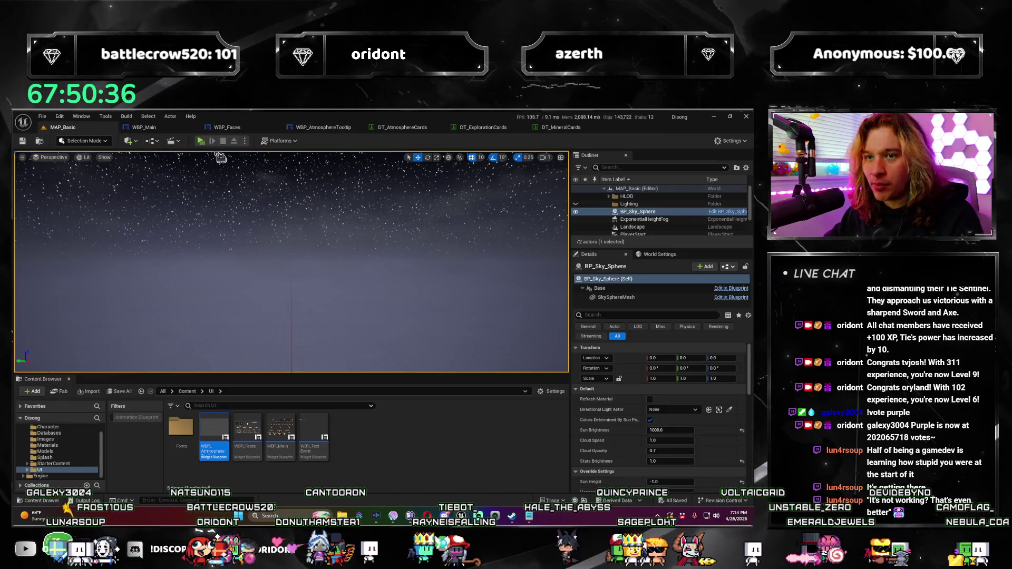
pyautogui.click(201, 140)
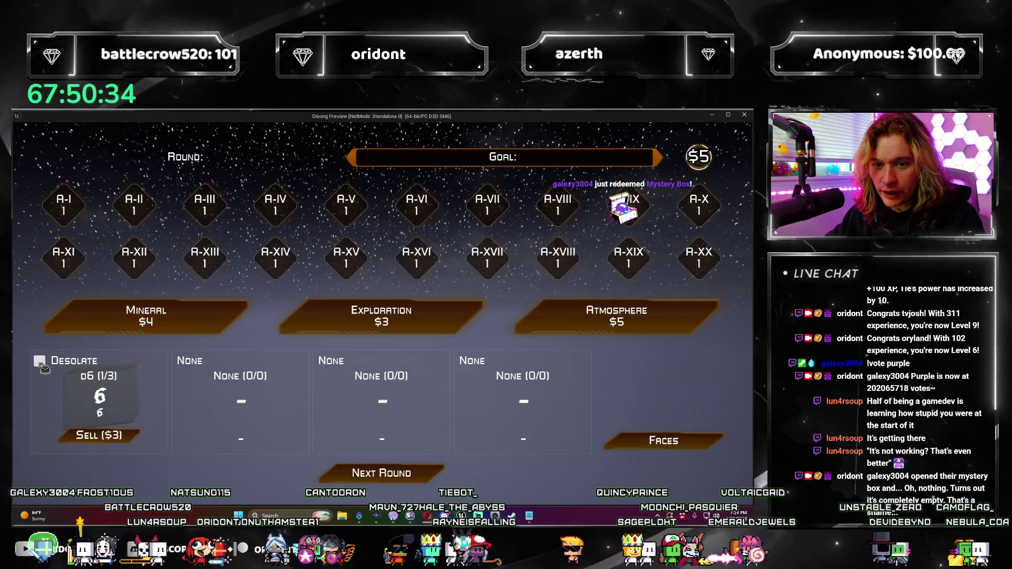
pyautogui.moveTo(43, 367); pyautogui.dragTo(38, 150)
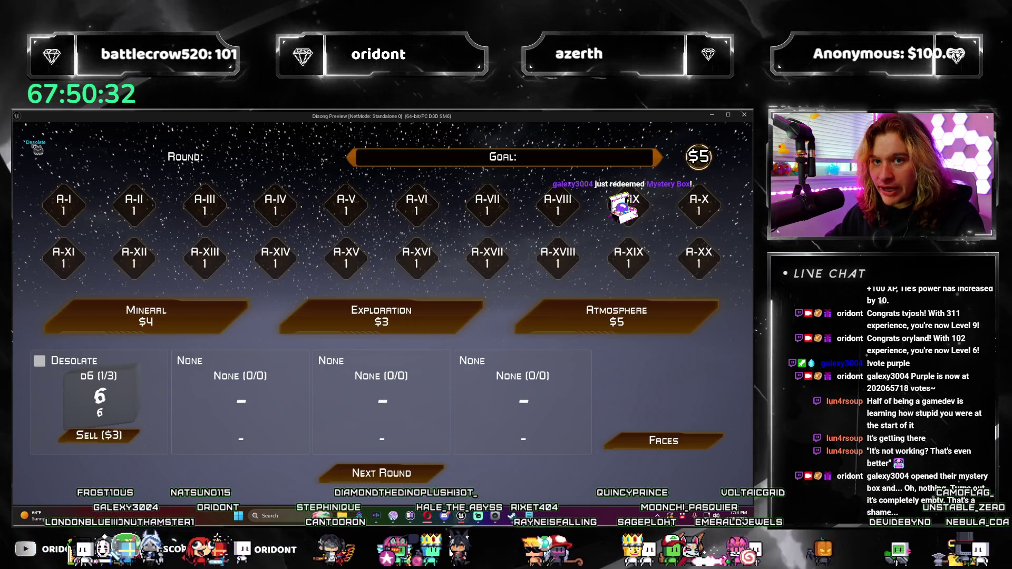
pyautogui.click(611, 314)
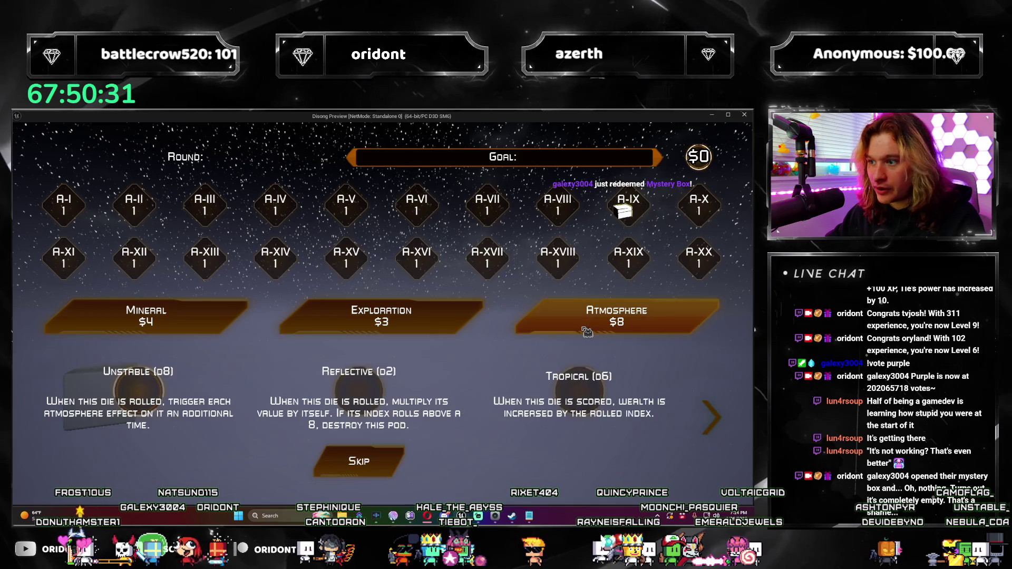
pyautogui.click(585, 394)
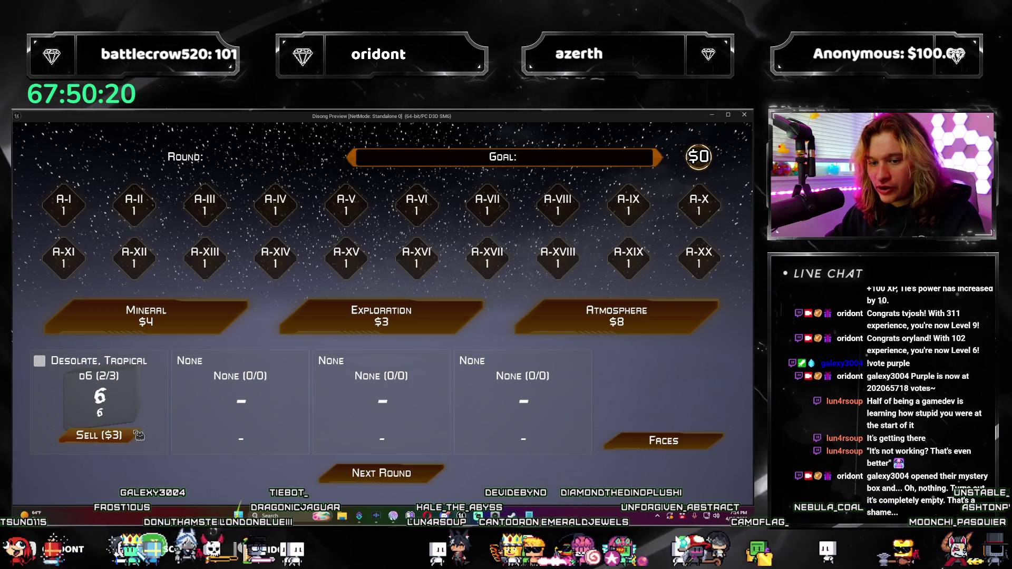
pyautogui.press('Escape')
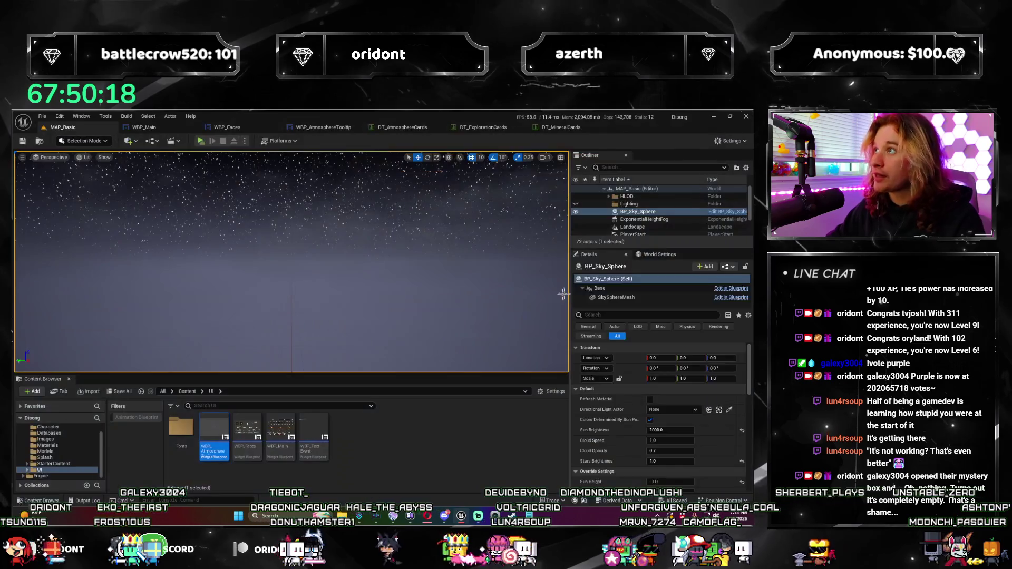
# In the tooltip graph, connect the loop body to the Get Data Table Row lookup.
pyautogui.click(356, 130)
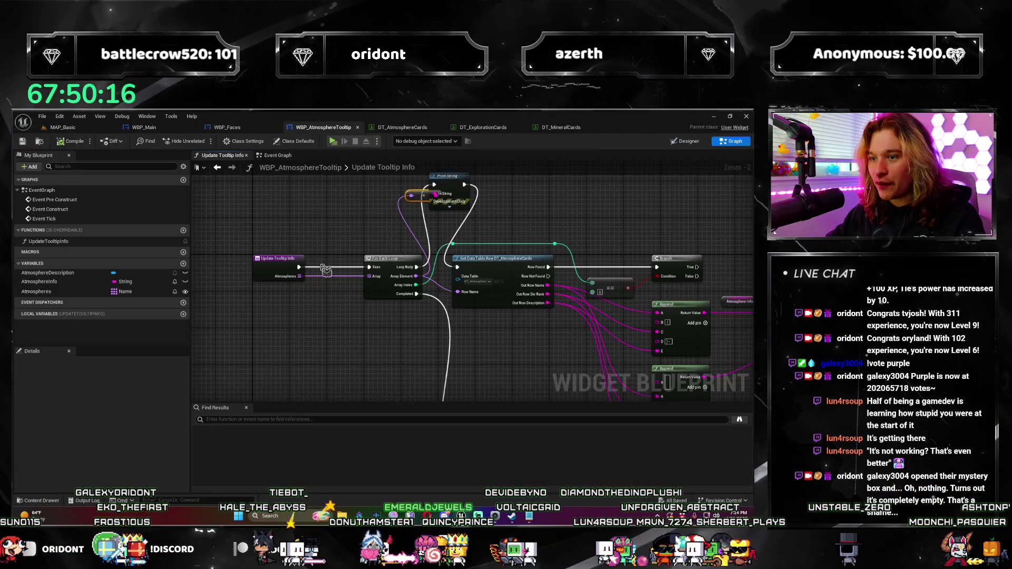
pyautogui.scroll(-3, 329, 291)
pyautogui.moveTo(289, 261); pyautogui.dragTo(287, 258)
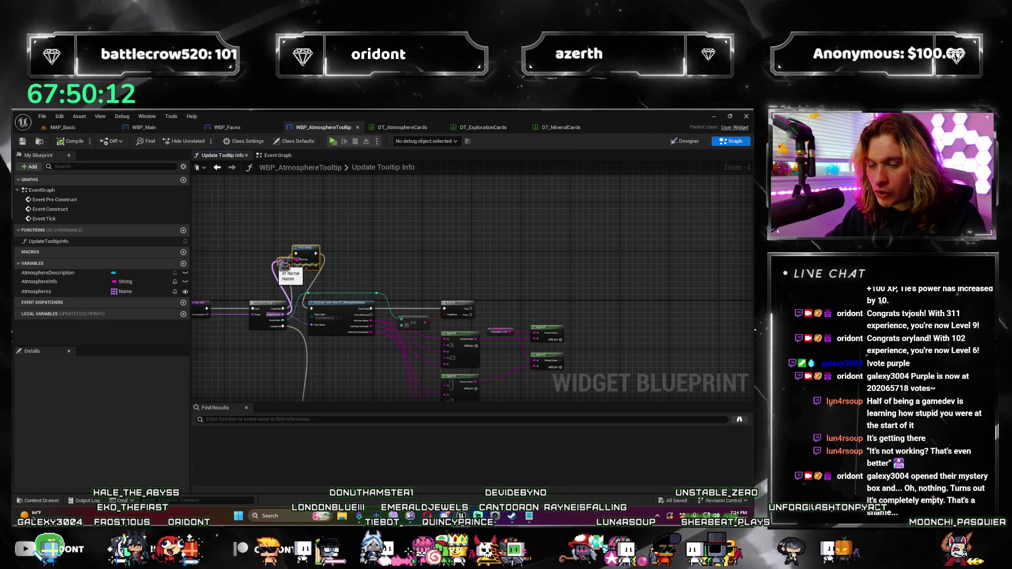
pyautogui.scroll(4, 230, 318)
pyautogui.moveTo(338, 300)
pyautogui.mouseDown()
pyautogui.moveTo(404, 308)
pyautogui.moveTo(395, 302)
pyautogui.mouseUp()
# Set AtmosphereInfo from the Append result, duplicating the SET node for the False branch.
pyautogui.scroll(-2, 551, 310)
pyautogui.moveTo(552, 310)
pyautogui.mouseDown()
pyautogui.moveTo(377, 309)
pyautogui.moveTo(289, 351)
pyautogui.mouseUp()
pyautogui.scroll(2, 377, 310)
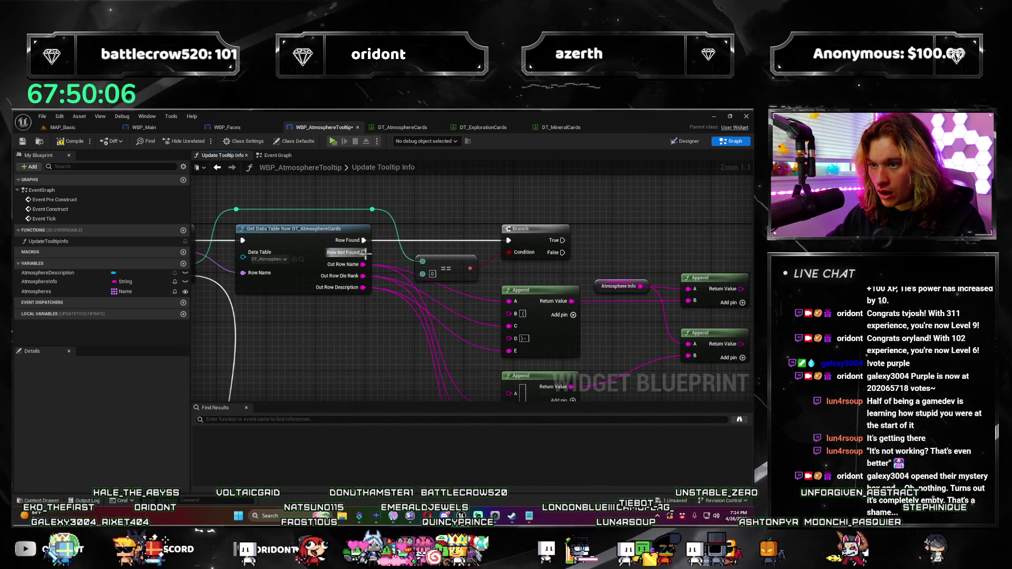
pyautogui.moveTo(456, 219)
pyautogui.mouseDown()
pyautogui.moveTo(416, 242)
pyautogui.moveTo(381, 238)
pyautogui.moveTo(368, 211)
pyautogui.mouseUp()
pyautogui.scroll(-1, 416, 243)
pyautogui.scroll(-1, 544, 324)
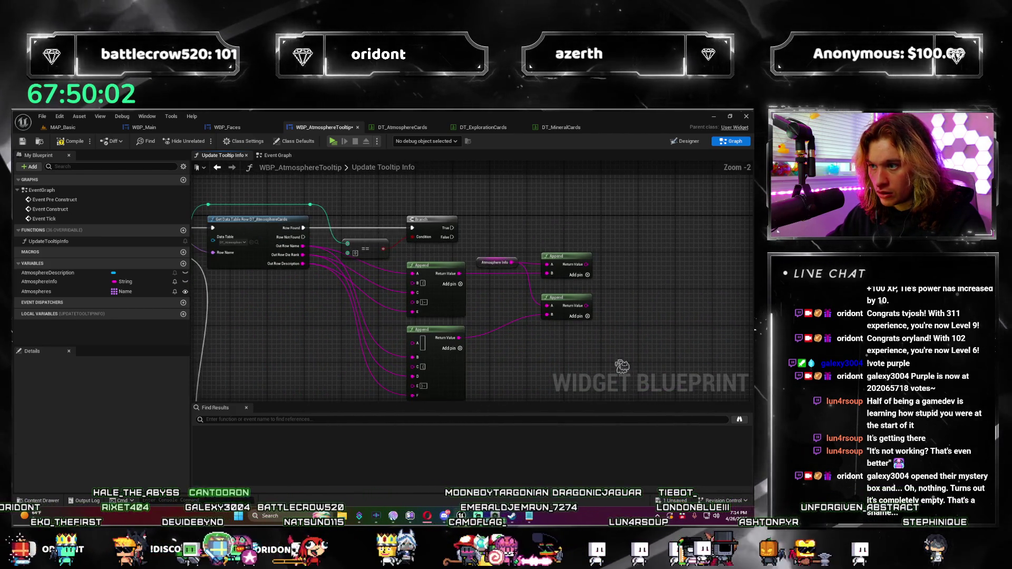
pyautogui.moveTo(544, 324)
pyautogui.mouseDown()
pyautogui.moveTo(569, 316)
pyautogui.moveTo(621, 226)
pyautogui.moveTo(549, 305)
pyautogui.moveTo(601, 299)
pyautogui.mouseUp()
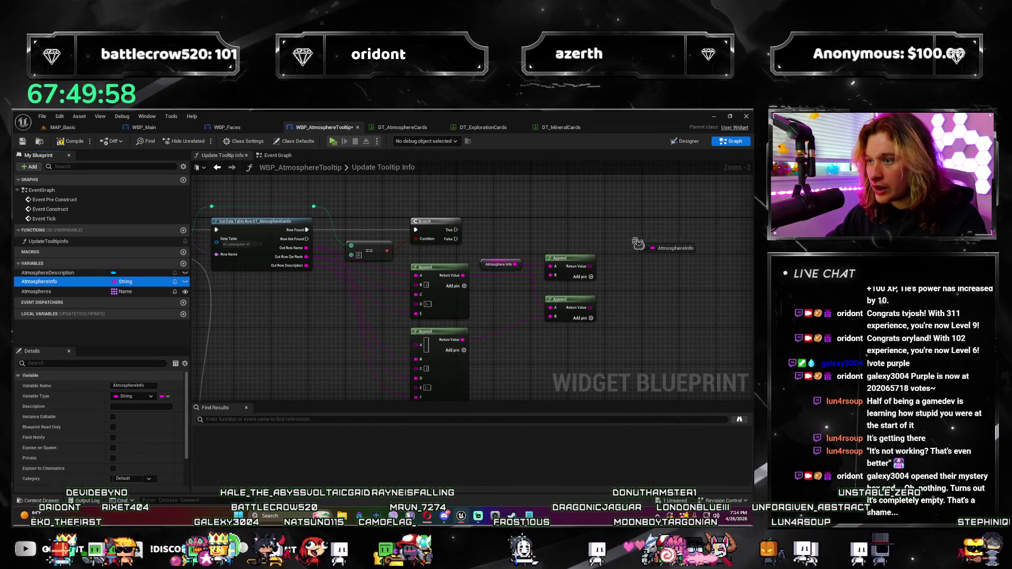
pyautogui.click(652, 264)
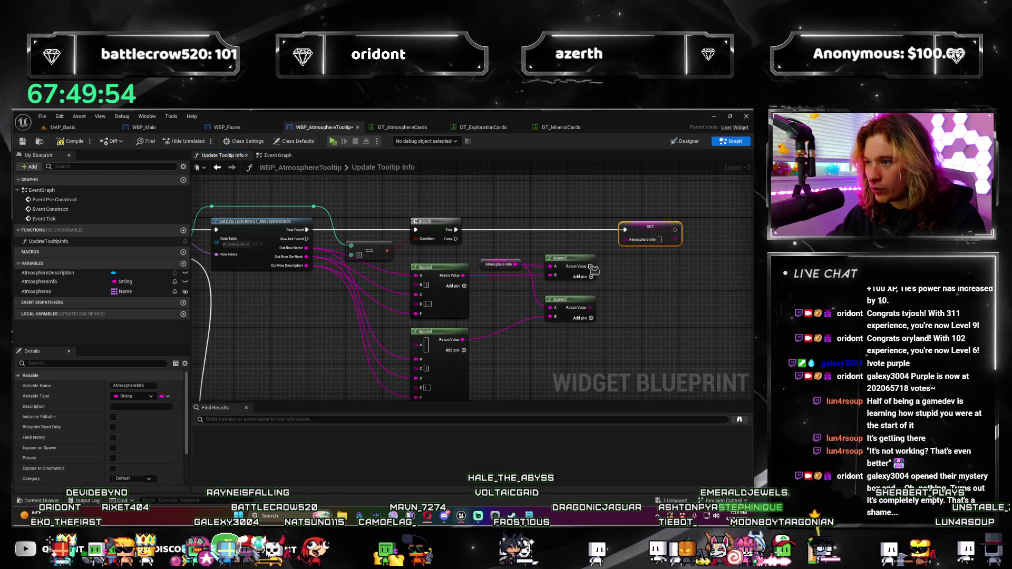
pyautogui.moveTo(590, 266); pyautogui.dragTo(669, 239)
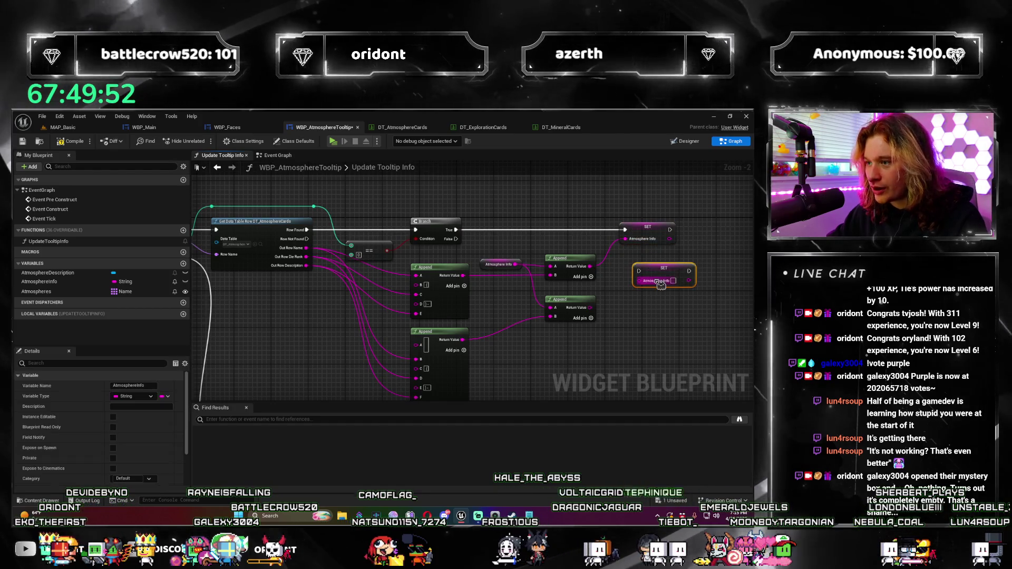
pyautogui.hotkey('ctrl', 'w')
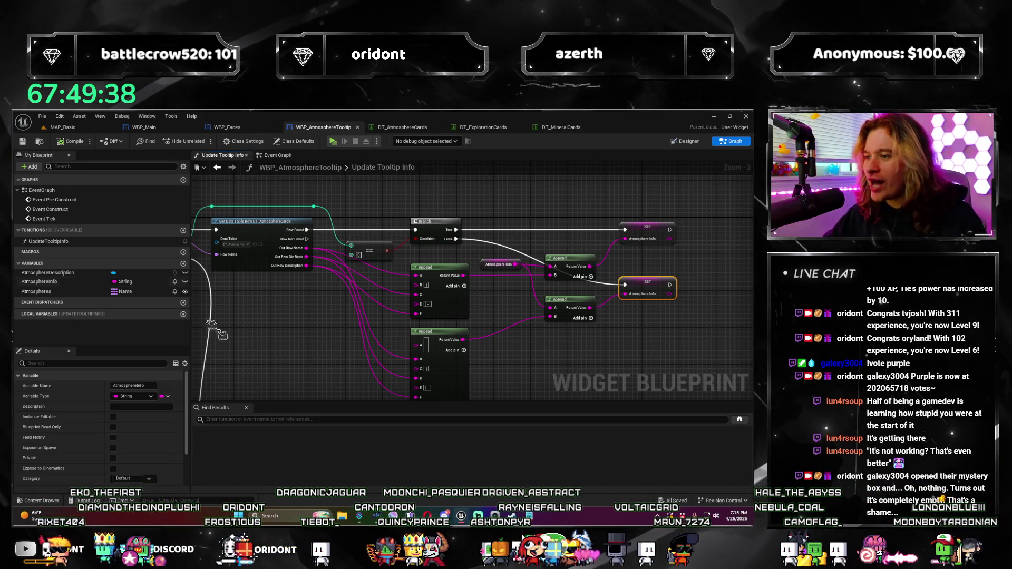
# Launch a test play to check the Desolate (6) tooltip.
pyautogui.scroll(2, 506, 259)
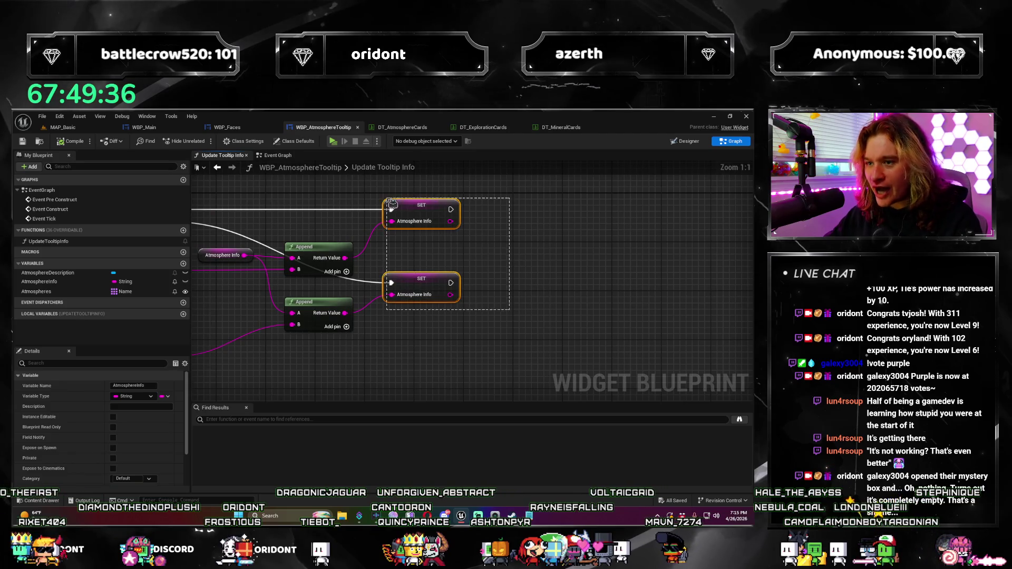
pyautogui.scroll(-5, 340, 333)
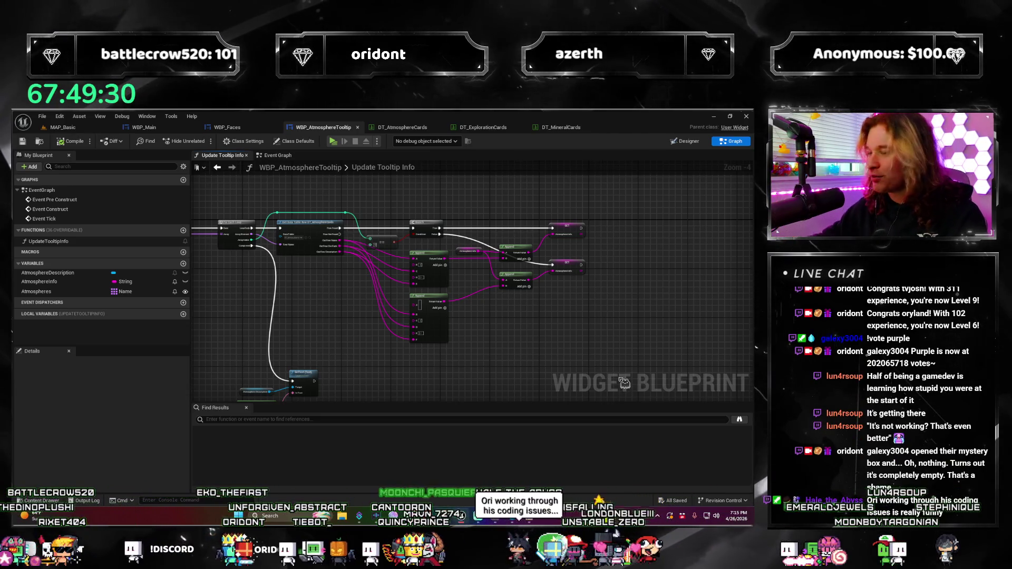
pyautogui.click(334, 142)
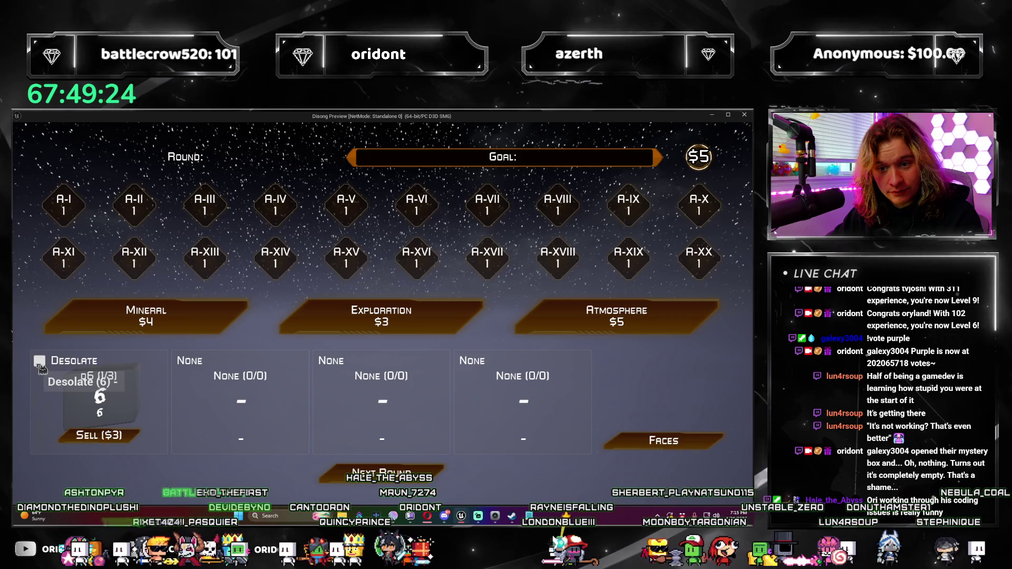
# Playtest: buy Asteroid Belt, reach round 2, apply Oxygen Poor to Desolate, then close the preview.
pyautogui.click(559, 318)
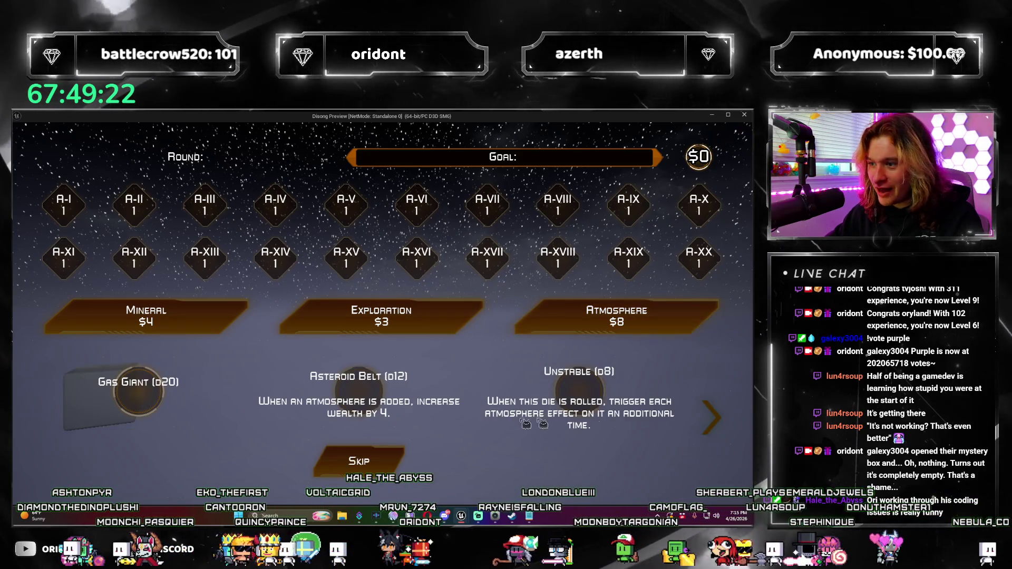
pyautogui.click(363, 399)
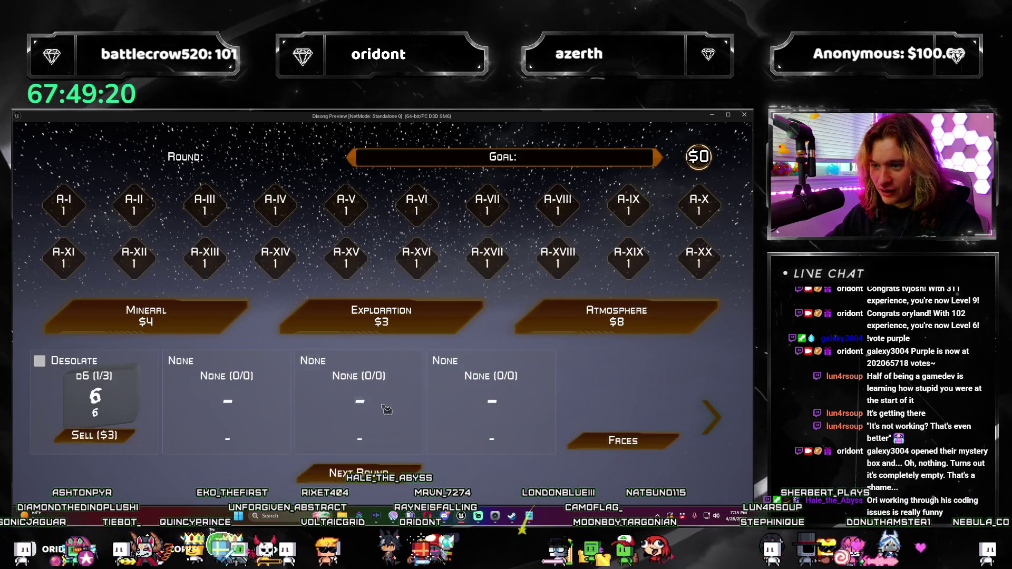
pyautogui.click(417, 471)
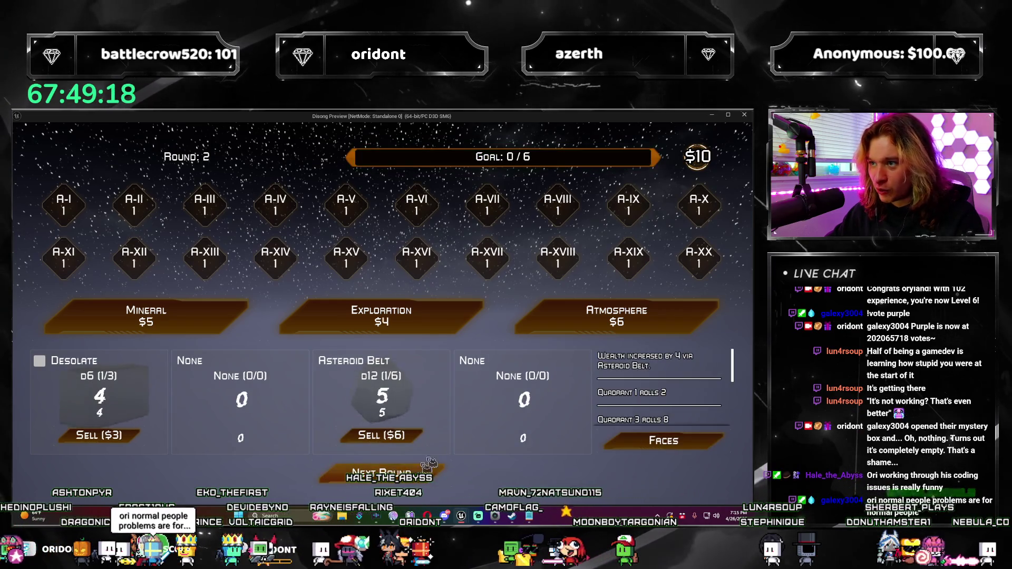
pyautogui.click(588, 320)
pyautogui.click(585, 401)
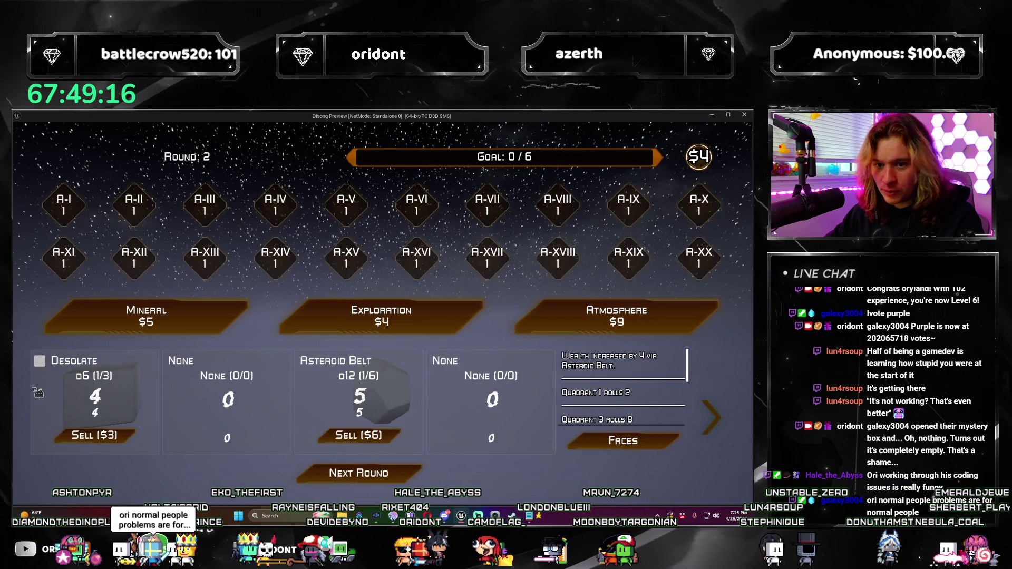
pyautogui.click(117, 397)
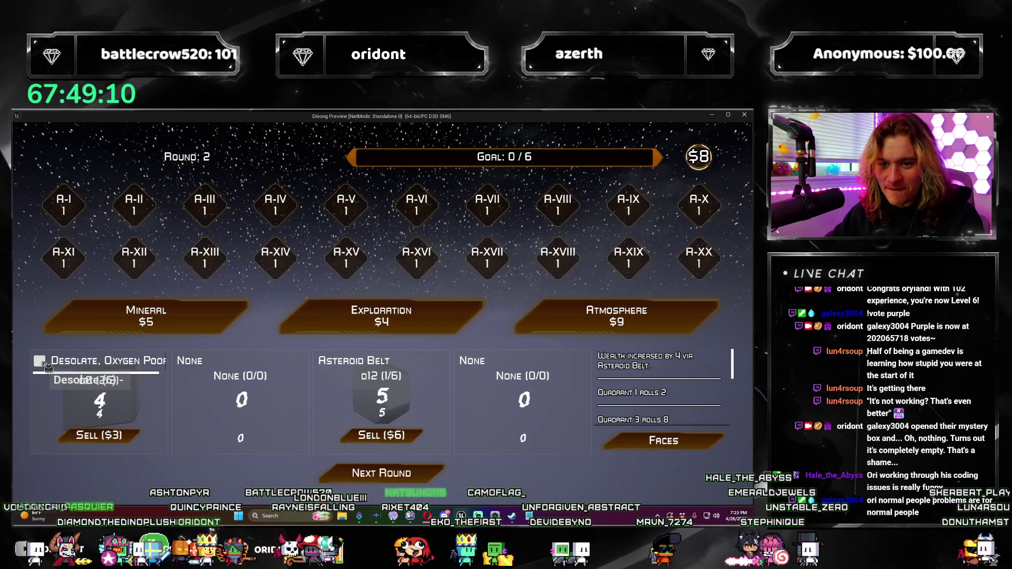
pyautogui.click(744, 116)
pyautogui.scroll(-2, 508, 349)
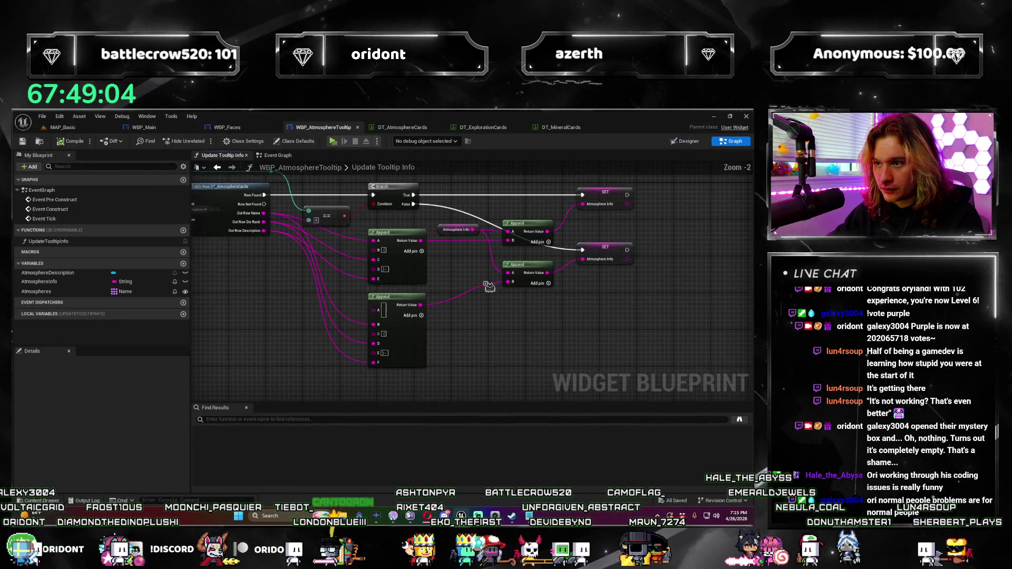
# Move the Append nodes lower and add a Select node near Out Row Description.
pyautogui.moveTo(615, 372)
pyautogui.mouseDown()
pyautogui.moveTo(380, 217)
pyautogui.moveTo(420, 209)
pyautogui.mouseUp()
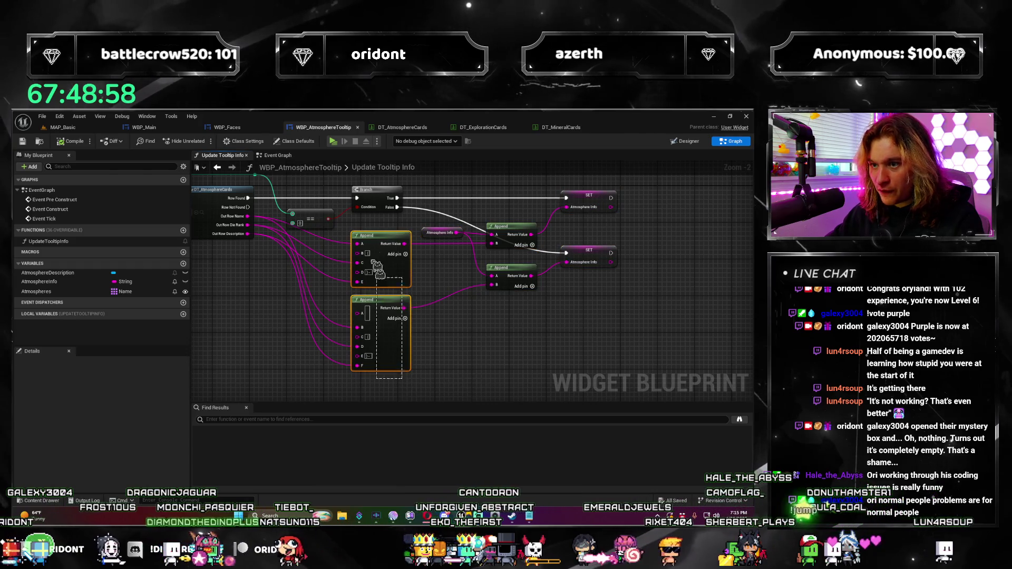
pyautogui.moveTo(373, 248); pyautogui.dragTo(375, 275)
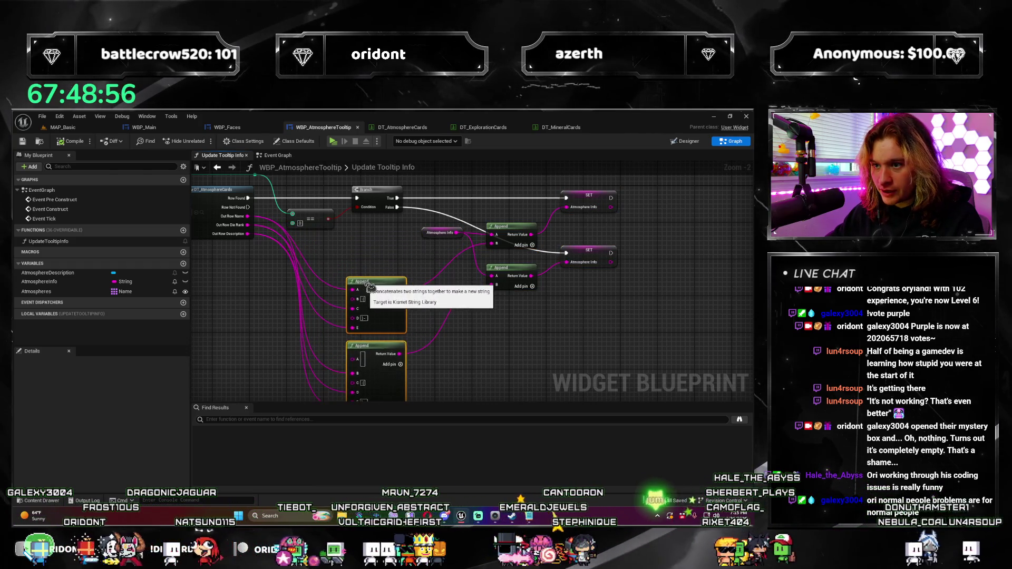
pyautogui.scroll(2, 377, 299)
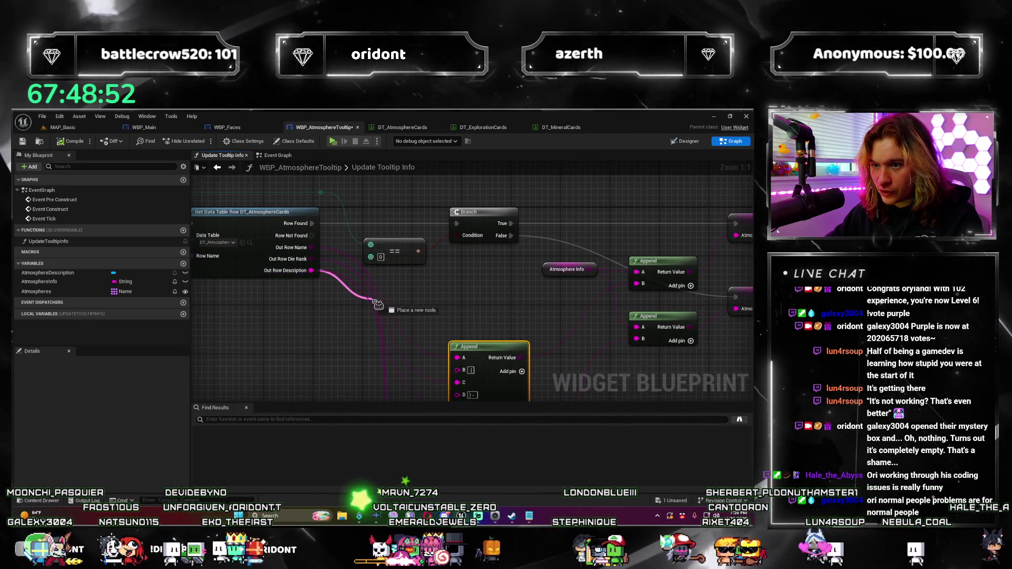
pyautogui.moveTo(311, 270); pyautogui.dragTo(377, 304)
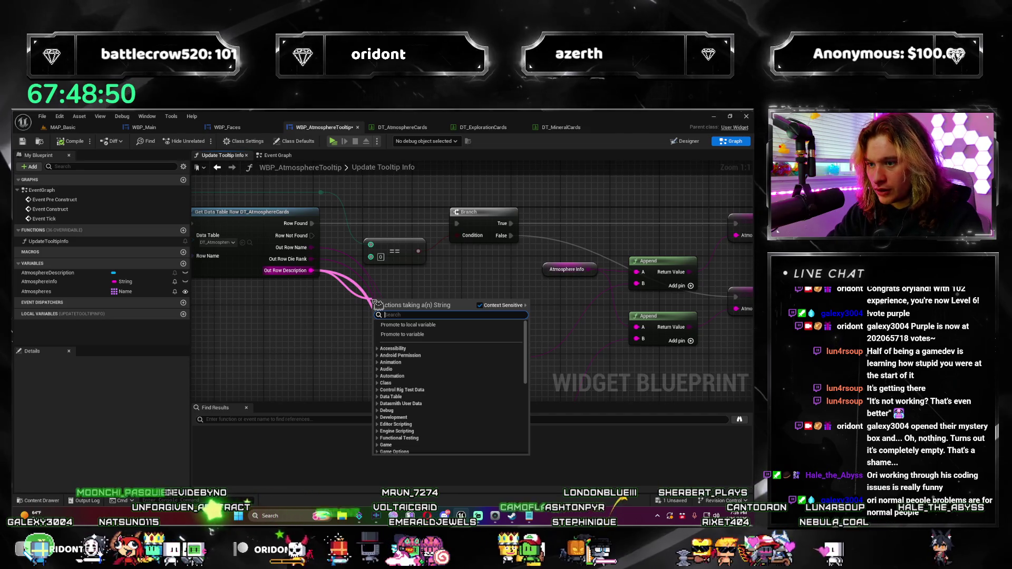
pyautogui.write('swi')
pyautogui.press('Return')
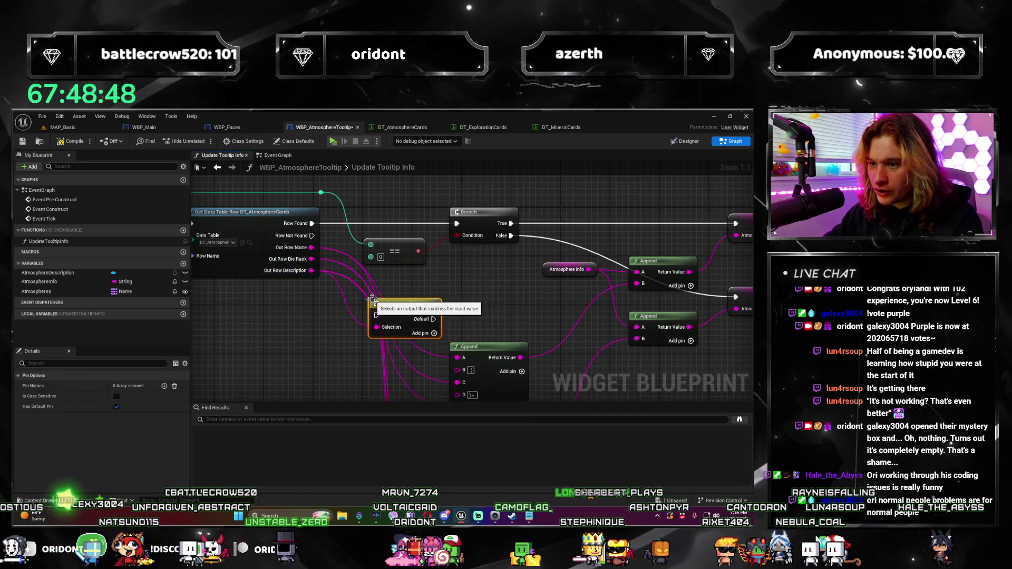
pyautogui.rightClick(328, 292)
pyautogui.write('select')
pyautogui.press('Return')
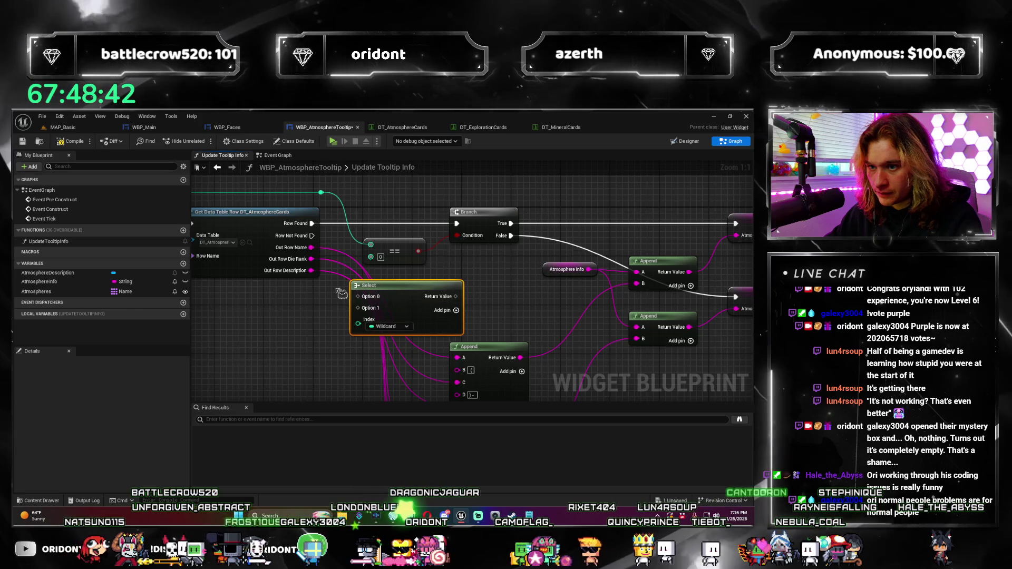
# Add an Equal (==) node comparing Out Row Description, removing a stray equality node.
pyautogui.moveTo(312, 271)
pyautogui.mouseDown()
pyautogui.moveTo(359, 297)
pyautogui.moveTo(338, 291)
pyautogui.mouseUp()
pyautogui.click(381, 345)
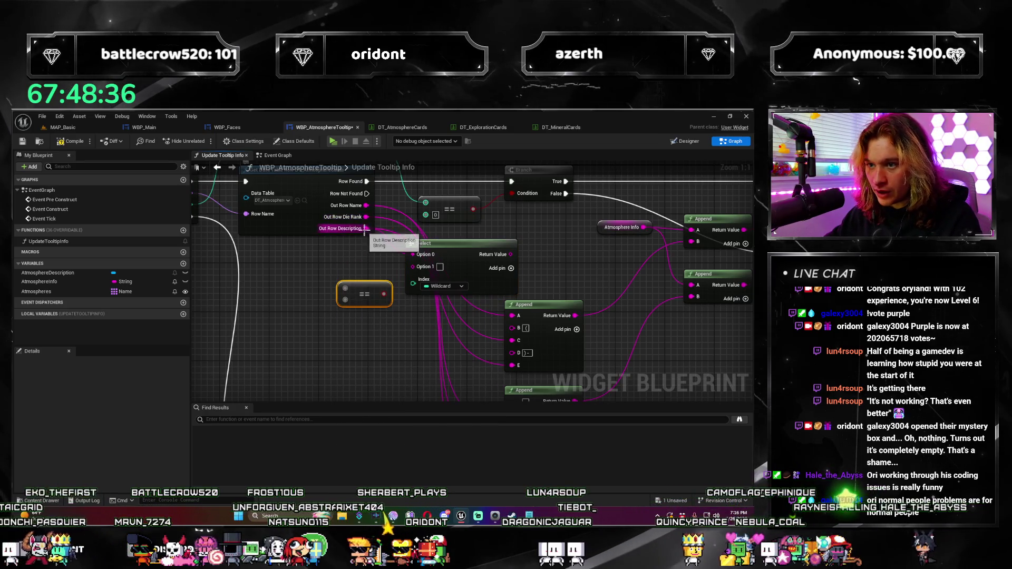
pyautogui.moveTo(350, 294); pyautogui.dragTo(350, 294)
pyautogui.press('Delete')
pyautogui.moveTo(369, 231); pyautogui.dragTo(321, 299)
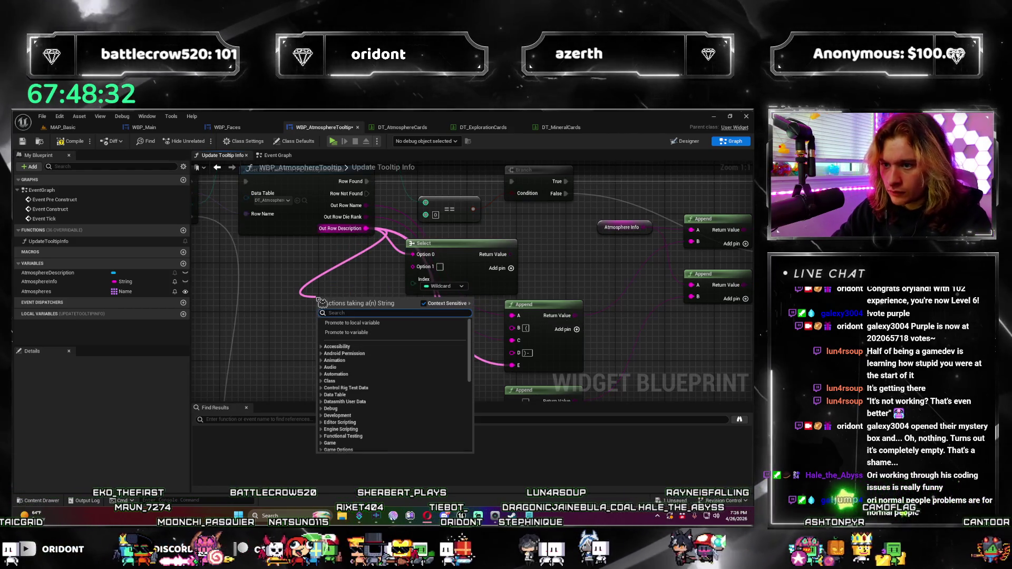
pyautogui.write('==')
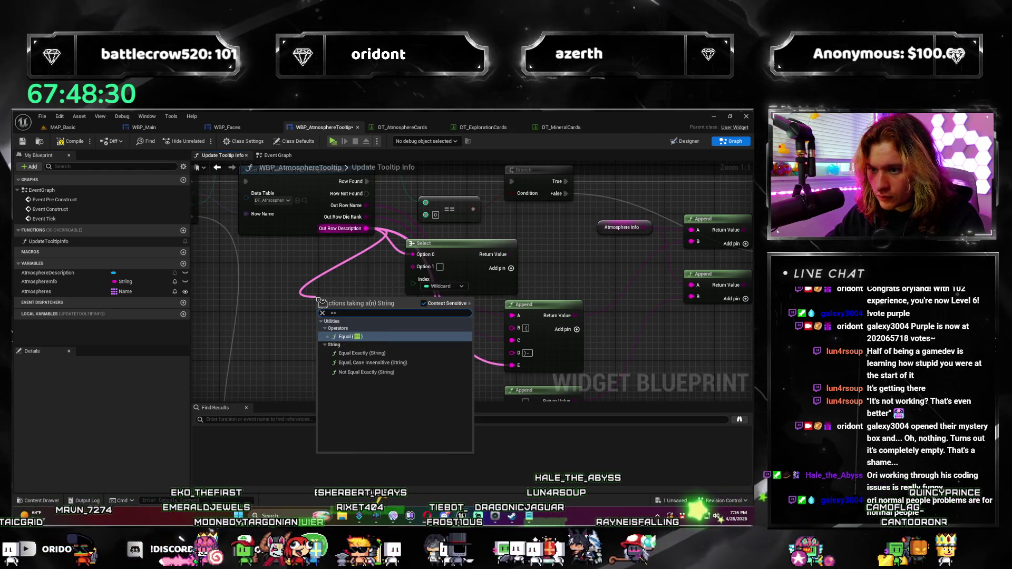
pyautogui.press('Return')
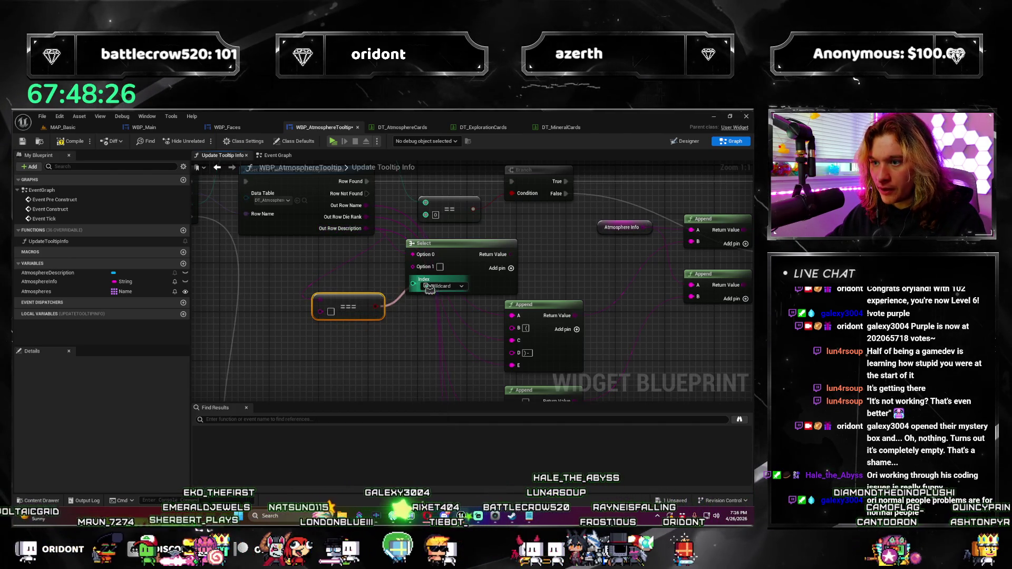
# Arrange the Select and Equal nodes together below the Append nodes.
pyautogui.moveTo(362, 281); pyautogui.dragTo(246, 264)
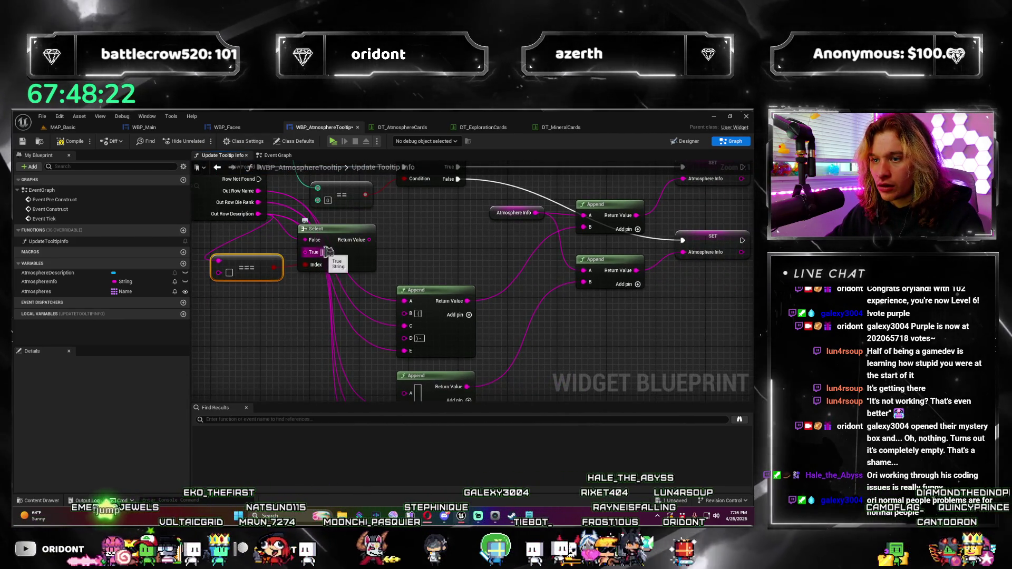
pyautogui.moveTo(247, 306); pyautogui.dragTo(387, 204)
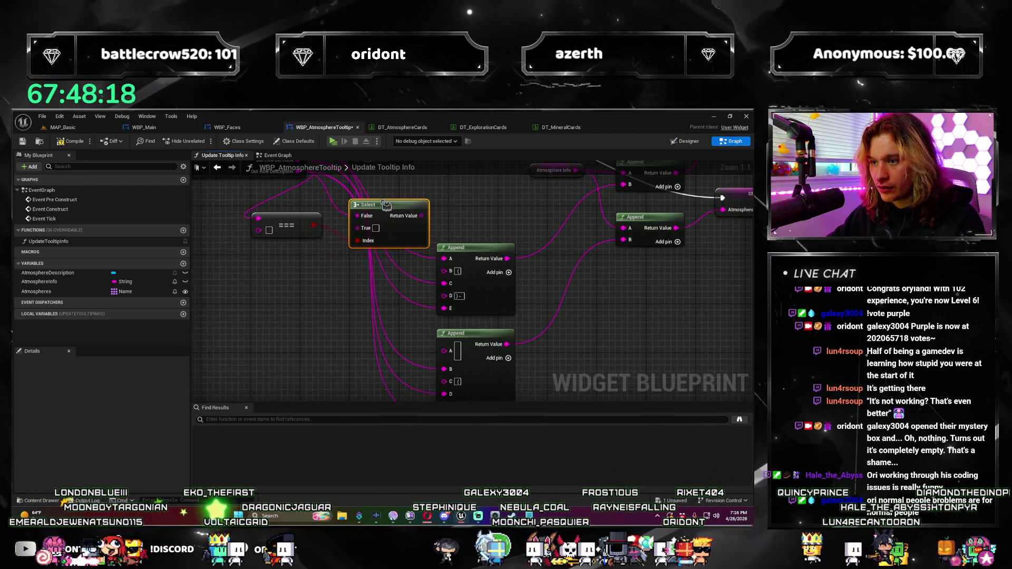
pyautogui.moveTo(375, 193)
pyautogui.mouseDown()
pyautogui.moveTo(382, 316)
pyautogui.moveTo(362, 196)
pyautogui.moveTo(351, 223)
pyautogui.mouseUp()
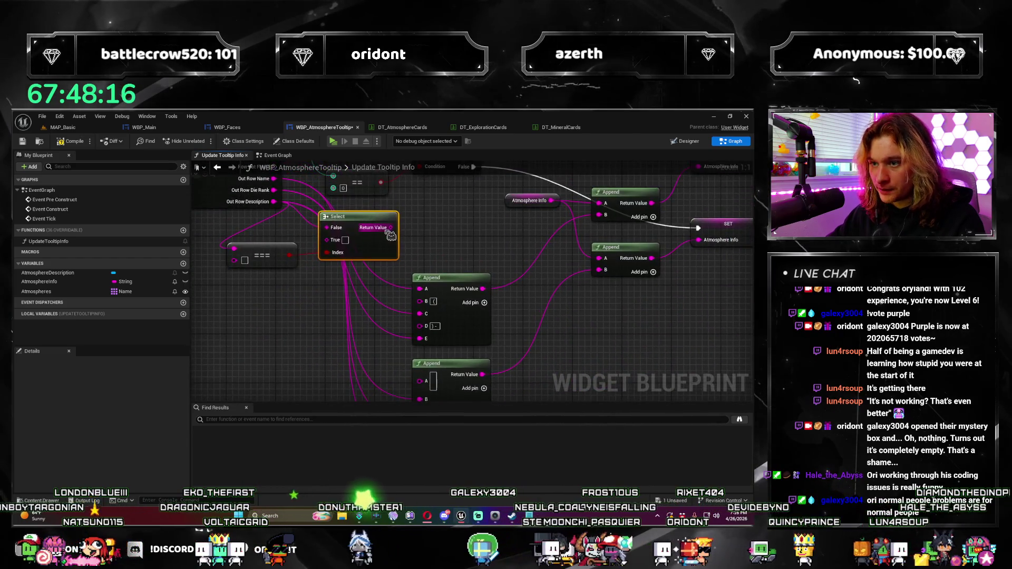
pyautogui.moveTo(437, 413); pyautogui.dragTo(434, 239)
pyautogui.scroll(-3, 429, 262)
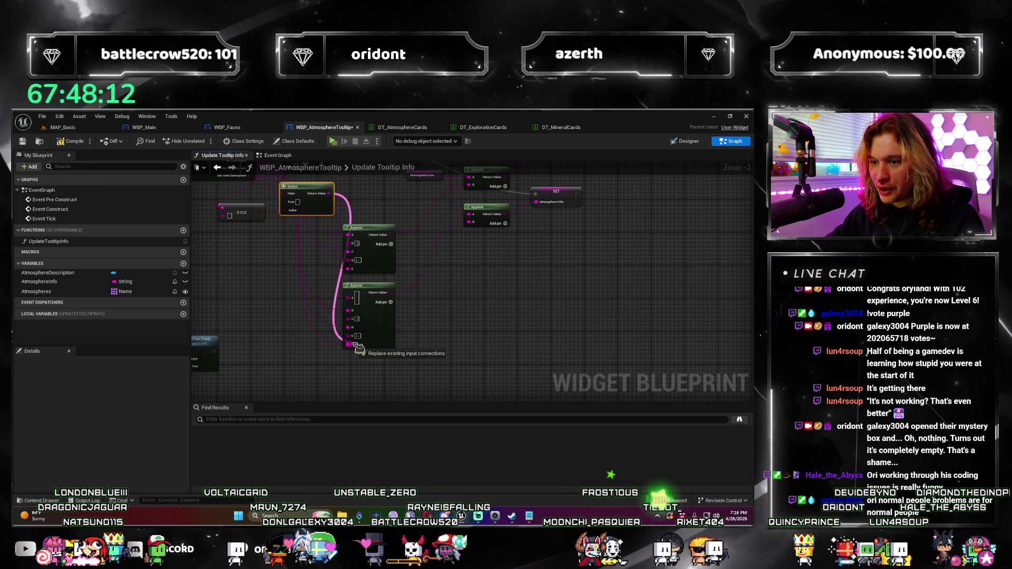
pyautogui.scroll(-4, 305, 324)
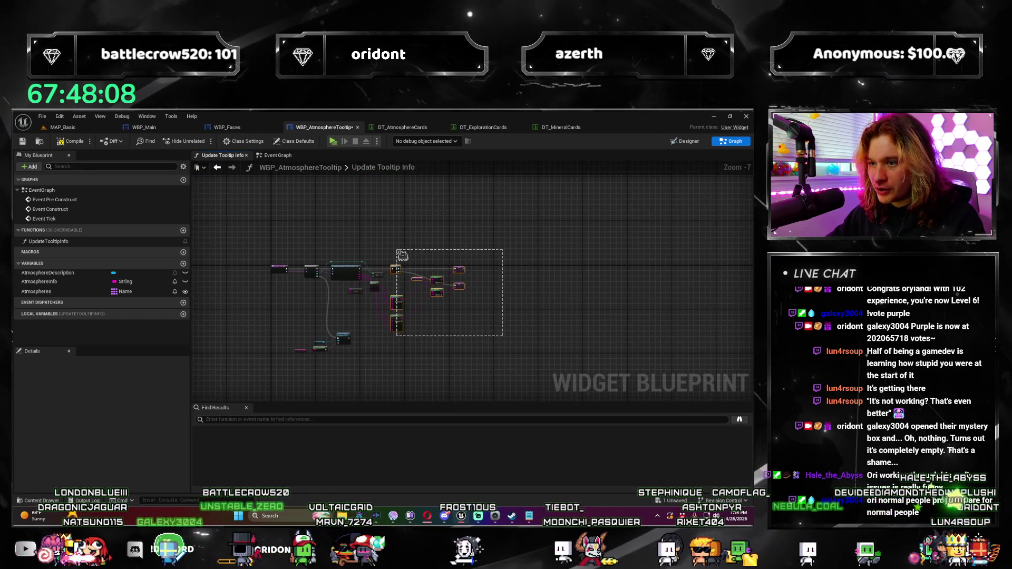
pyautogui.scroll(7, 410, 273)
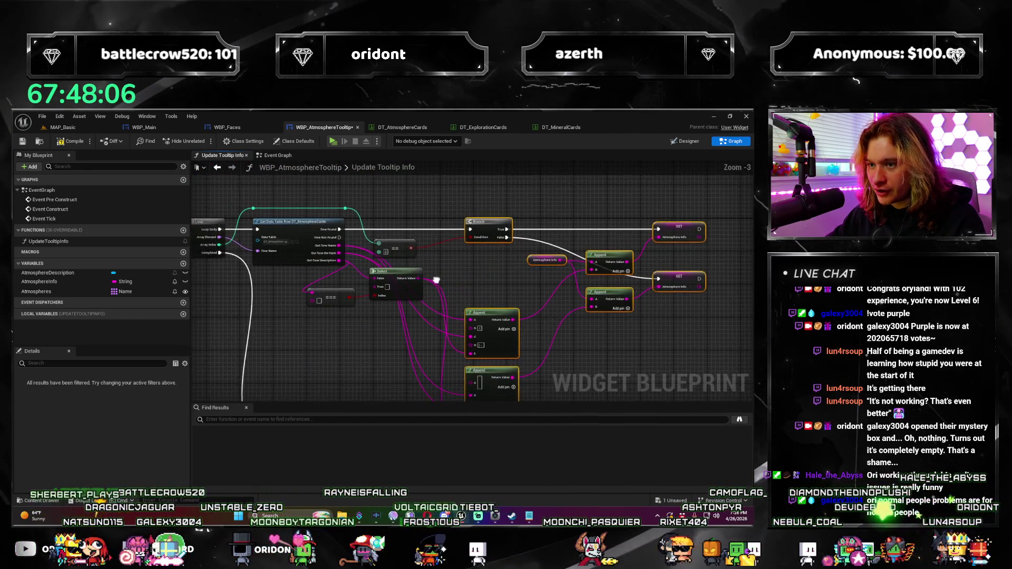
pyautogui.click(375, 338)
pyautogui.moveTo(378, 316); pyautogui.dragTo(360, 322)
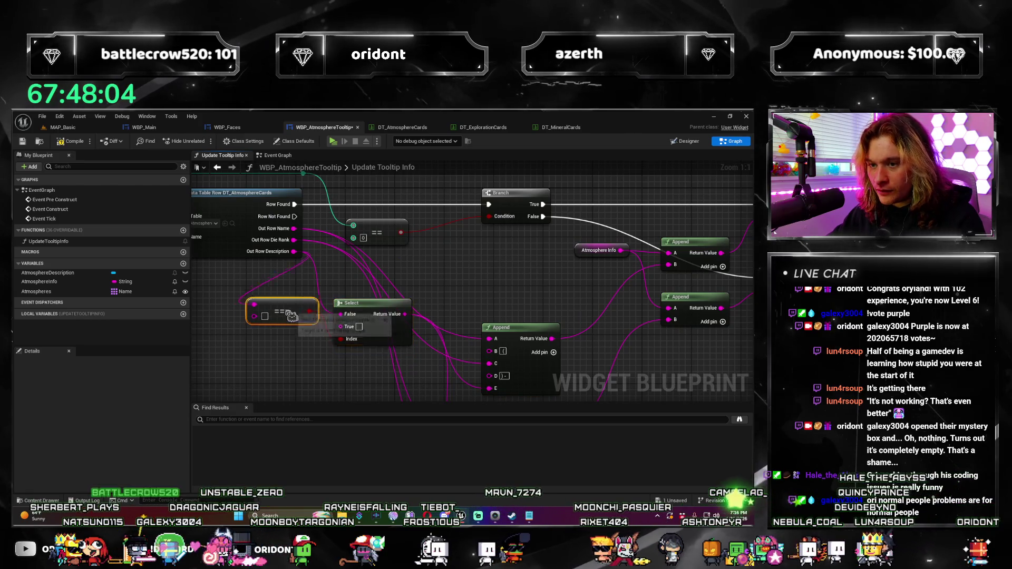
pyautogui.moveTo(282, 305); pyautogui.dragTo(270, 329)
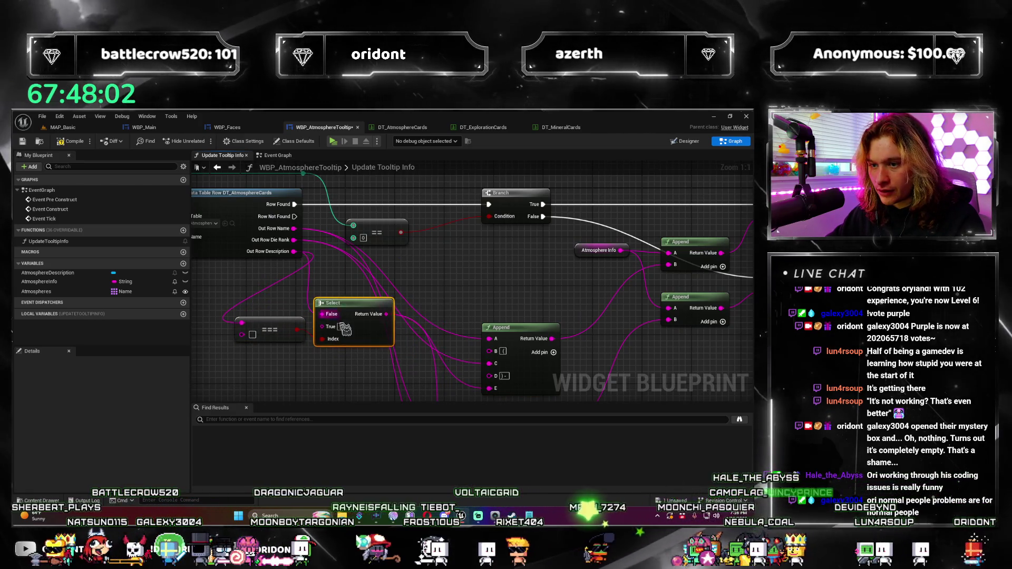
pyautogui.scroll(-1, 322, 295)
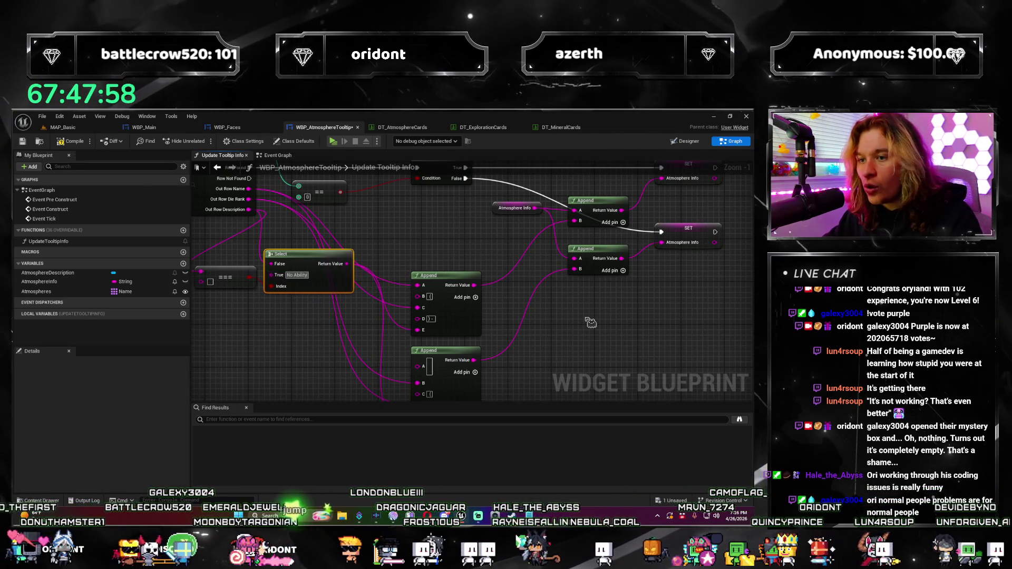
pyautogui.moveTo(313, 259)
pyautogui.mouseDown()
pyautogui.moveTo(308, 342)
pyautogui.moveTo(324, 308)
pyautogui.mouseUp()
# Pan and zoom the Update Tooltip Info graph to inspect the Select and Append nodes.
pyautogui.scroll(-2, 574, 313)
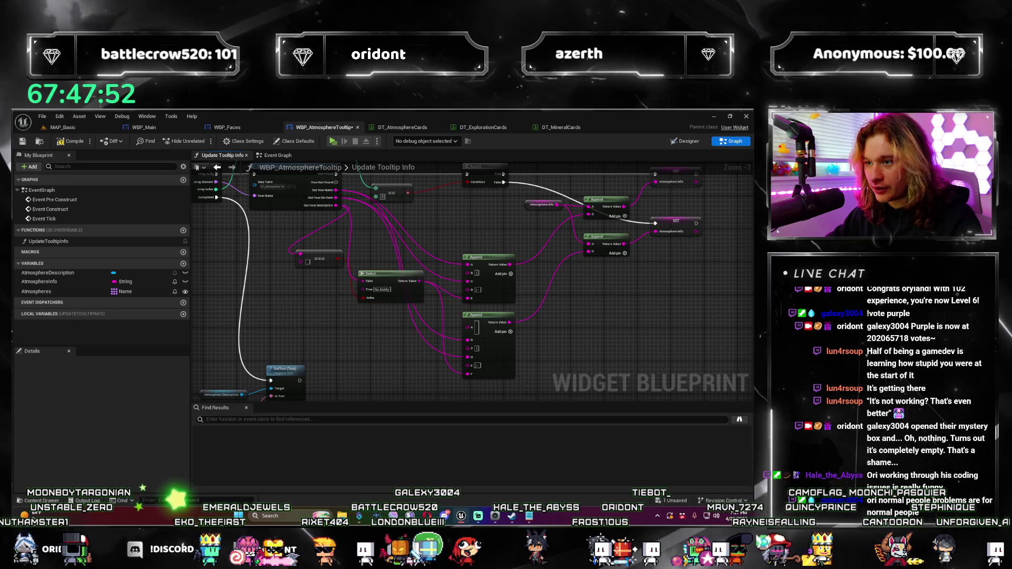
pyautogui.moveTo(620, 304); pyautogui.dragTo(635, 326)
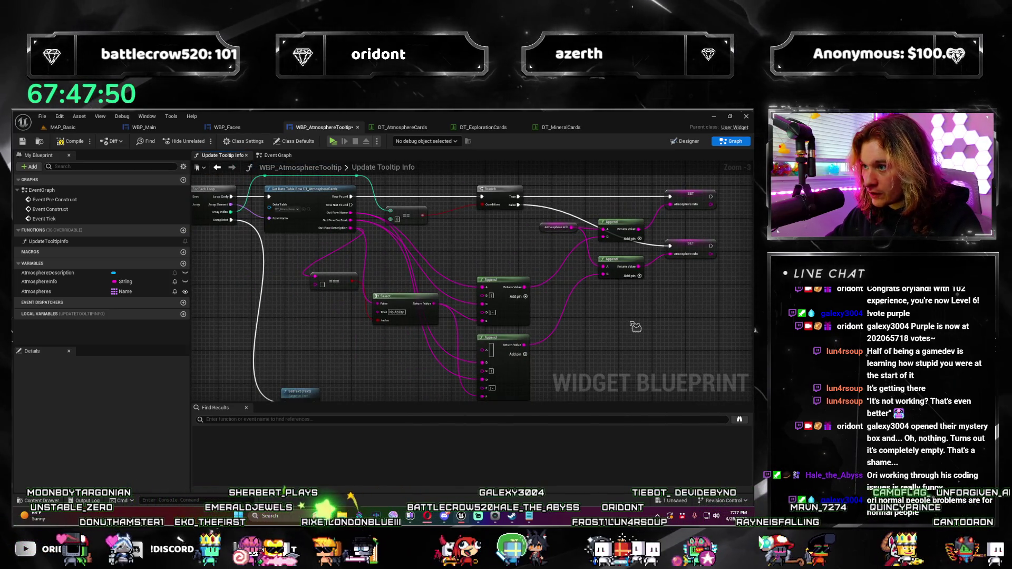
pyautogui.scroll(2, 580, 311)
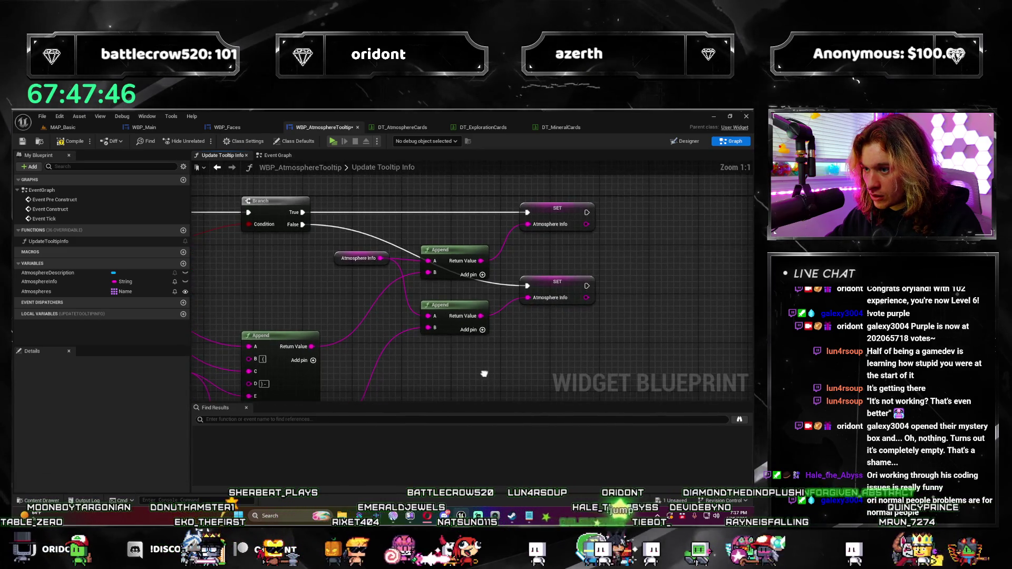
pyautogui.scroll(1, 552, 248)
pyautogui.moveTo(424, 349)
pyautogui.mouseDown()
pyautogui.moveTo(552, 248)
pyautogui.moveTo(475, 330)
pyautogui.mouseUp()
pyautogui.scroll(-2, 474, 330)
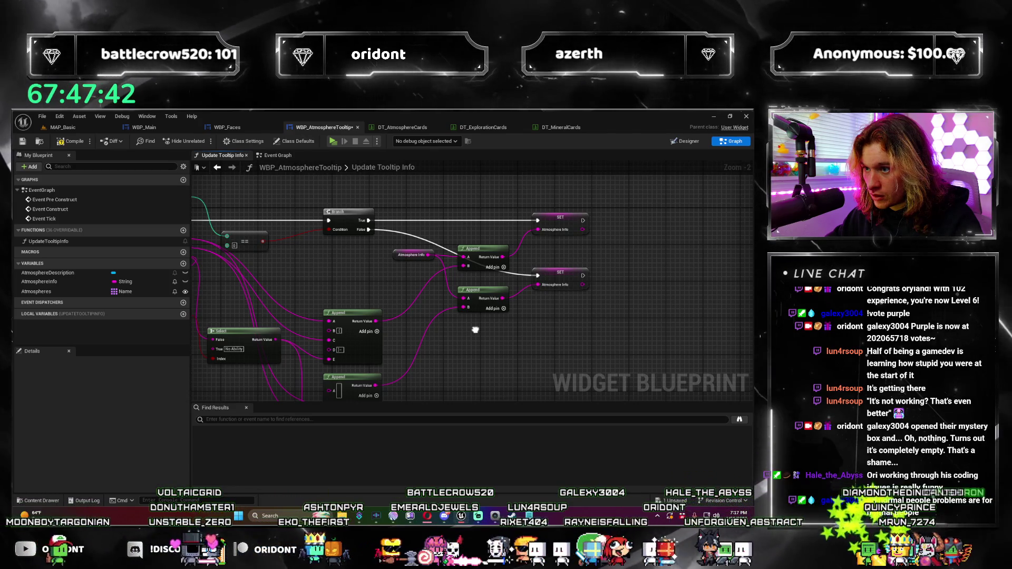
pyautogui.moveTo(475, 330)
pyautogui.mouseDown()
pyautogui.moveTo(492, 312)
pyautogui.moveTo(348, 315)
pyautogui.moveTo(474, 295)
pyautogui.moveTo(573, 326)
pyautogui.moveTo(557, 346)
pyautogui.moveTo(447, 337)
pyautogui.mouseUp()
pyautogui.scroll(1, 573, 327)
pyautogui.scroll(-1, 572, 327)
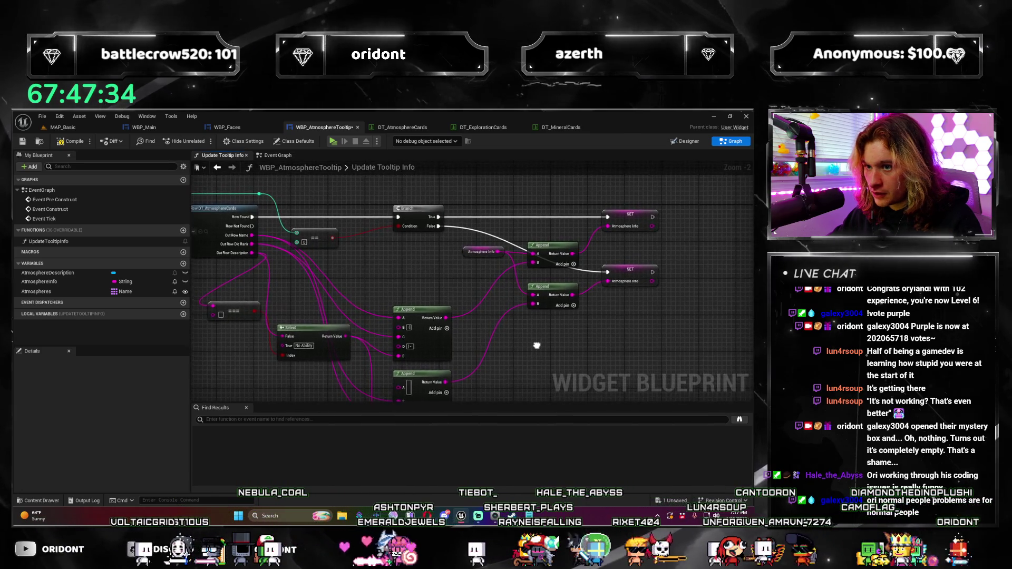
pyautogui.scroll(2, 545, 289)
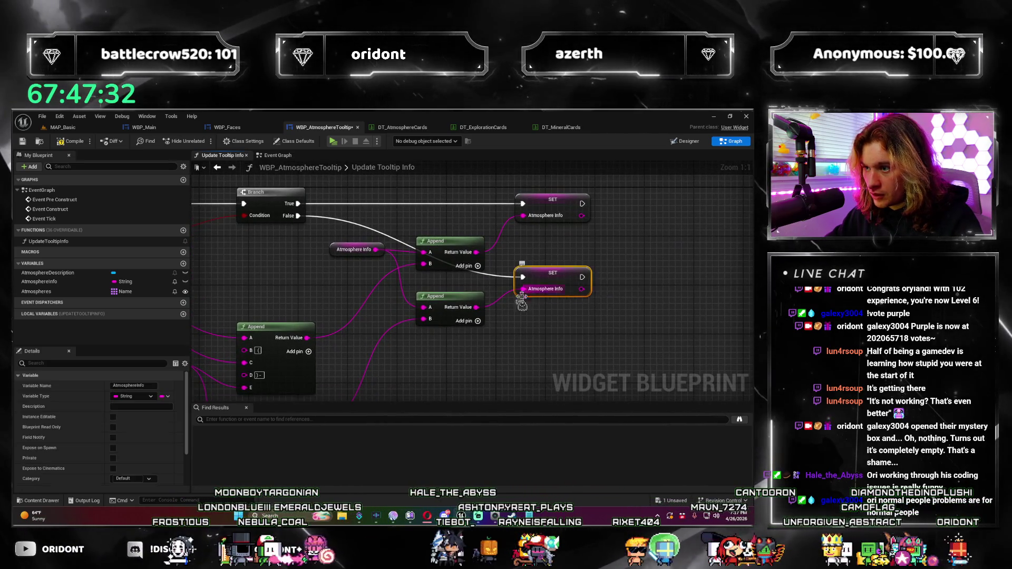
pyautogui.scroll(-2, 546, 296)
pyautogui.scroll(-2, 344, 303)
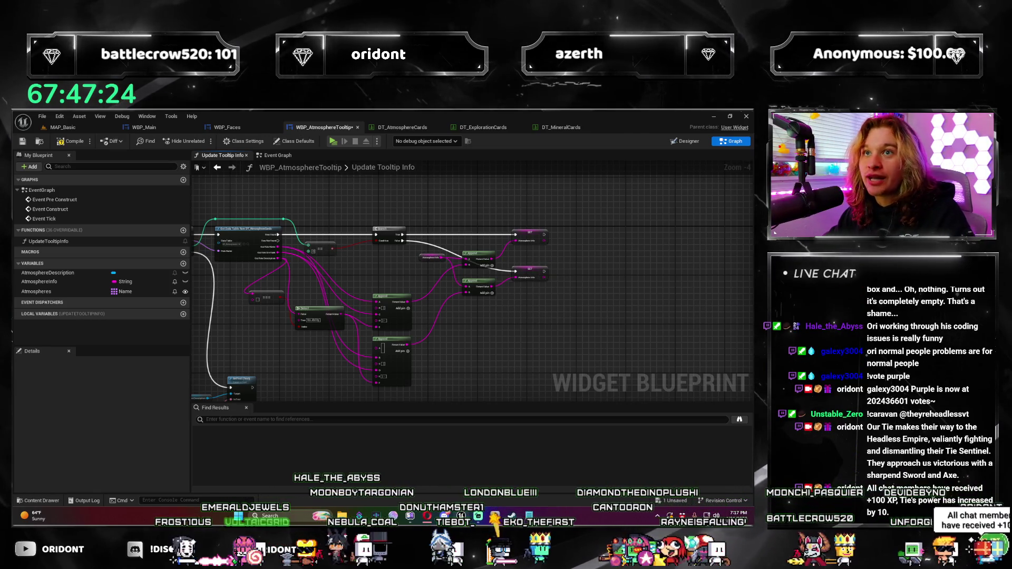
# Review the Branch, SET and Append nodes, then return to the MAP_Basic level.
pyautogui.moveTo(595, 273); pyautogui.dragTo(651, 197)
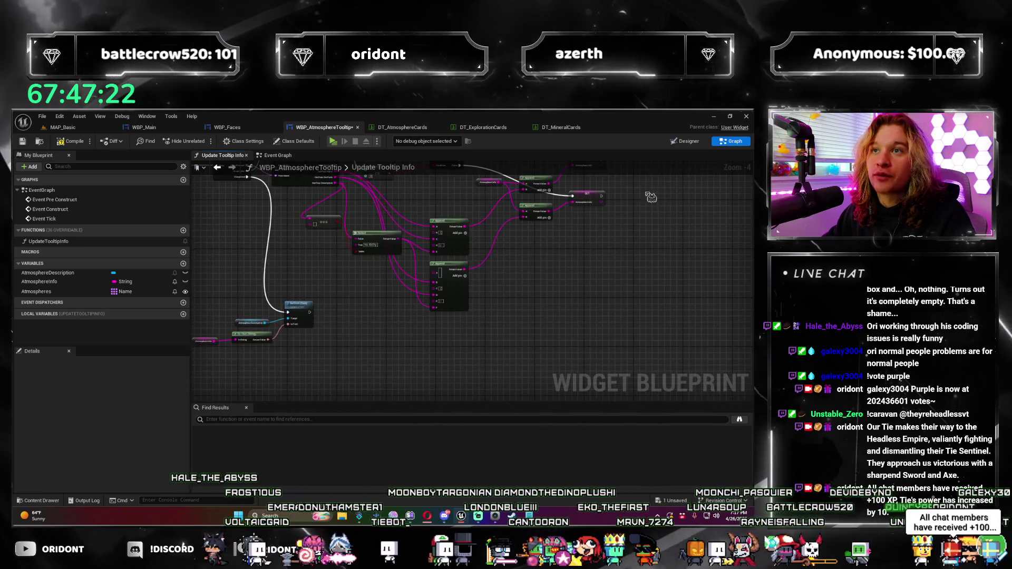
pyautogui.scroll(2, 475, 305)
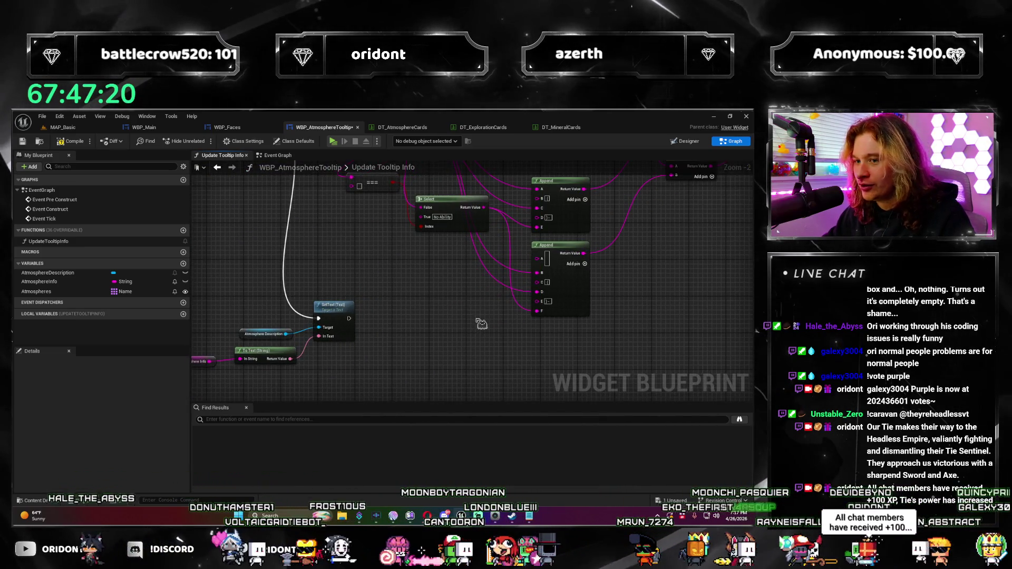
pyautogui.scroll(-1, 480, 324)
pyautogui.moveTo(493, 321); pyautogui.dragTo(251, 402)
pyautogui.moveTo(502, 357)
pyautogui.mouseDown()
pyautogui.moveTo(576, 309)
pyautogui.moveTo(271, 212)
pyautogui.mouseUp()
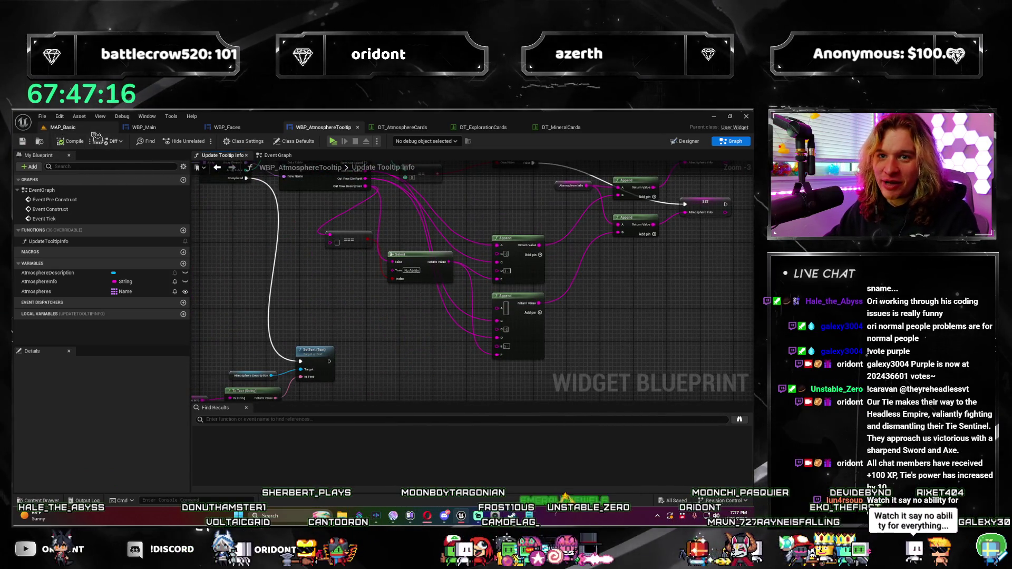
pyautogui.click(94, 128)
# Start a playtest, add Desolate dice from an Atmosphere pack to the first pod, and roll.
pyautogui.click(210, 144)
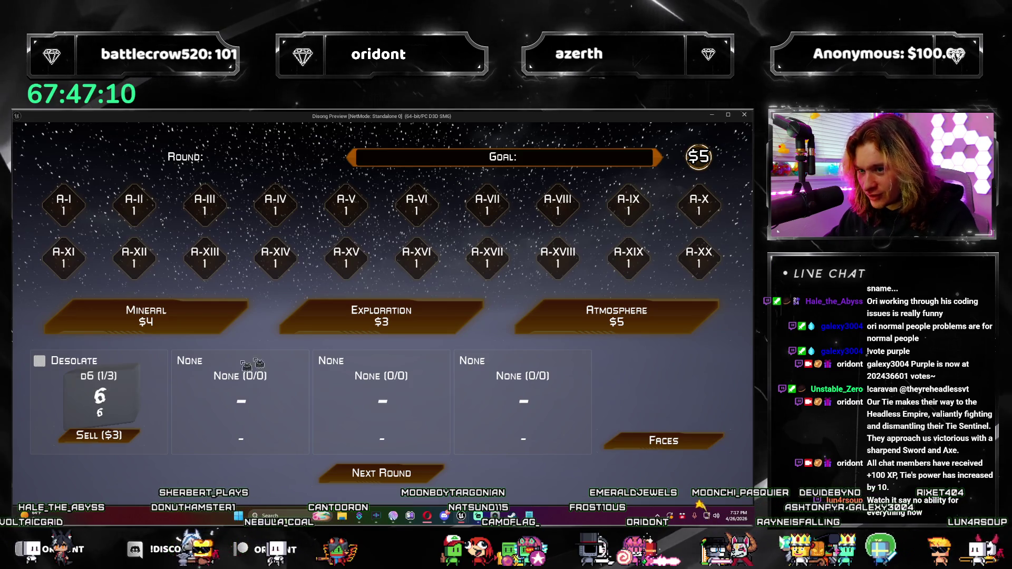
pyautogui.click(608, 323)
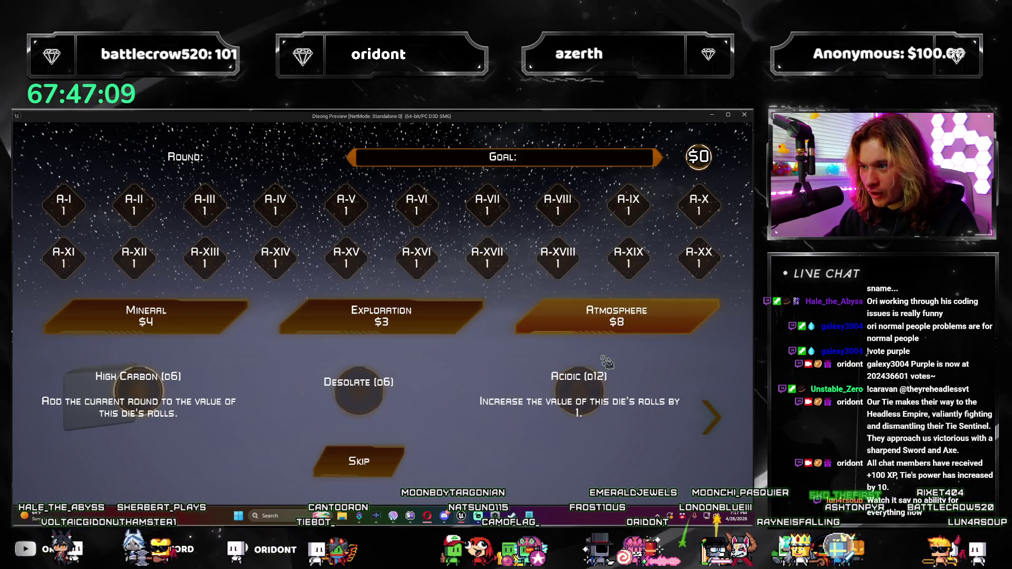
pyautogui.click(361, 420)
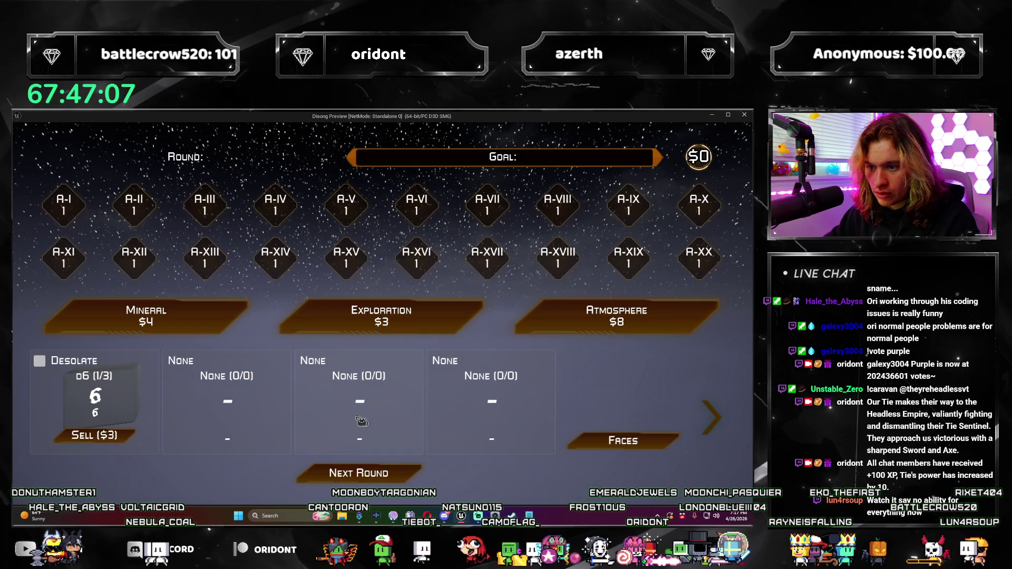
pyautogui.click(139, 413)
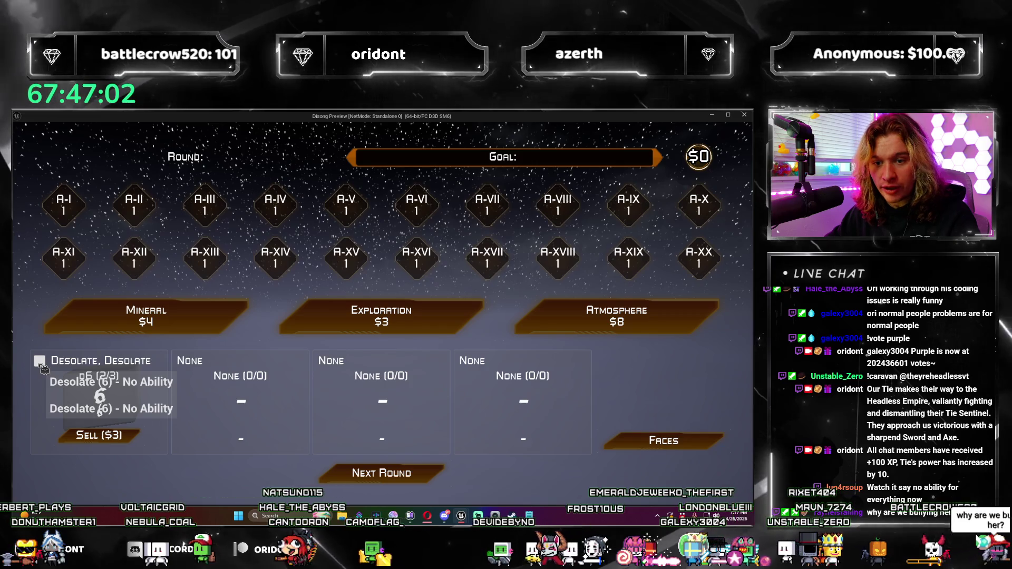
pyautogui.click(423, 474)
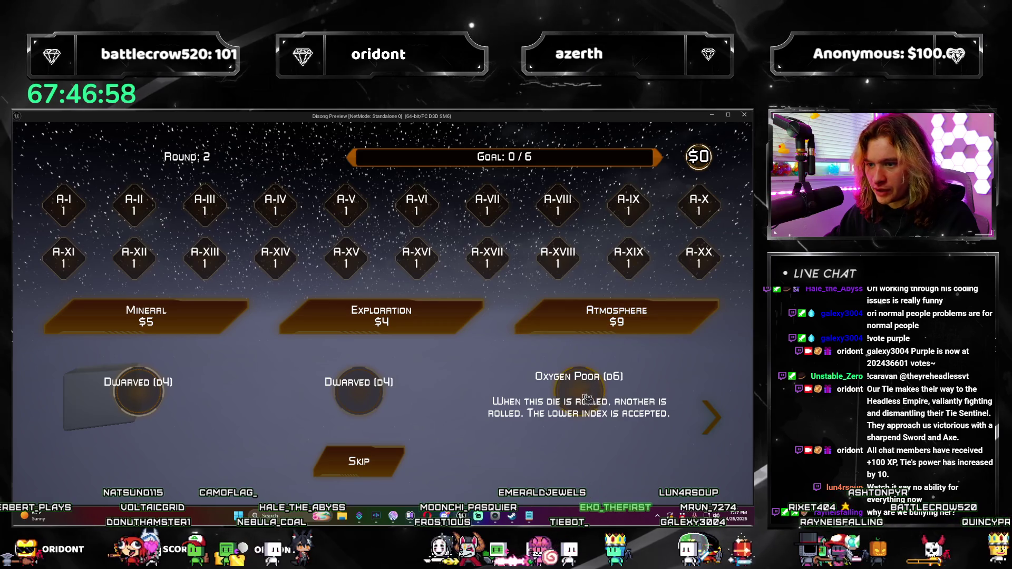
pyautogui.click(587, 399)
pyautogui.moveTo(42, 364)
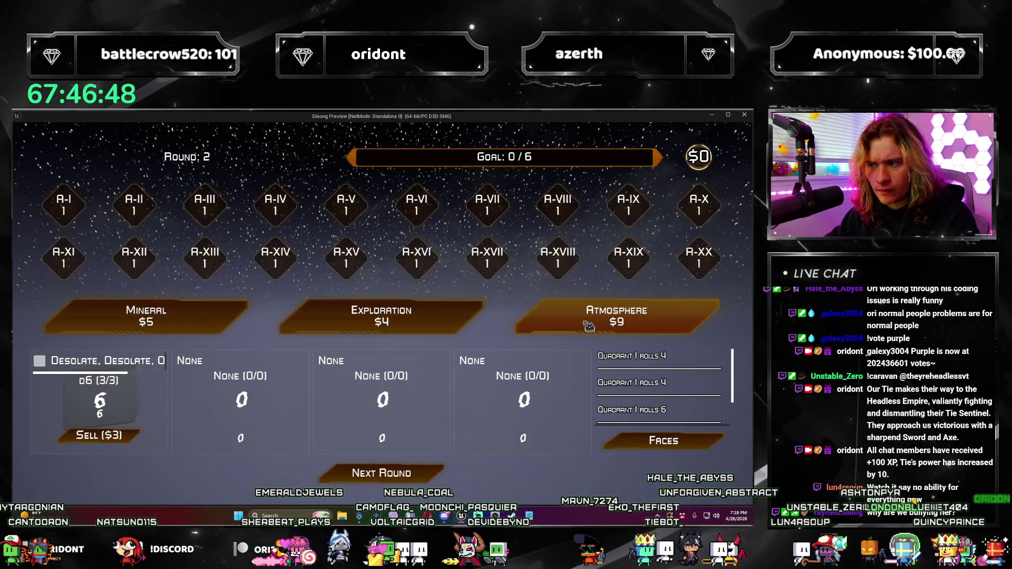
# Advance to round 3, take a Lunar die, sell the Desolate die, and restart the run.
pyautogui.click(418, 477)
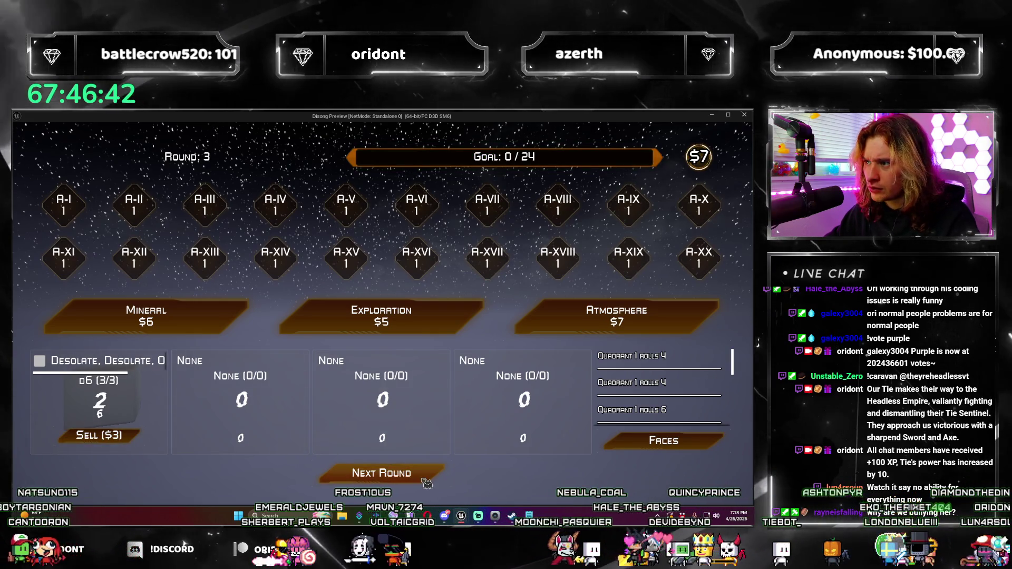
pyautogui.click(590, 319)
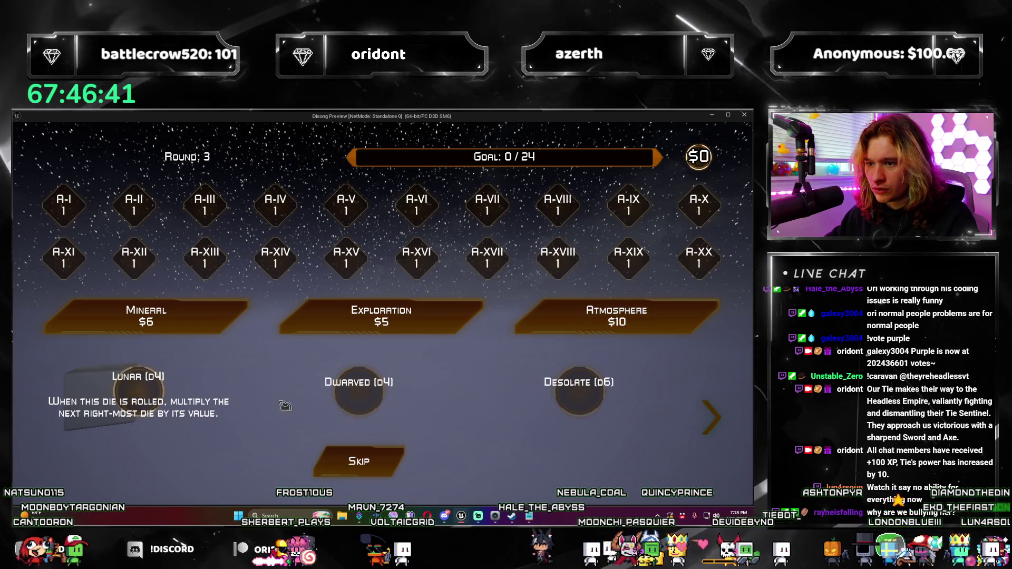
pyautogui.click(200, 404)
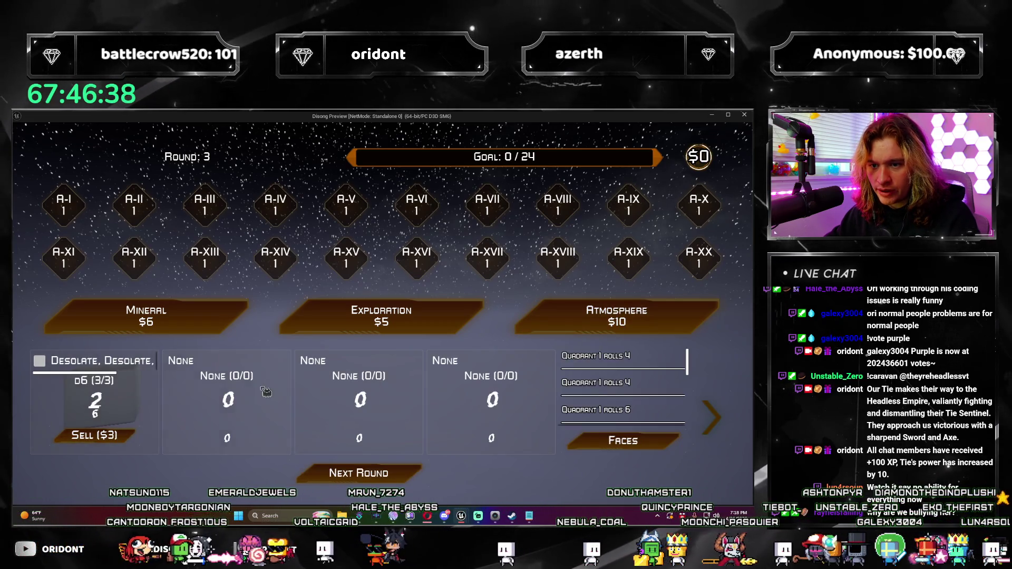
pyautogui.click(134, 437)
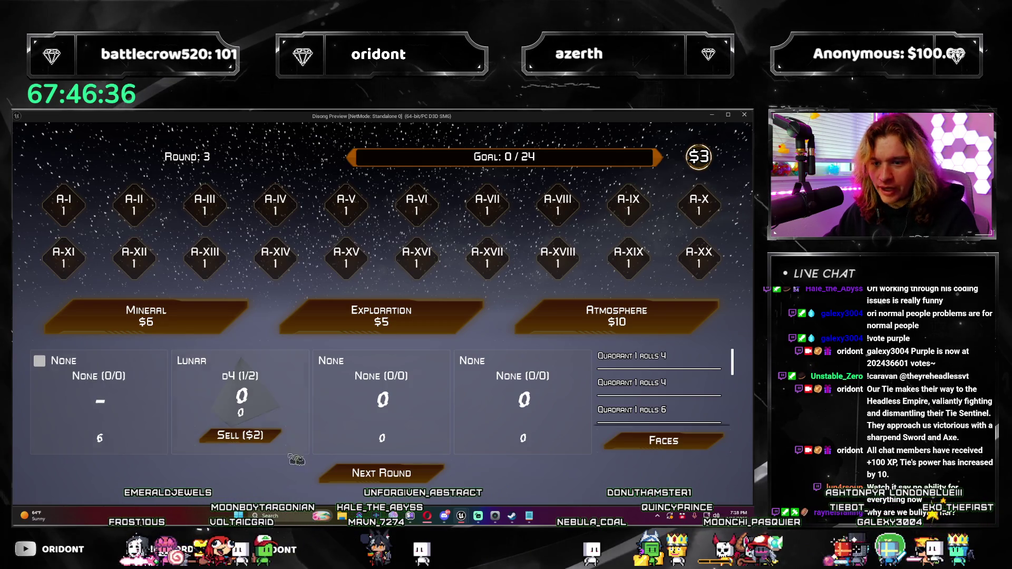
pyautogui.click(423, 479)
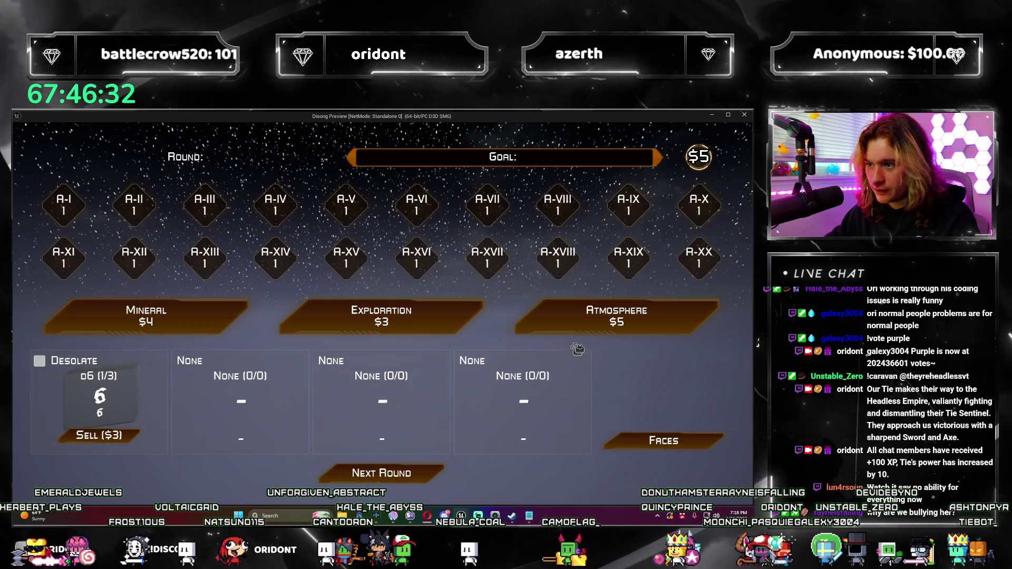
# Take Superhot and Frozen dice from Atmosphere packs while advancing to round 3.
pyautogui.click(580, 324)
pyautogui.click(356, 393)
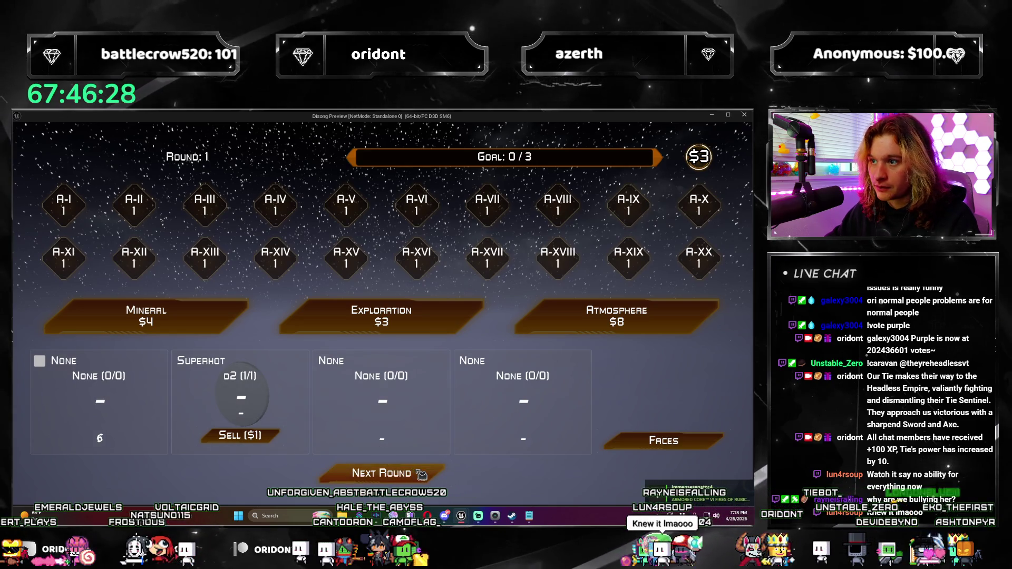
pyautogui.click(421, 475)
pyautogui.click(421, 474)
pyautogui.click(596, 318)
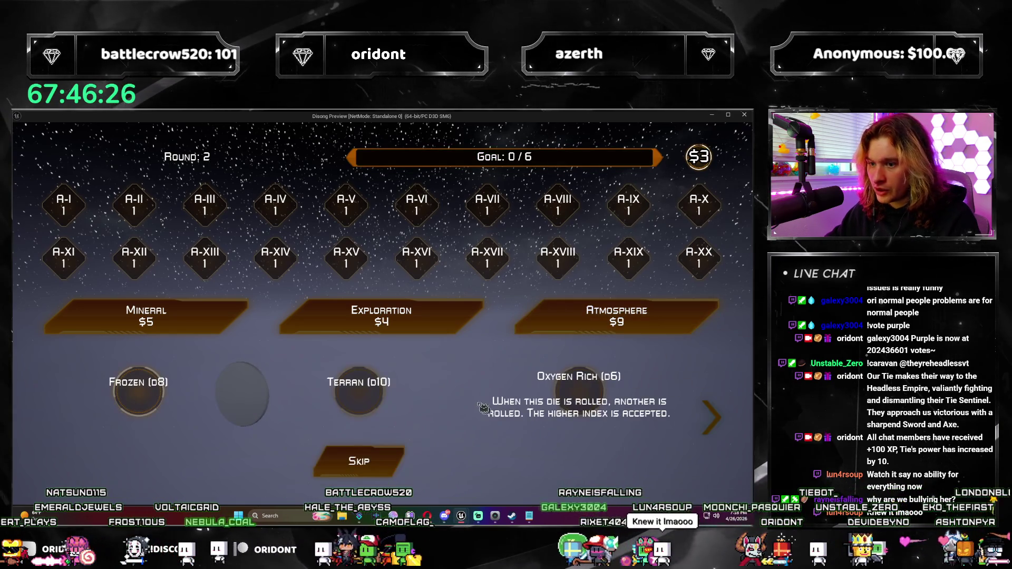
pyautogui.click(140, 398)
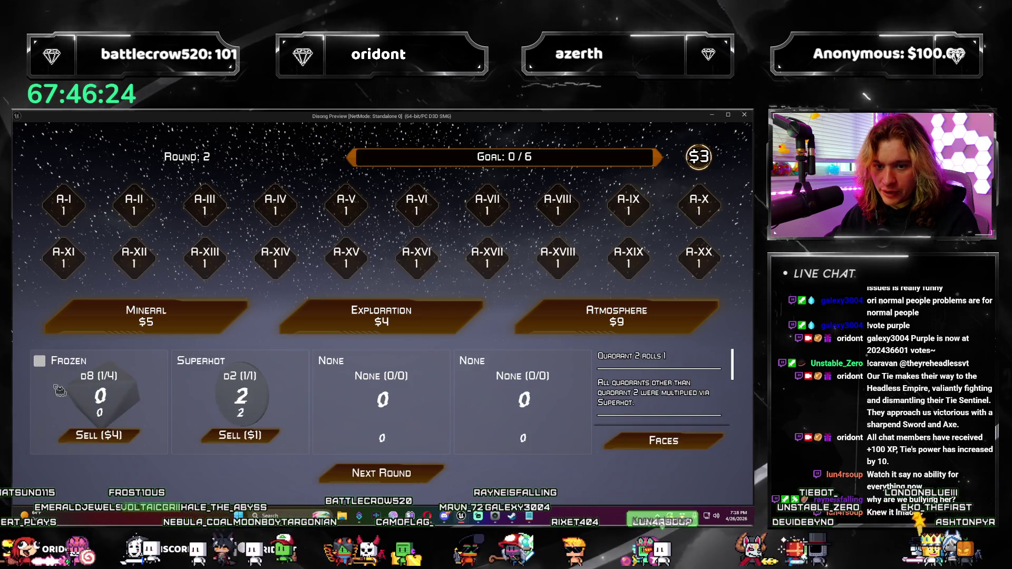
pyautogui.click(414, 478)
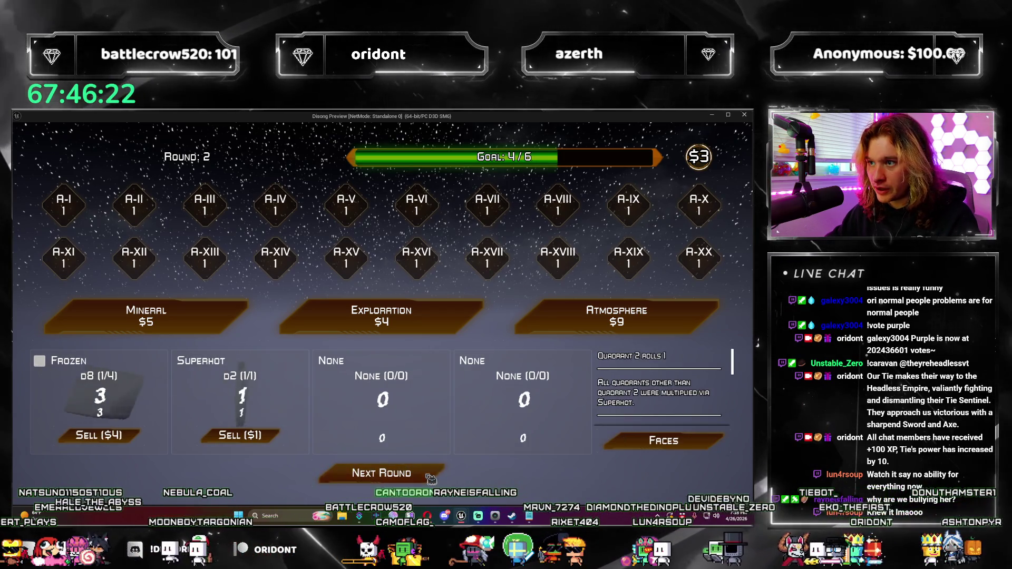
pyautogui.click(413, 479)
# Sell the Frozen die and add Tropical dice to the first pod, checking its tooltip.
pyautogui.click(99, 435)
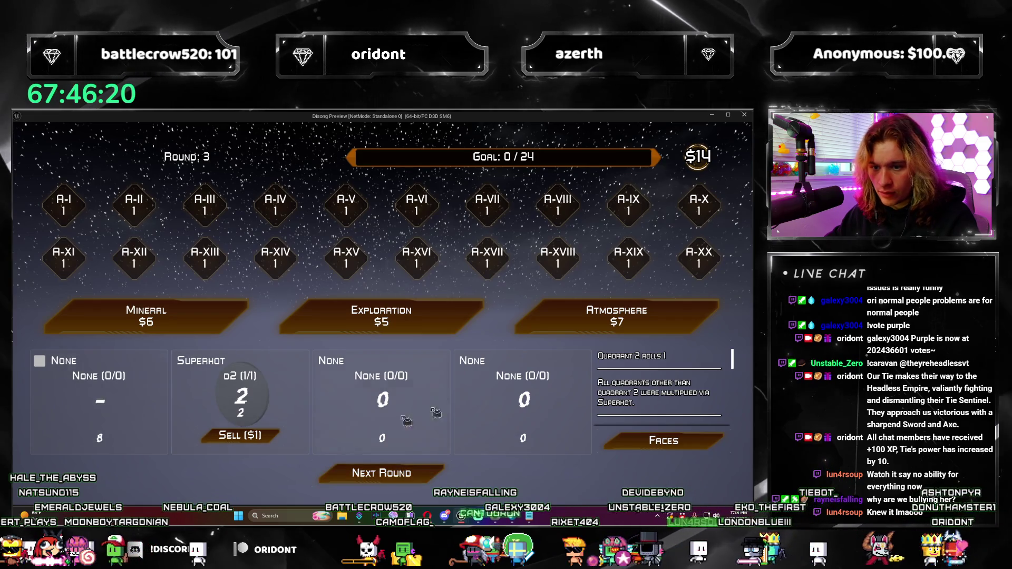
pyautogui.click(617, 316)
pyautogui.click(362, 397)
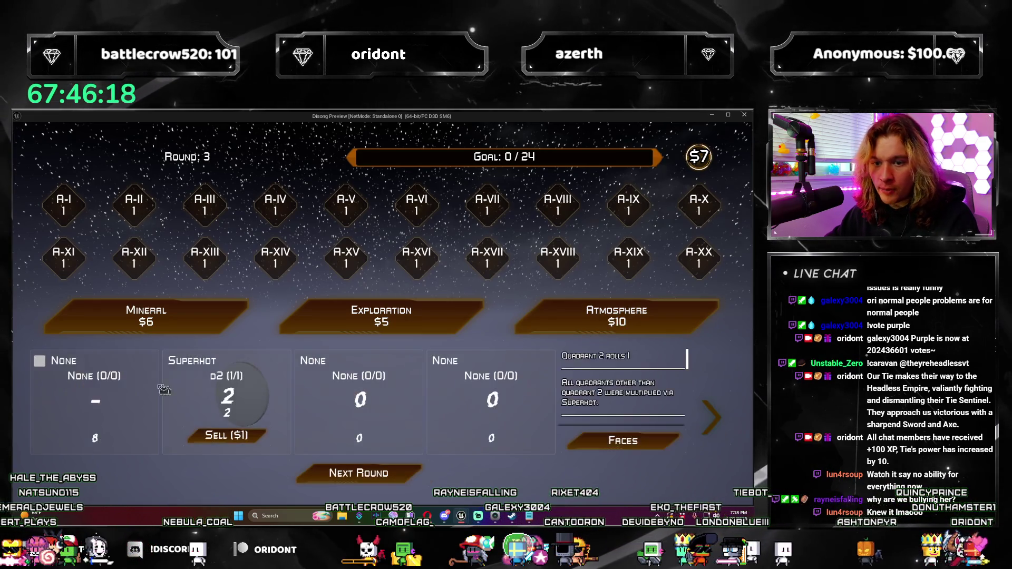
pyautogui.moveTo(46, 367)
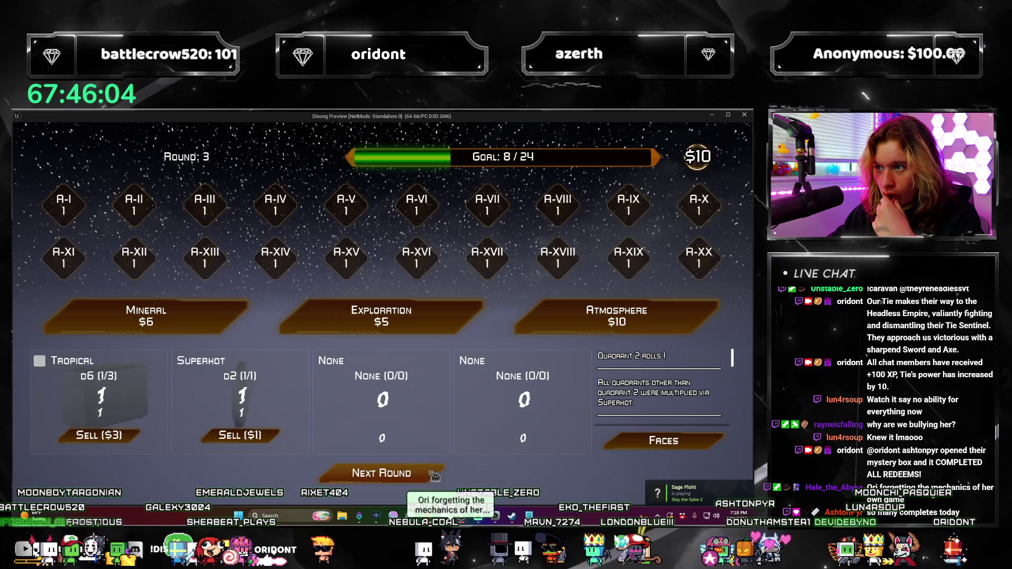
pyautogui.click(616, 316)
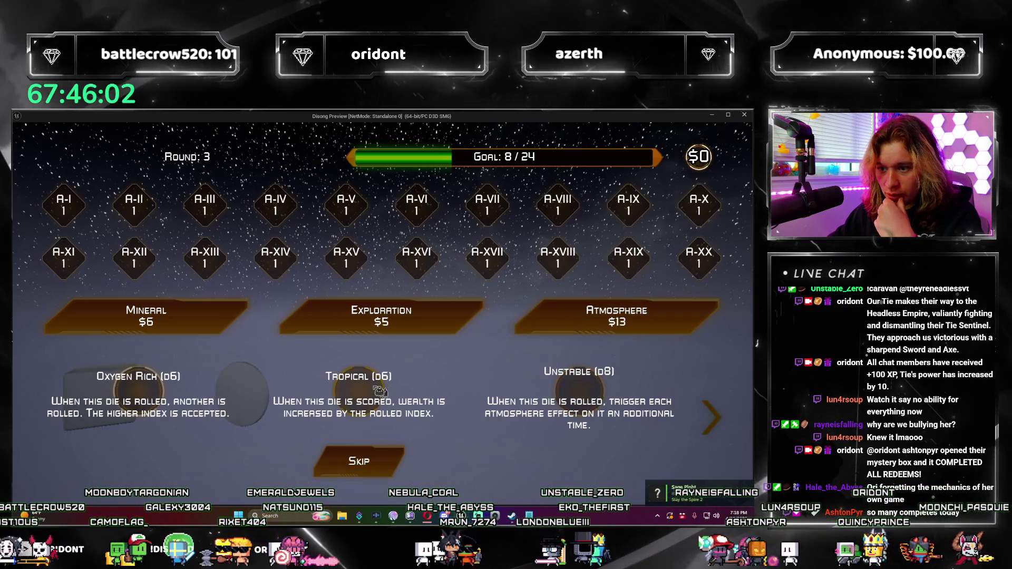
pyautogui.click(589, 397)
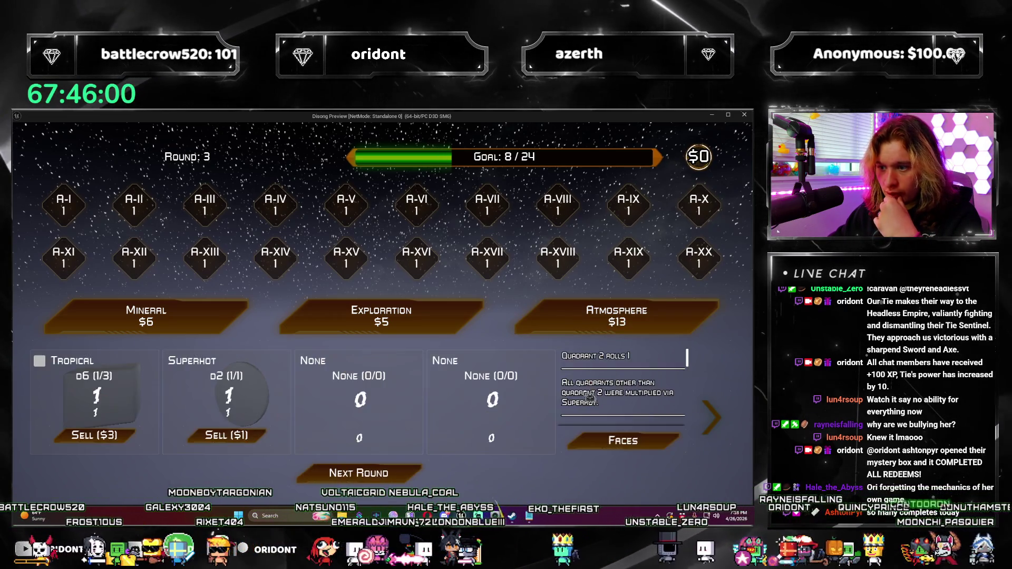
pyautogui.click(719, 414)
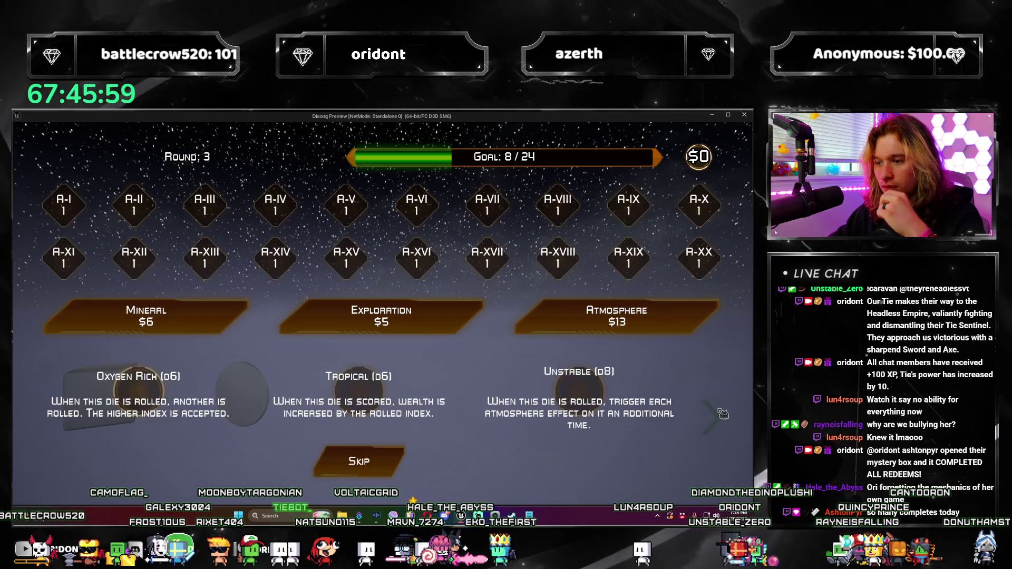
pyautogui.click(365, 396)
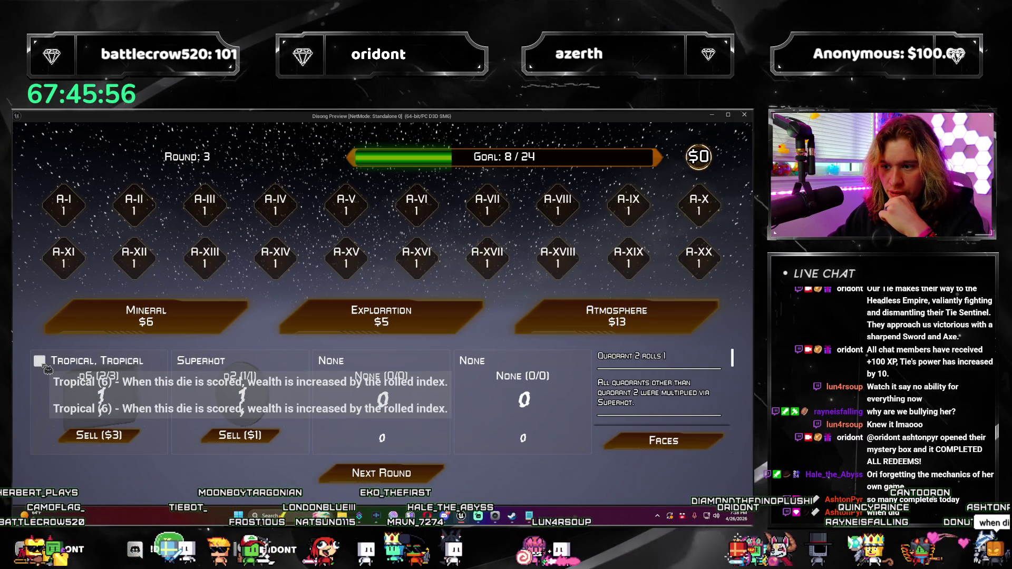
# Restart the run and take Tropical, High Carbon and Oxygen Rich dice across rounds.
pyautogui.click(400, 480)
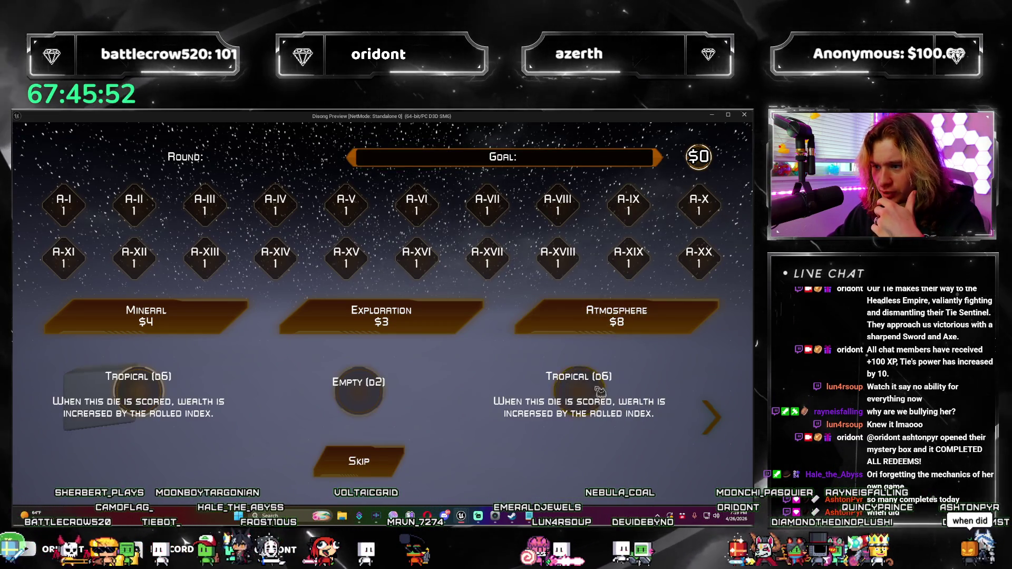
pyautogui.click(543, 397)
pyautogui.click(413, 480)
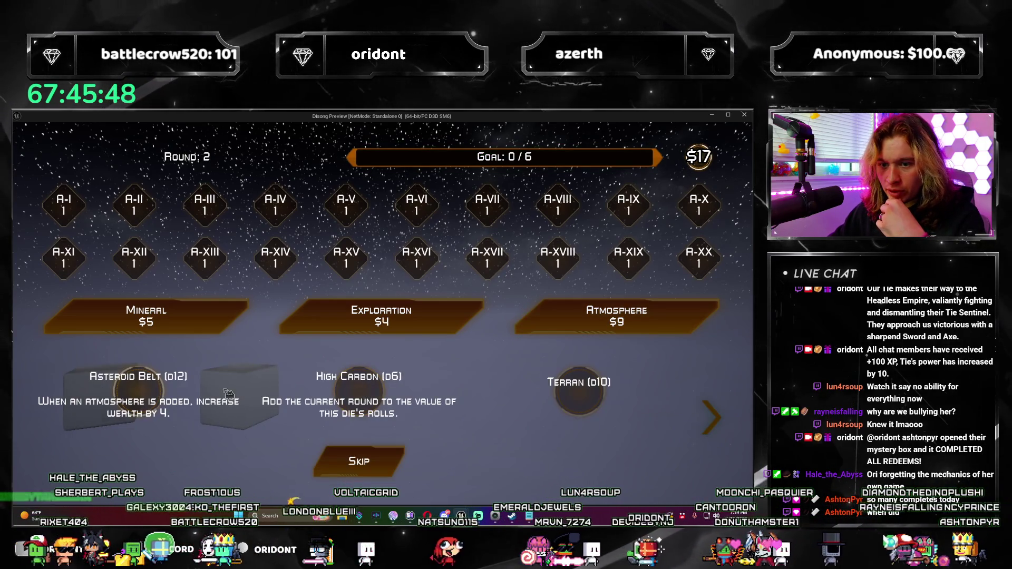
pyautogui.click(384, 394)
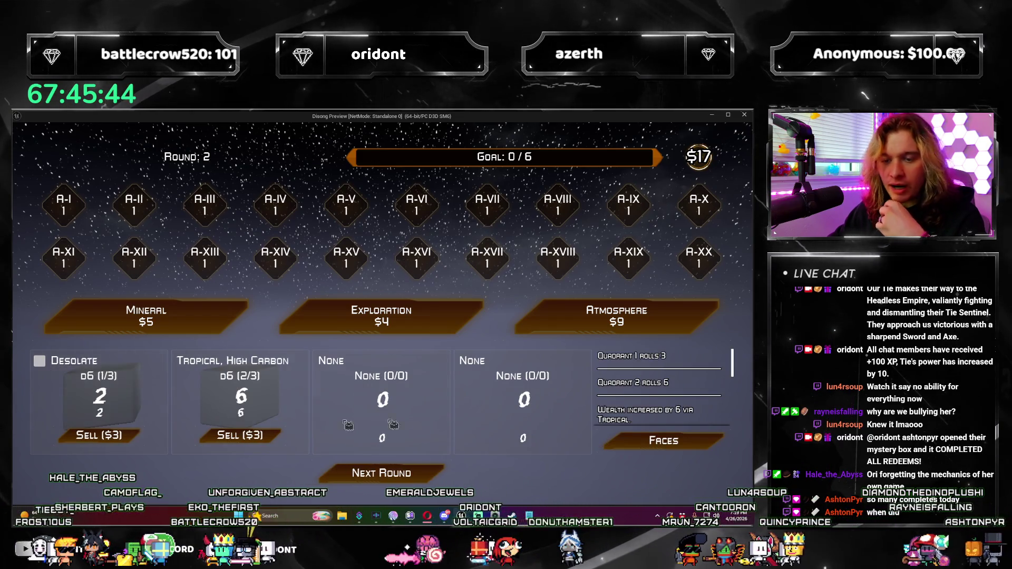
pyautogui.click(617, 331)
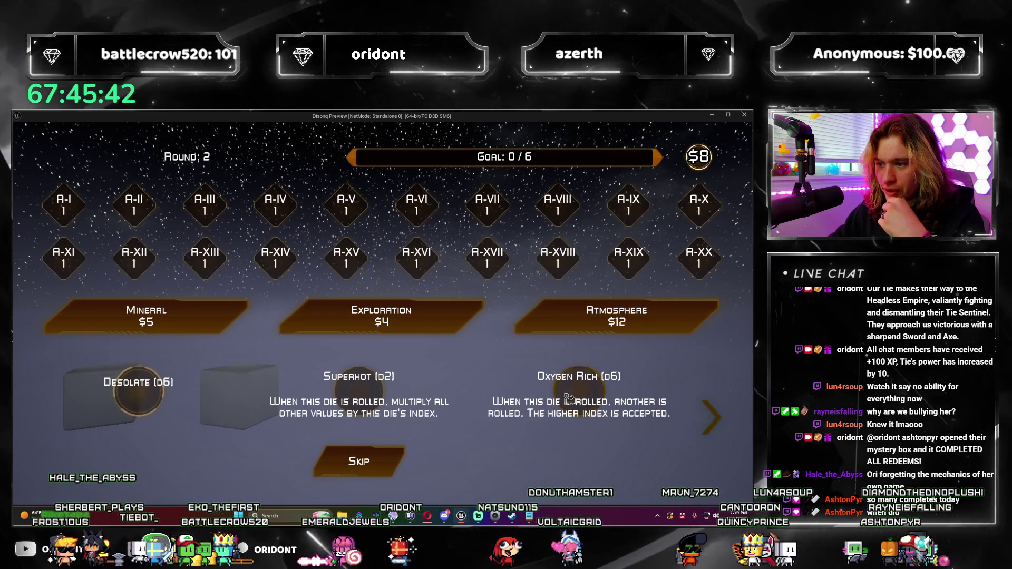
pyautogui.click(356, 477)
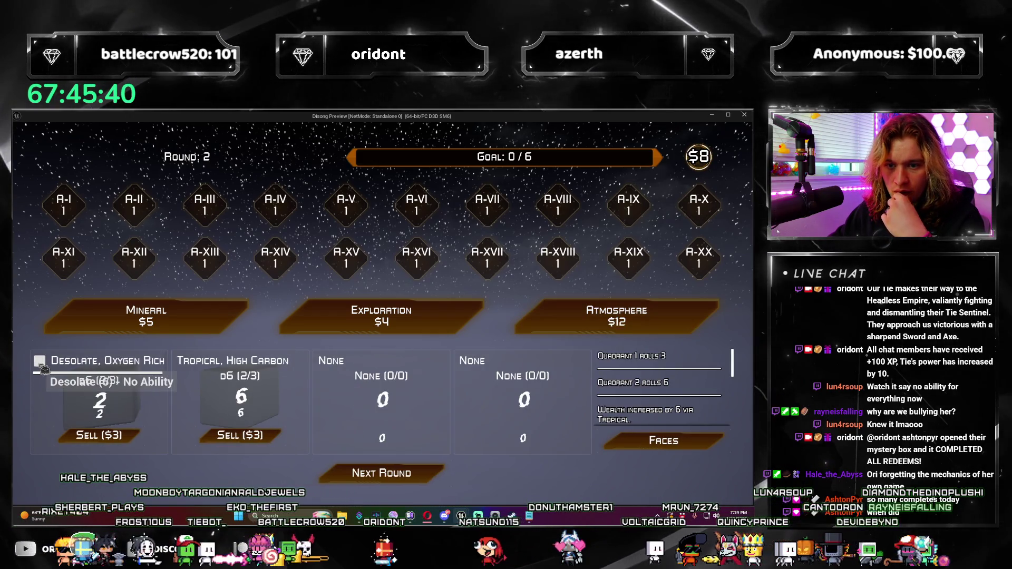
# Sell the first pod's die, take a High Carbon die, and close the game preview.
pyautogui.click(129, 439)
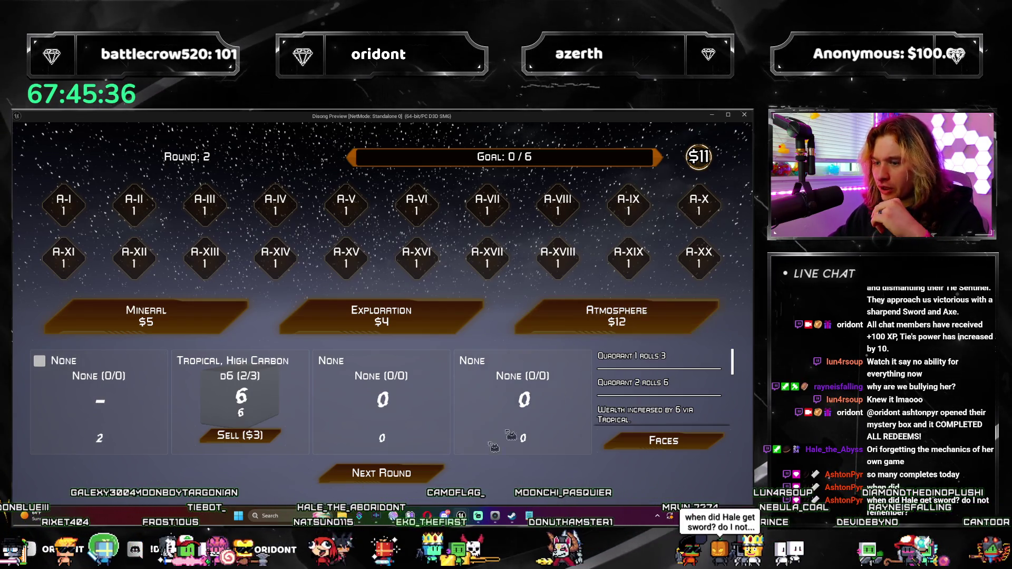
pyautogui.click(431, 474)
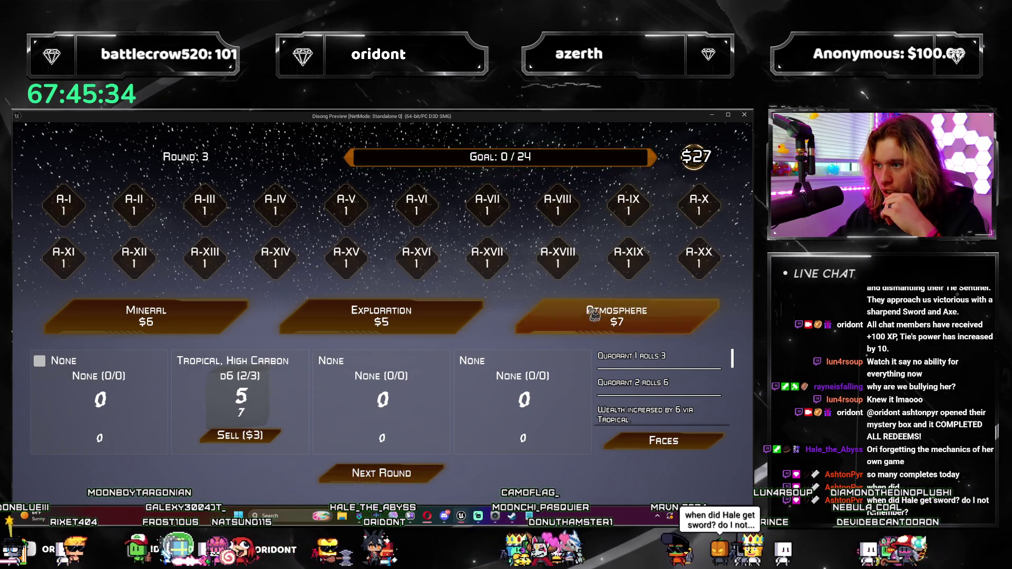
pyautogui.click(617, 316)
pyautogui.click(362, 393)
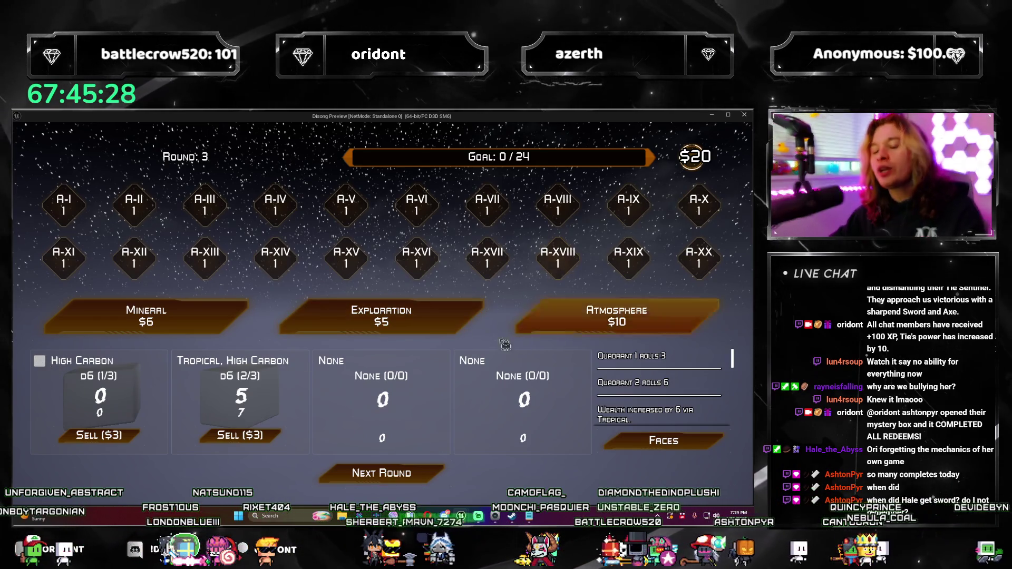
pyautogui.click(744, 116)
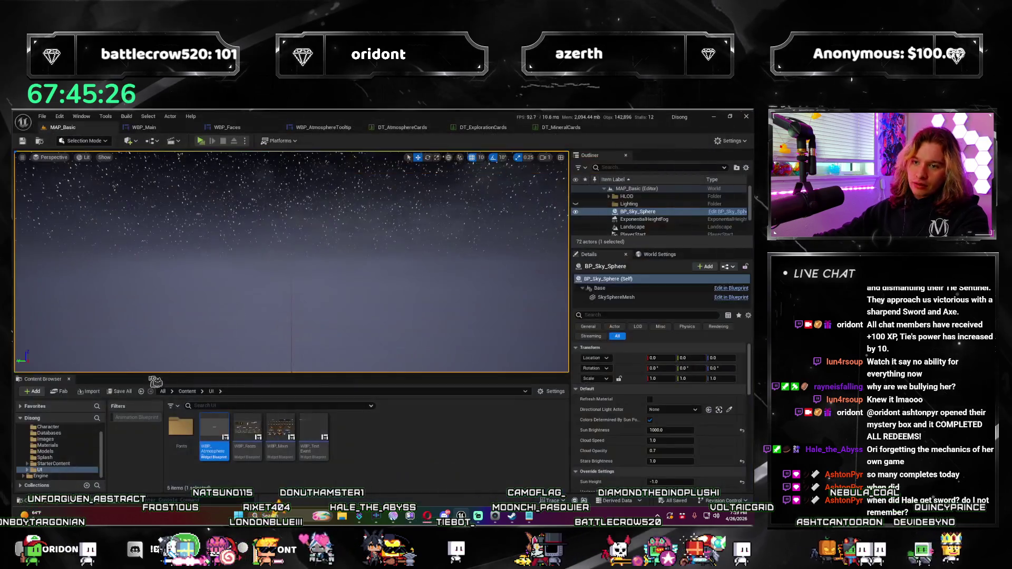
# Open the WBP_AtmosphereTooltip graph and pan toward the row lookup nodes.
pyautogui.click(138, 127)
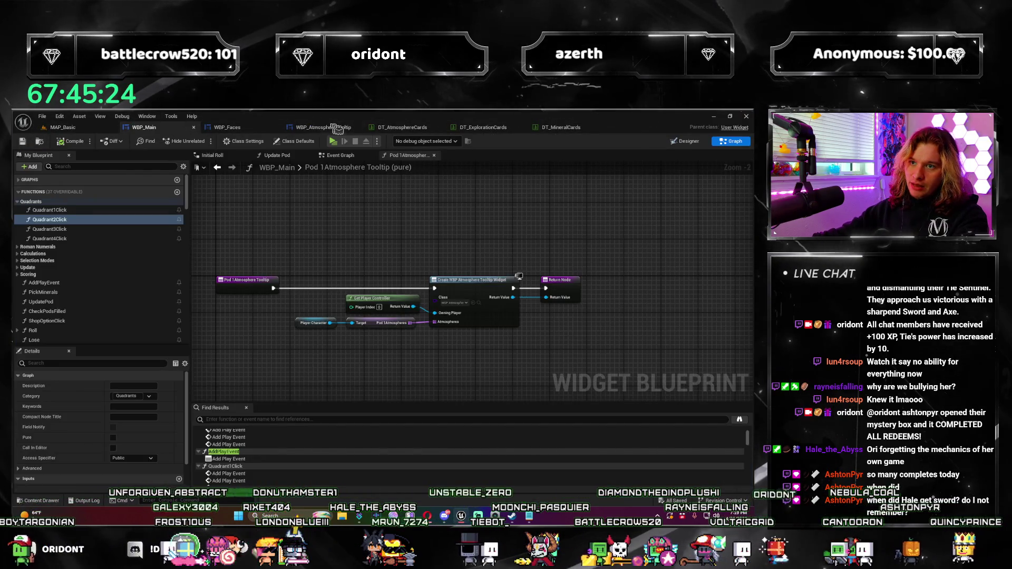
pyautogui.click(337, 129)
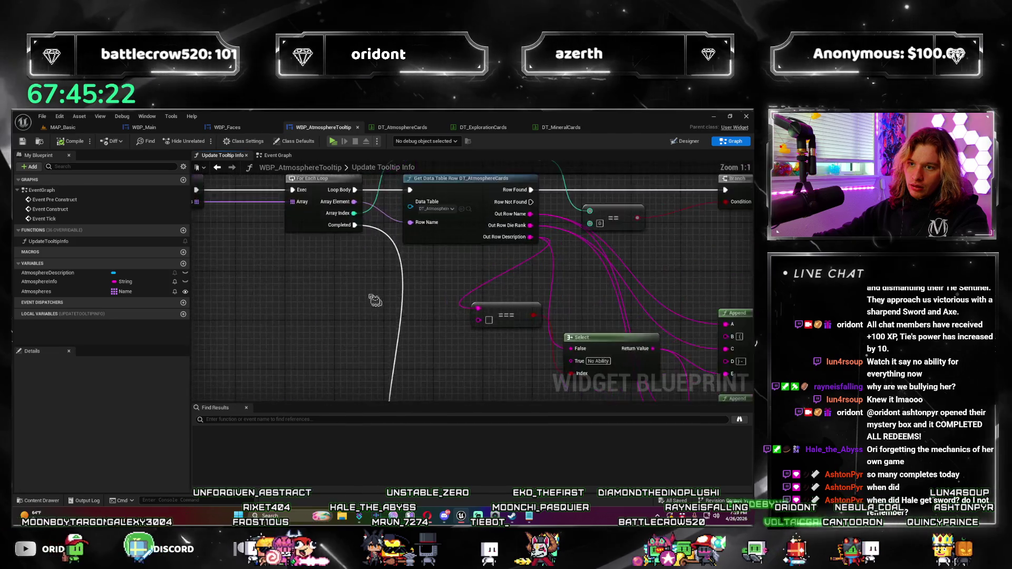
pyautogui.scroll(-1, 375, 300)
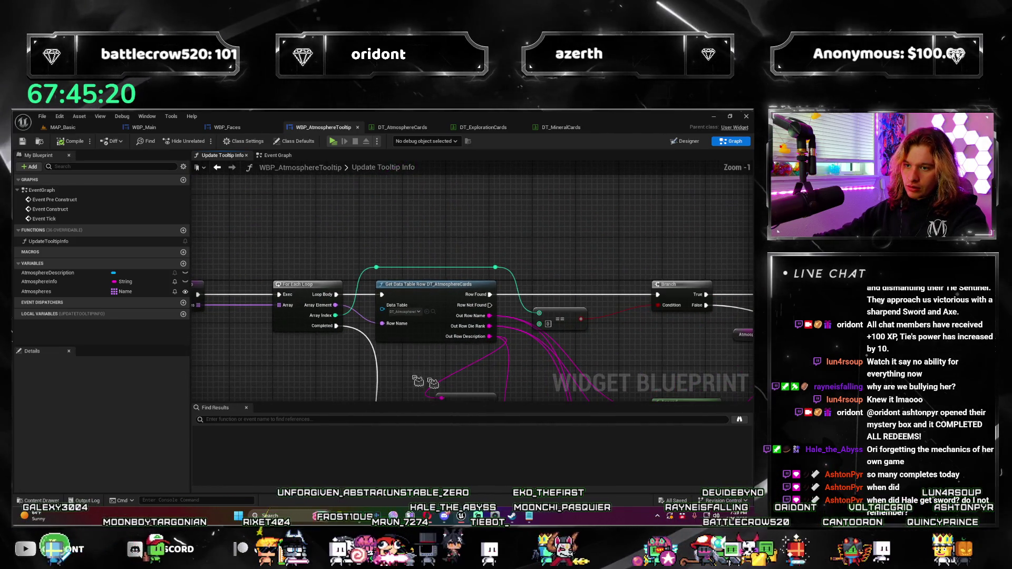
pyautogui.moveTo(418, 380); pyautogui.dragTo(317, 343)
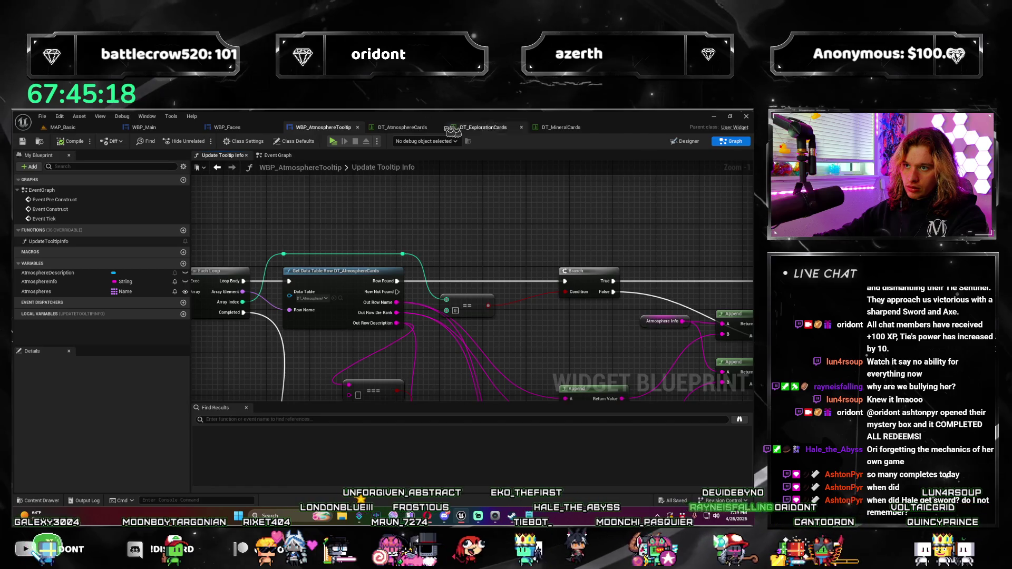
# Inspect the Reflective and OxygenRich rows in DT_AtmosphereCards, then go back to WBP_Main.
pyautogui.click(386, 128)
pyautogui.click(83, 192)
pyautogui.scroll(1, 84, 187)
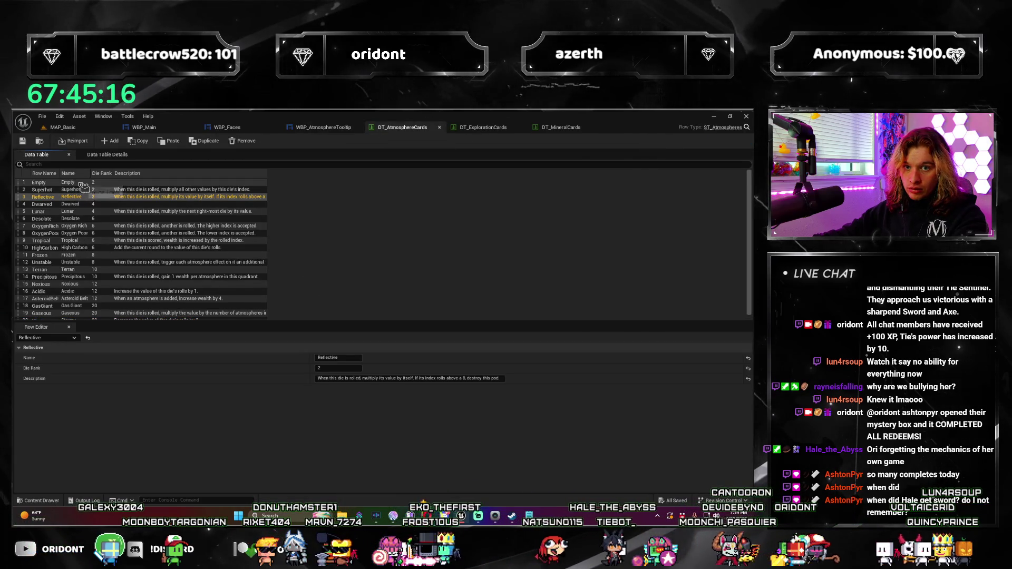
pyautogui.click(79, 225)
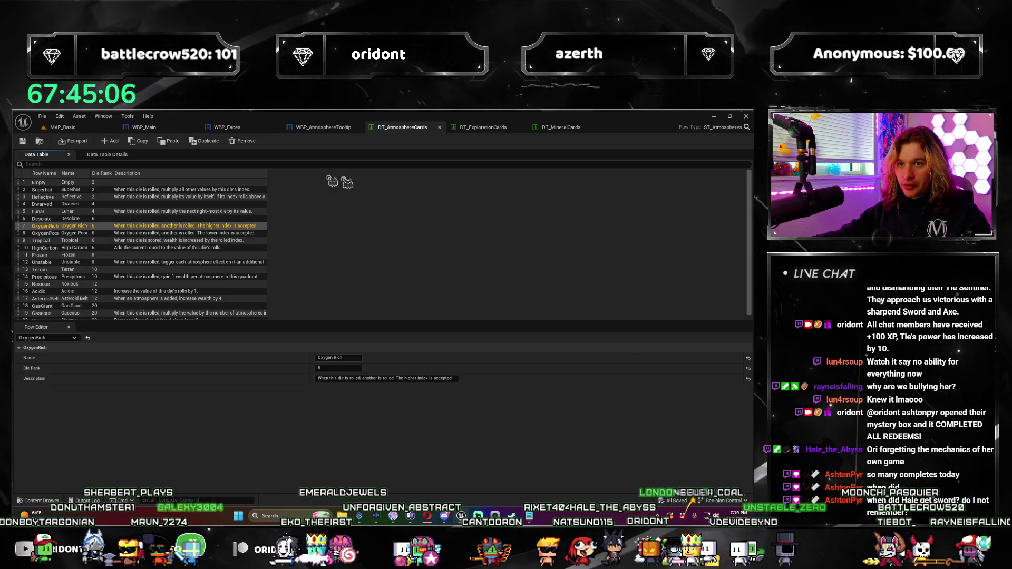
pyautogui.click(147, 128)
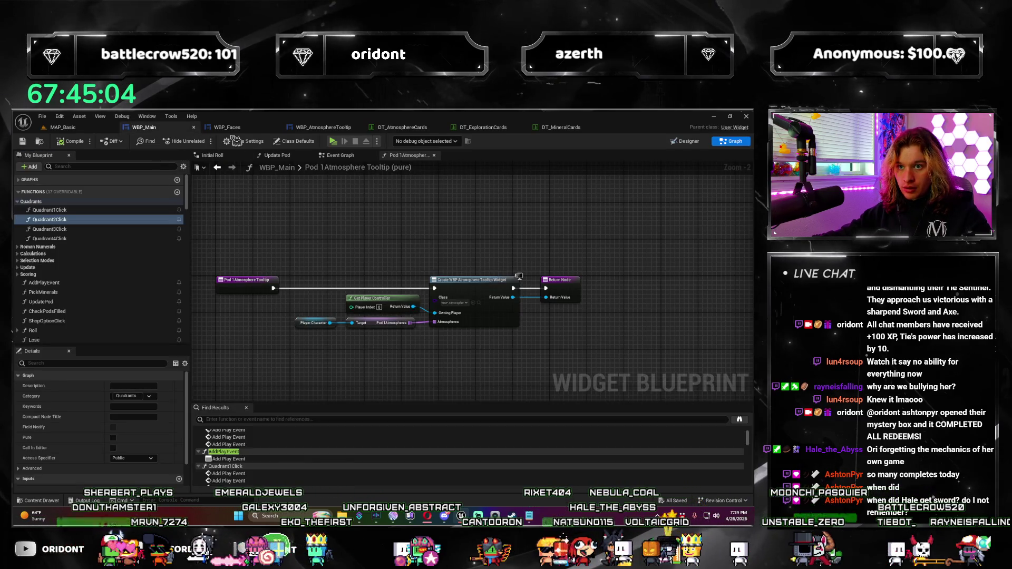
# In Update Tooltip Info, wire the loop's Array Element into the row lookup's Row Name.
pyautogui.click(323, 127)
pyautogui.click(731, 141)
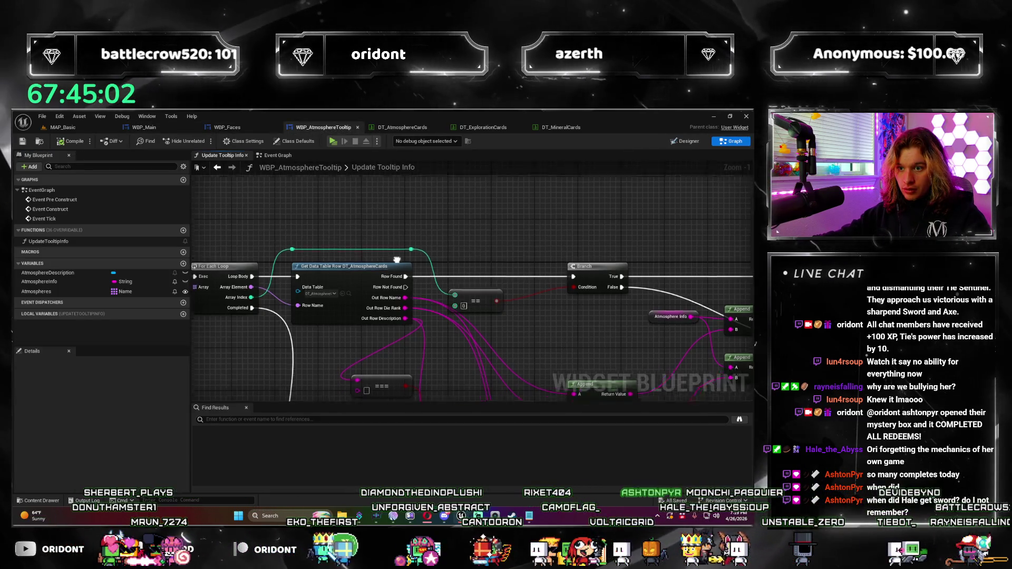
pyautogui.scroll(1, 446, 319)
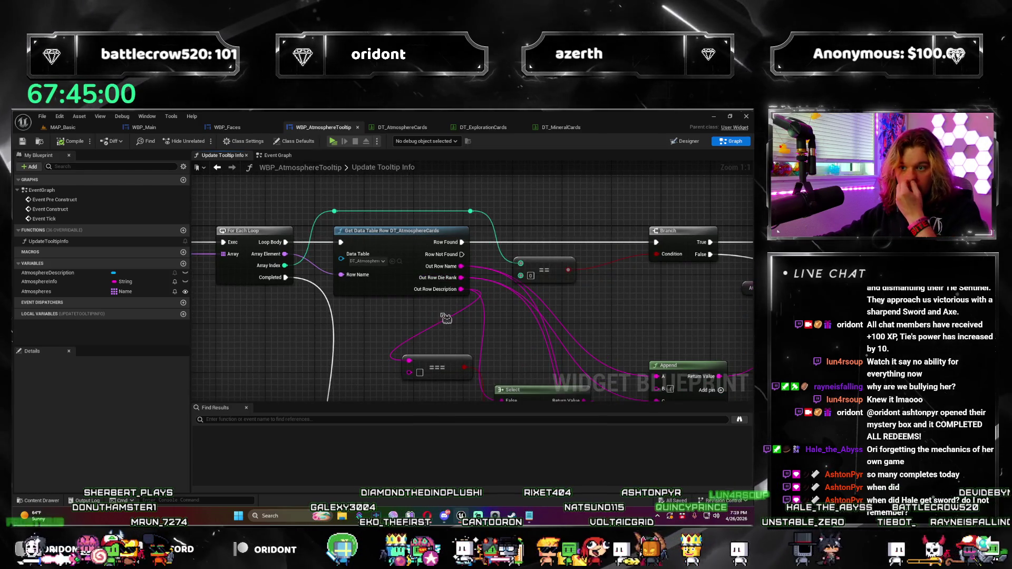
pyautogui.moveTo(446, 319)
pyautogui.mouseDown()
pyautogui.moveTo(415, 319)
pyautogui.moveTo(501, 301)
pyautogui.mouseUp()
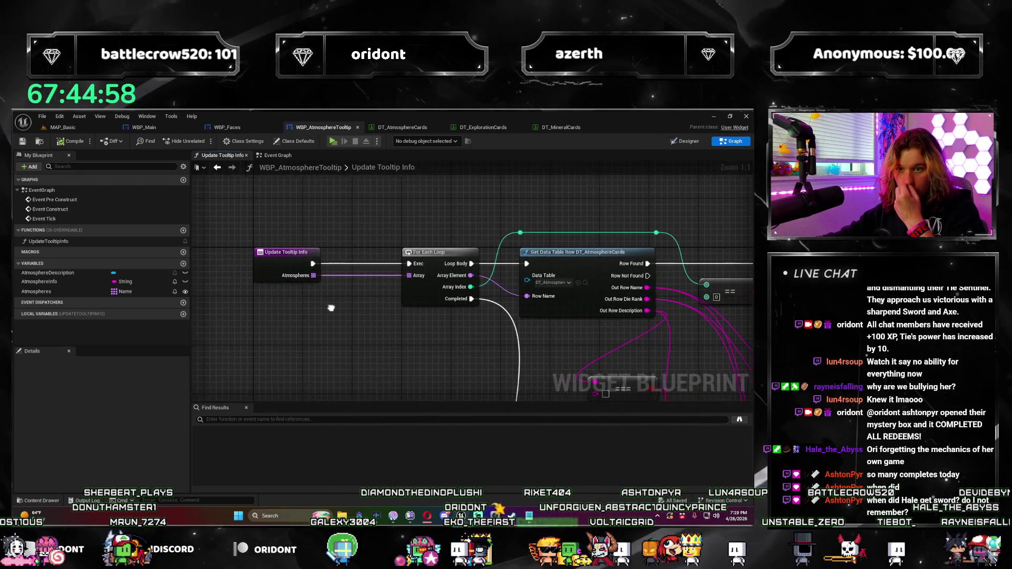
pyautogui.moveTo(301, 300); pyautogui.dragTo(223, 292)
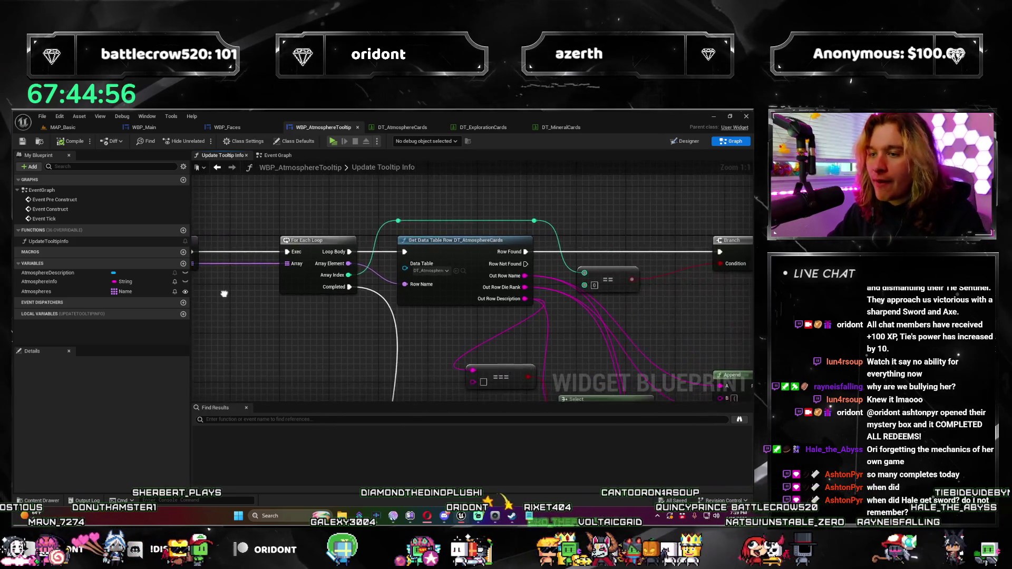
pyautogui.scroll(-1, 223, 292)
pyautogui.moveTo(342, 336); pyautogui.dragTo(330, 362)
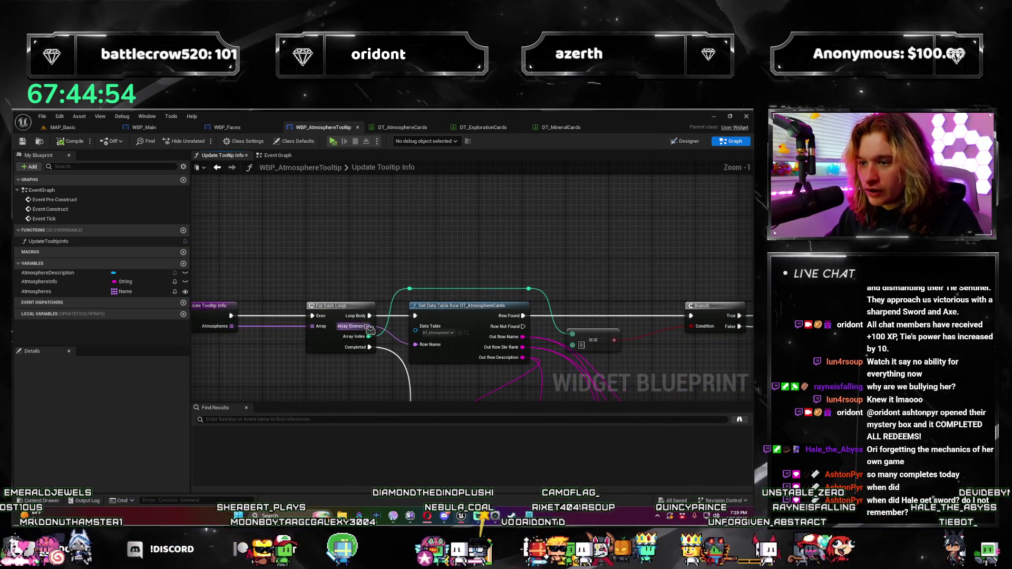
pyautogui.moveTo(368, 326)
pyautogui.mouseDown()
pyautogui.moveTo(427, 240)
pyautogui.moveTo(368, 279)
pyautogui.moveTo(415, 344)
pyautogui.mouseUp()
pyautogui.click(372, 317)
# Add a Print String after Loop Body printing Array Element, then playtest from MAP_Basic.
pyautogui.moveTo(372, 316); pyautogui.dragTo(418, 248)
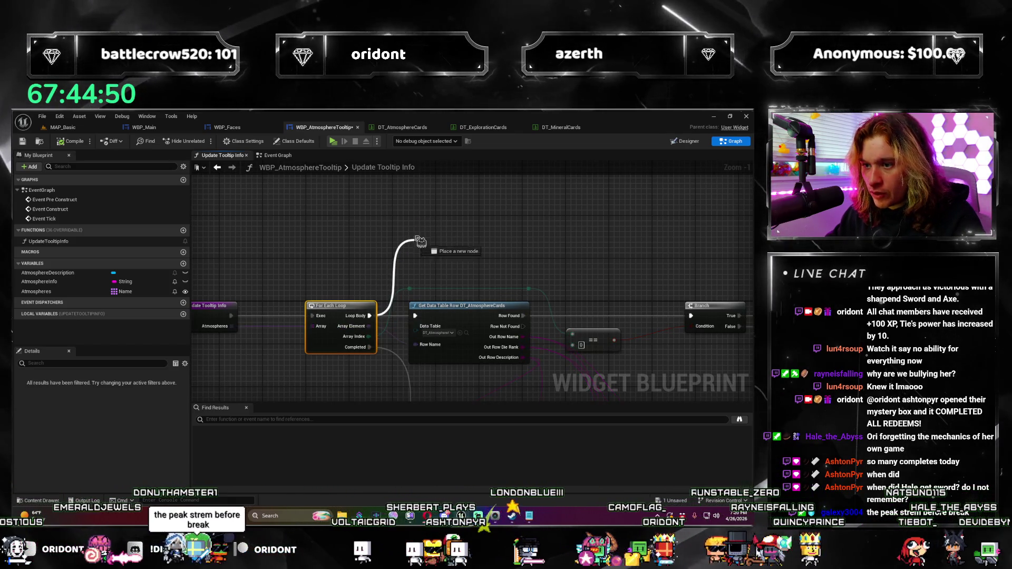
pyautogui.write('print')
pyautogui.press('Return')
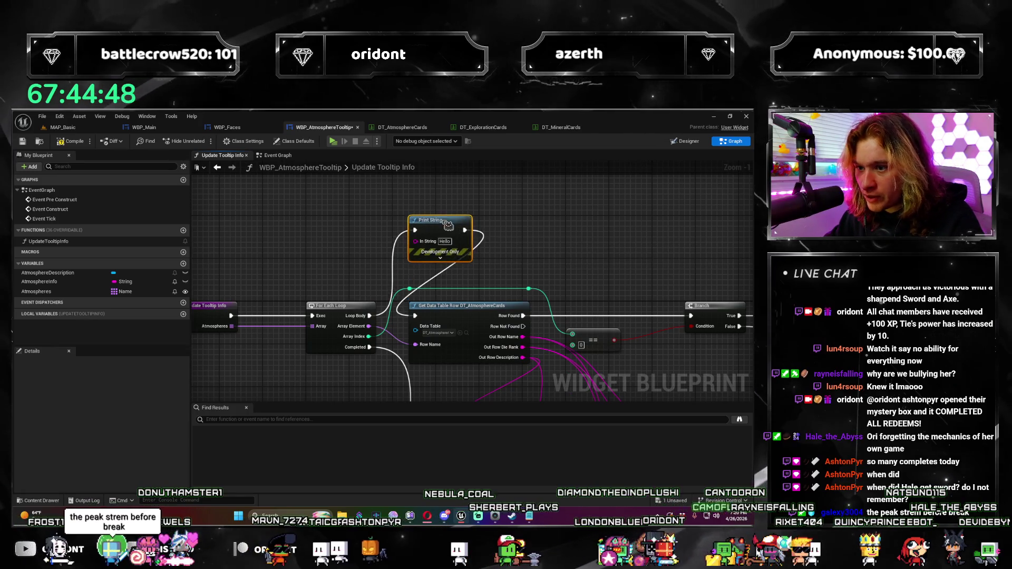
pyautogui.moveTo(426, 253); pyautogui.dragTo(417, 242)
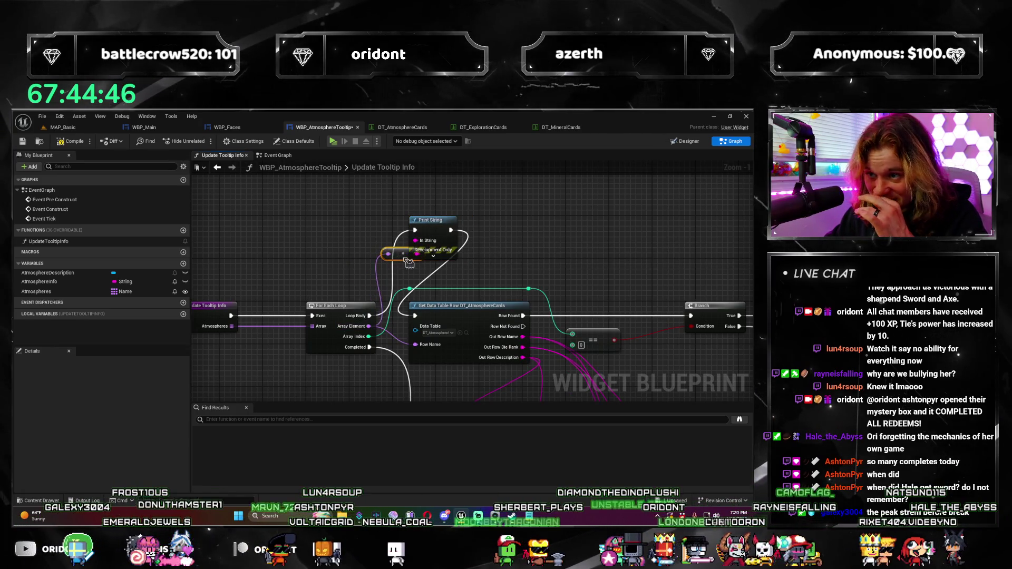
pyautogui.click(78, 130)
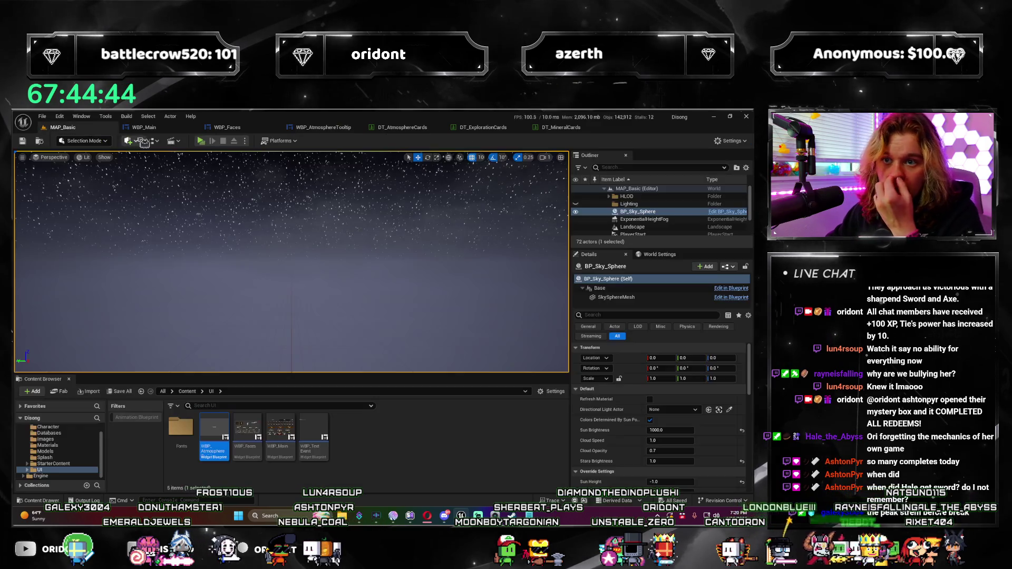
pyautogui.click(200, 142)
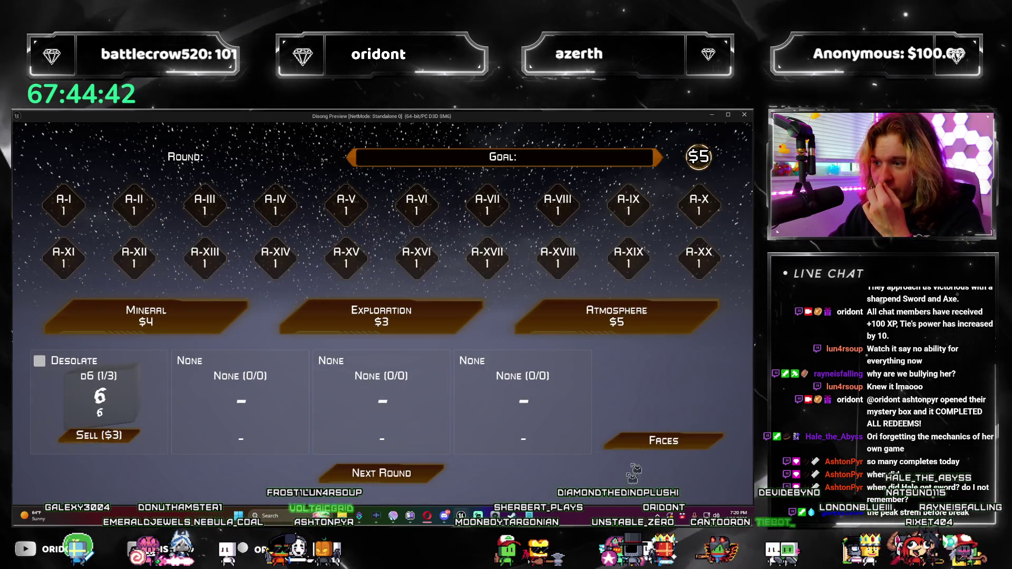
# Take Gas Giant, Precipitous and Superhot dice from Atmosphere packs, rolling through to round 3.
pyautogui.click(669, 330)
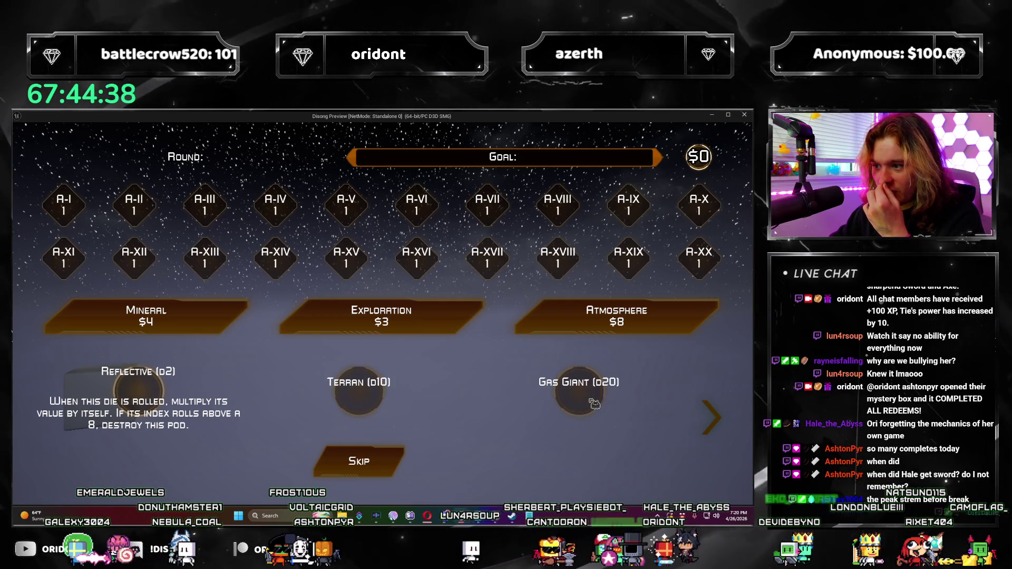
pyautogui.click(359, 461)
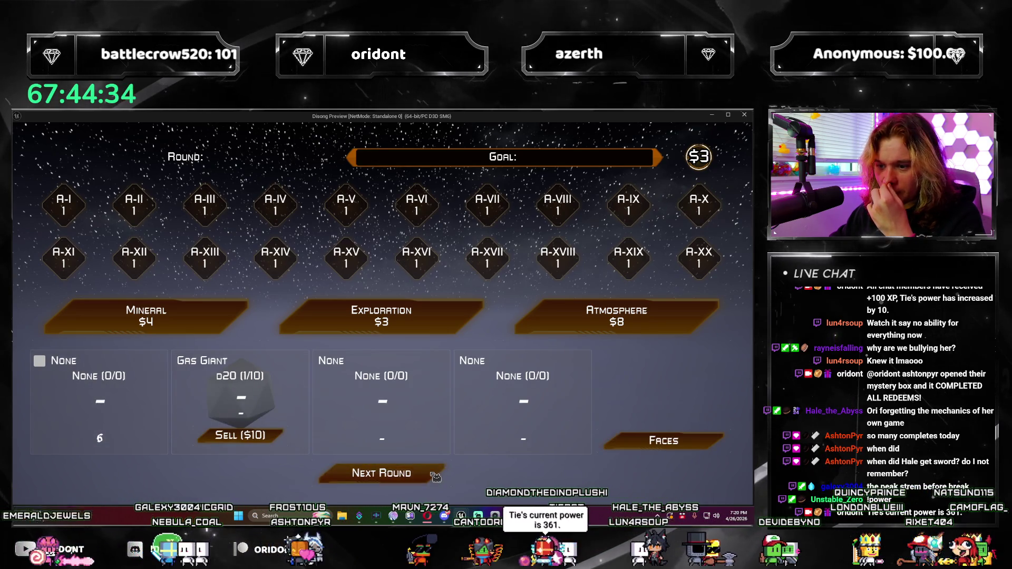
pyautogui.click(382, 474)
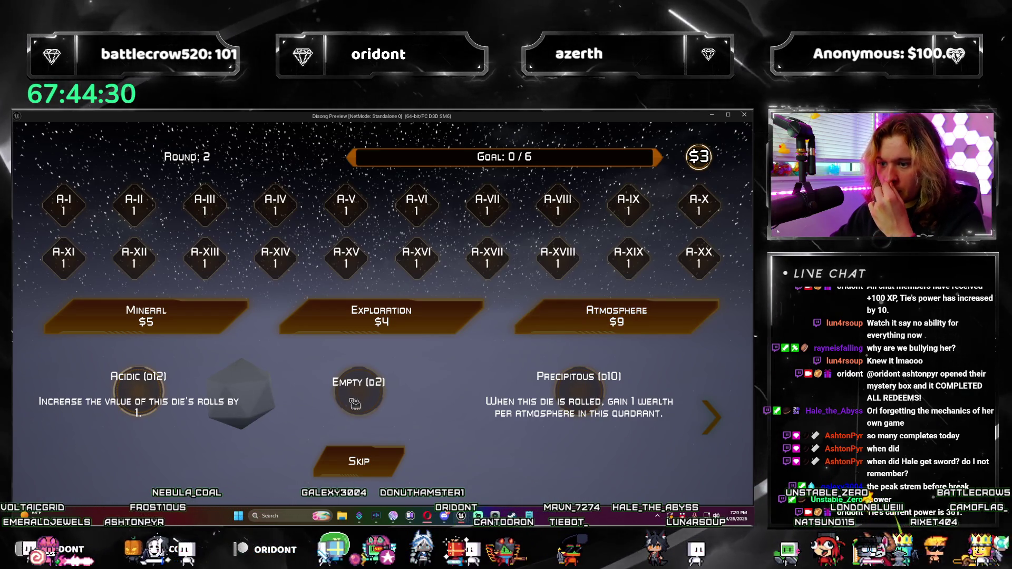
pyautogui.click(595, 394)
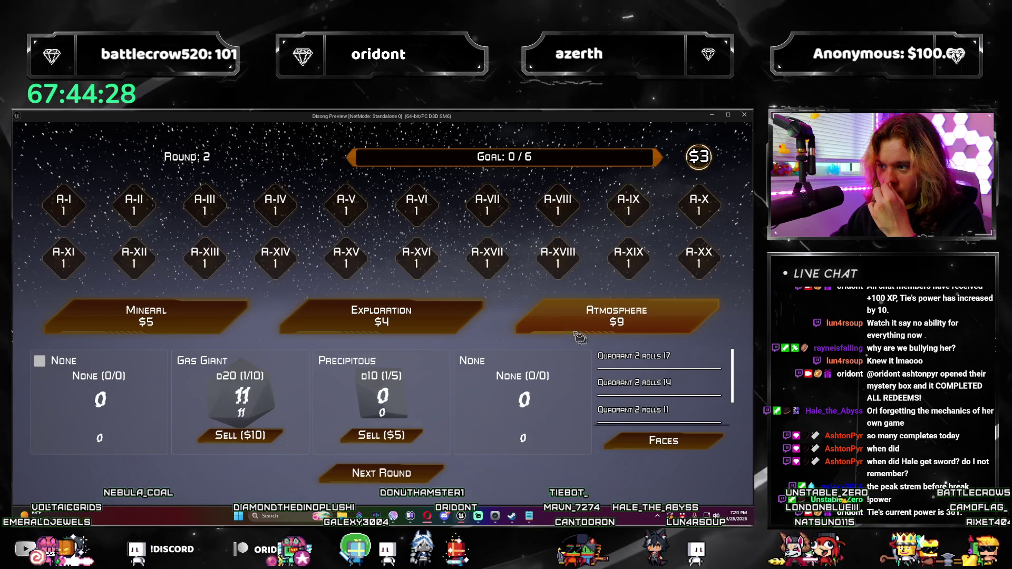
pyautogui.click(428, 471)
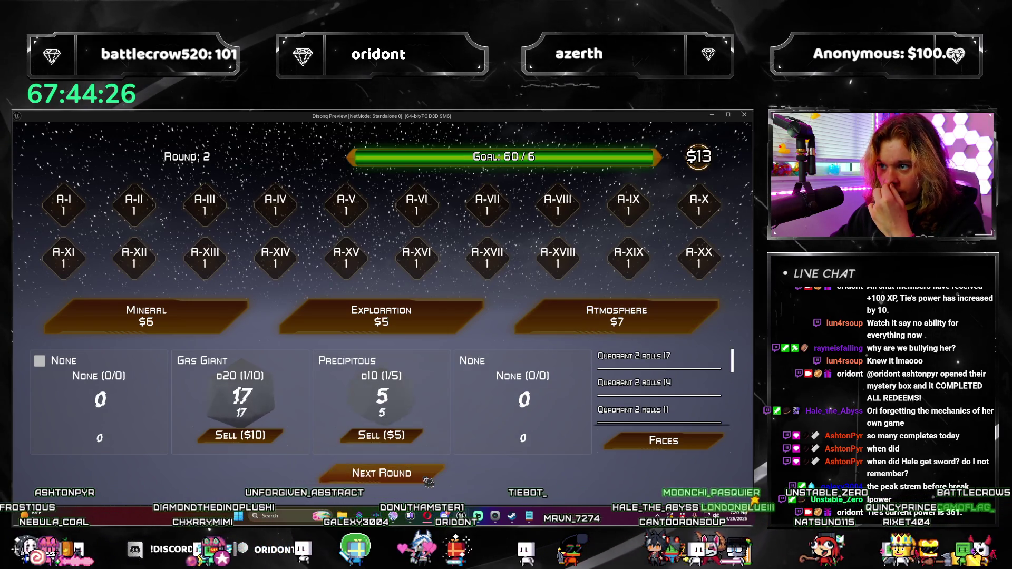
pyautogui.click(428, 476)
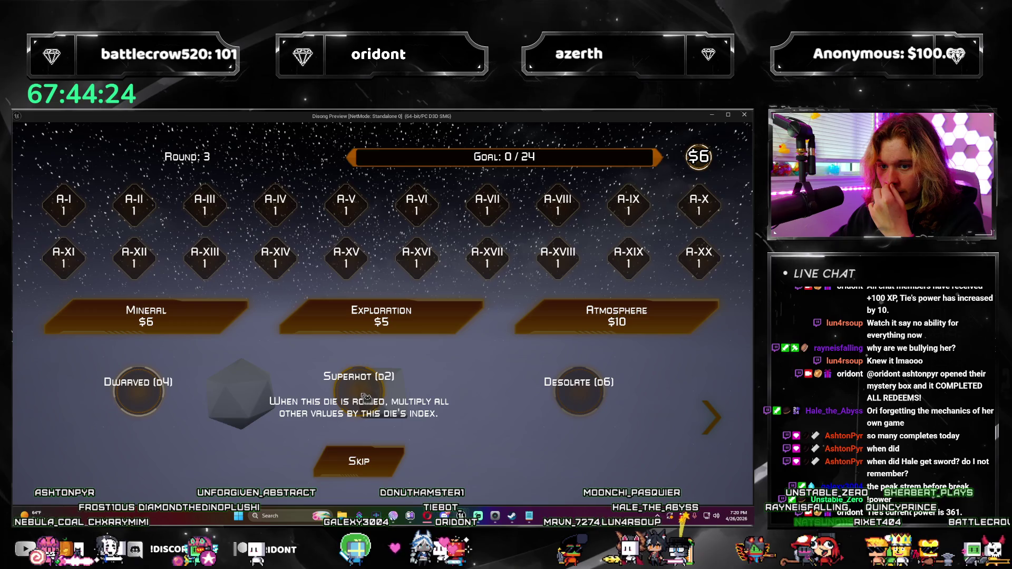
pyautogui.click(365, 397)
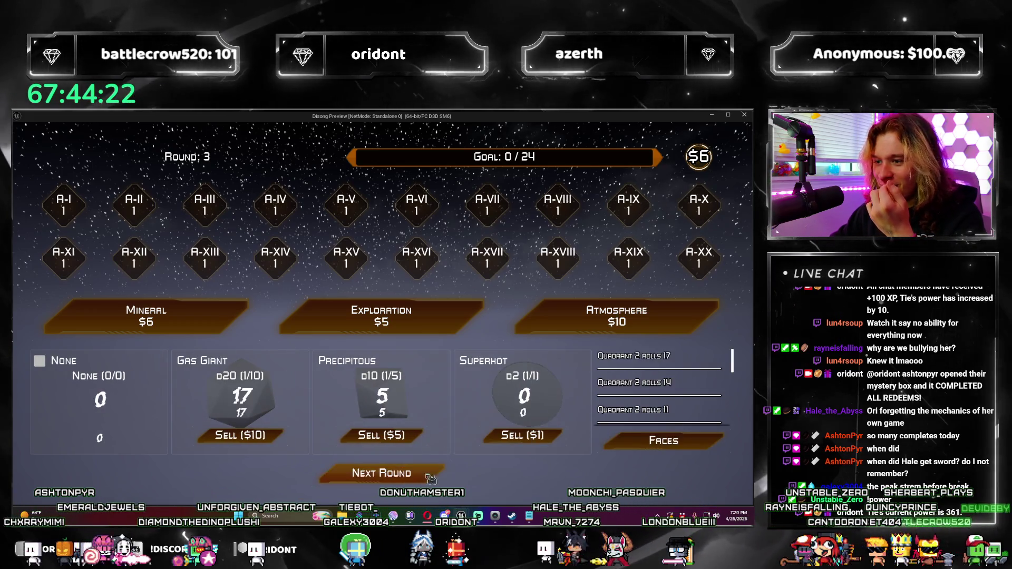
pyautogui.click(431, 477)
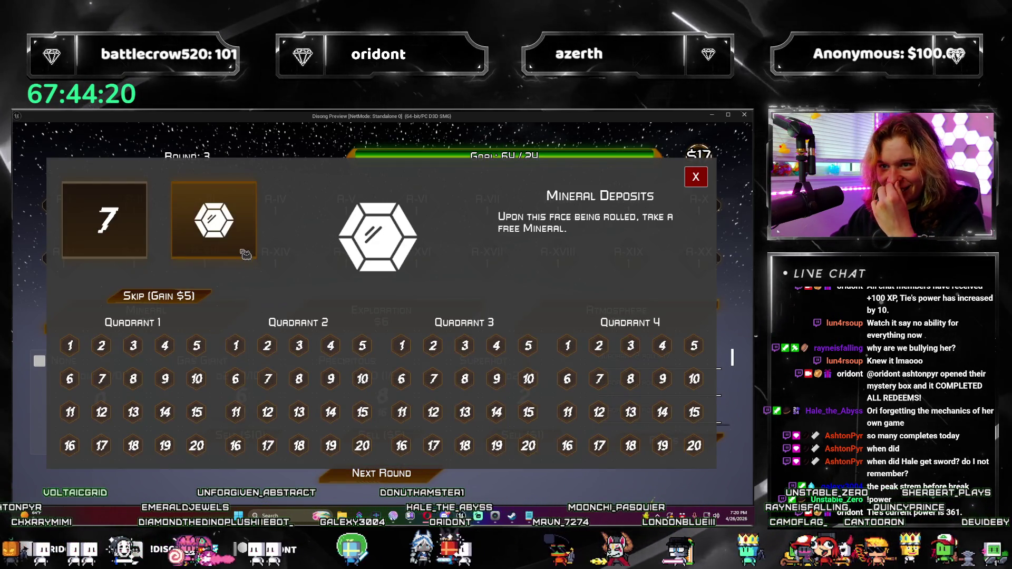